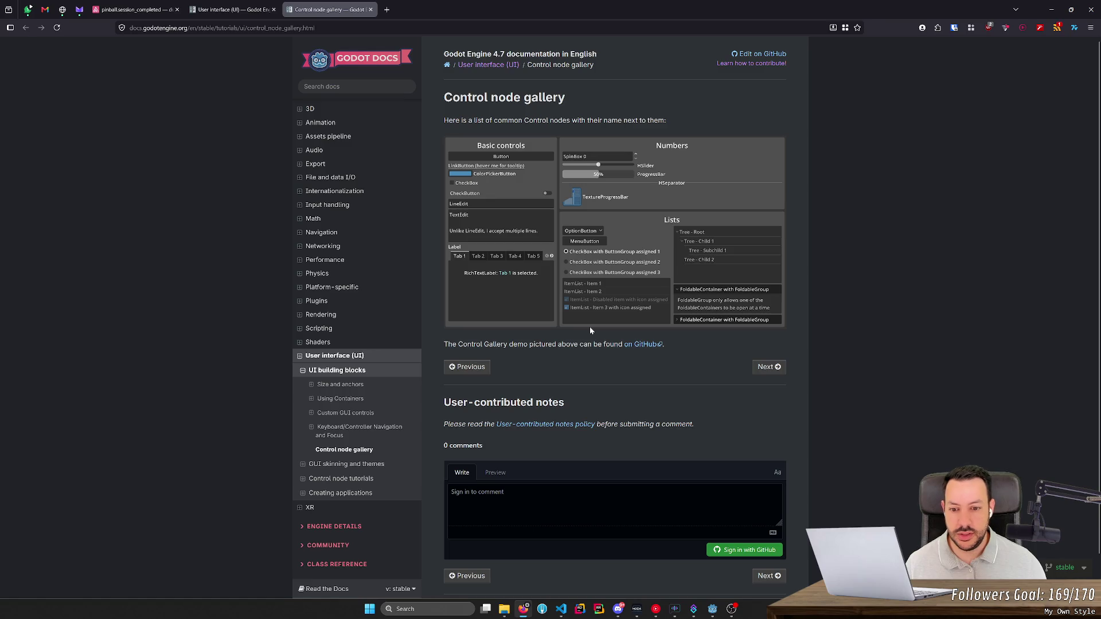
- Switch from the Control node gallery docs back to the Godot editor with main_menu.tscn
{"action": "key", "text": "alt+Tab"}
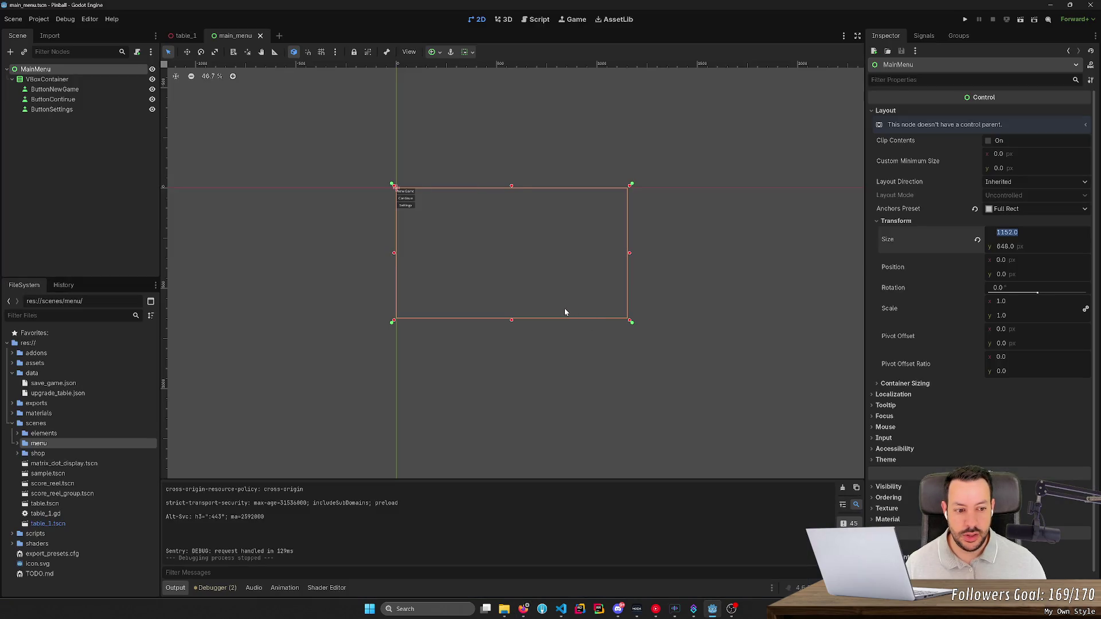
{"action": "left_click", "coordinate": [894, 383]}
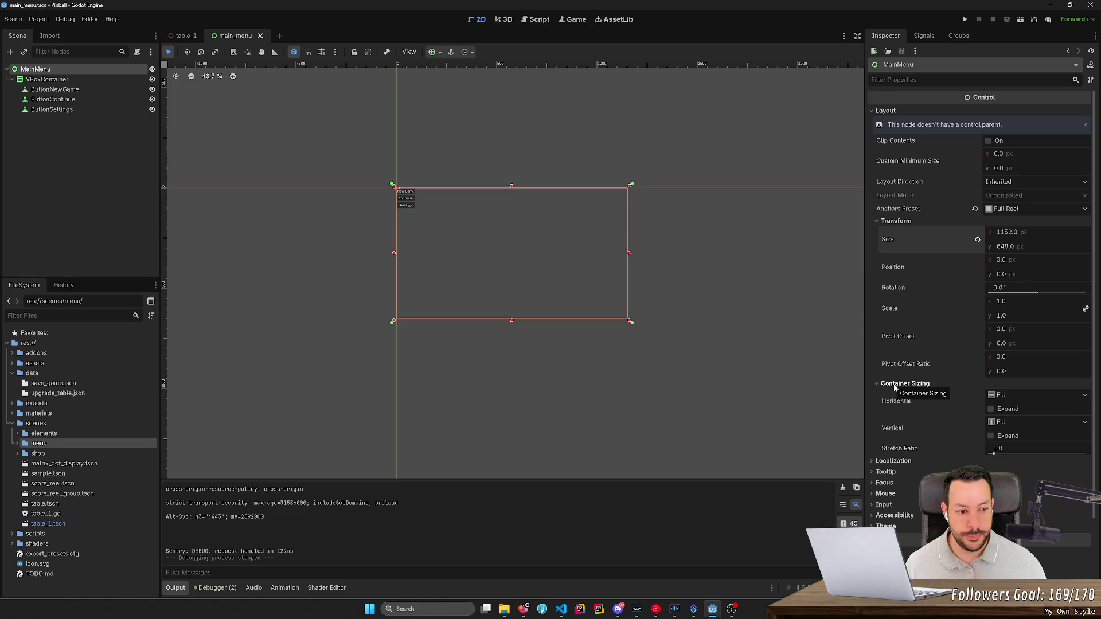
{"action": "left_click", "coordinate": [1016, 423]}
{"action": "left_click", "coordinate": [1017, 425]}
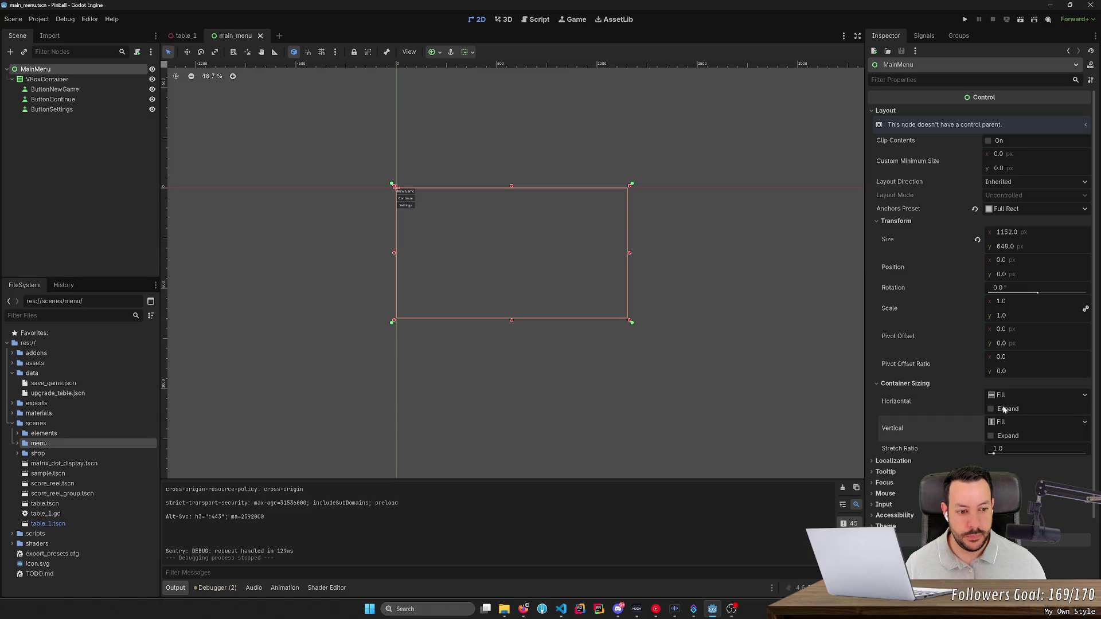
{"action": "left_click", "coordinate": [1004, 409]}
{"action": "left_click", "coordinate": [1004, 437]}
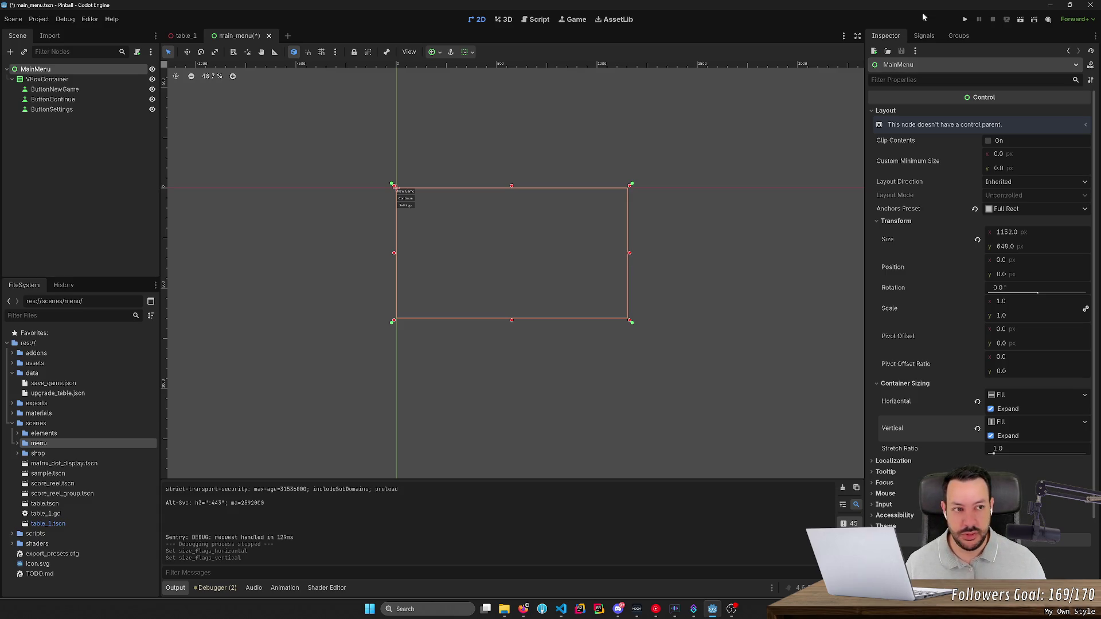
{"action": "left_click", "coordinate": [1020, 21]}
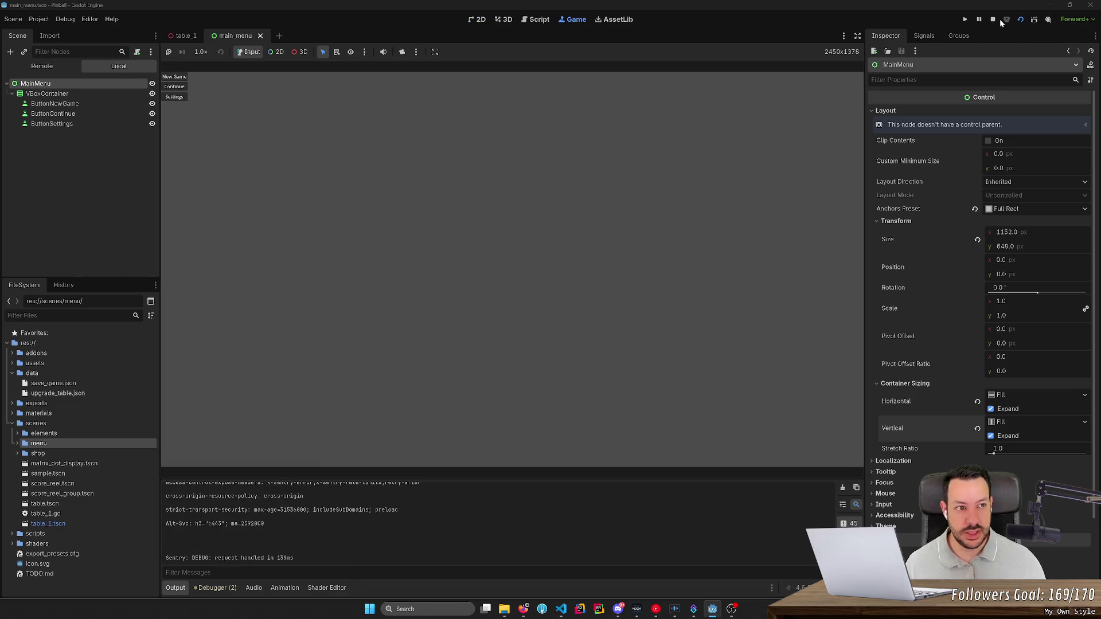
{"action": "left_click", "coordinate": [993, 19]}
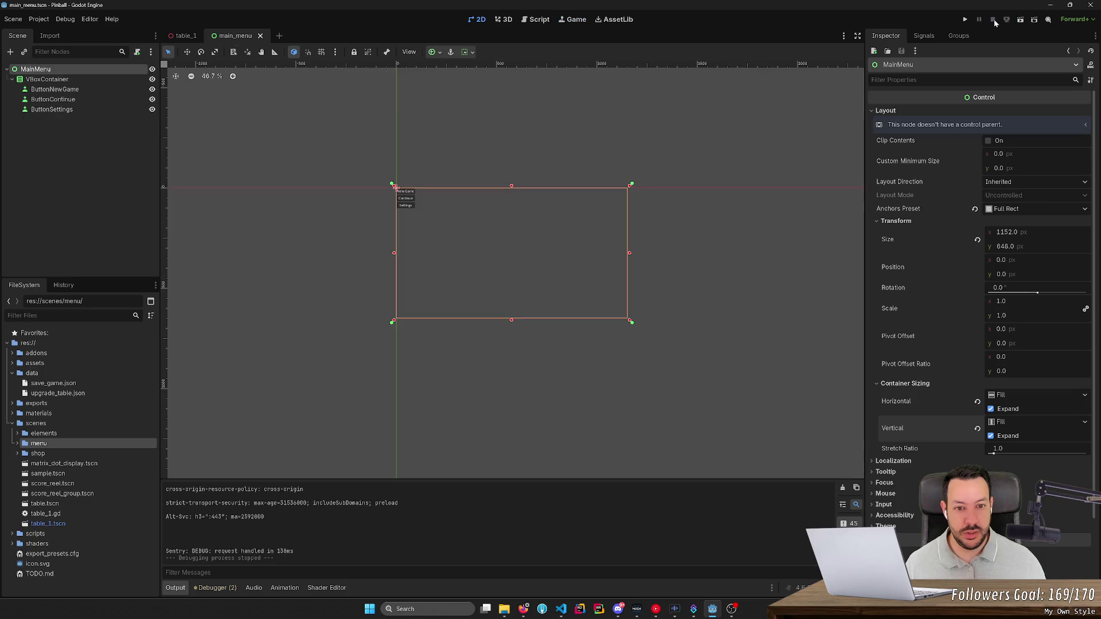
{"action": "left_click", "coordinate": [990, 435]}
{"action": "left_click", "coordinate": [992, 409]}
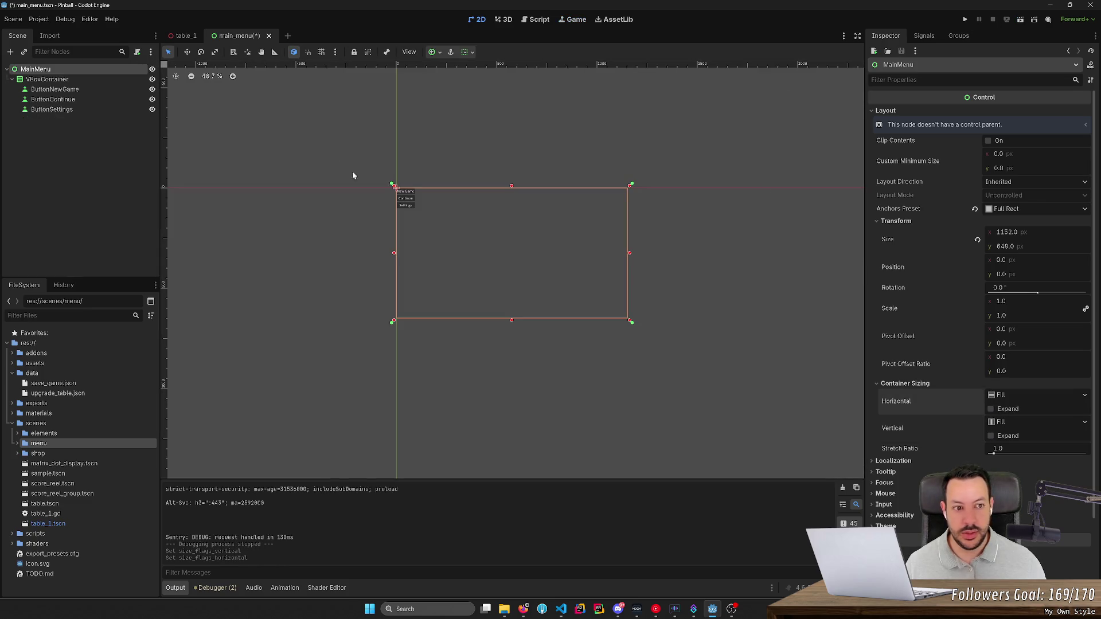
- Put the VBoxContainer in Anchors layout mode with the Center Bottom preset
{"action": "left_click", "coordinate": [47, 81]}
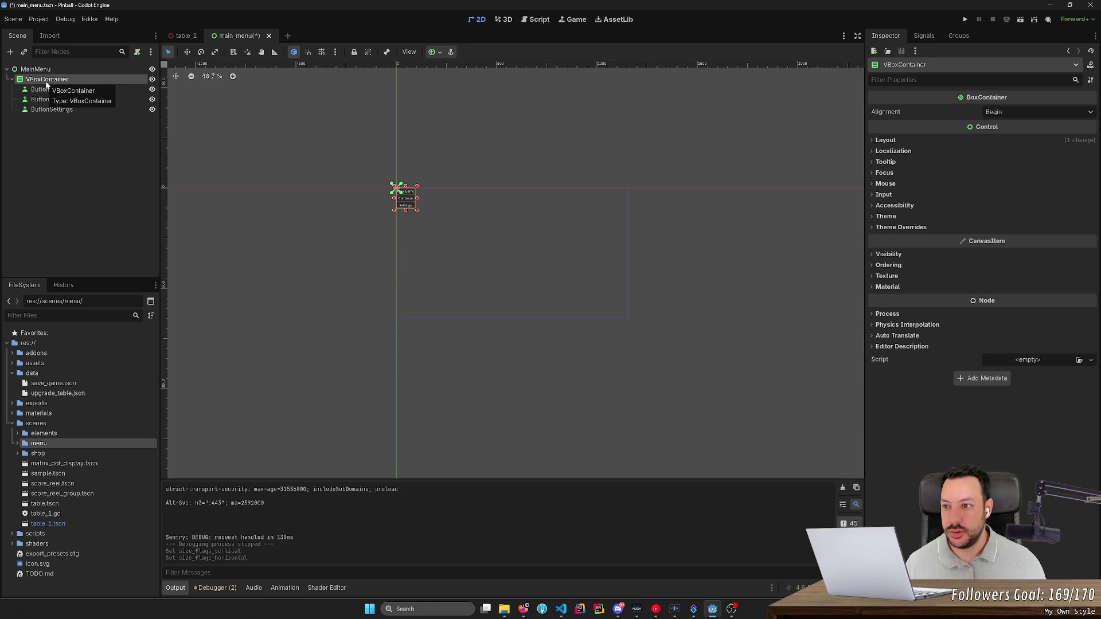
{"action": "left_click", "coordinate": [895, 140]}
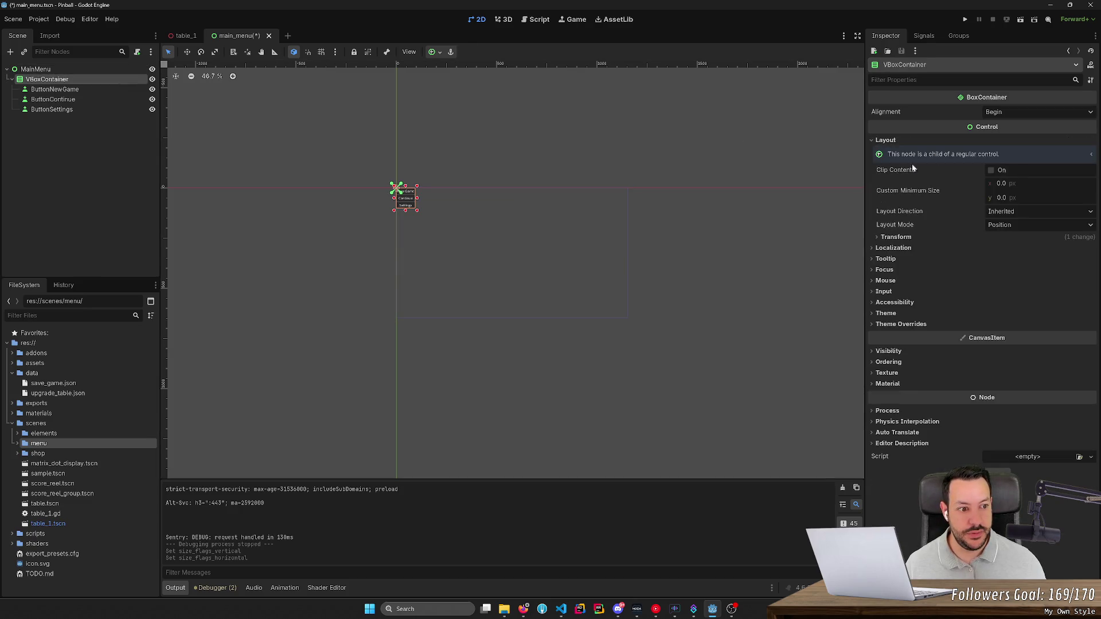
{"action": "left_click", "coordinate": [1009, 224]}
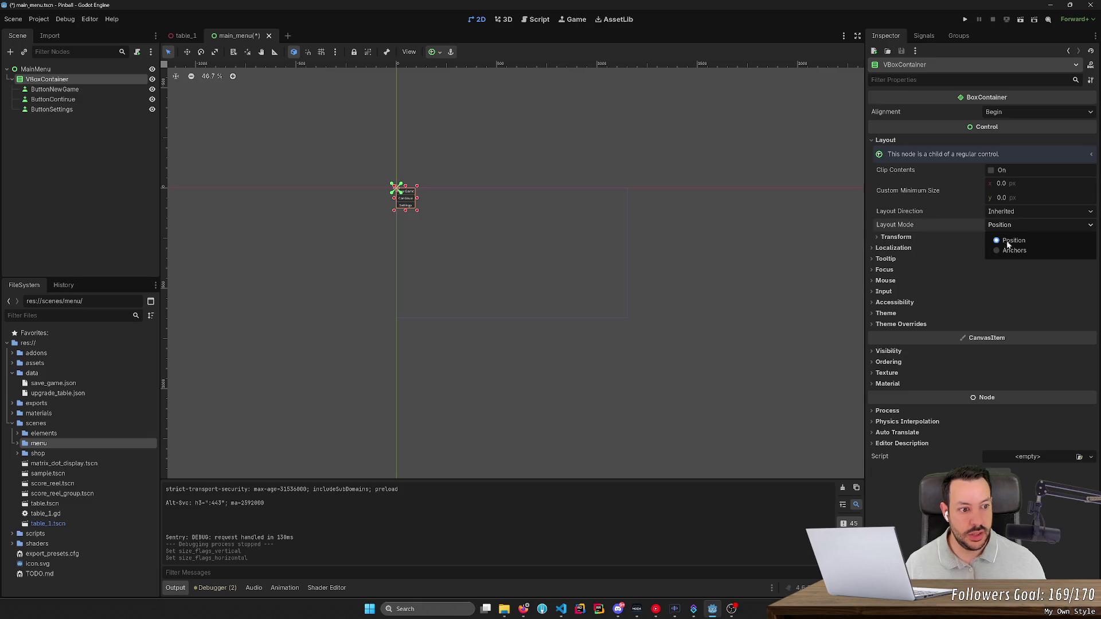
{"action": "left_click", "coordinate": [1007, 250]}
{"action": "left_click", "coordinate": [1008, 238]}
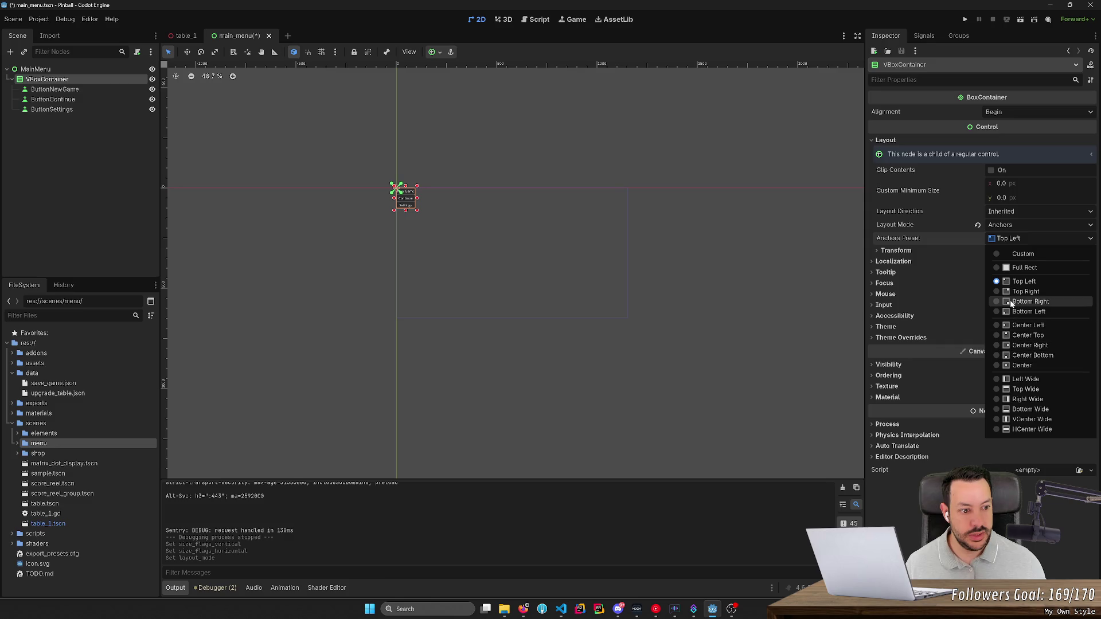
{"action": "left_click", "coordinate": [1030, 356]}
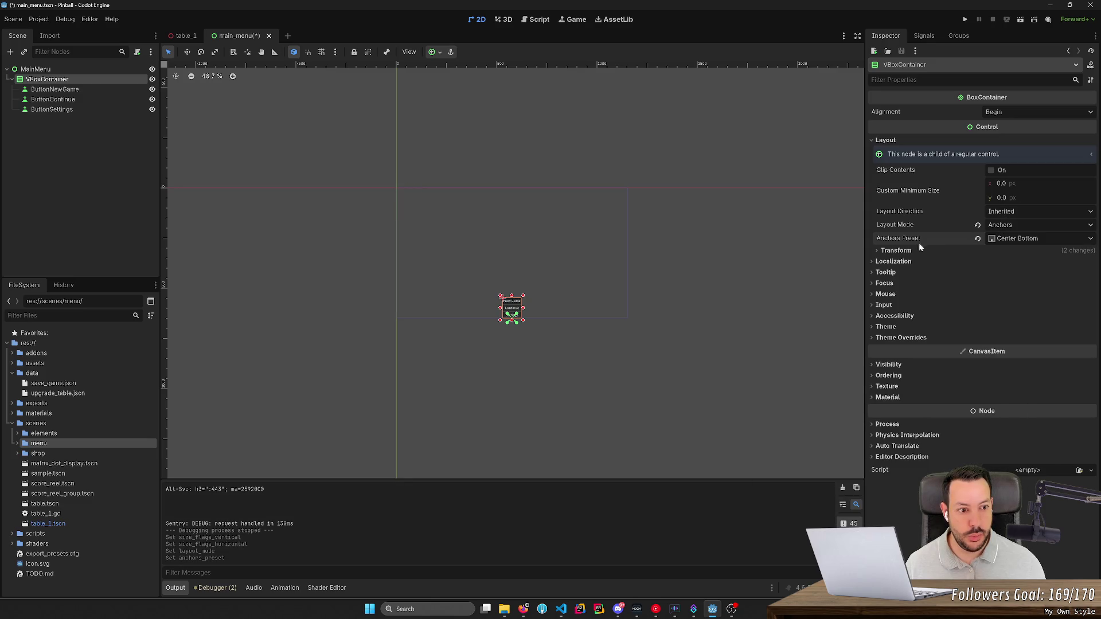
- Raise the button column to y 484.555 and test-run the scene
{"action": "left_click", "coordinate": [899, 251]}
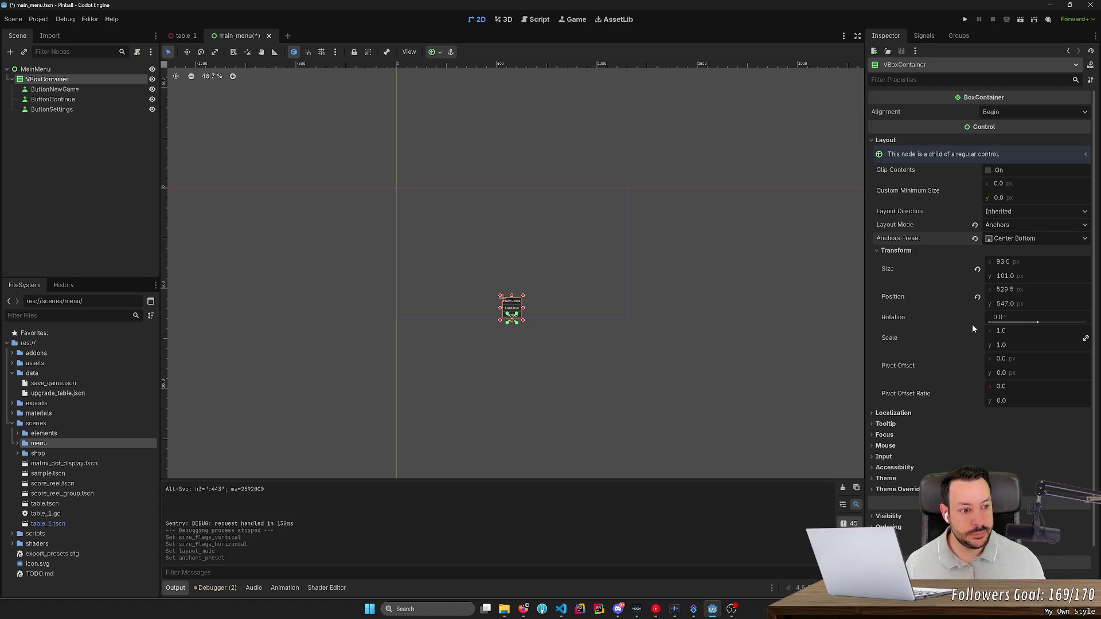
{"action": "left_click_drag", "start_coordinate": [1013, 302], "coordinate": [973, 303]}
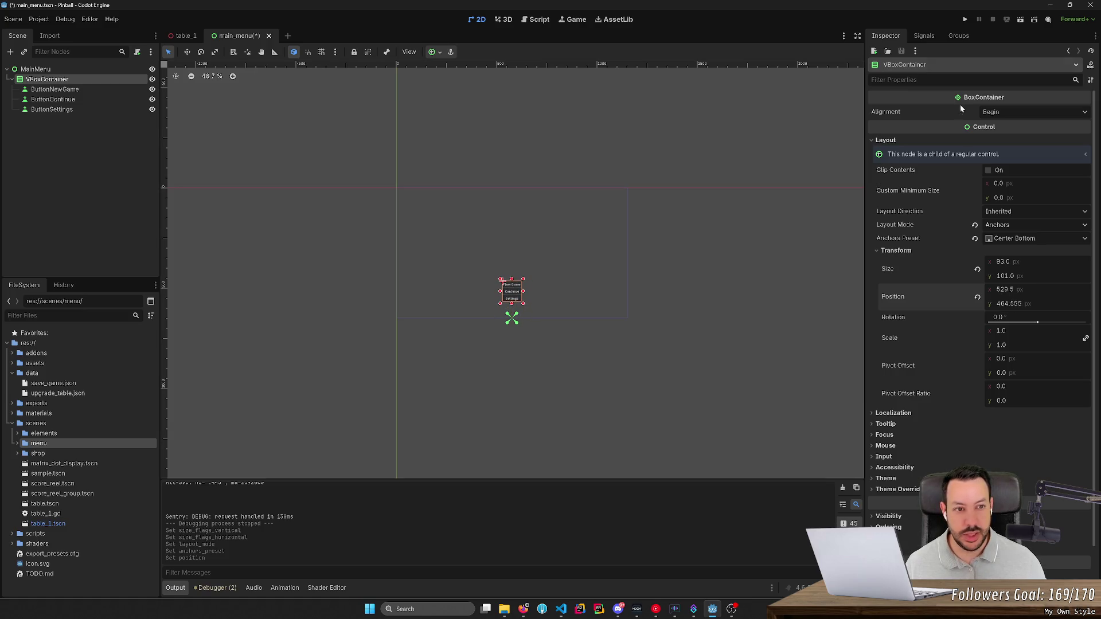
{"action": "left_click", "coordinate": [1020, 21]}
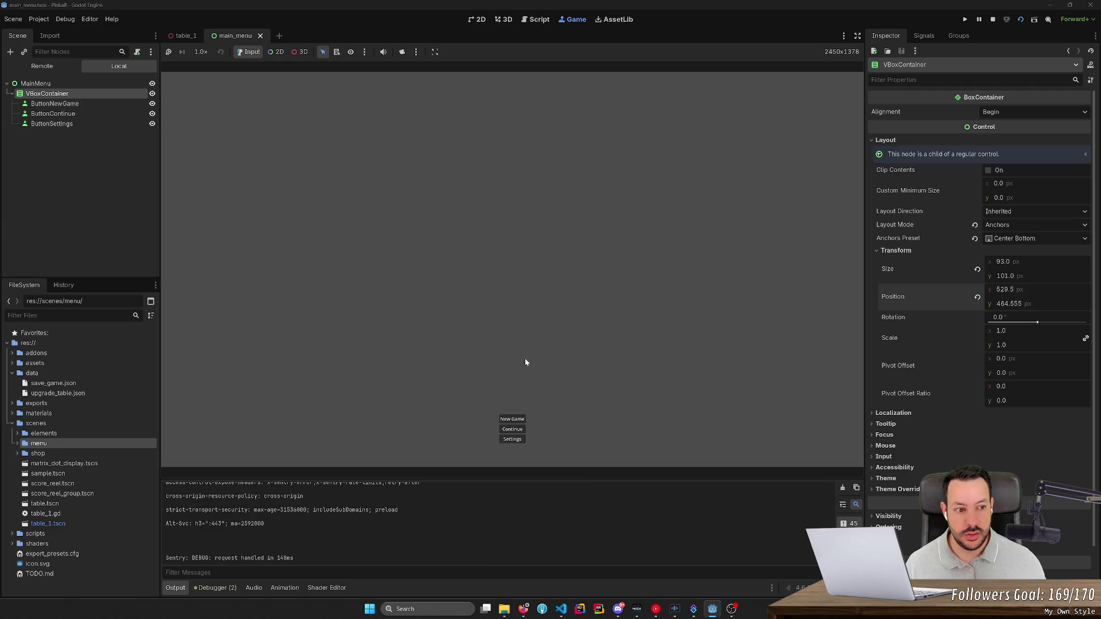
{"action": "left_click", "coordinate": [992, 20]}
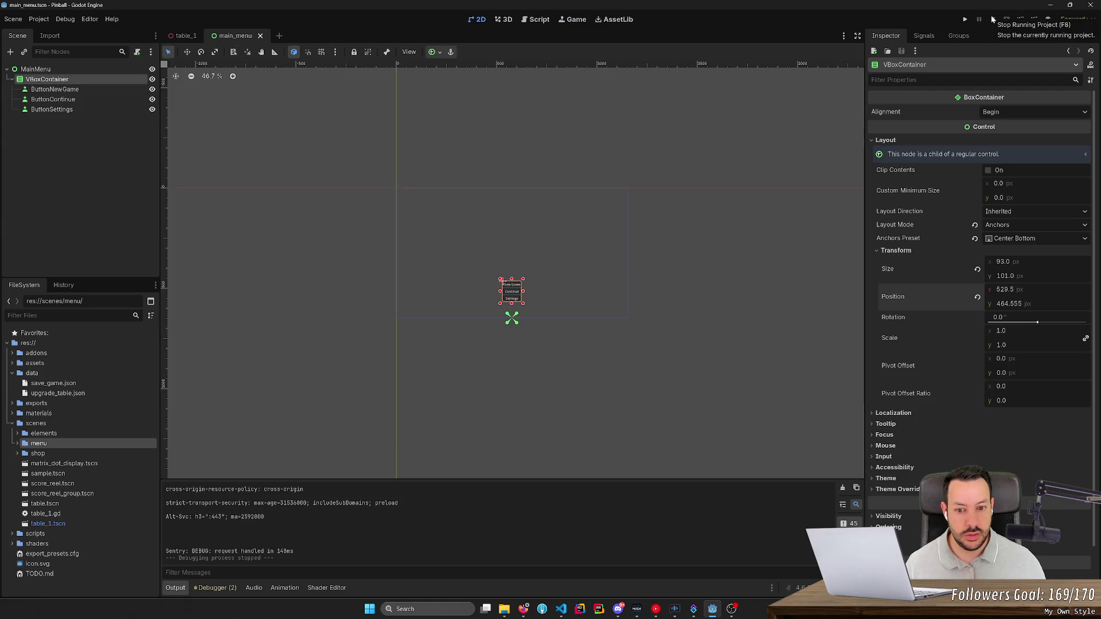
- Anchor the VBoxContainer at Center, revert its size to 93 × 101, and select the three buttons
{"action": "left_click", "coordinate": [1026, 239]}
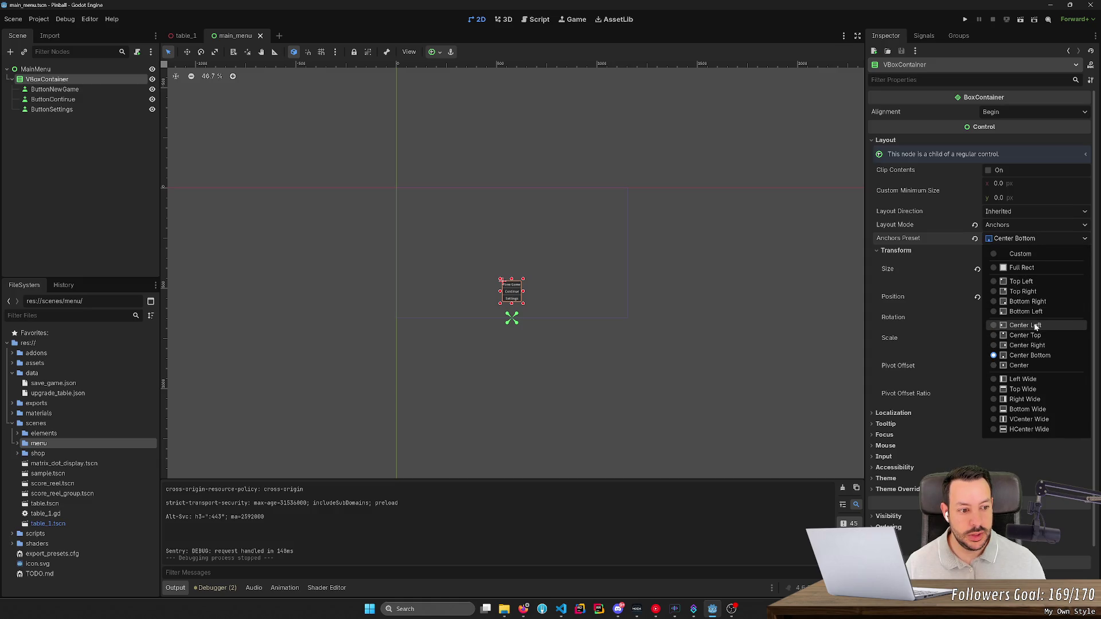
{"action": "left_click", "coordinate": [1023, 366]}
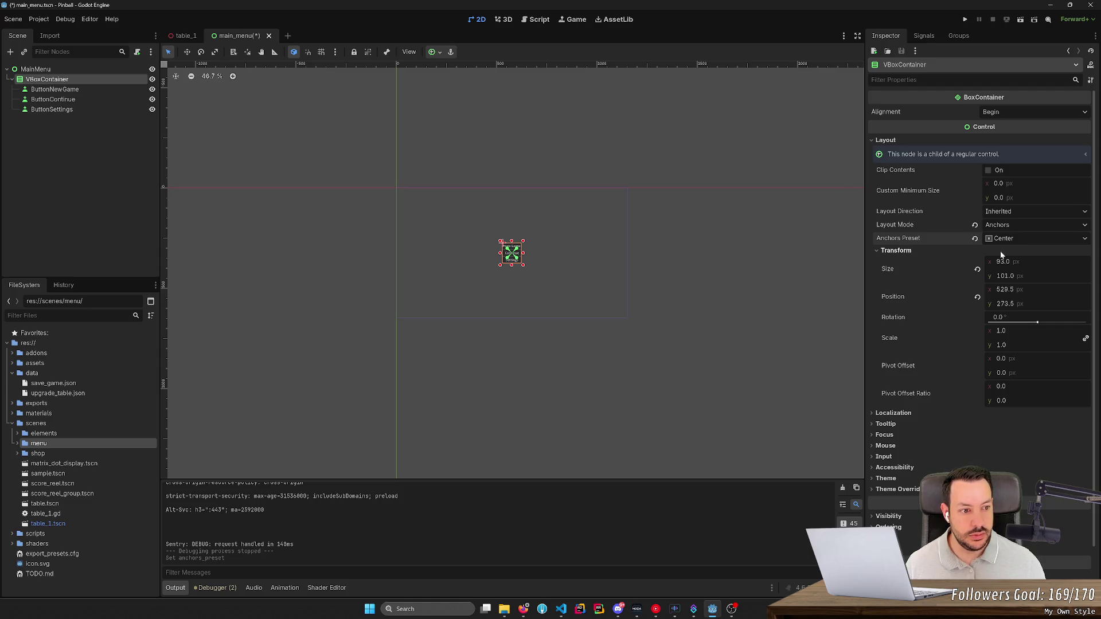
{"action": "left_click_drag", "start_coordinate": [998, 262], "coordinate": [548, 308]}
{"action": "left_click_drag", "start_coordinate": [1023, 278], "coordinate": [1054, 277]}
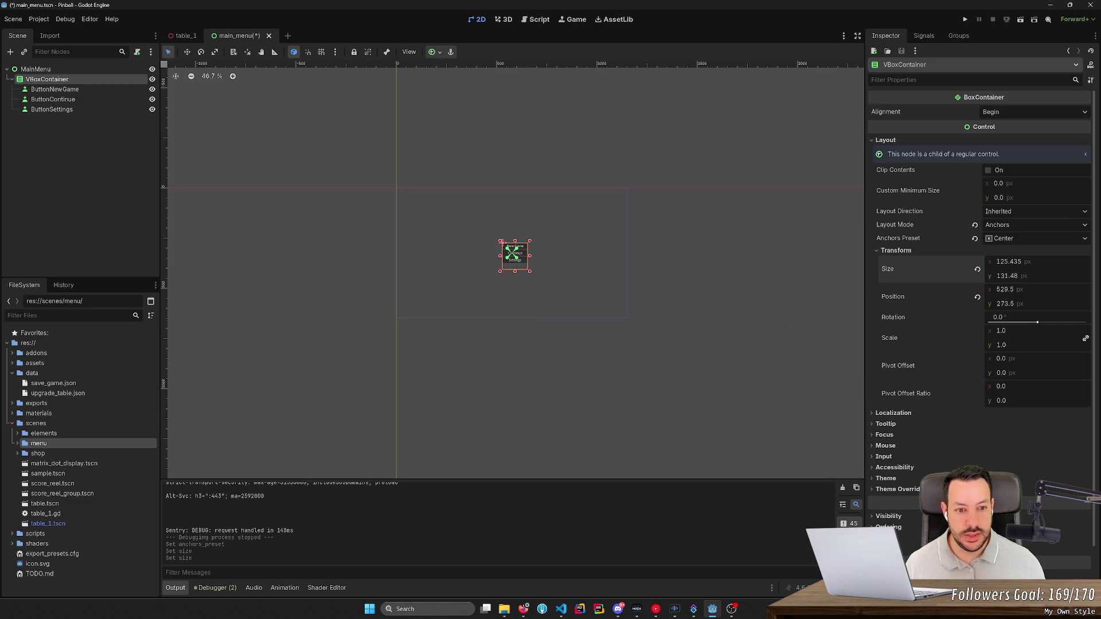
{"action": "left_click", "coordinate": [977, 270]}
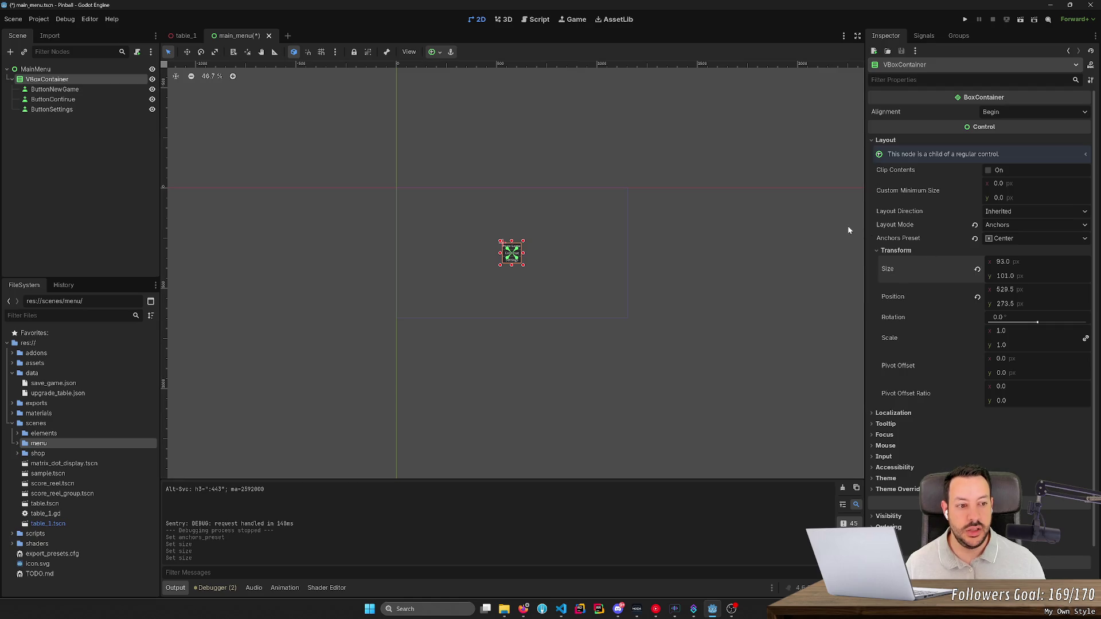
{"action": "left_click", "coordinate": [52, 89]}
{"action": "left_click", "coordinate": [46, 111], "text": "shift"}
- Set the three selected buttons' Custom Minimum Size to 128 × 64
{"action": "scroll", "coordinate": [903, 506], "scroll_direction": "down", "scroll_amount": 2}
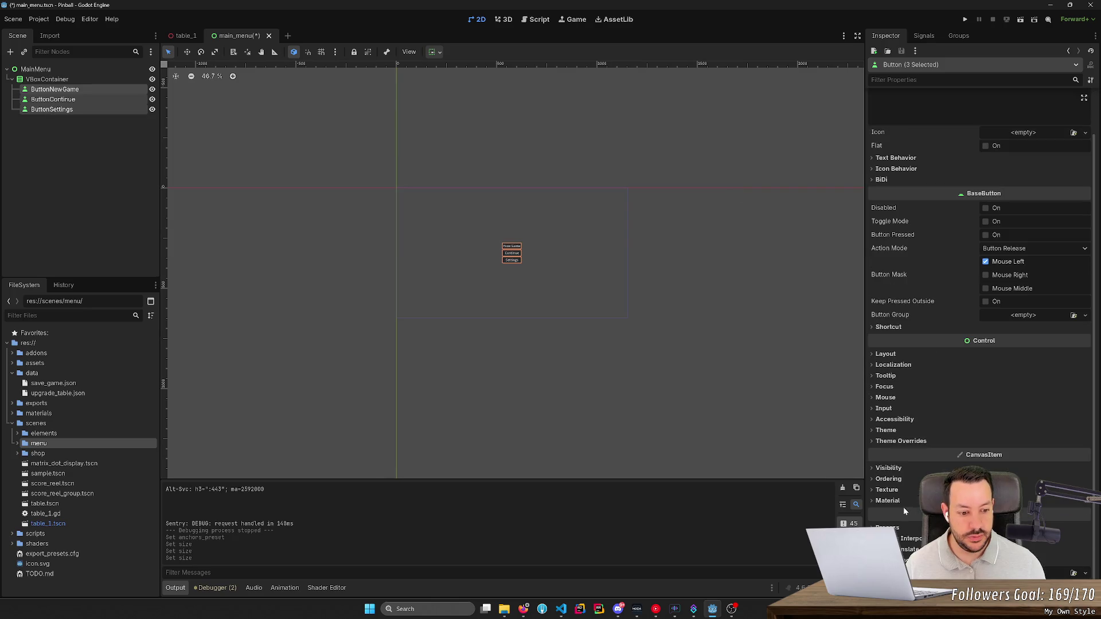
{"action": "scroll", "coordinate": [895, 228], "scroll_direction": "up", "scroll_amount": 2}
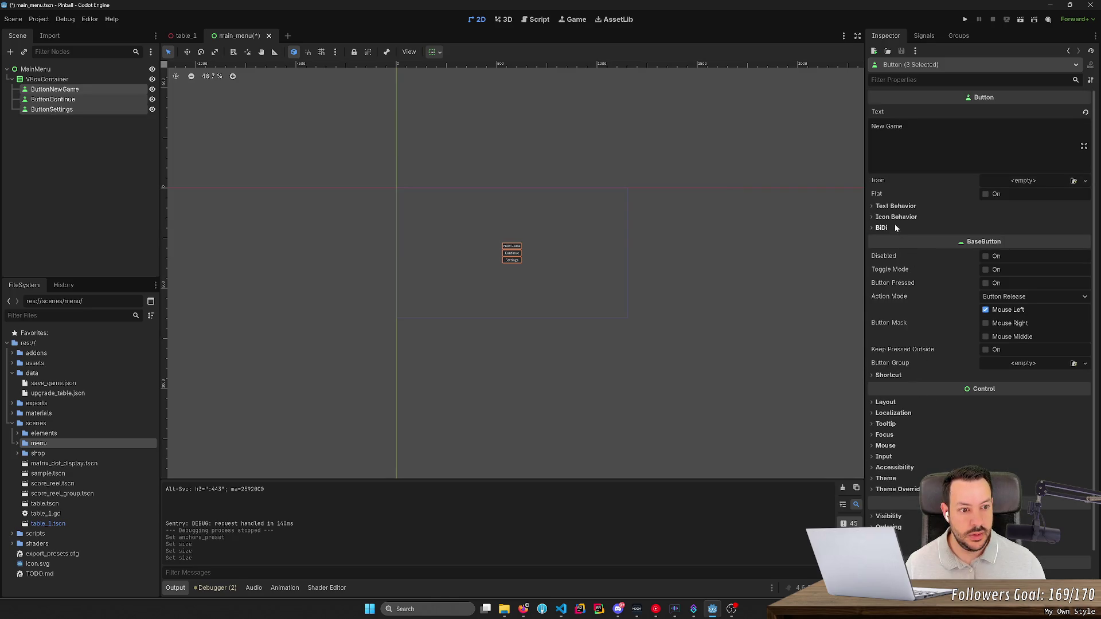
{"action": "left_click", "coordinate": [886, 402]}
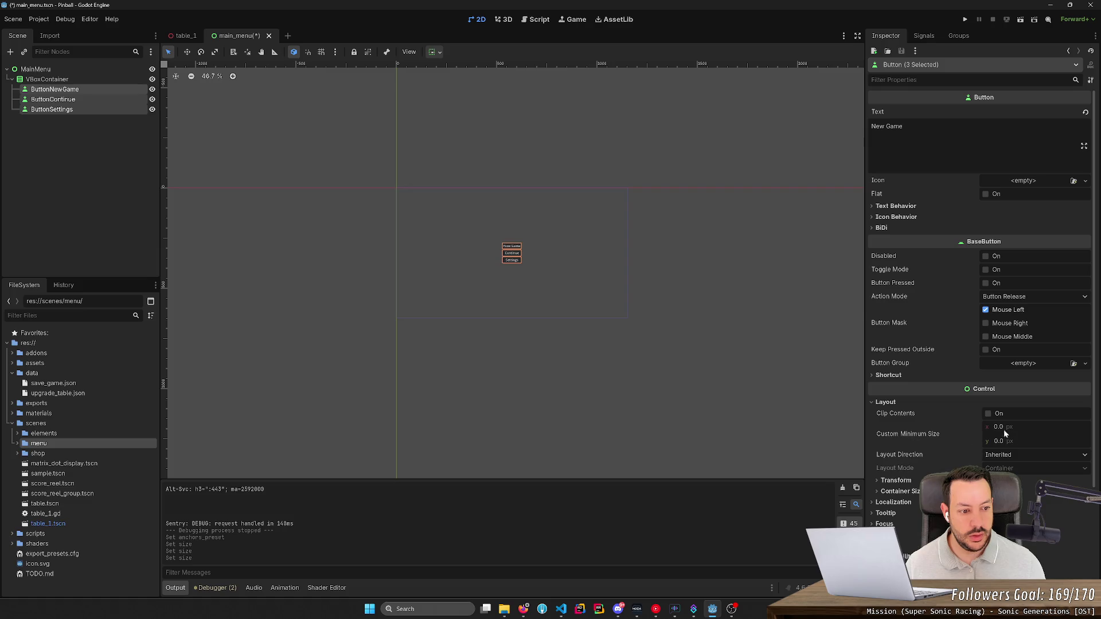
{"action": "left_click_drag", "start_coordinate": [1003, 426], "coordinate": [1043, 427]}
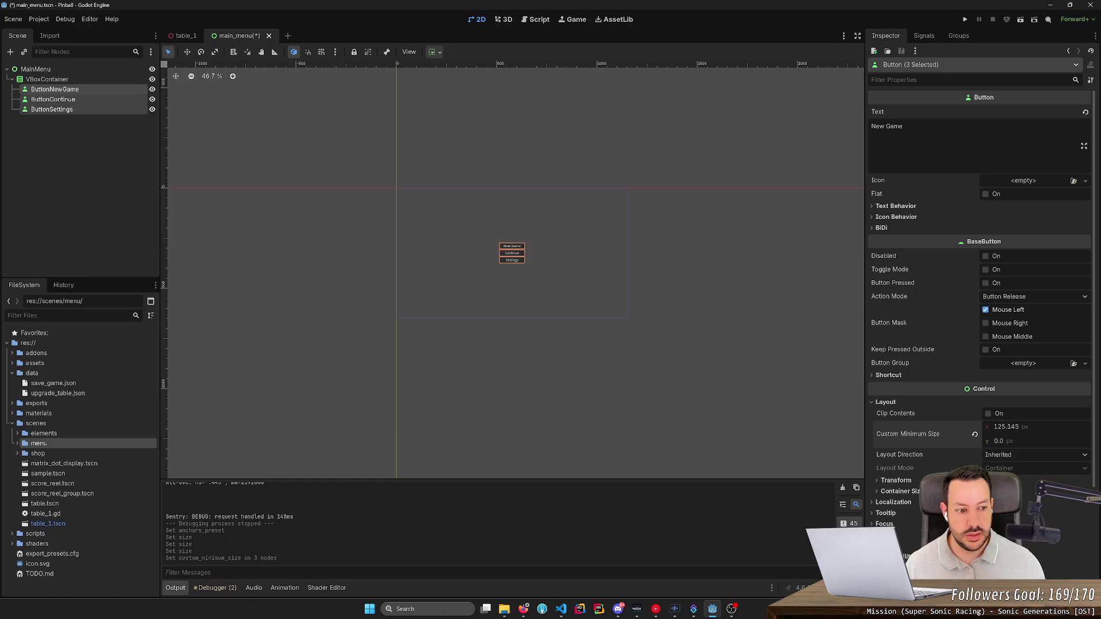
{"action": "left_click", "coordinate": [1005, 426]}
{"action": "type", "text": "128"}
{"action": "key", "text": "Return"}
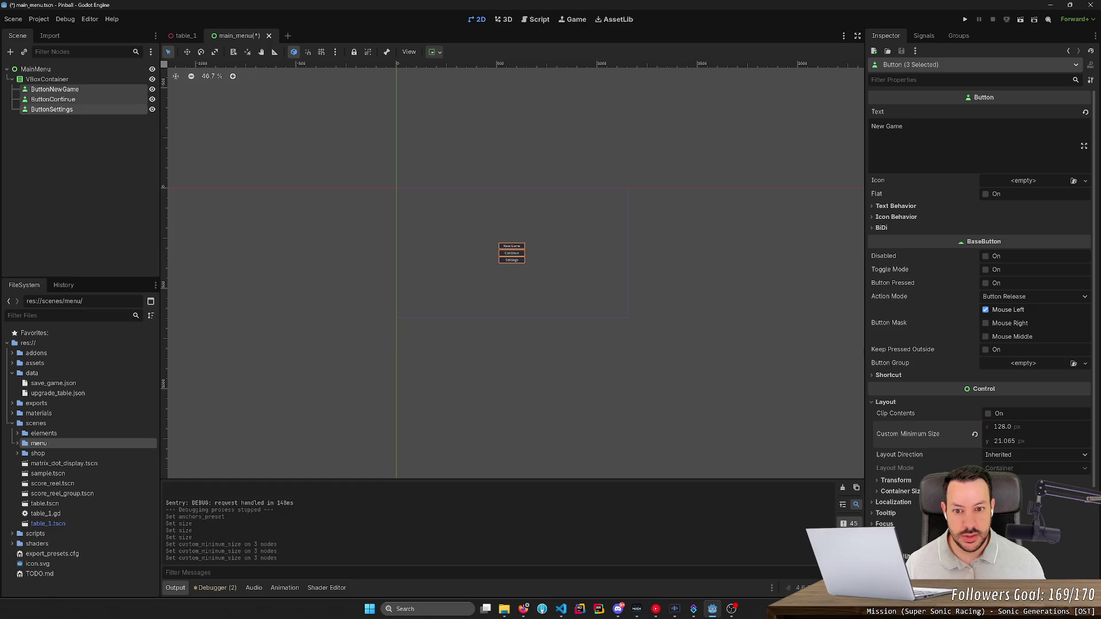
{"action": "left_click_drag", "start_coordinate": [1003, 441], "coordinate": [1026, 441]}
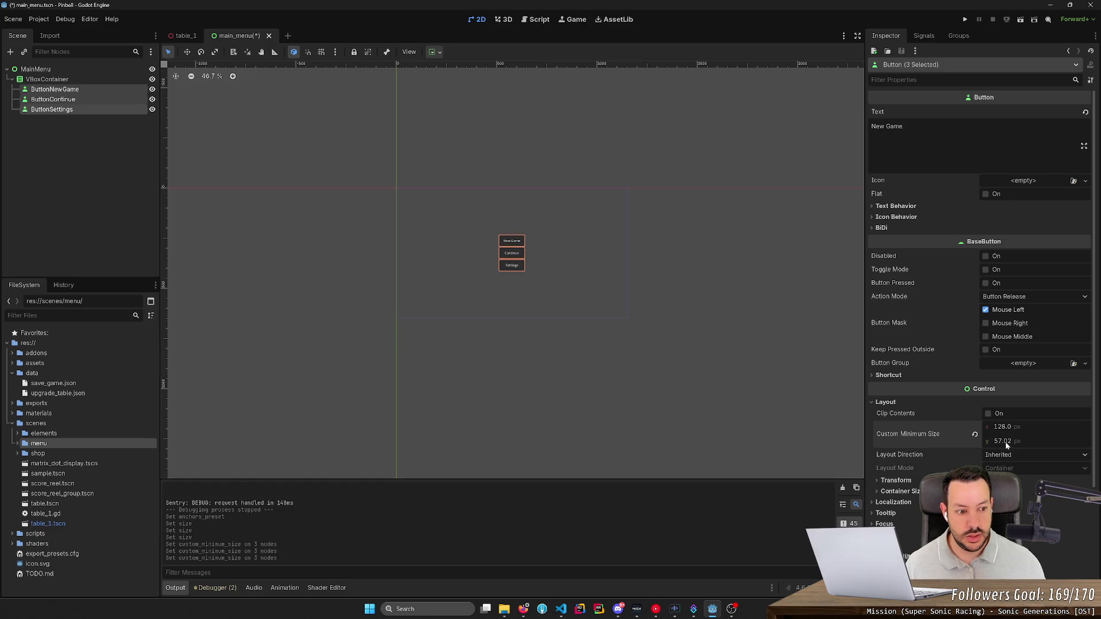
{"action": "type", "text": "64"}
{"action": "key", "text": "Return"}
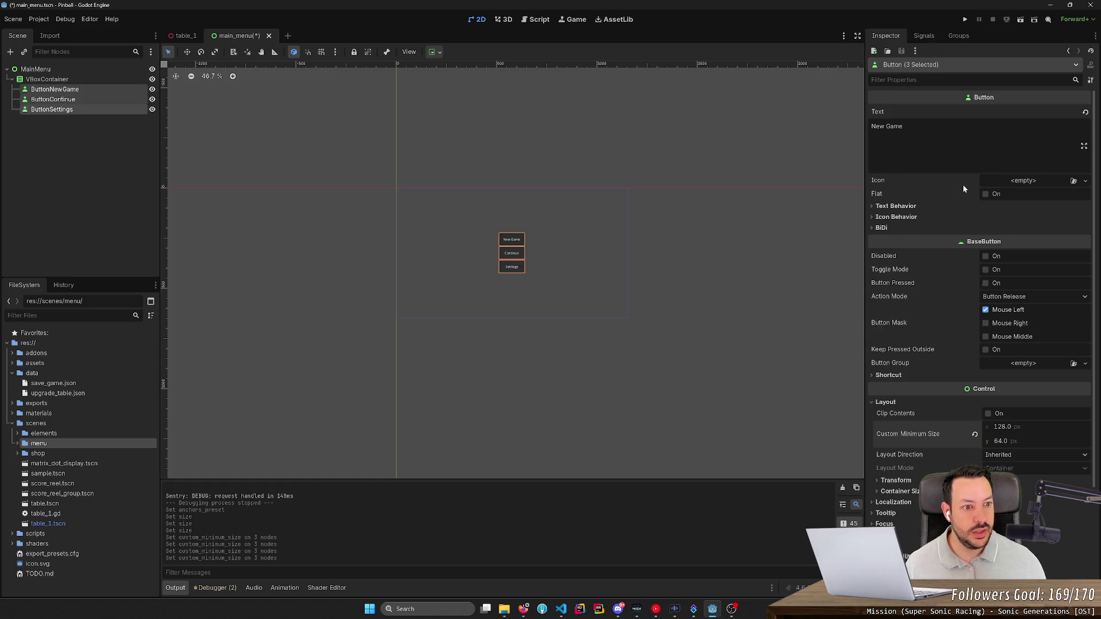
{"action": "left_click", "coordinate": [892, 207]}
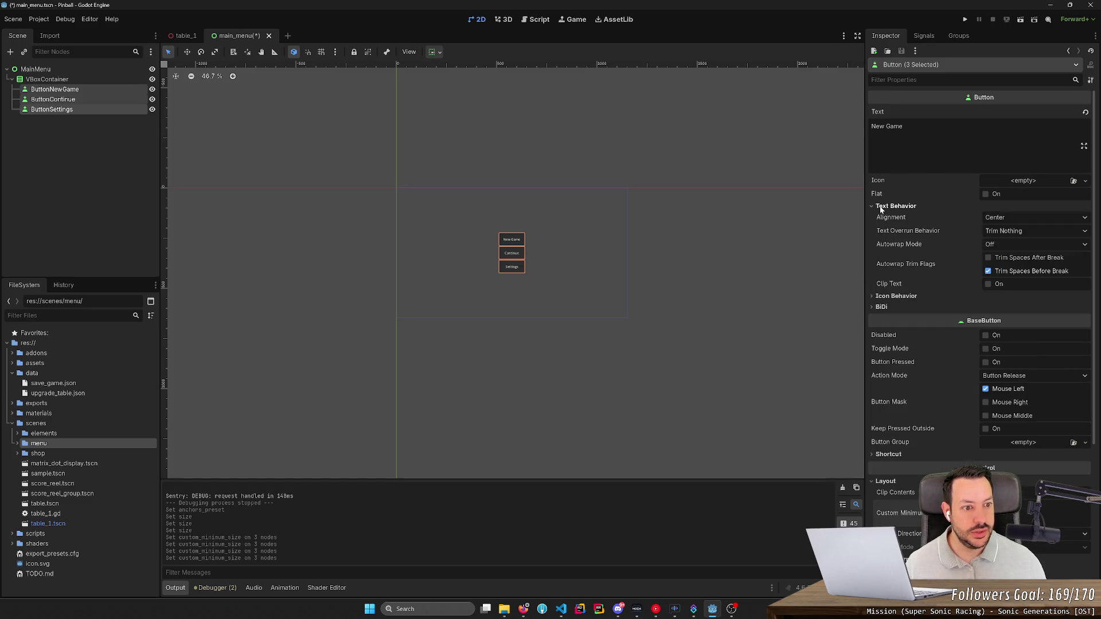
- Browse the buttons' Inspector sections to expand Theme Overrides
{"action": "left_click", "coordinate": [915, 294]}
{"action": "left_click", "coordinate": [915, 294]}
{"action": "scroll", "coordinate": [889, 369], "scroll_direction": "down", "scroll_amount": 3}
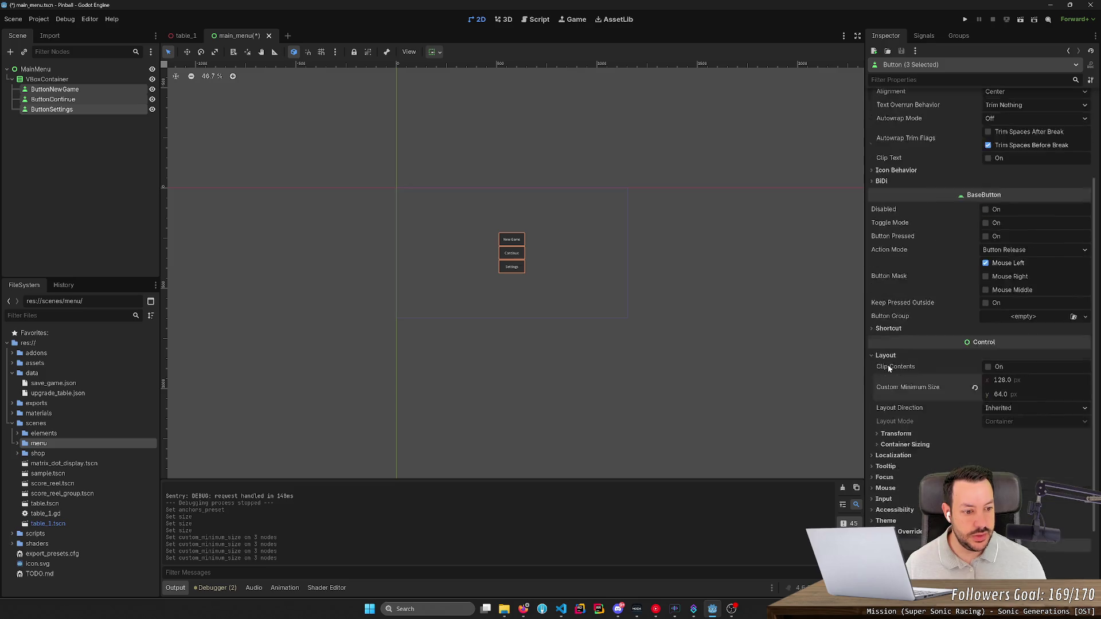
{"action": "scroll", "coordinate": [888, 369], "scroll_direction": "down", "scroll_amount": 2}
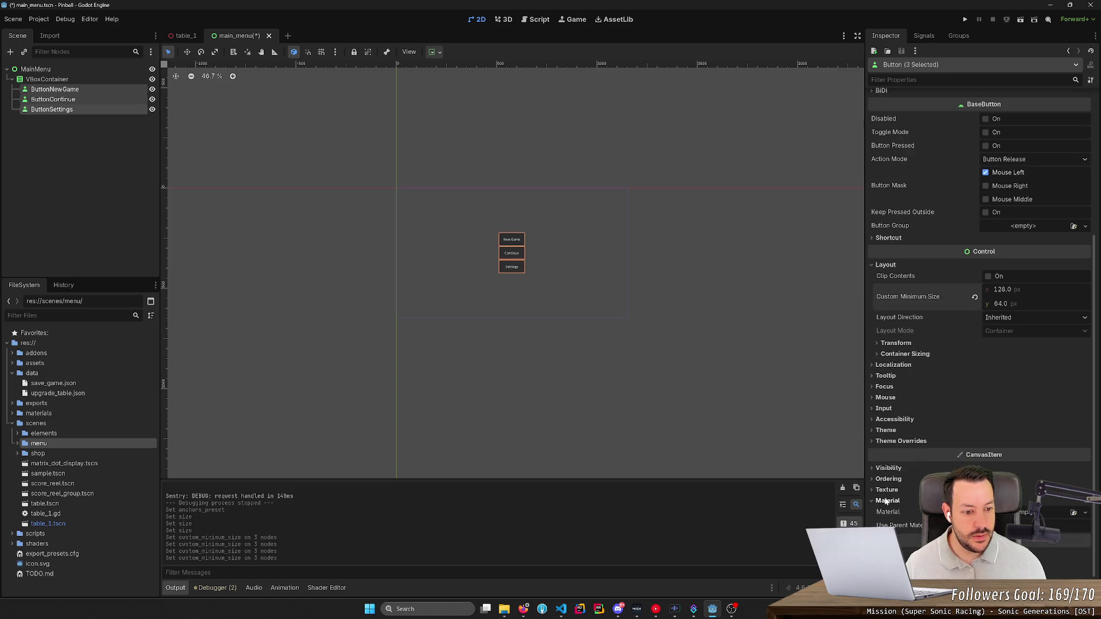
{"action": "left_click", "coordinate": [888, 479]}
{"action": "left_click", "coordinate": [886, 480]}
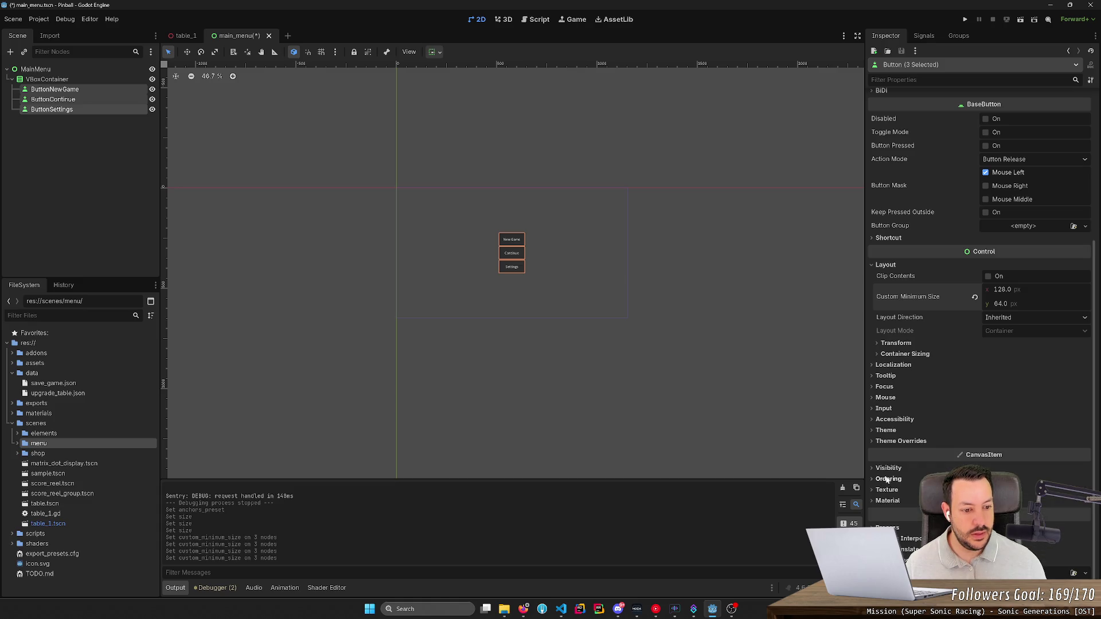
{"action": "left_click", "coordinate": [894, 442]}
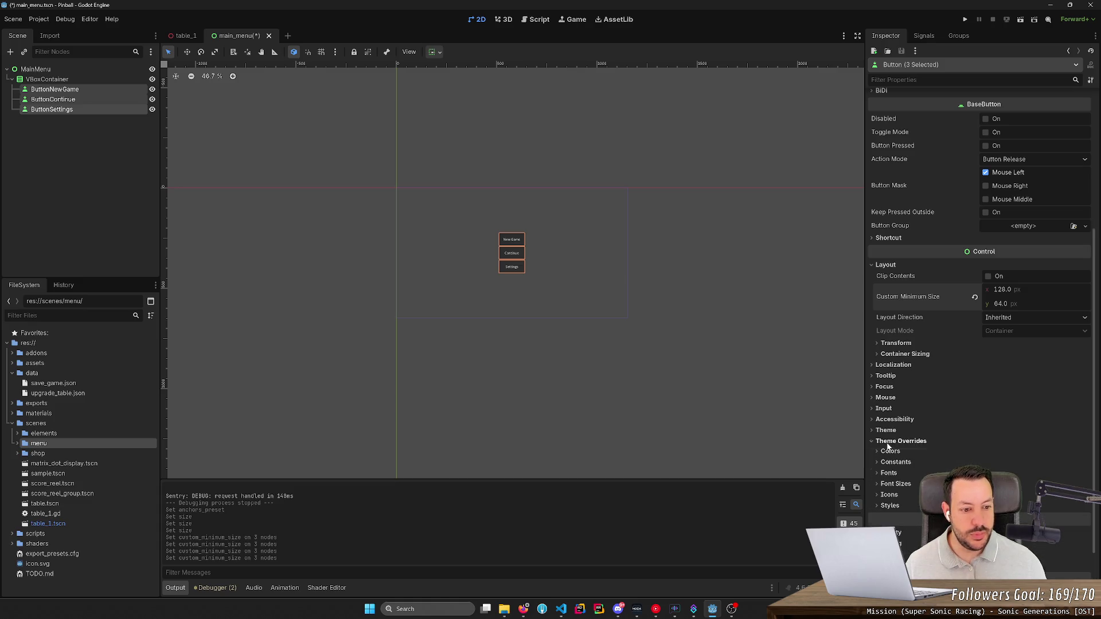
{"action": "left_click", "coordinate": [887, 444]}
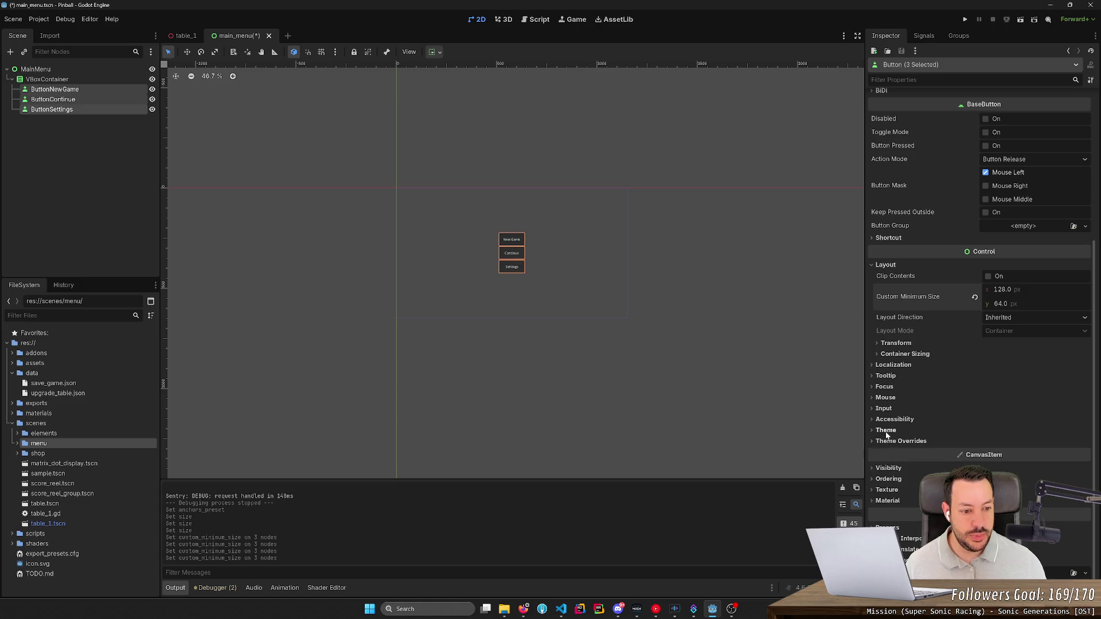
{"action": "left_click", "coordinate": [886, 430]}
{"action": "left_click", "coordinate": [887, 467]}
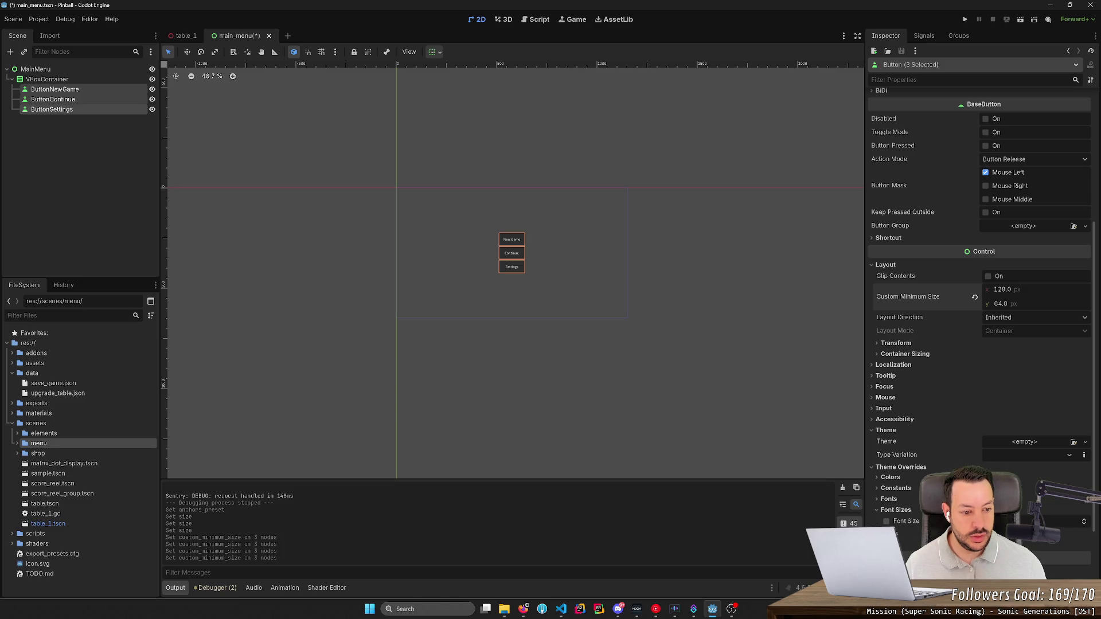
- Enable a button font size override around 24, reset minimum size to 0, and test-run the menu
{"action": "left_click", "coordinate": [886, 521]}
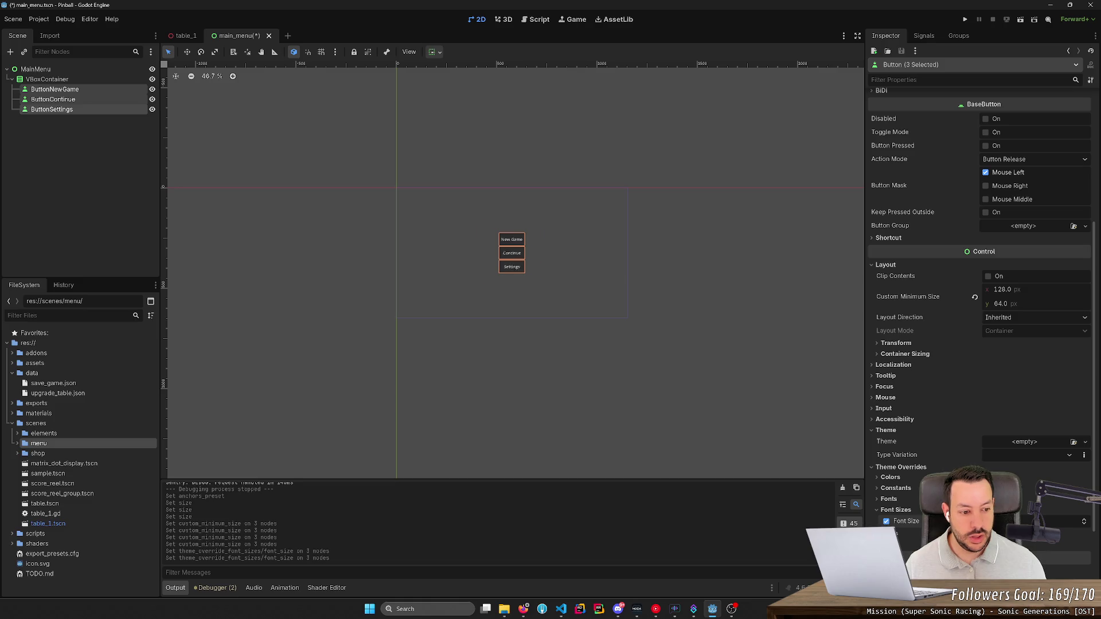
{"action": "mouse_move", "coordinate": [986, 522]}
{"action": "left_mouse_down"}
{"action": "mouse_move", "coordinate": [1055, 521]}
{"action": "mouse_move", "coordinate": [1032, 521]}
{"action": "left_mouse_up"}
{"action": "left_click", "coordinate": [886, 521]}
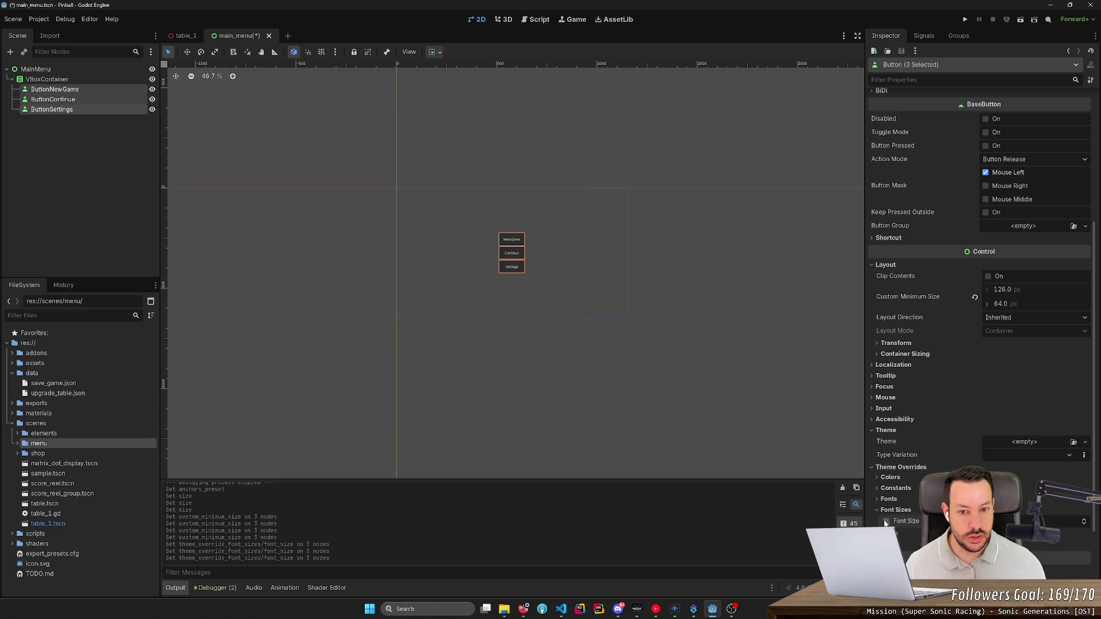
{"action": "left_click", "coordinate": [974, 297]}
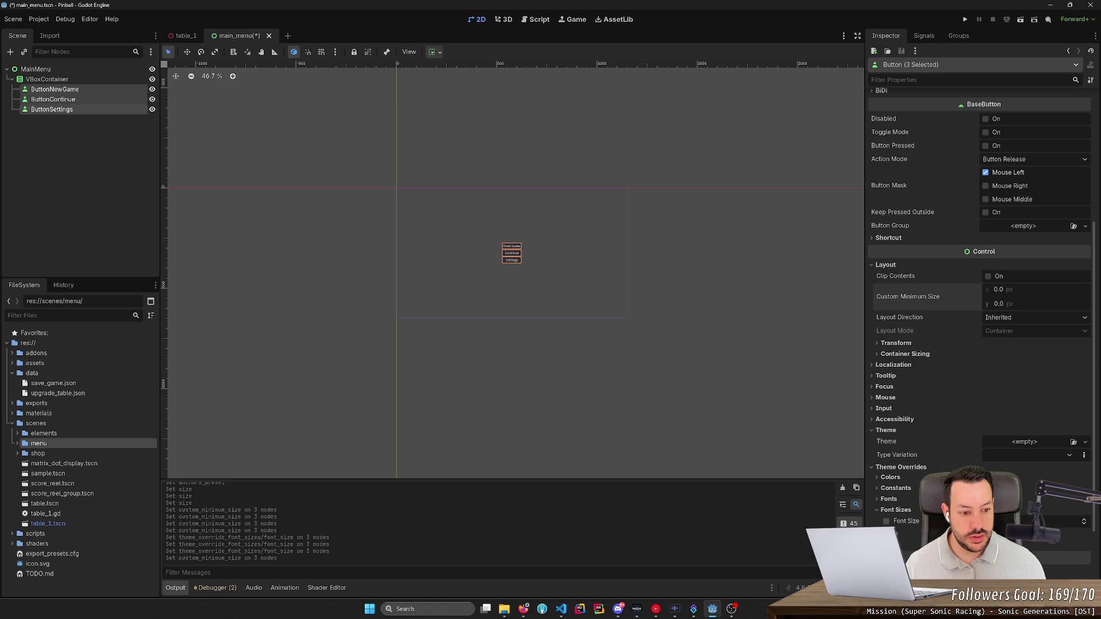
{"action": "left_click", "coordinate": [886, 521]}
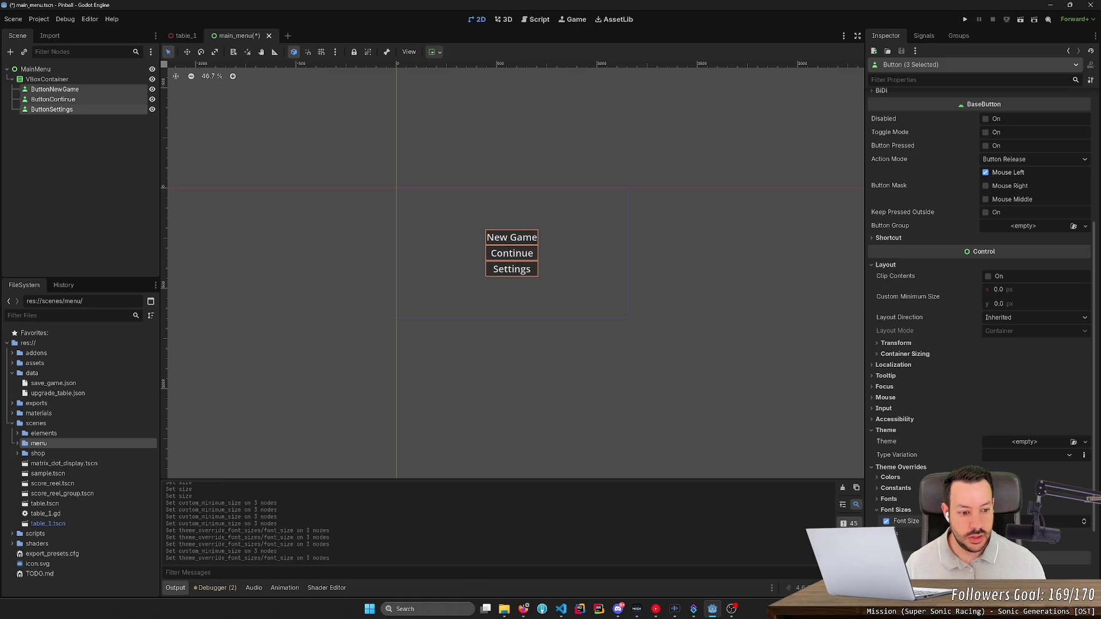
{"action": "type", "text": "24"}
{"action": "key", "text": "Return"}
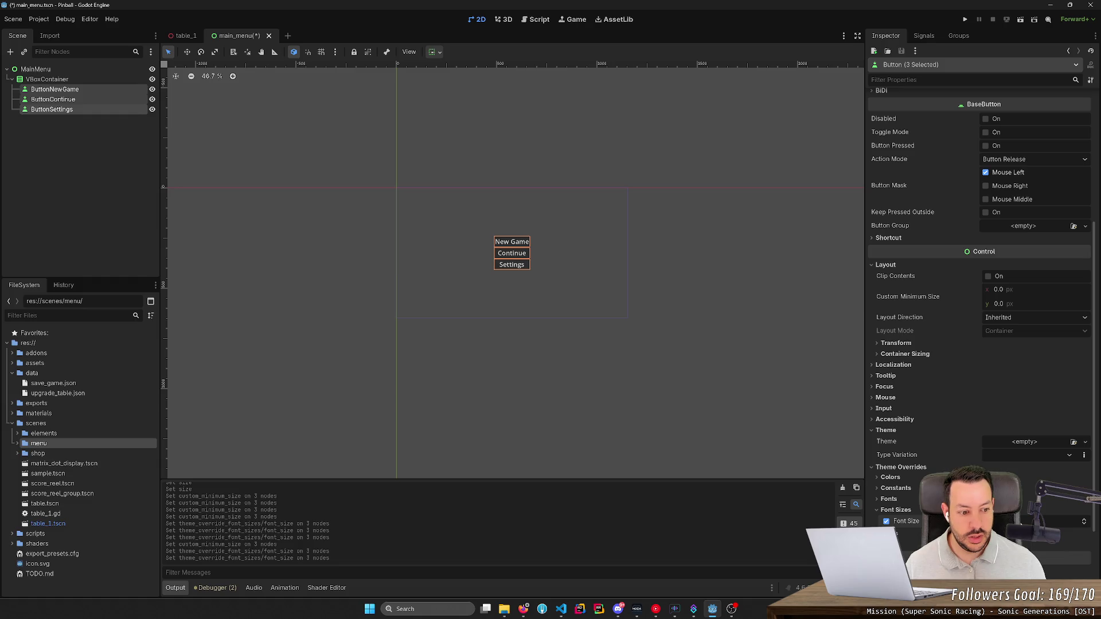
{"action": "left_click", "coordinate": [1083, 519]}
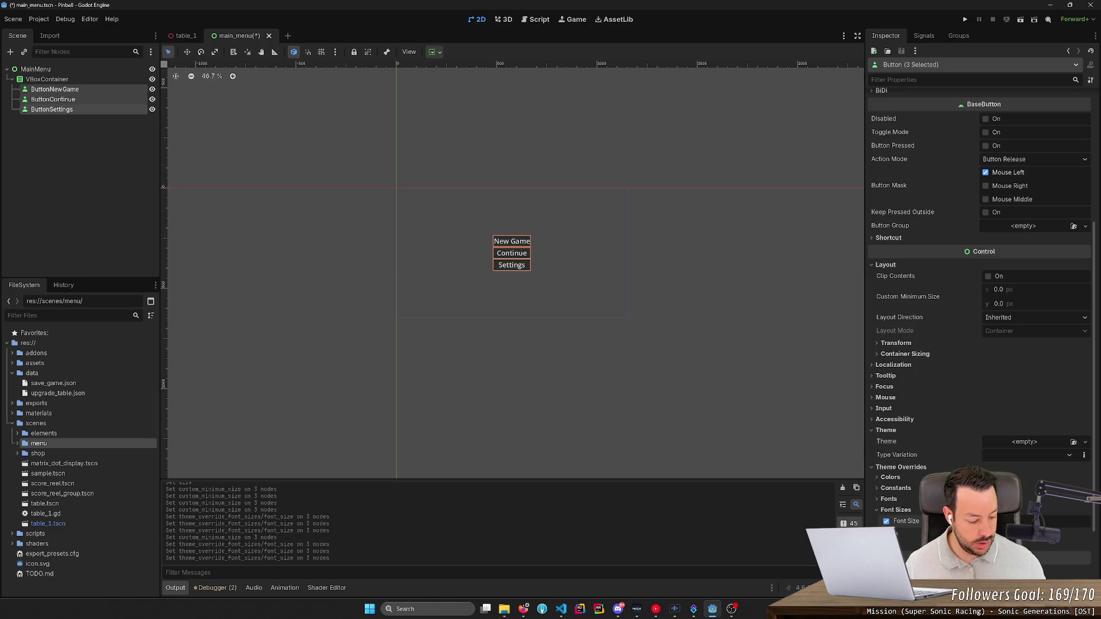
{"action": "left_click_drag", "start_coordinate": [1084, 520], "coordinate": [1083, 533]}
{"action": "left_click", "coordinate": [1019, 20]}
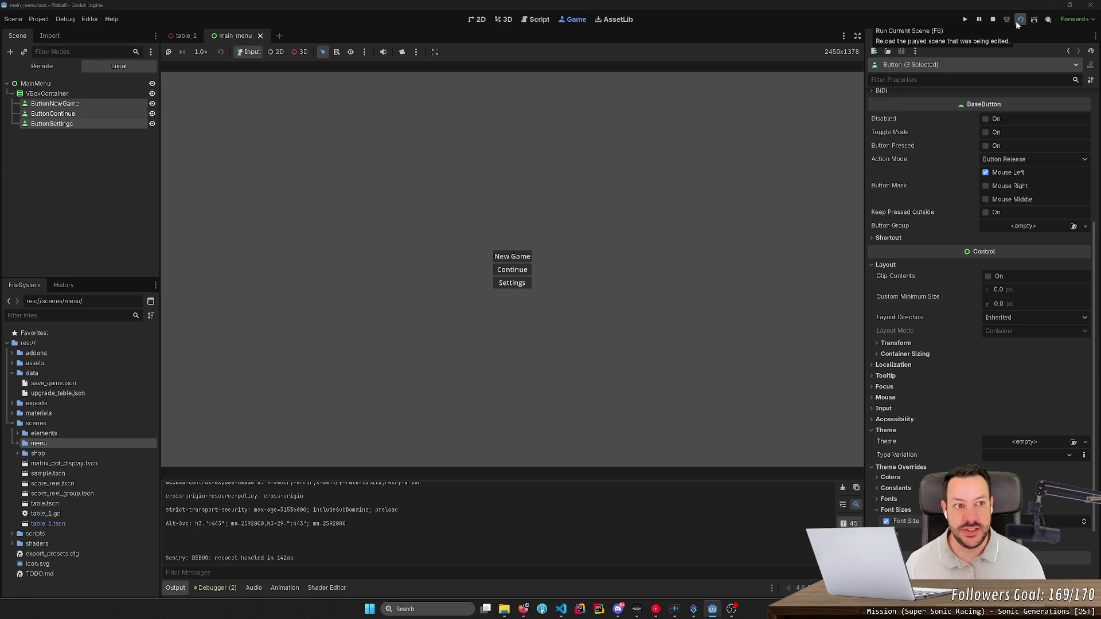
{"action": "left_click", "coordinate": [991, 20]}
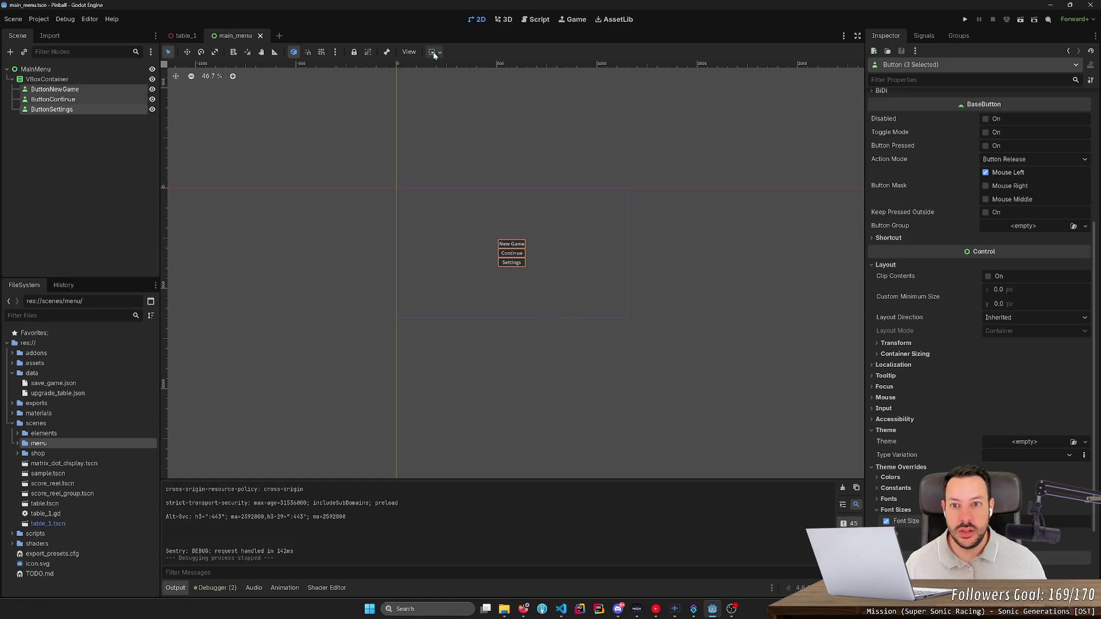
{"action": "left_click", "coordinate": [39, 69]}
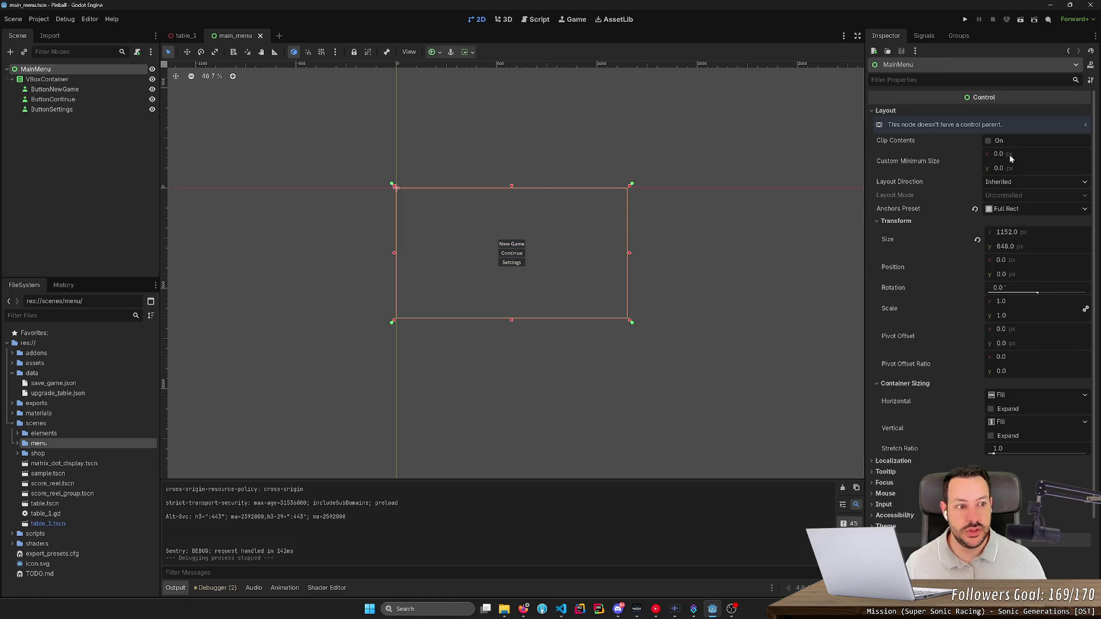
{"action": "left_click", "coordinate": [1005, 232]}
{"action": "type", "text": "1920"}
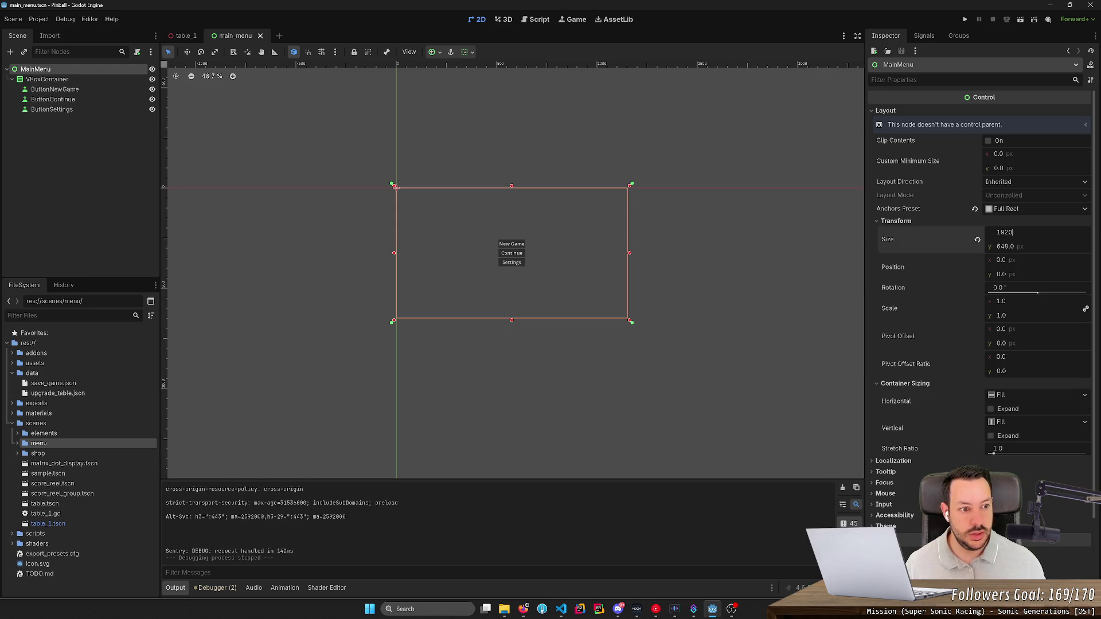
{"action": "key", "text": "Tab"}
{"action": "type", "text": "0"}
{"action": "key", "text": "Return"}
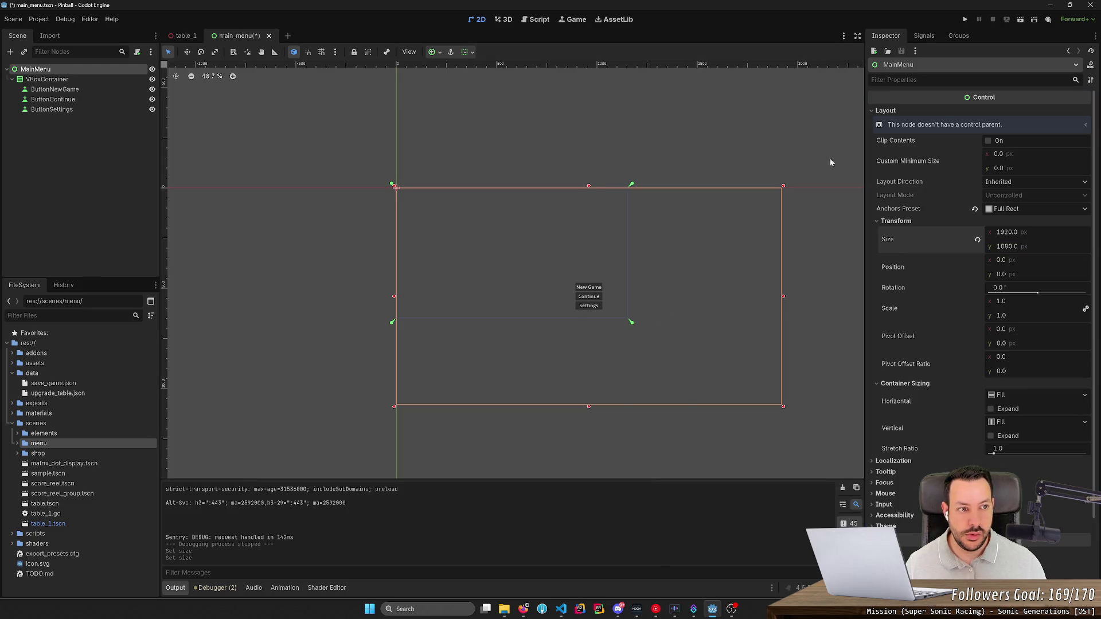
{"action": "left_click", "coordinate": [1021, 19]}
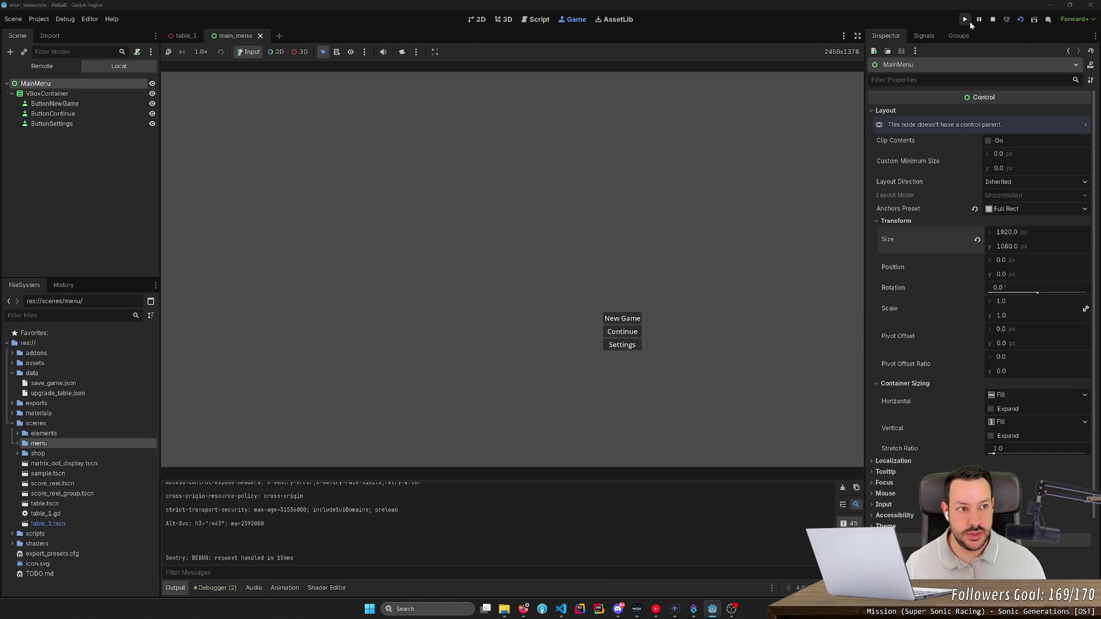
{"action": "left_click", "coordinate": [992, 19]}
{"action": "key", "text": "ctrl+z"}
{"action": "key", "text": "ctrl+z"}
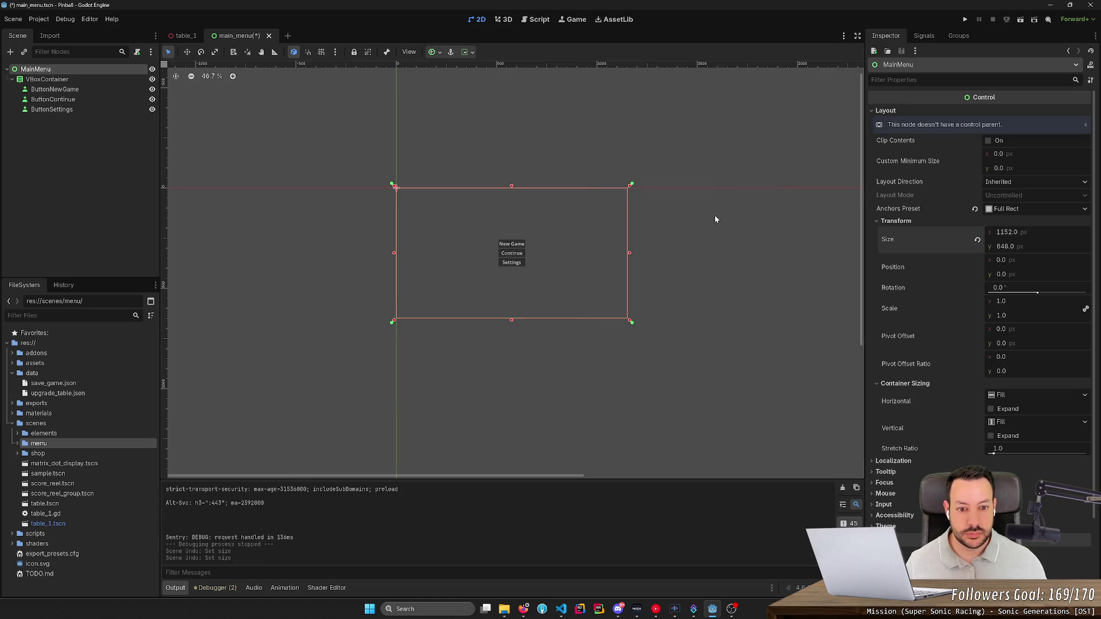
- Drag MainMenu's anchors toward the lower right and set its container sizing to Fill both ways
{"action": "left_click_drag", "start_coordinate": [631, 322], "coordinate": [647, 339]}
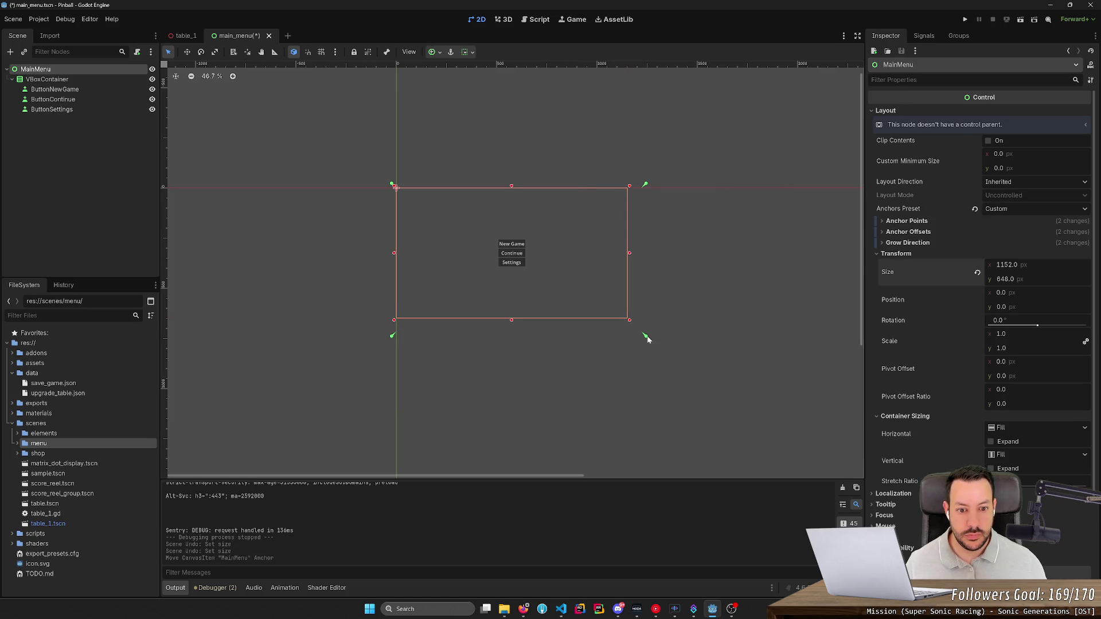
{"action": "left_click_drag", "start_coordinate": [696, 372], "coordinate": [769, 385]}
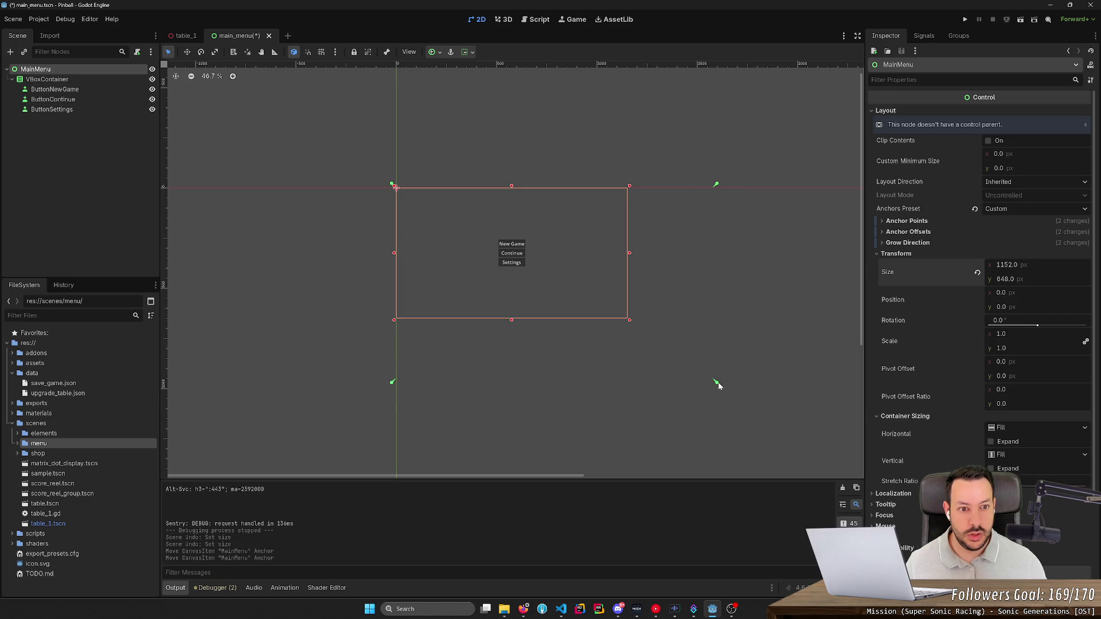
{"action": "left_click", "coordinate": [472, 51]}
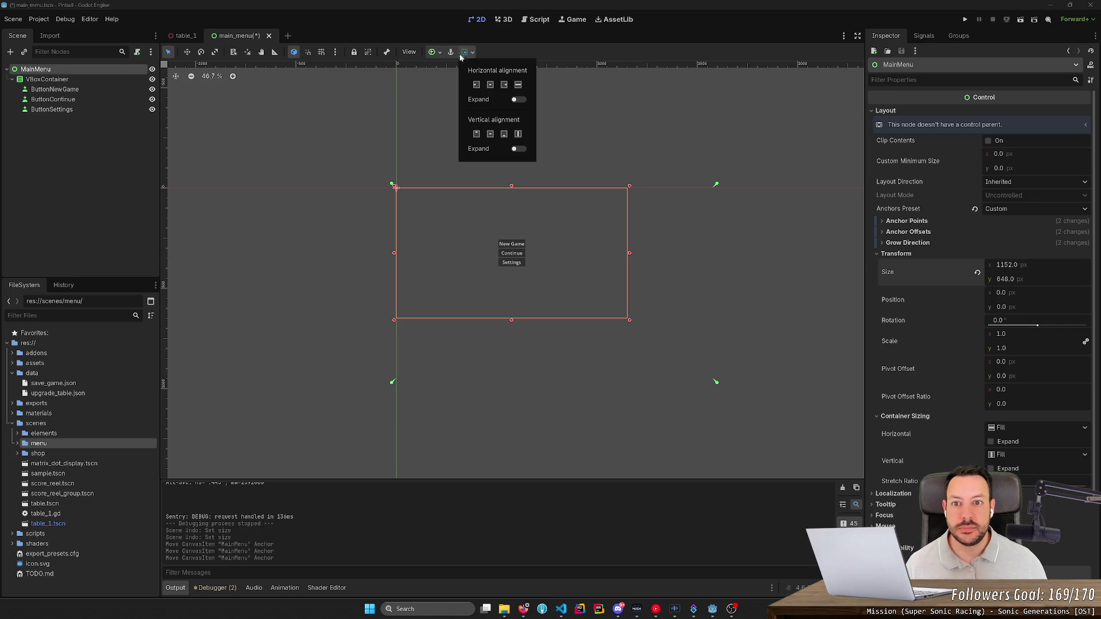
{"action": "left_click", "coordinate": [515, 100]}
{"action": "left_click", "coordinate": [516, 100]}
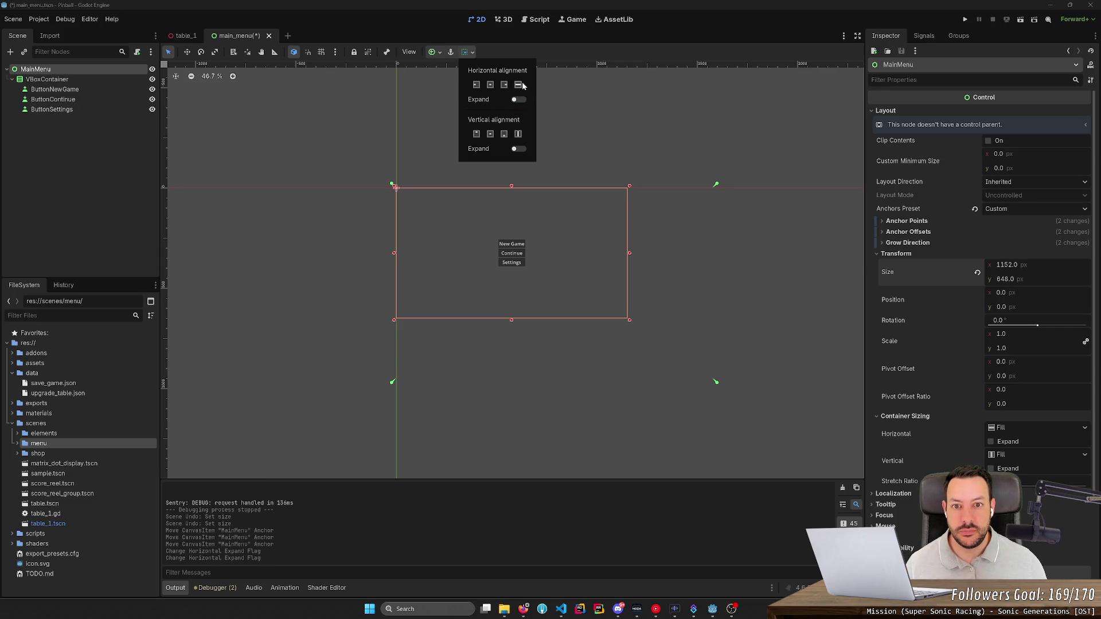
{"action": "left_click", "coordinate": [519, 86]}
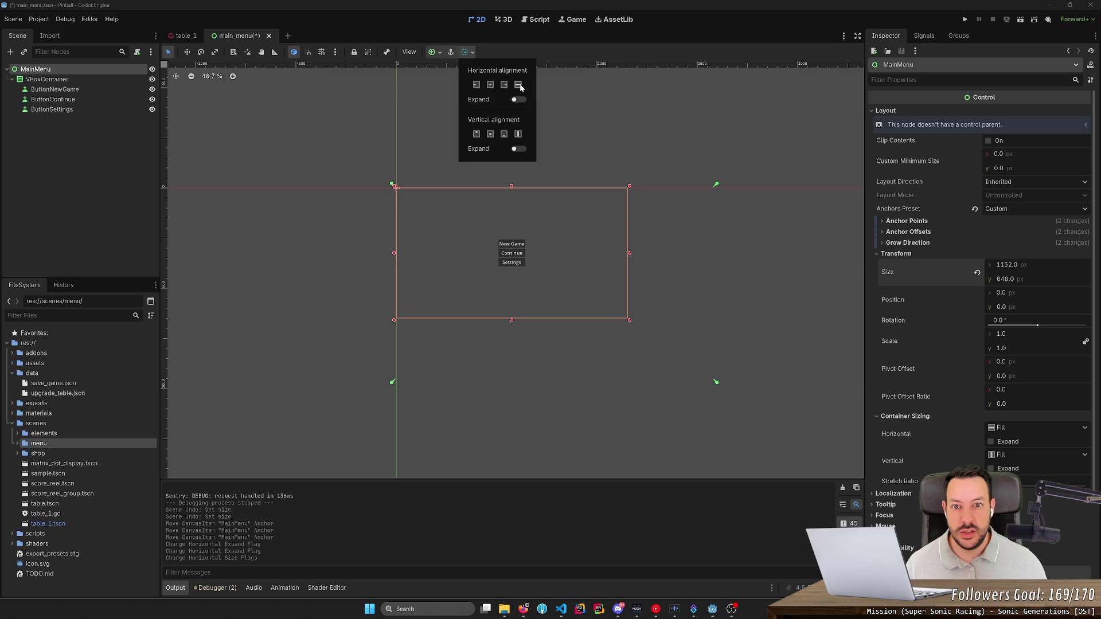
{"action": "left_click", "coordinate": [519, 134]}
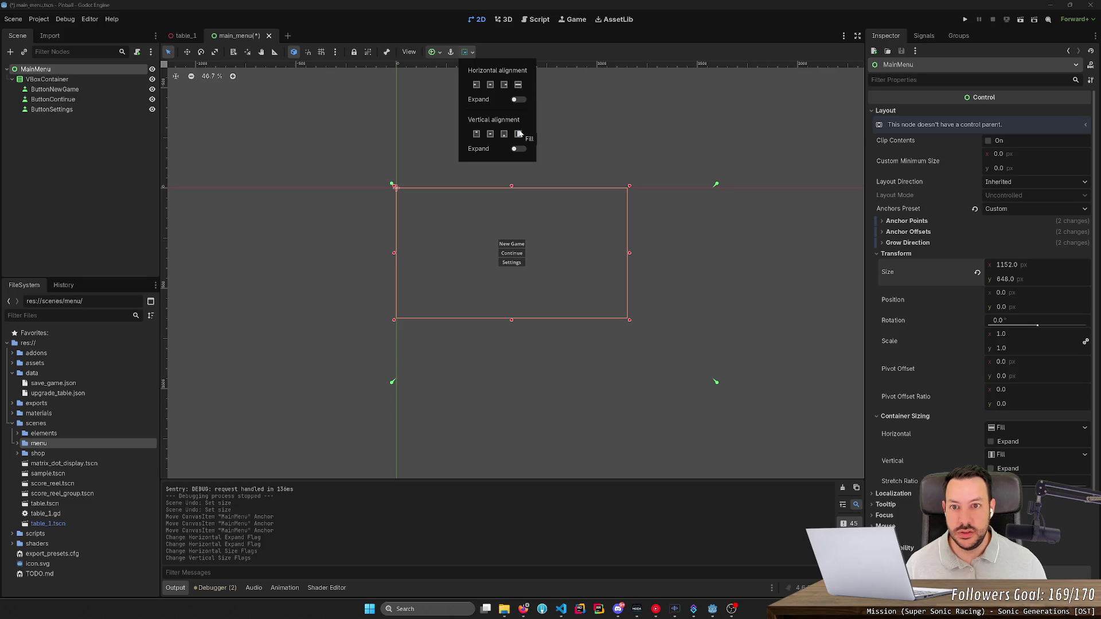
{"action": "left_click", "coordinate": [445, 57]}
- Place MainMenu's lower-right anchor beyond the frame's corner
{"action": "left_click", "coordinate": [440, 53]}
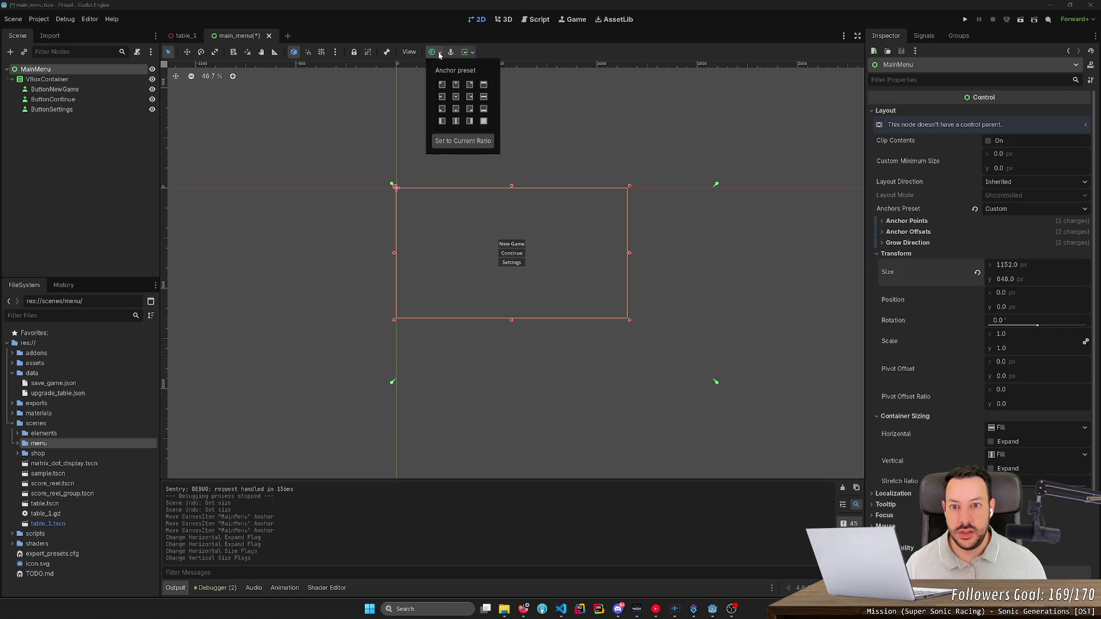
{"action": "left_click", "coordinate": [440, 54]}
{"action": "left_click", "coordinate": [415, 53]}
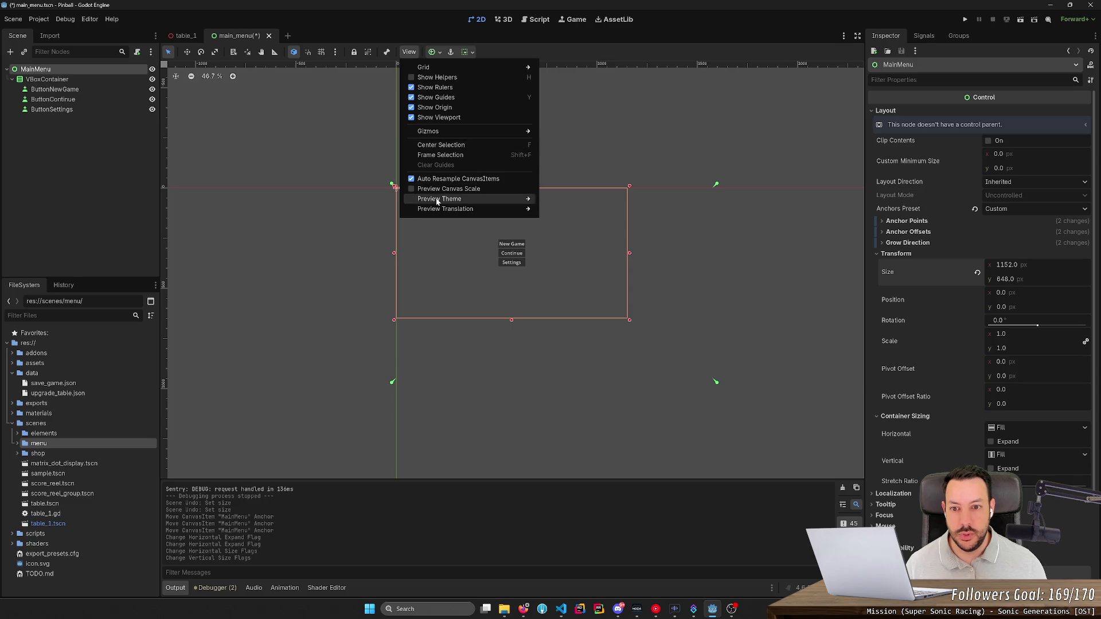
{"action": "mouse_move", "coordinate": [435, 212]}
{"action": "left_click", "coordinate": [453, 51]}
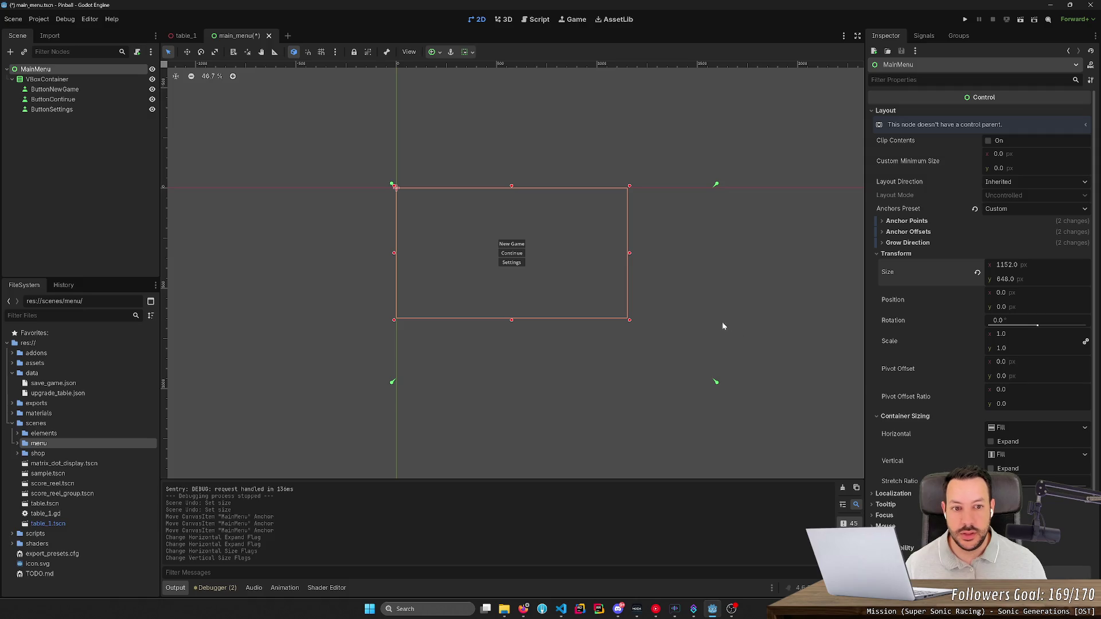
{"action": "mouse_move", "coordinate": [716, 384]}
{"action": "left_mouse_down"}
{"action": "mouse_move", "coordinate": [578, 347]}
{"action": "mouse_move", "coordinate": [687, 391]}
{"action": "mouse_move", "coordinate": [722, 344]}
{"action": "mouse_move", "coordinate": [705, 288]}
{"action": "left_mouse_up"}
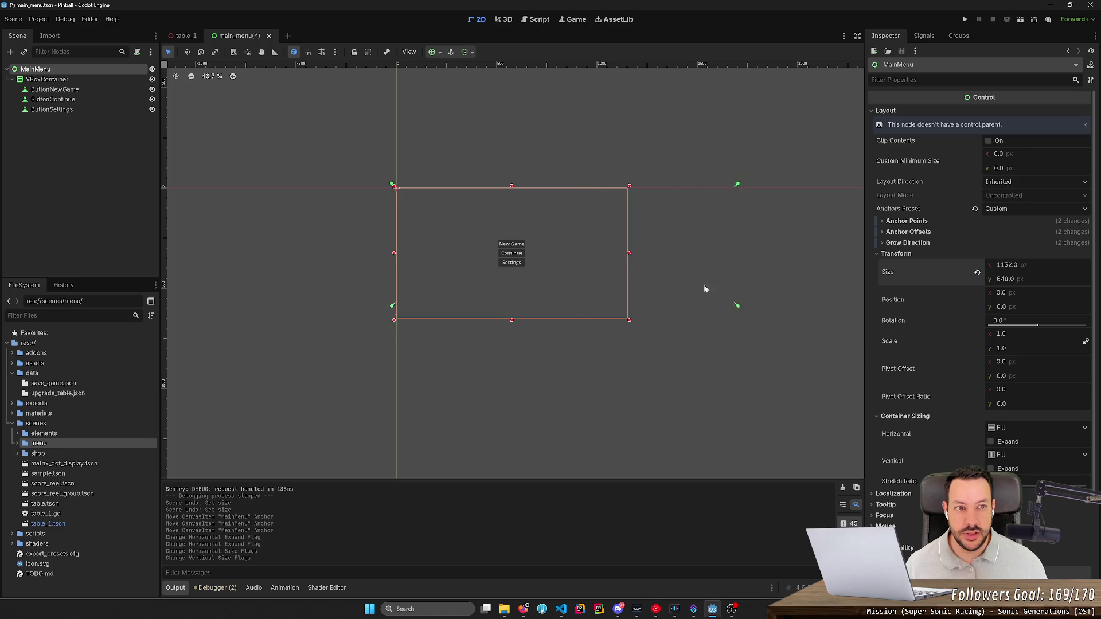
{"action": "left_click_drag", "start_coordinate": [607, 313], "coordinate": [579, 287]}
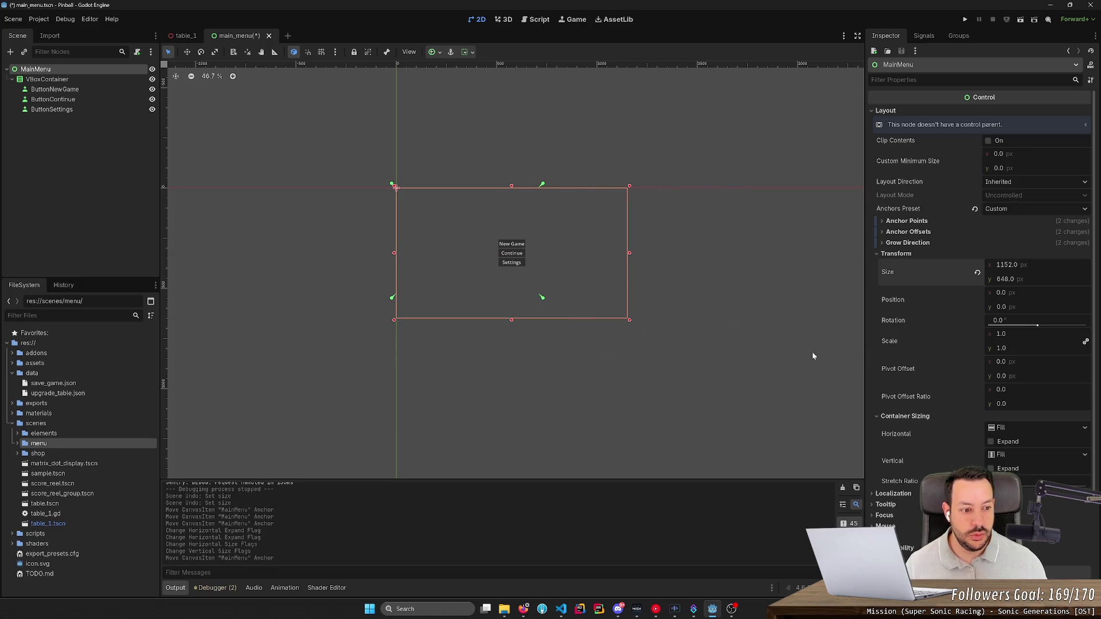
{"action": "scroll", "coordinate": [949, 399], "scroll_direction": "down", "scroll_amount": 5}
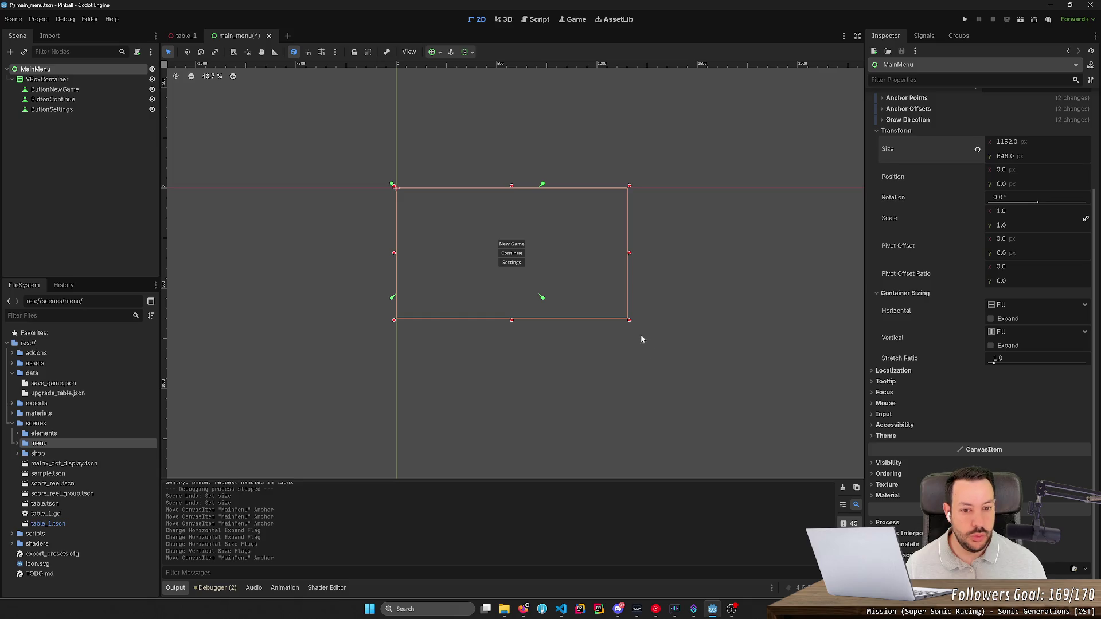
{"action": "mouse_move", "coordinate": [542, 300]}
{"action": "left_mouse_down"}
{"action": "mouse_move", "coordinate": [766, 447]}
{"action": "mouse_move", "coordinate": [692, 360]}
{"action": "left_mouse_up"}
{"action": "key", "text": "ctrl+z"}
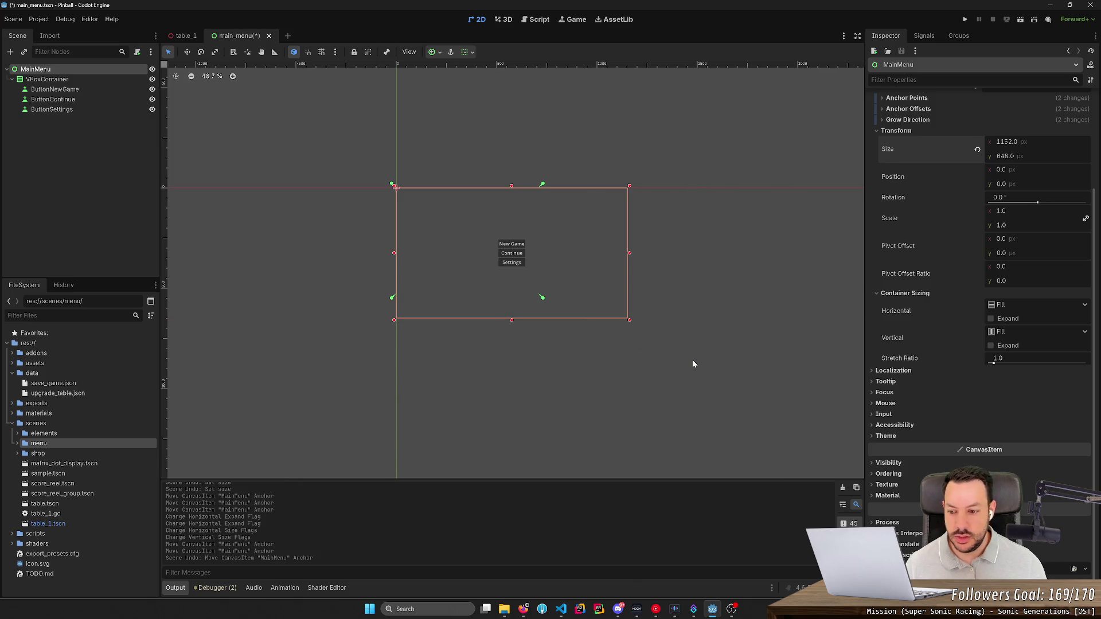
{"action": "mouse_move", "coordinate": [542, 299]}
{"action": "left_mouse_down"}
{"action": "mouse_move", "coordinate": [745, 375]}
{"action": "mouse_move", "coordinate": [759, 393]}
{"action": "left_mouse_up"}
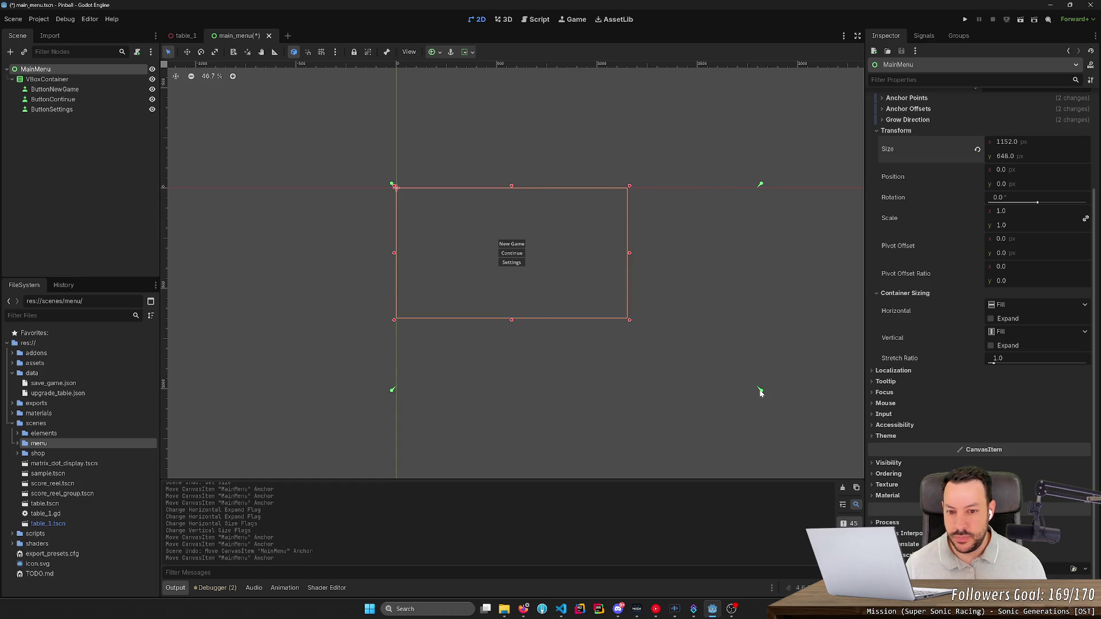
{"action": "scroll", "coordinate": [994, 202], "scroll_direction": "up", "scroll_amount": 3}
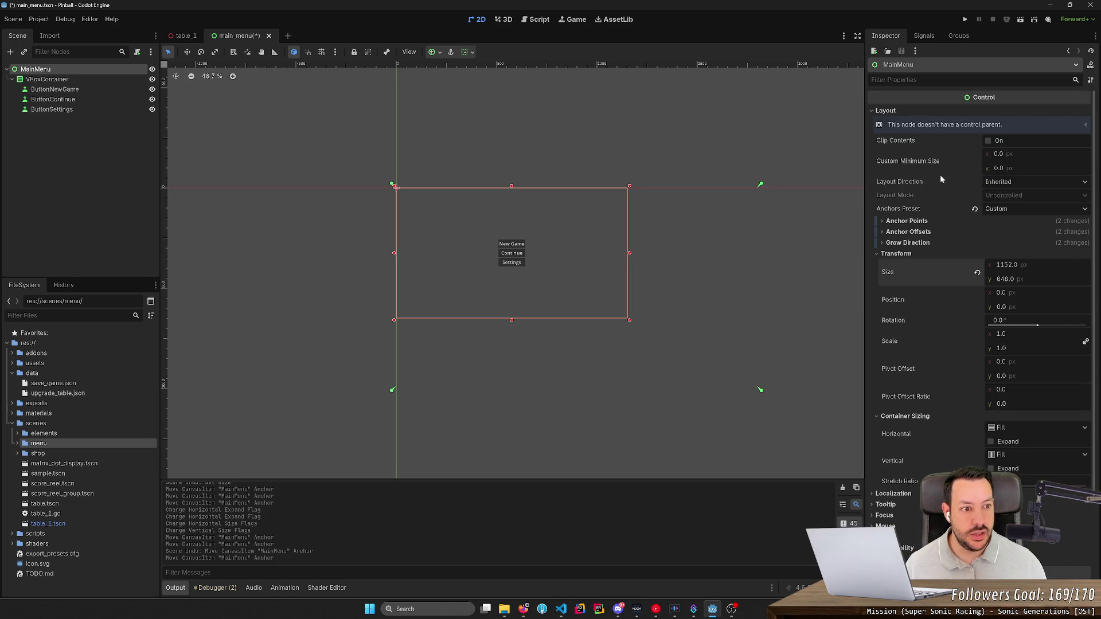
- Reset MainMenu's right and bottom anchors to 0 and apply the Full Rect preset
{"action": "left_click", "coordinate": [885, 223]}
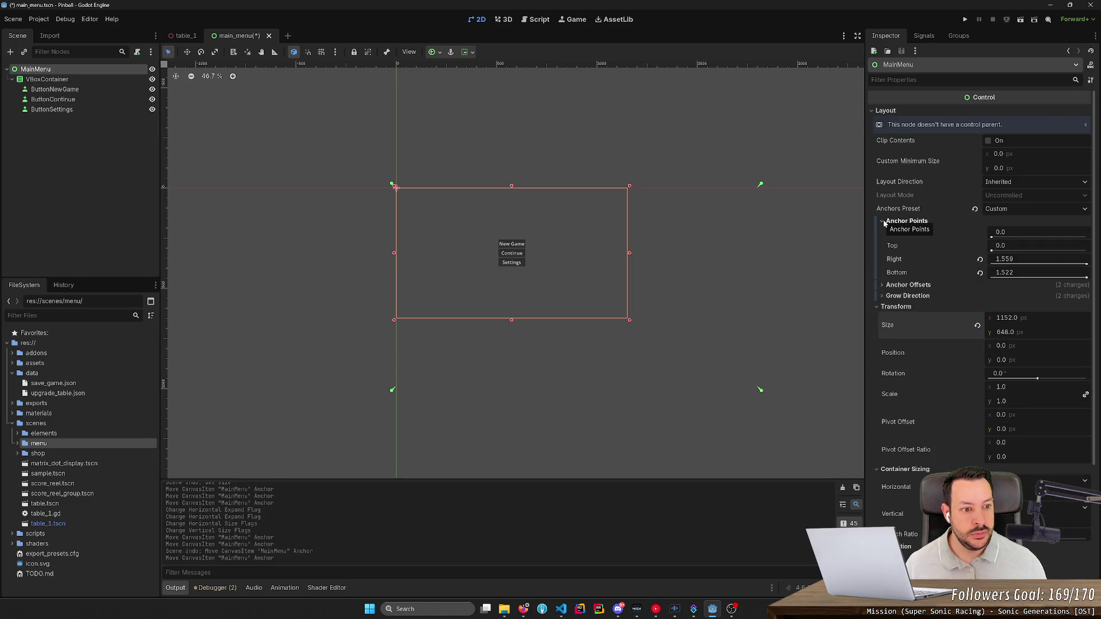
{"action": "left_click", "coordinate": [980, 259]}
{"action": "left_click", "coordinate": [980, 273]}
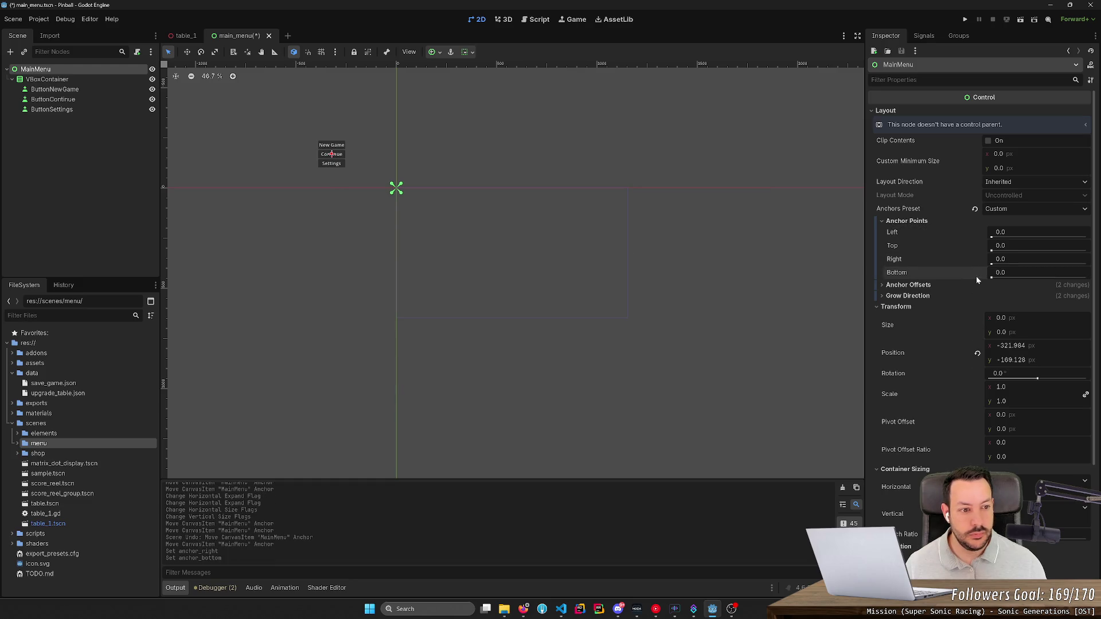
{"action": "left_click", "coordinate": [917, 285]}
{"action": "left_click", "coordinate": [917, 286]}
{"action": "left_click", "coordinate": [881, 297]}
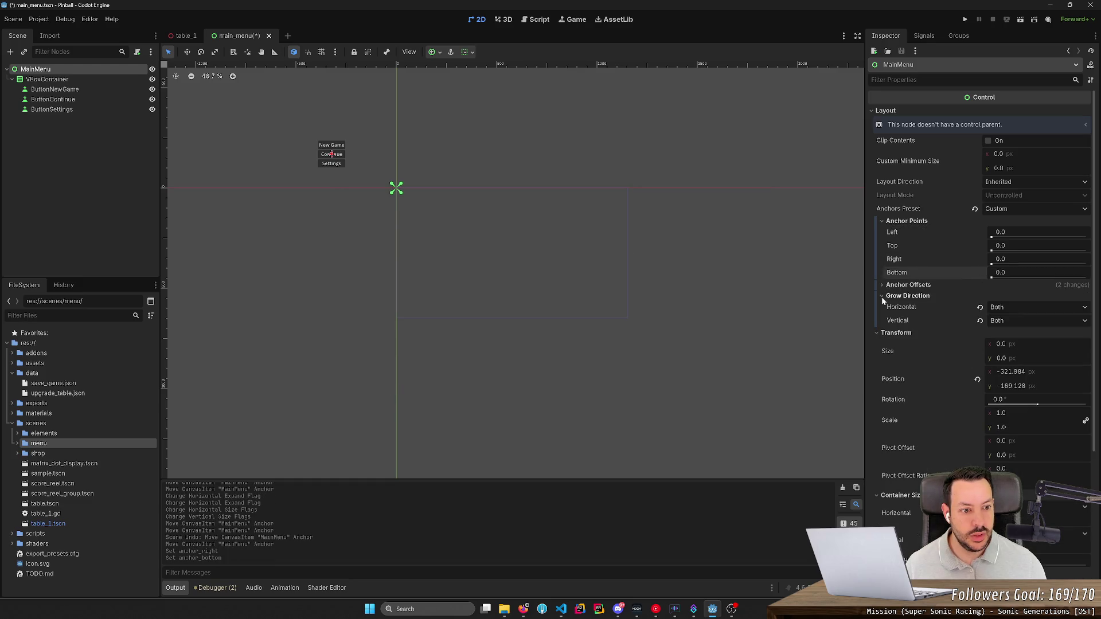
{"action": "left_click", "coordinate": [882, 296]}
{"action": "left_click", "coordinate": [1016, 208]}
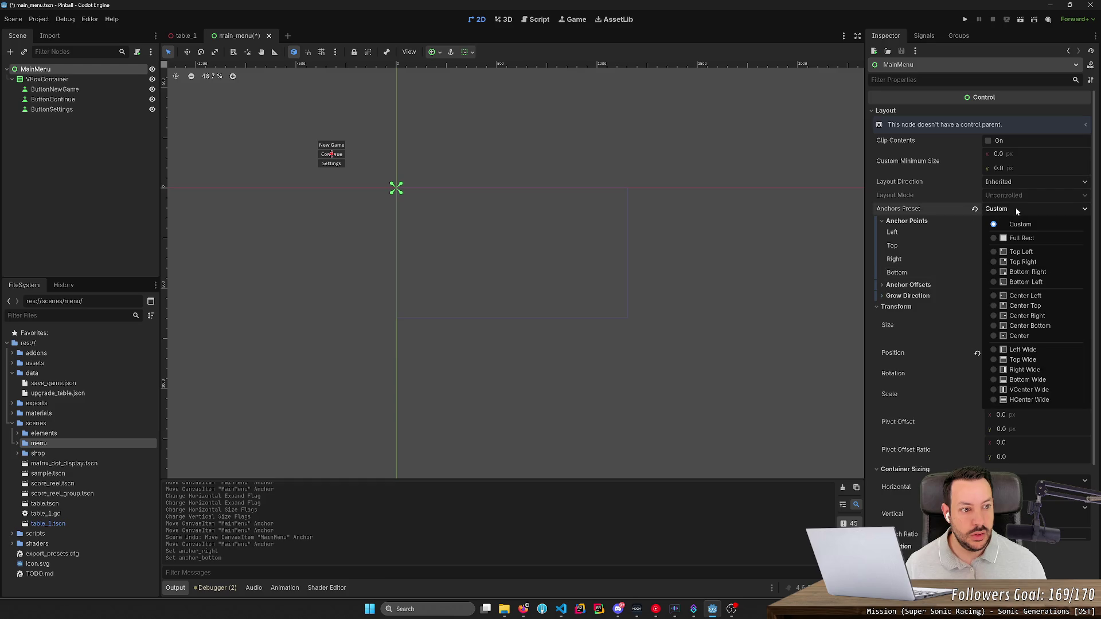
{"action": "left_click", "coordinate": [1014, 238]}
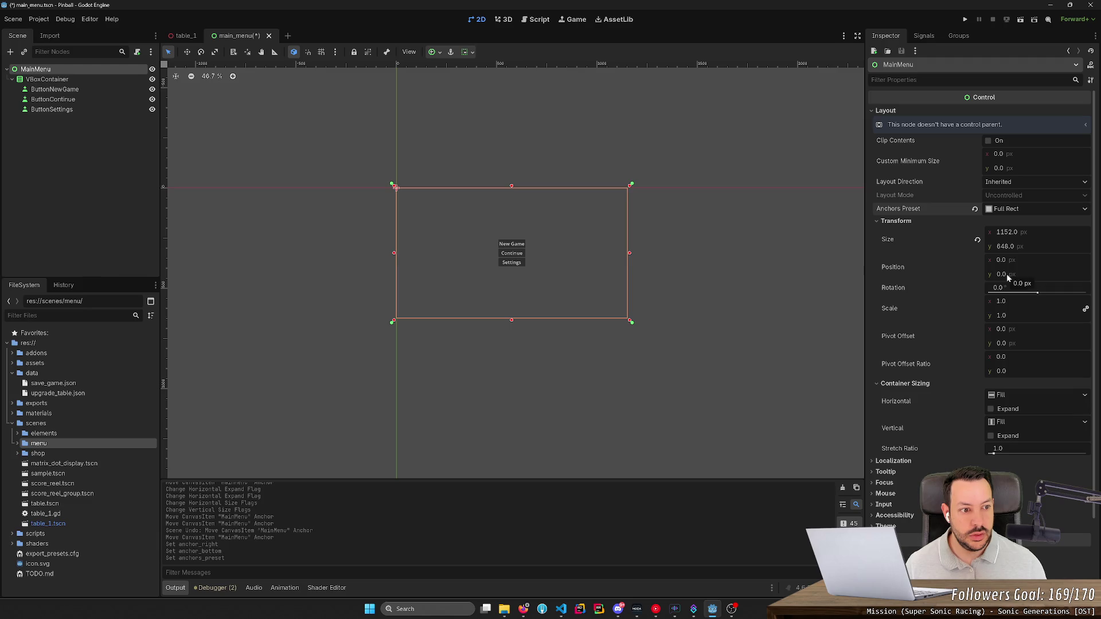
- Try a 1920 × 1080 size on MainMenu, then return it to the Full Rect preset
{"action": "left_click", "coordinate": [1027, 234]}
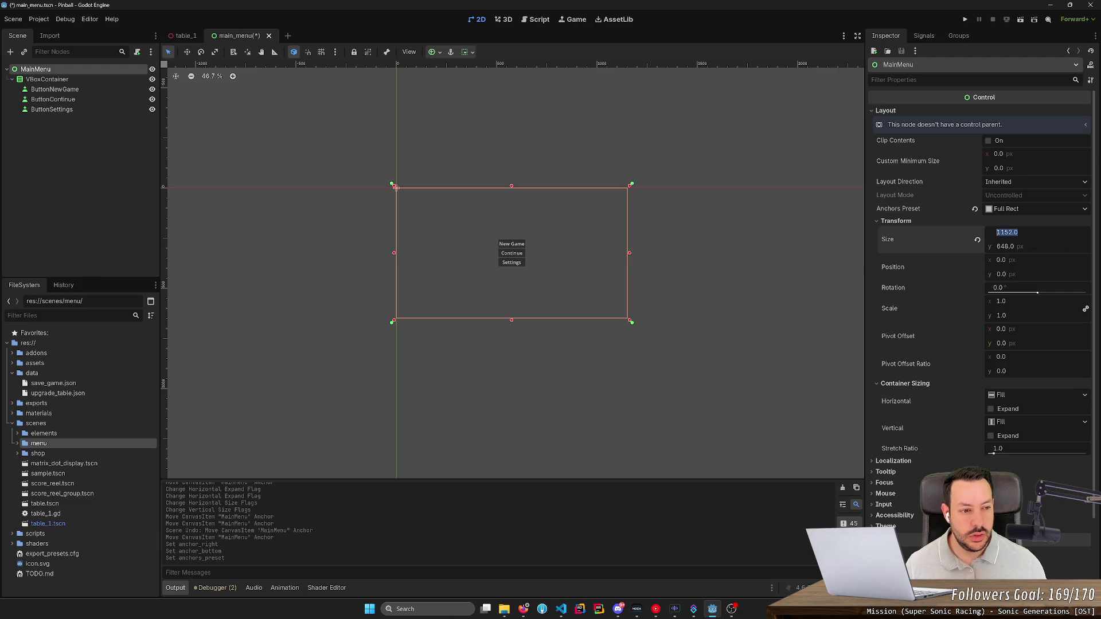
{"action": "type", "text": "1920"}
{"action": "key", "text": "Tab"}
{"action": "type", "text": "1080"}
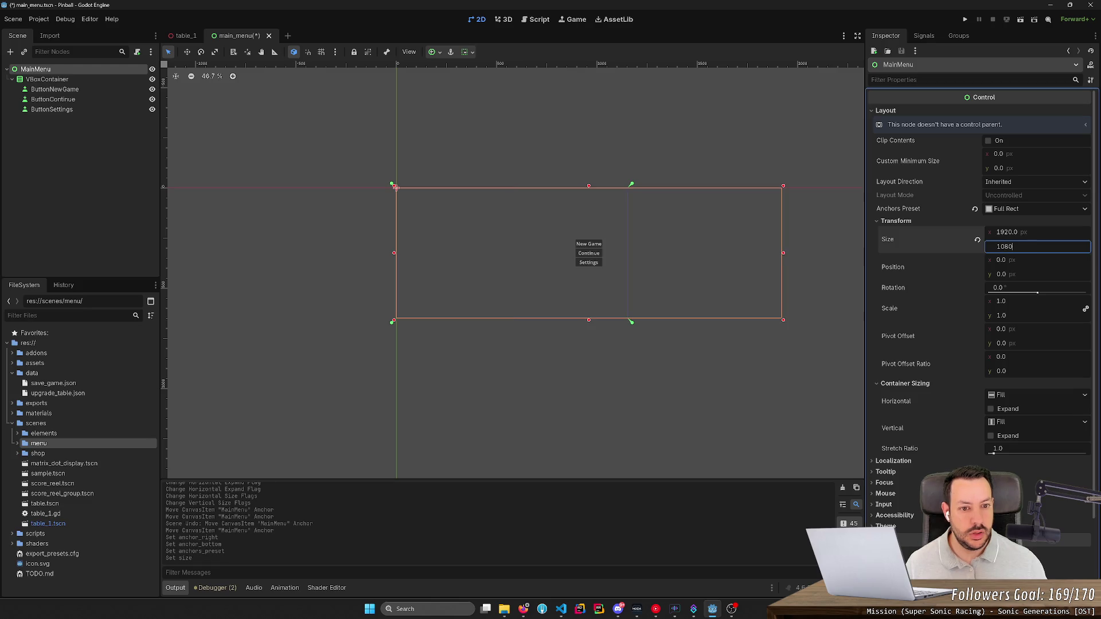
{"action": "key", "text": "Return"}
{"action": "left_click", "coordinate": [1031, 209]}
{"action": "left_click", "coordinate": [1020, 252]}
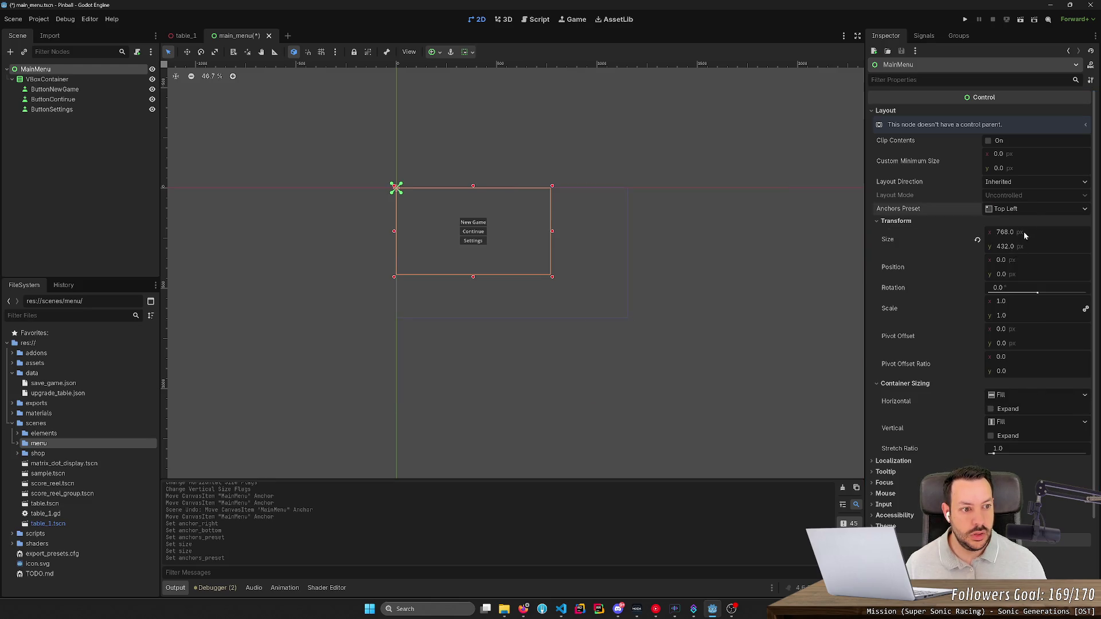
{"action": "left_click", "coordinate": [1032, 209]}
{"action": "left_click", "coordinate": [1024, 237]}
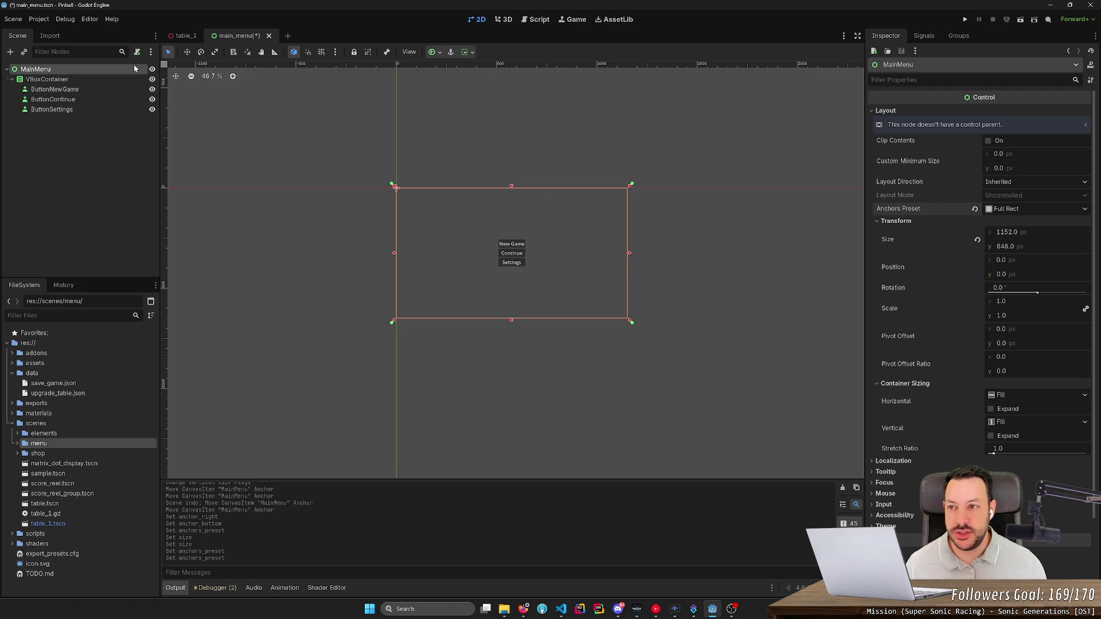
{"action": "left_click", "coordinate": [39, 19]}
- Open Project Settings and look through the GUI common, fonts and theme pages
{"action": "left_click", "coordinate": [57, 33]}
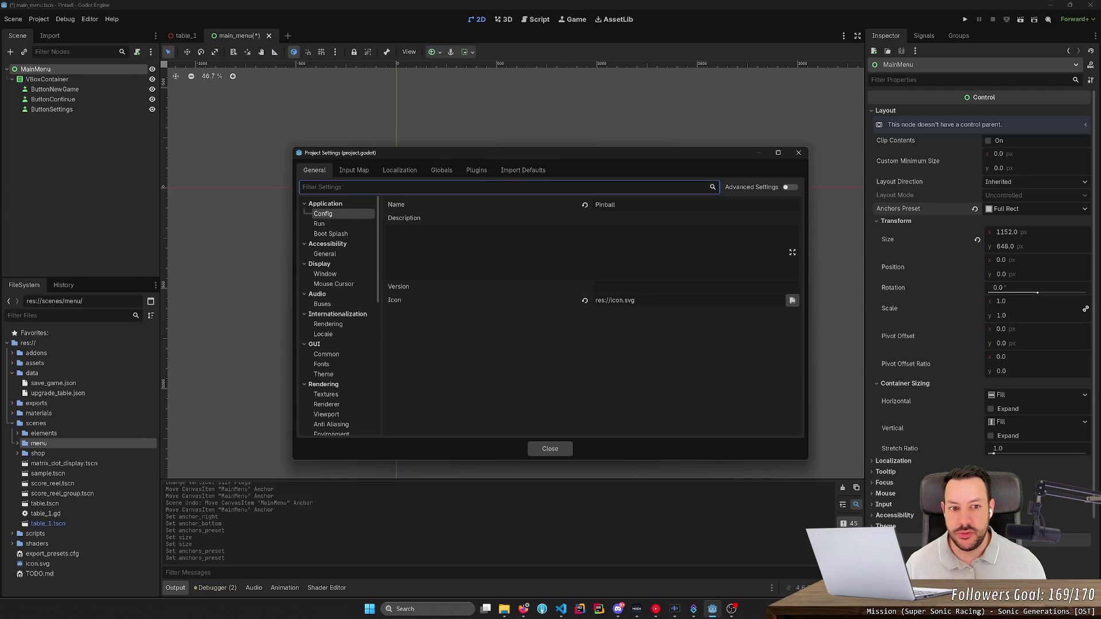
{"action": "type", "text": "stretch"}
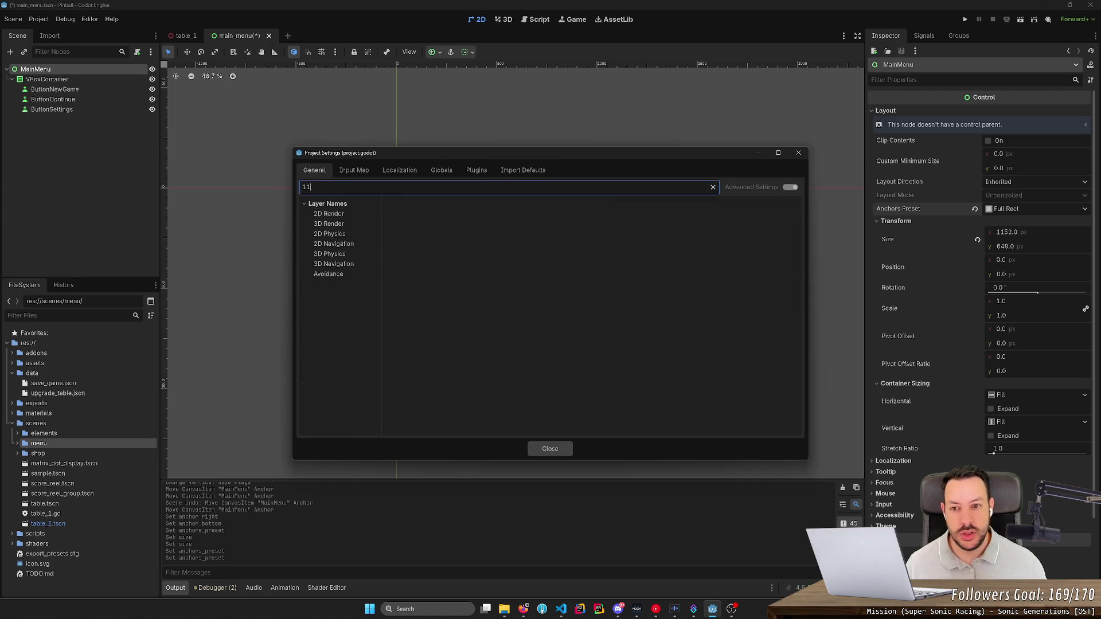
{"action": "key", "text": "ctrl+a"}
{"action": "key", "text": "BackSpace"}
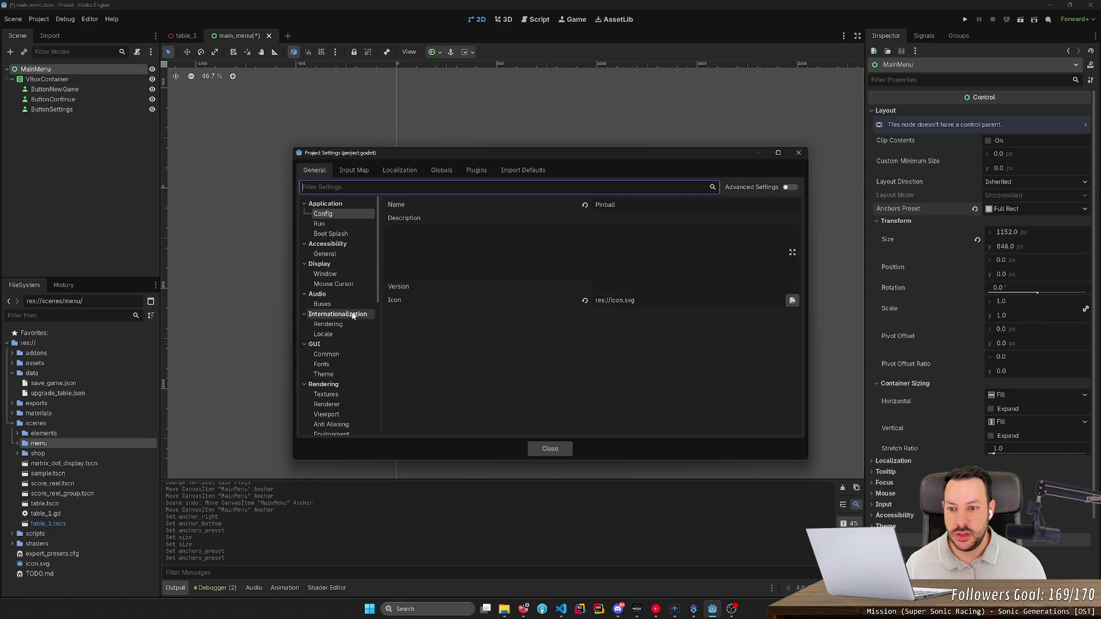
{"action": "left_click", "coordinate": [342, 352]}
{"action": "left_click", "coordinate": [339, 365]}
{"action": "left_click", "coordinate": [337, 373]}
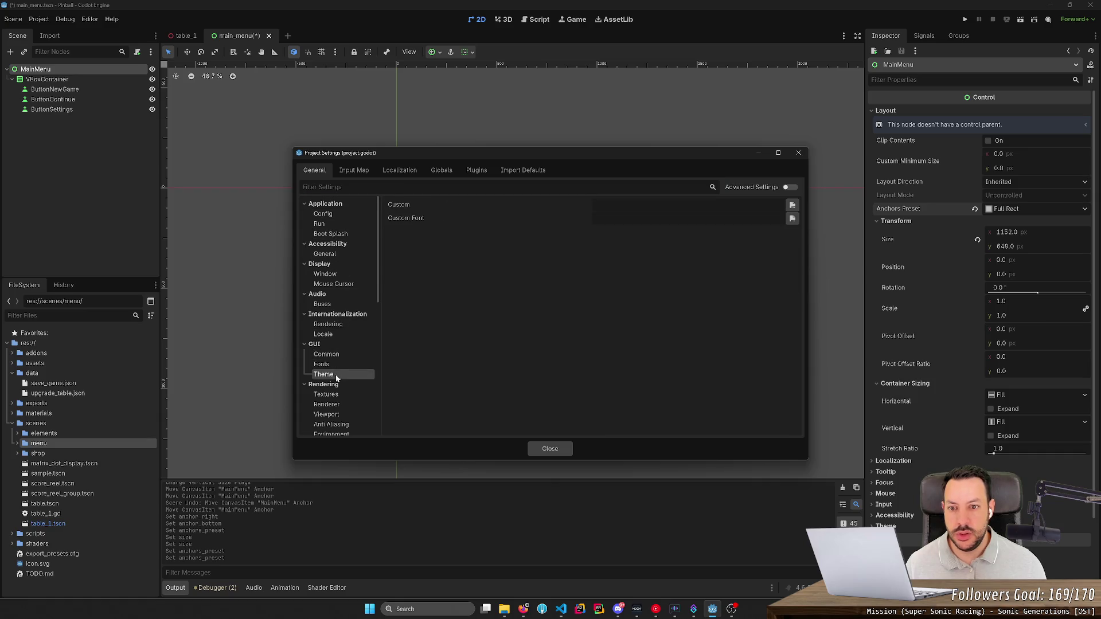
{"action": "scroll", "coordinate": [338, 362], "scroll_direction": "down", "scroll_amount": 2}
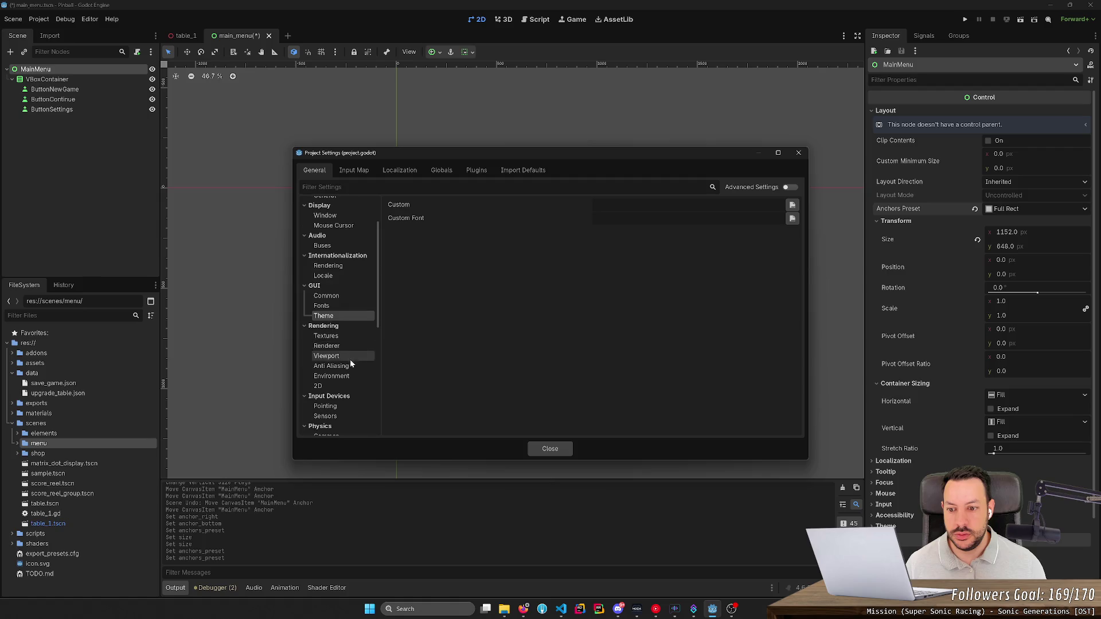
{"action": "scroll", "coordinate": [349, 361], "scroll_direction": "up", "scroll_amount": 3}
- Turn on Advanced Settings and review the Application config, run and boot splash pages
{"action": "left_click", "coordinate": [342, 205]}
{"action": "left_click", "coordinate": [340, 212]}
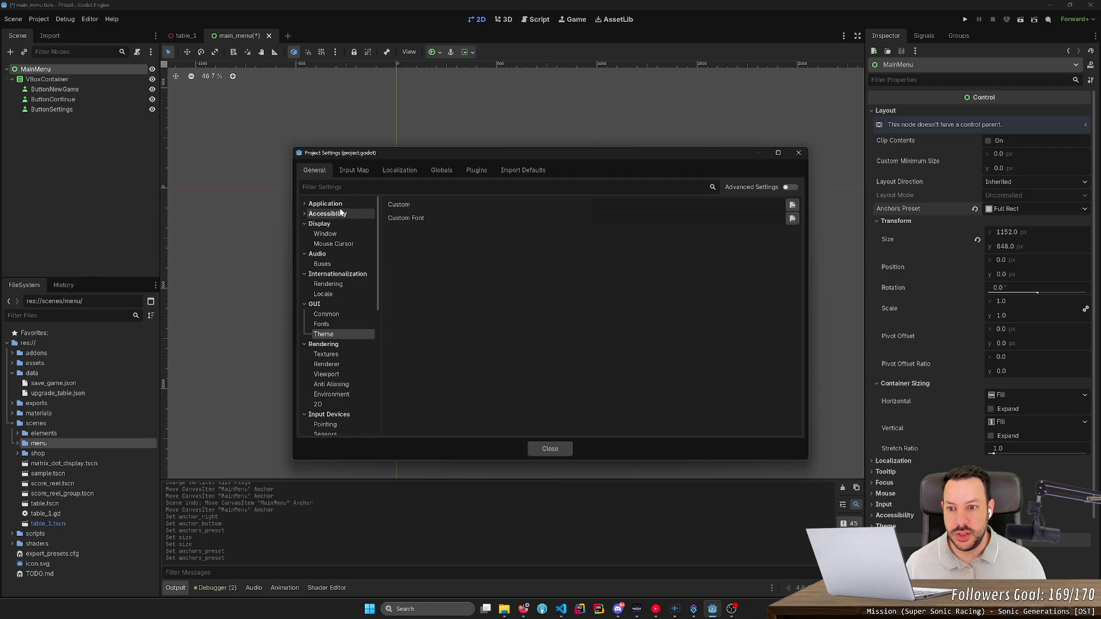
{"action": "left_click", "coordinate": [337, 205]}
{"action": "left_click", "coordinate": [327, 214]}
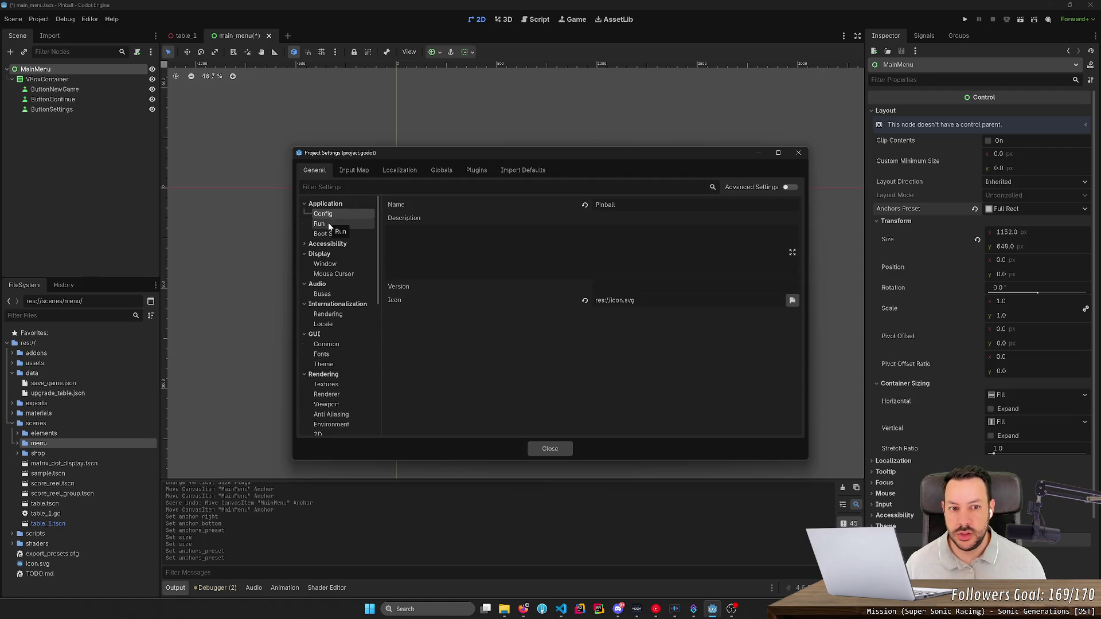
{"action": "left_click", "coordinate": [328, 224]}
{"action": "left_click", "coordinate": [331, 234]}
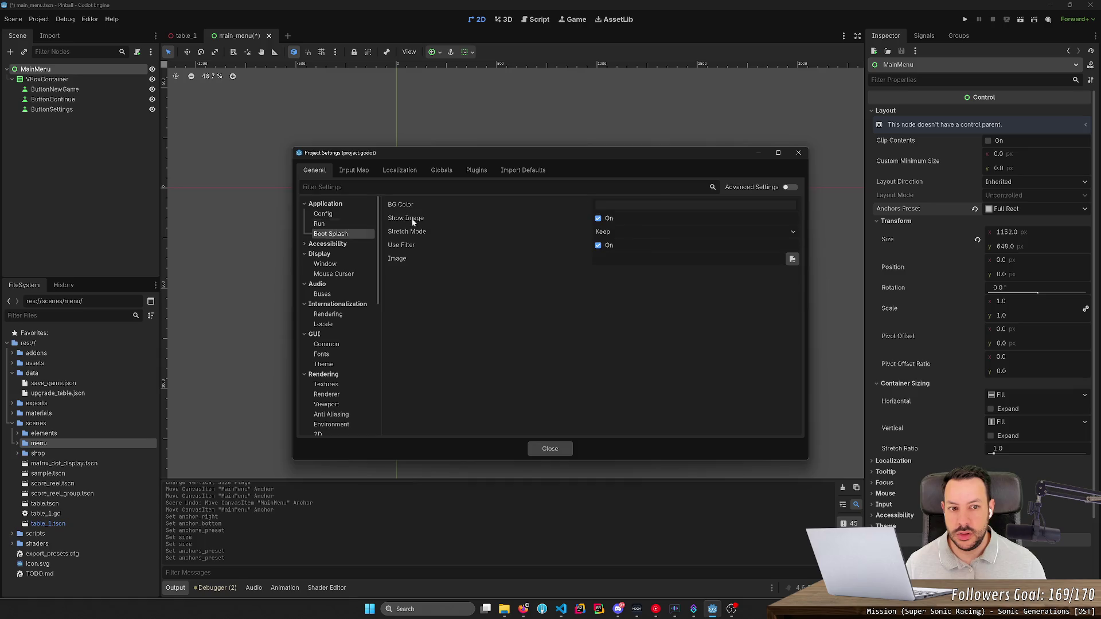
{"action": "left_click", "coordinate": [789, 187]}
{"action": "left_click", "coordinate": [352, 239]}
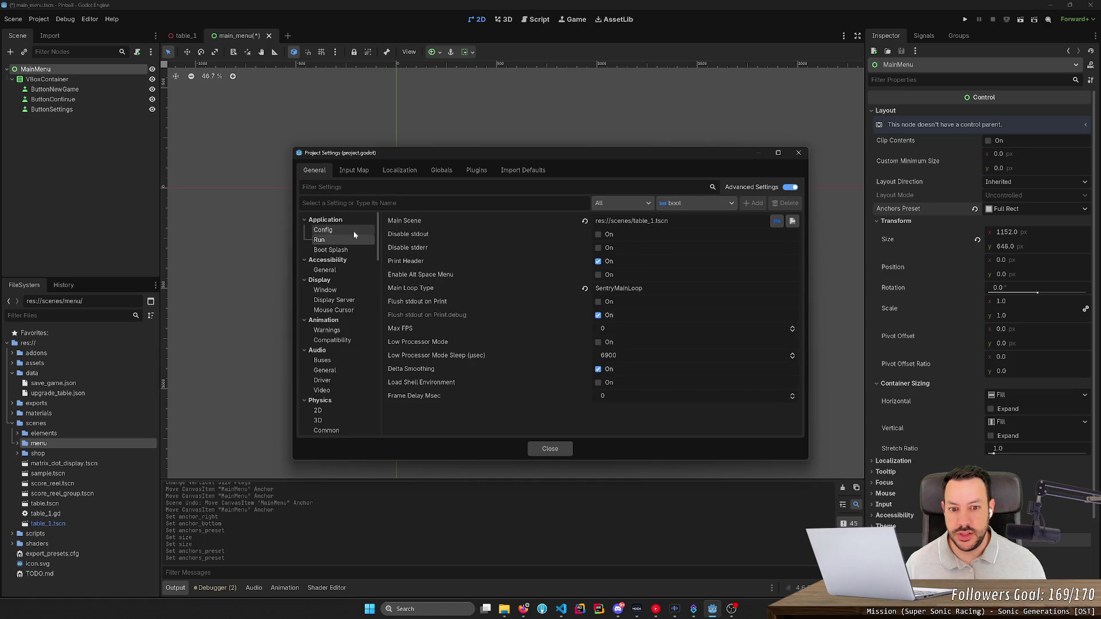
{"action": "left_click", "coordinate": [354, 234]}
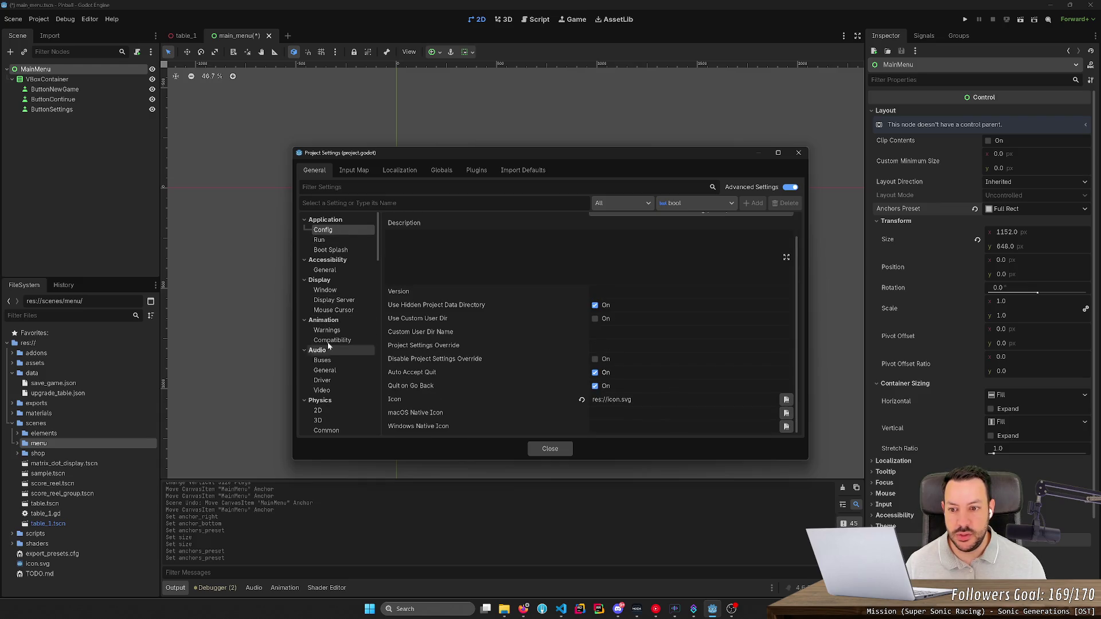
{"action": "left_click", "coordinate": [325, 290]}
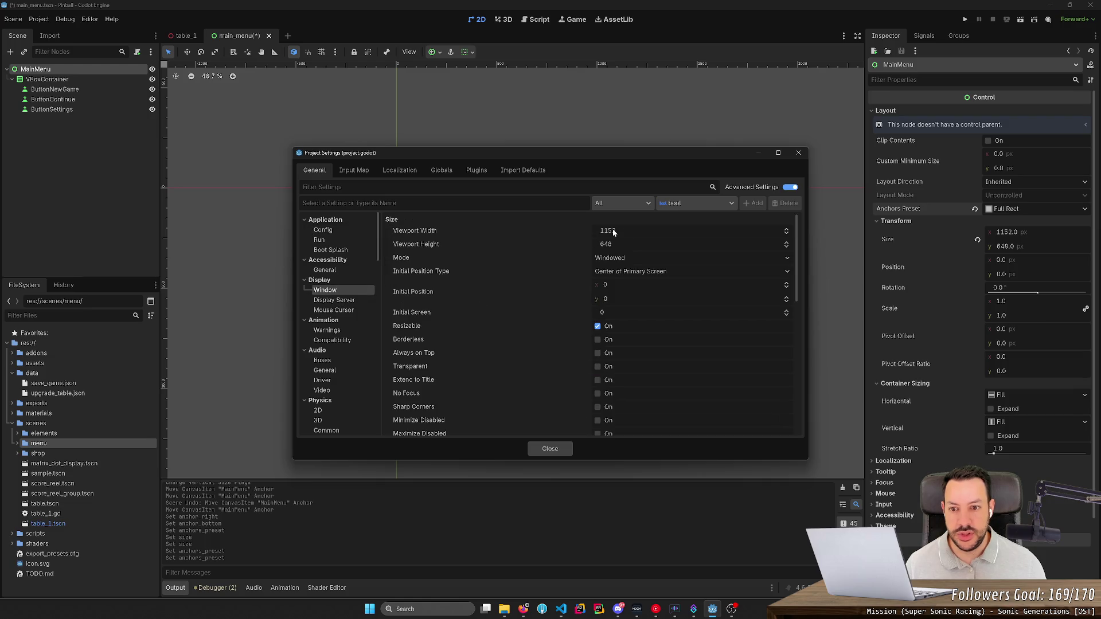
- Set the viewport width to 1920 and height to 1080 under Display › Window
{"action": "left_click", "coordinate": [685, 230]}
{"action": "type", "text": "1920"}
{"action": "key", "text": "Tab"}
{"action": "type", "text": "1080"}
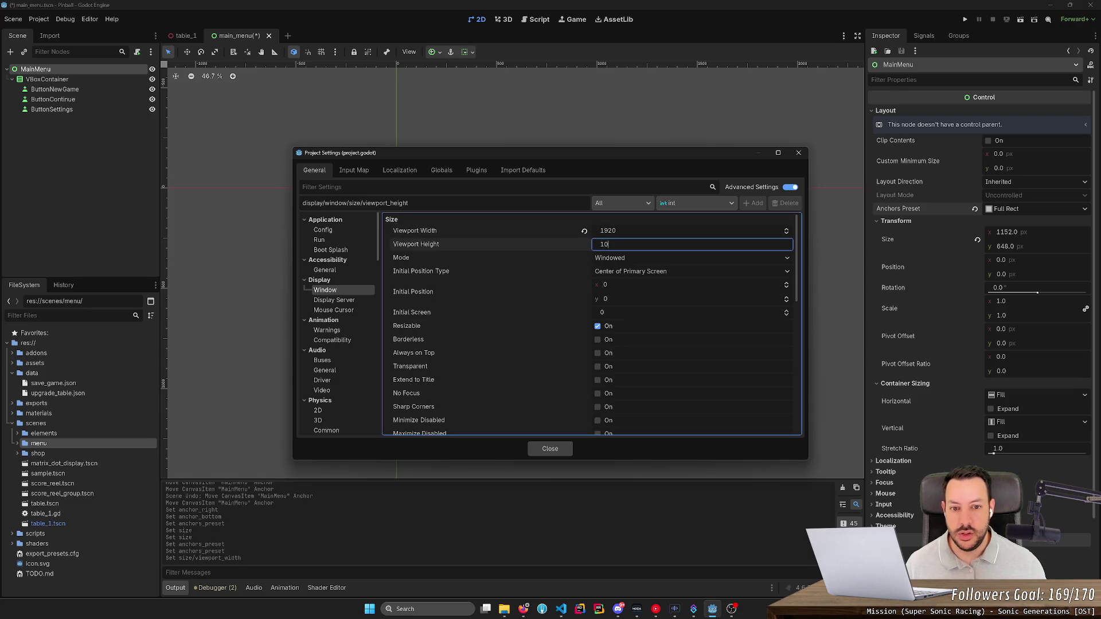
{"action": "key", "text": "Return"}
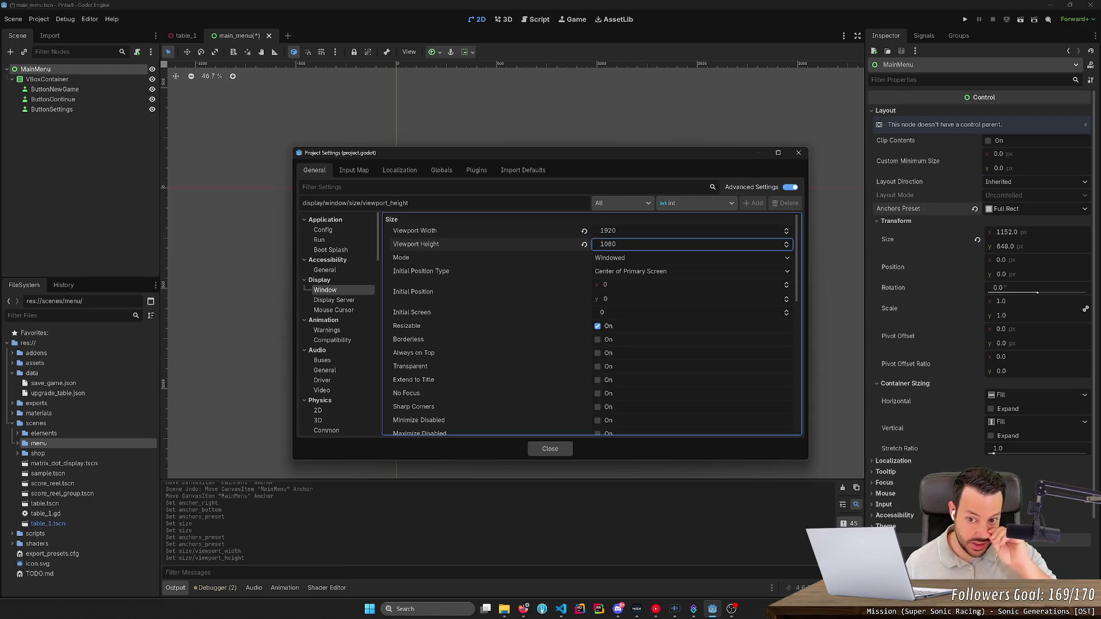
- Set the window mode to Exclusive Fullscreen and close Project Settings
{"action": "left_click", "coordinate": [615, 258]}
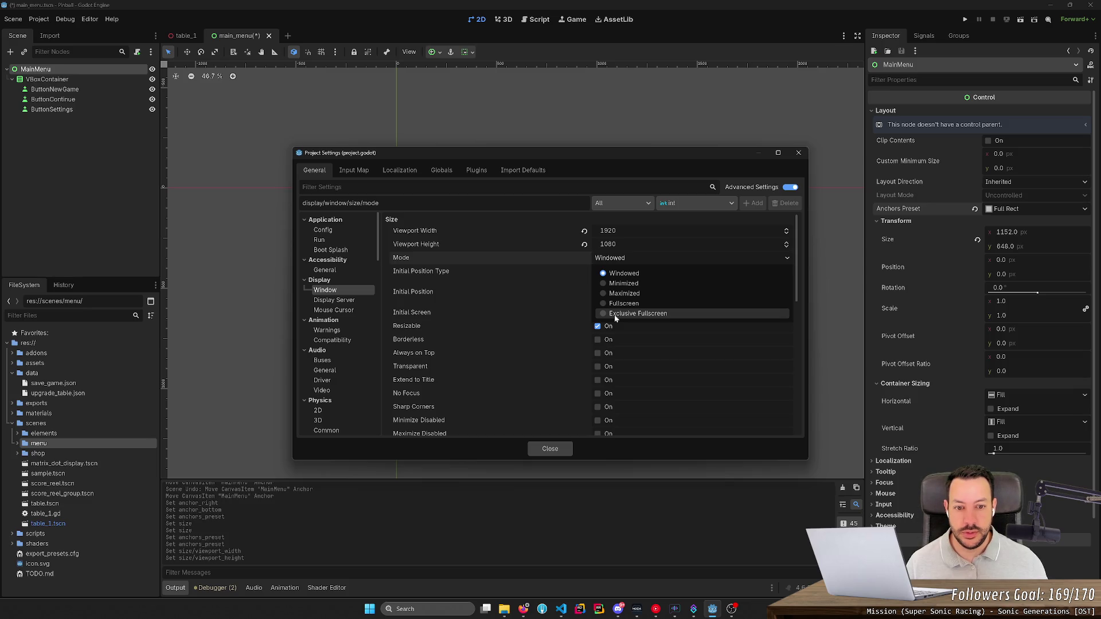
{"action": "left_click", "coordinate": [613, 314]}
{"action": "left_click", "coordinate": [615, 272]}
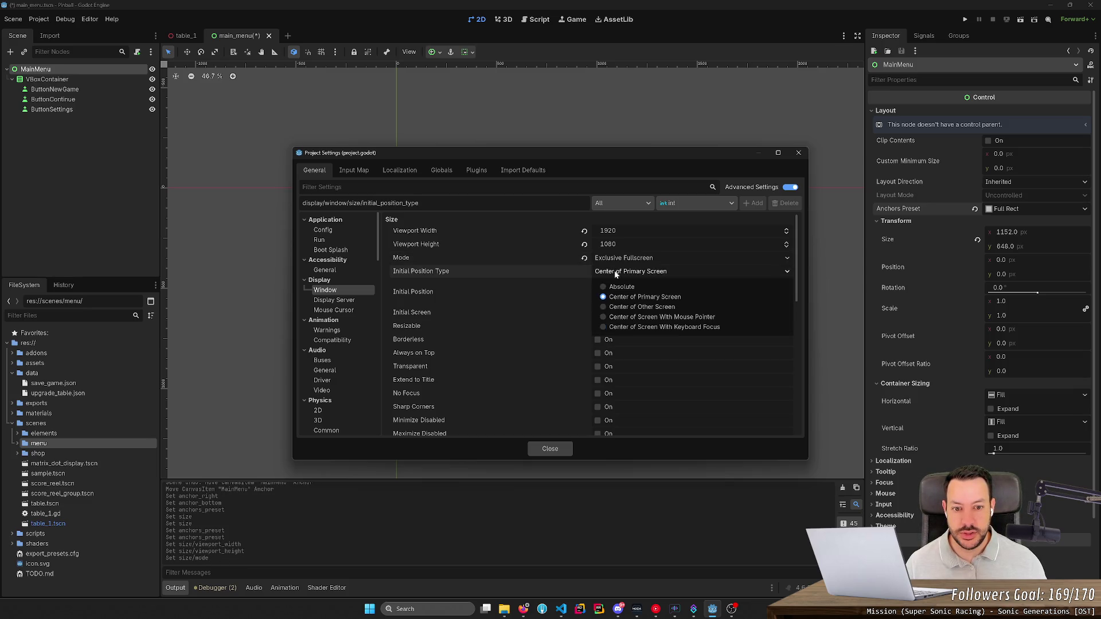
{"action": "left_click", "coordinate": [615, 274]}
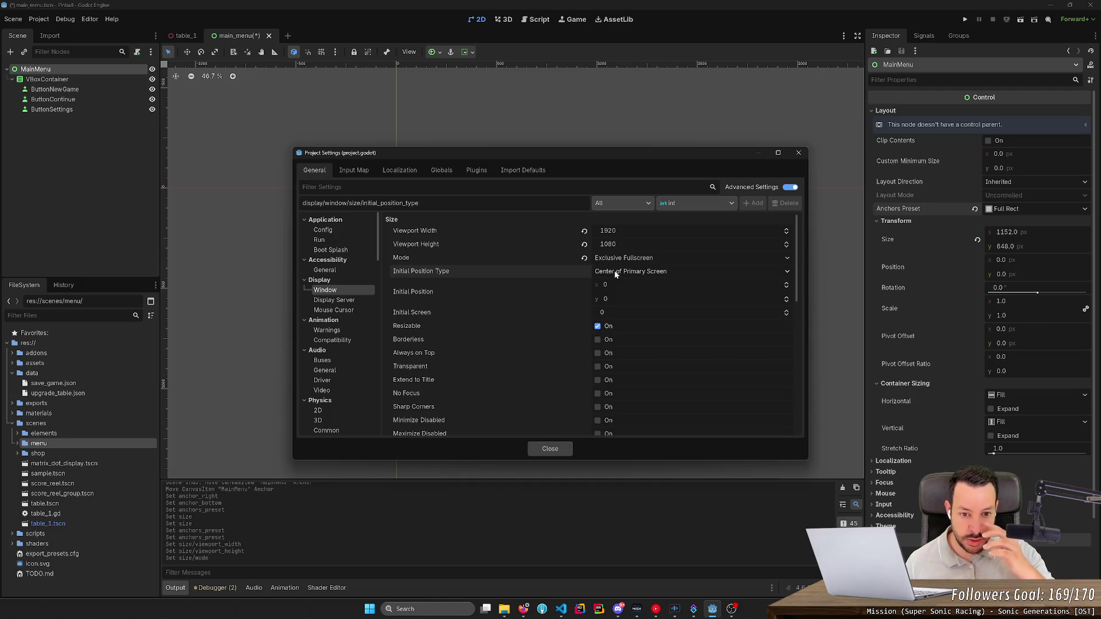
{"action": "left_click", "coordinate": [558, 450]}
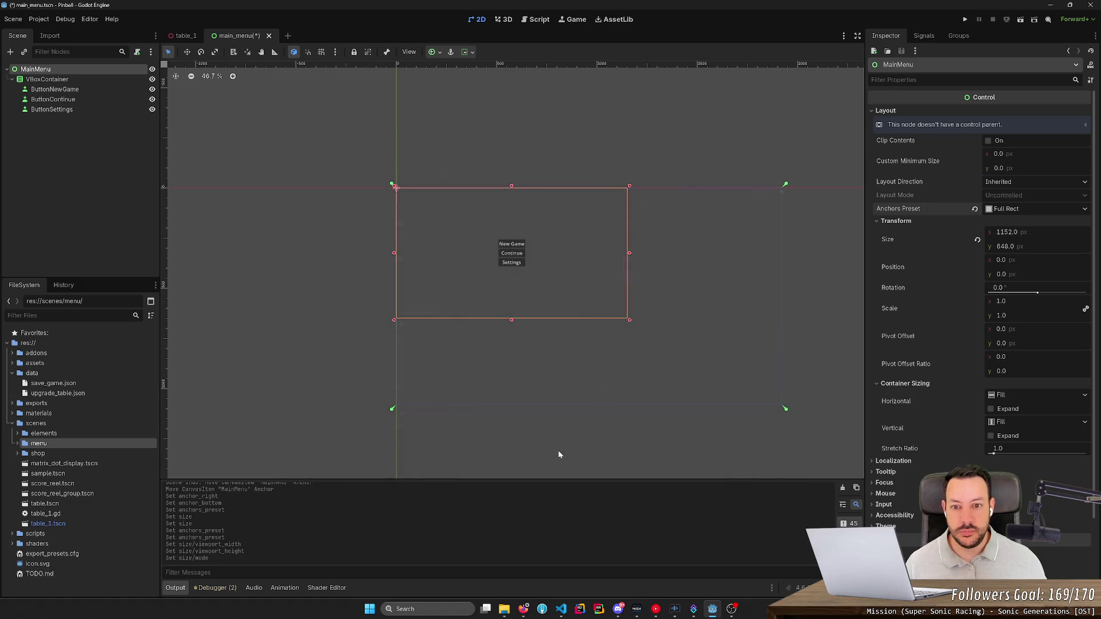
- Reapply Full Rect so MainMenu spans 1920 × 1080, save, and run the scene
{"action": "left_click", "coordinate": [1030, 210]}
{"action": "left_click", "coordinate": [1026, 224]}
{"action": "left_click", "coordinate": [1023, 211]}
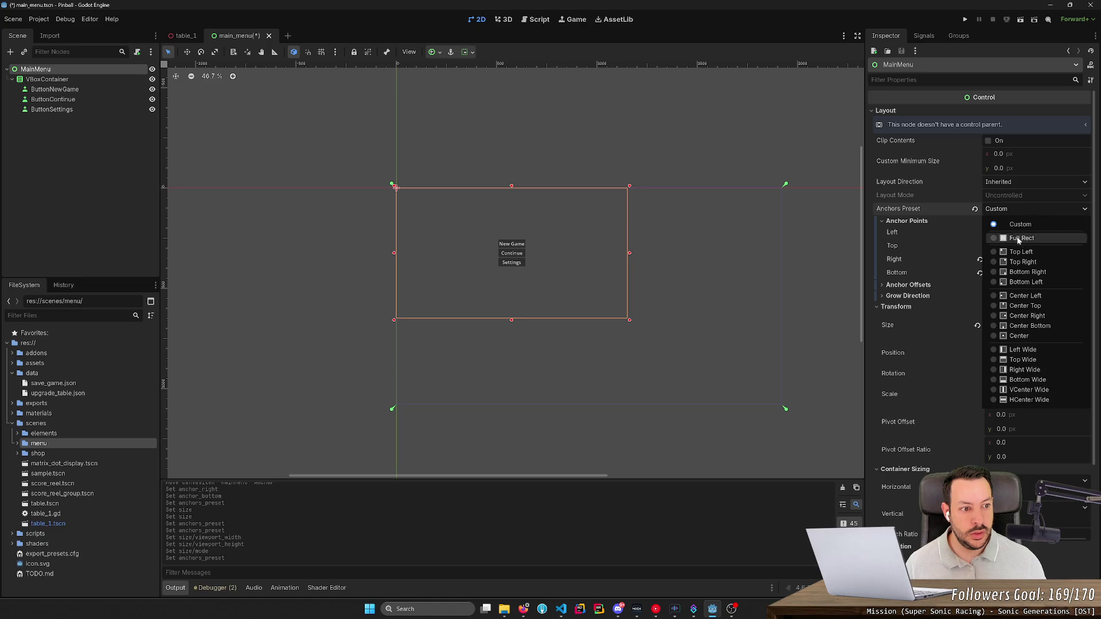
{"action": "left_click", "coordinate": [1018, 240]}
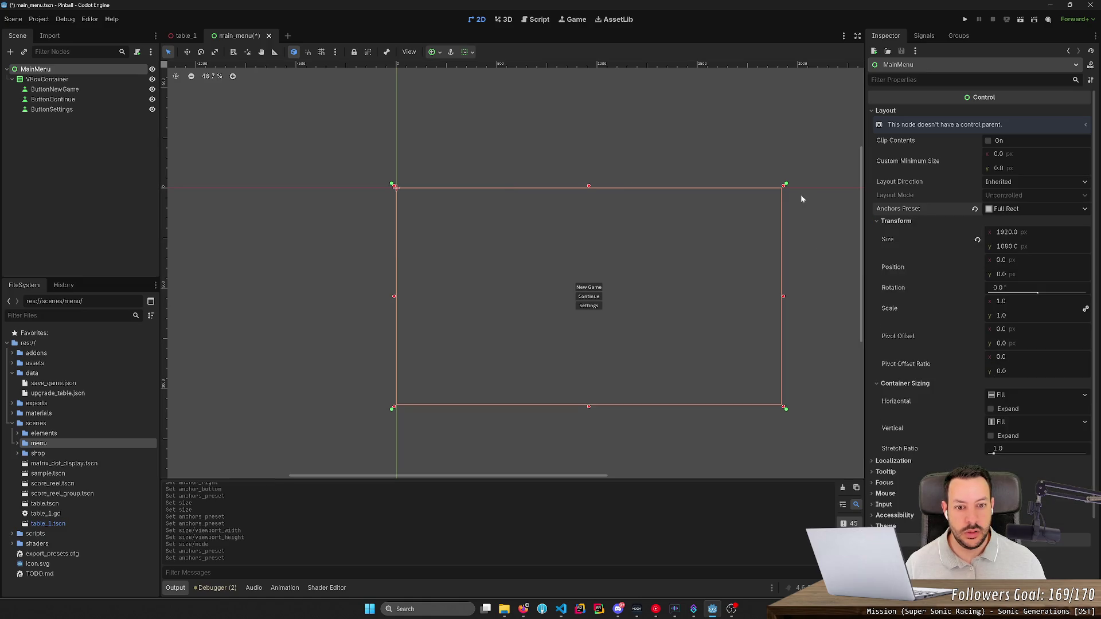
{"action": "key", "text": "ctrl+s"}
{"action": "left_click", "coordinate": [1020, 19]}
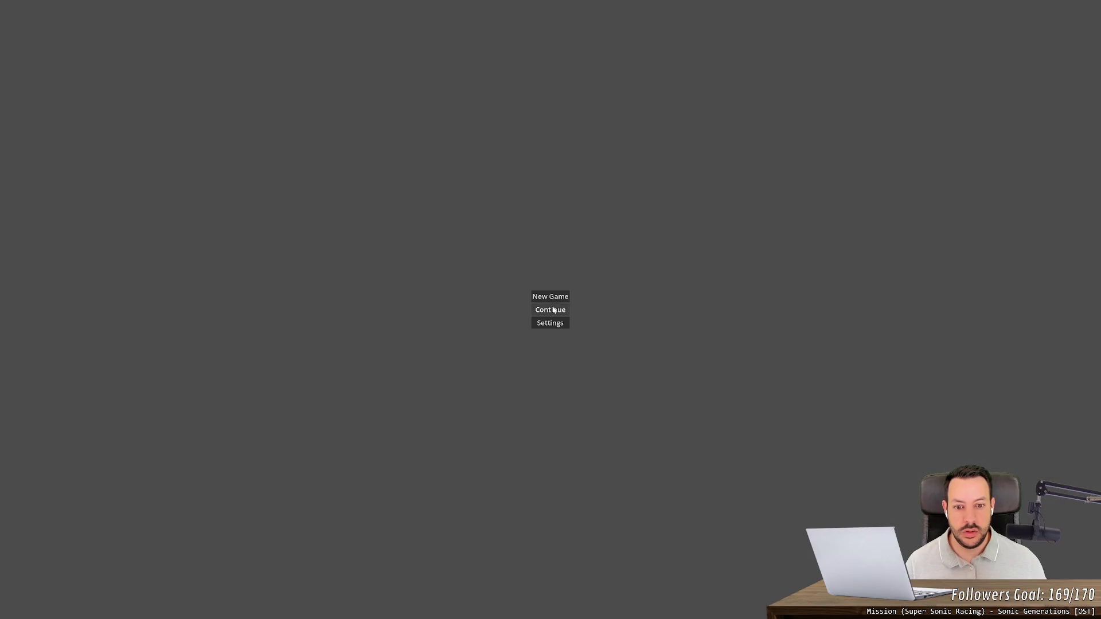
- Close the menu preview, test the left flipper in the full project, quit, and reopen Project Settings
{"action": "key", "text": "alt+F4"}
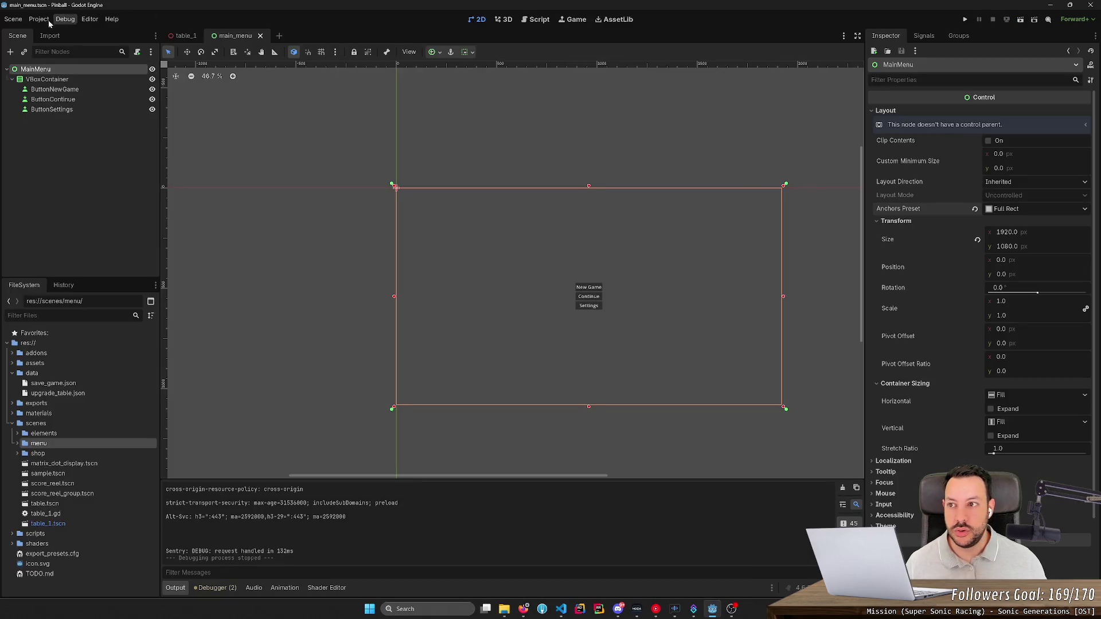
{"action": "left_click", "coordinate": [964, 21]}
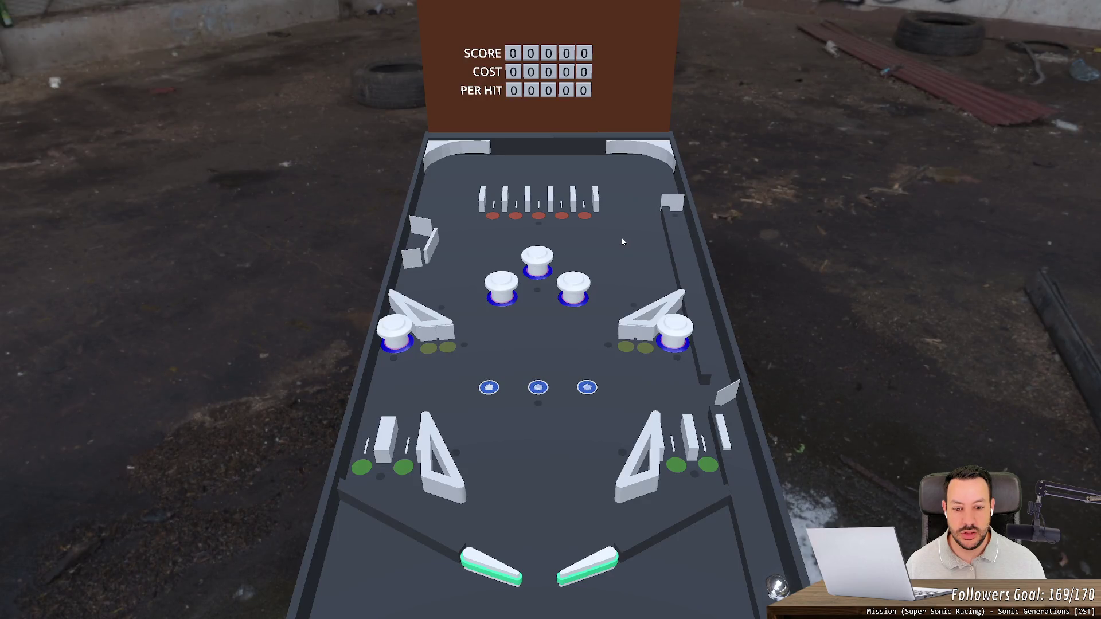
{"action": "key", "text": "Left"}
{"action": "key", "text": "Left"}
{"action": "key", "text": "F8"}
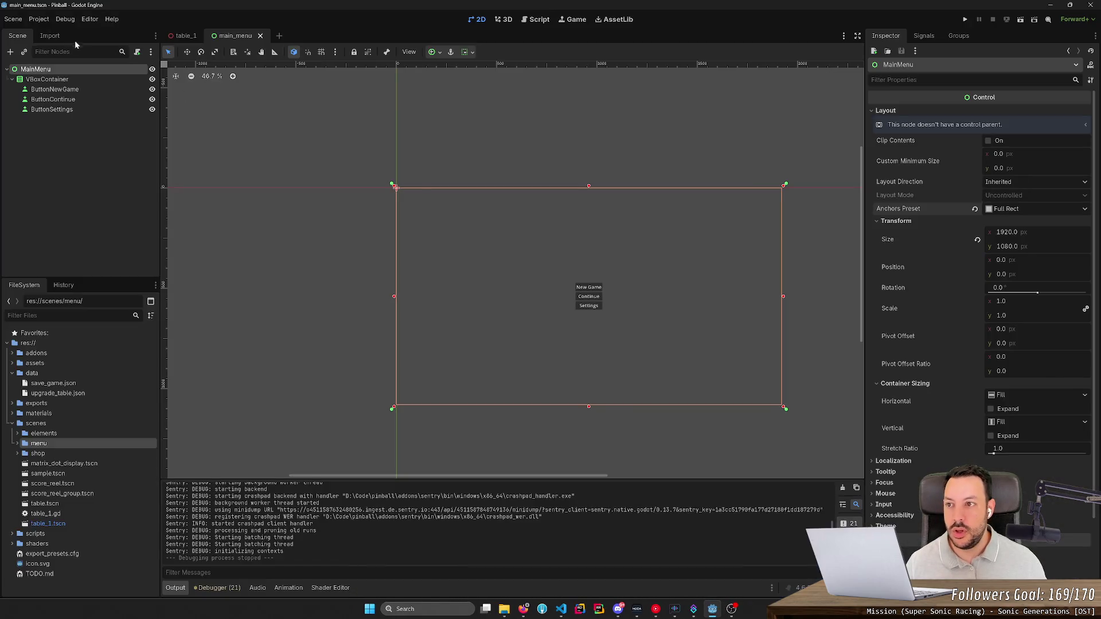
{"action": "left_click", "coordinate": [38, 19]}
{"action": "left_click", "coordinate": [43, 33]}
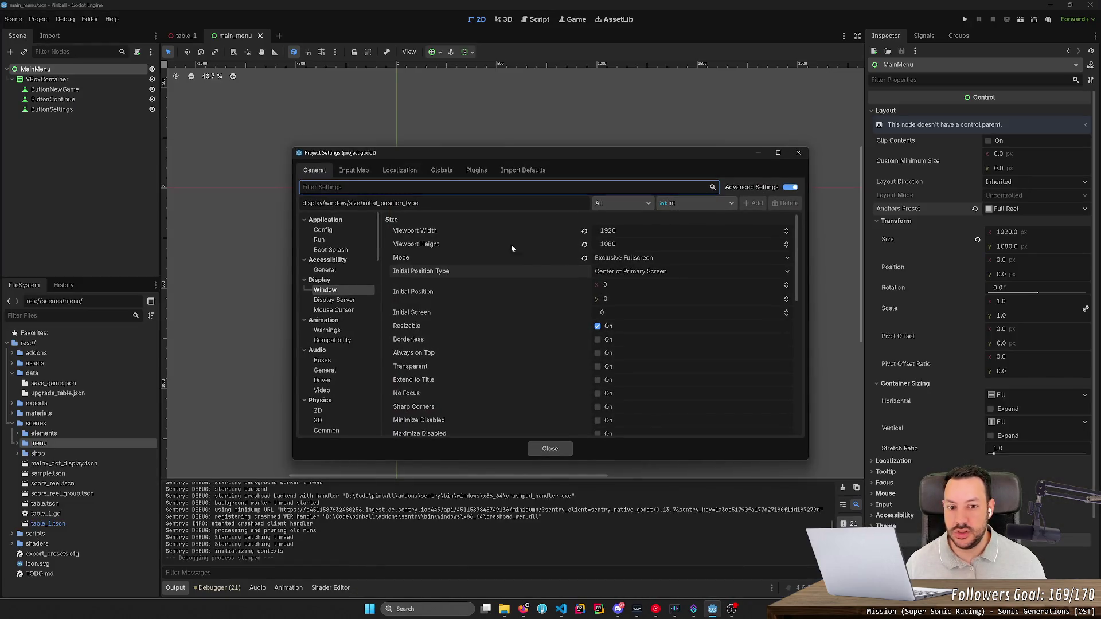
- Revert the window mode to Windowed in Project Settings and test-run the project with F5
{"action": "left_click", "coordinate": [584, 259]}
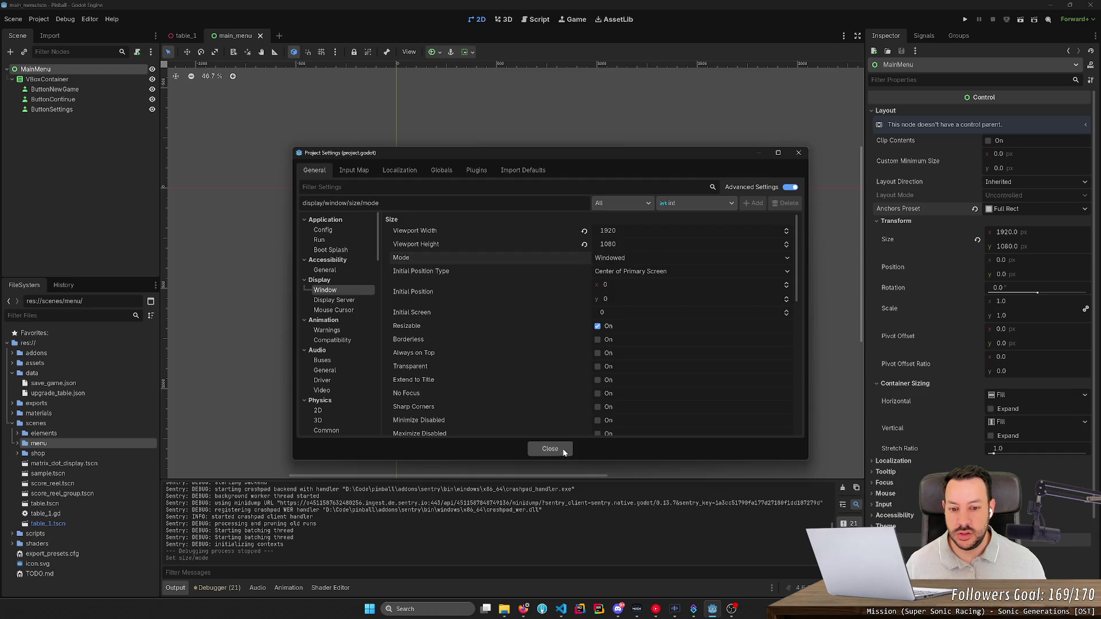
{"action": "left_click", "coordinate": [562, 448]}
{"action": "key", "text": "F5"}
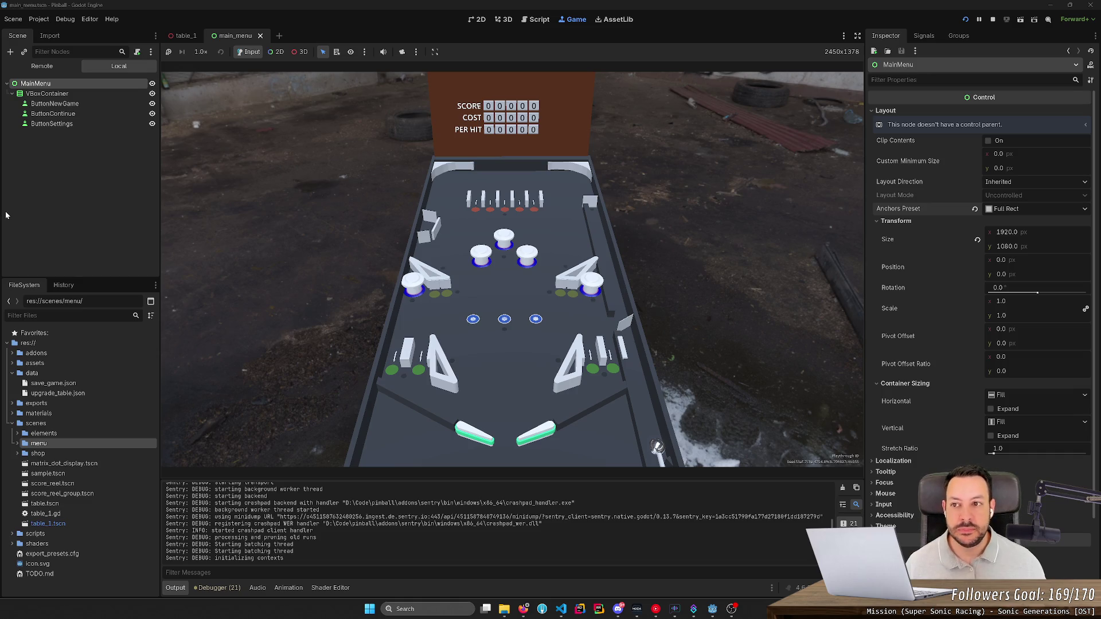
- Close the table_1 scene tab, leaving main_menu open in the 2D view
{"action": "left_click", "coordinate": [181, 40]}
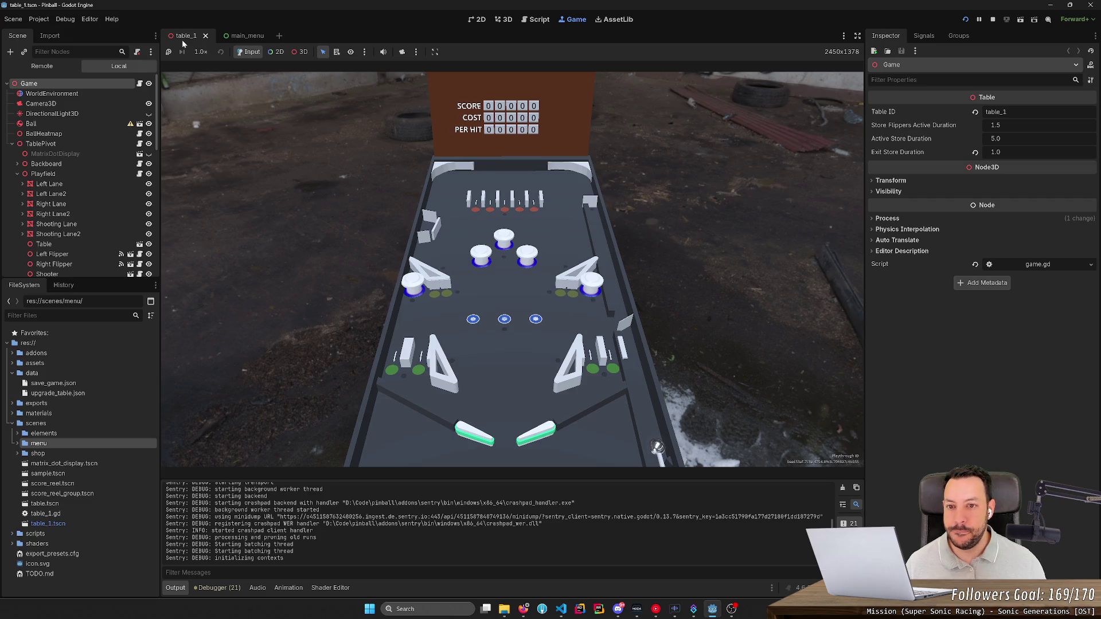
{"action": "left_click", "coordinate": [237, 36]}
{"action": "middle_click", "coordinate": [196, 35]}
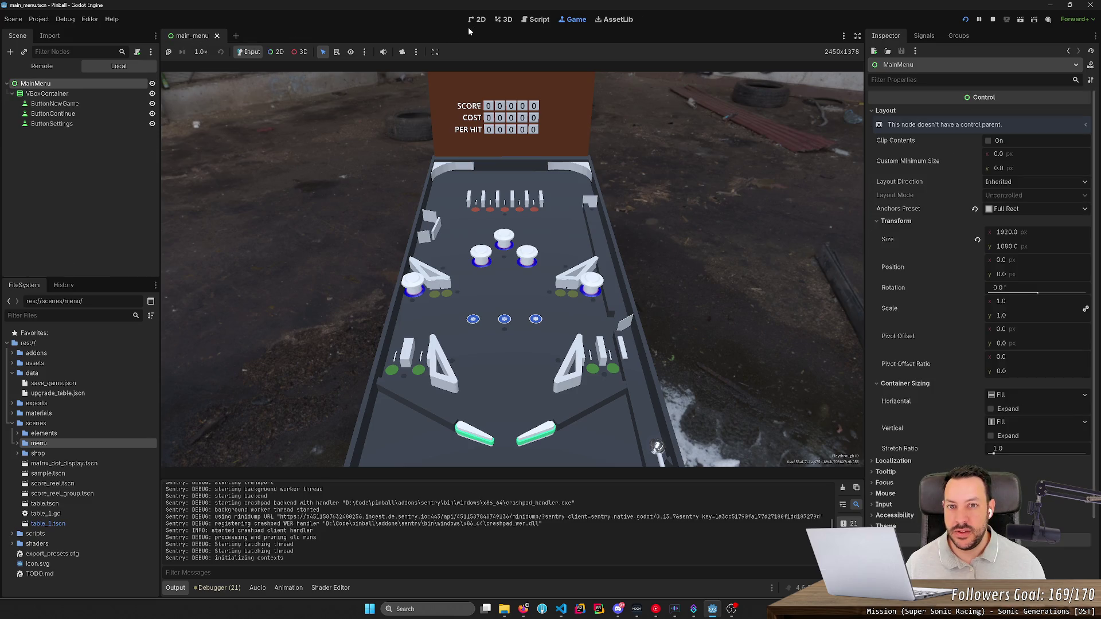
{"action": "left_click", "coordinate": [477, 18]}
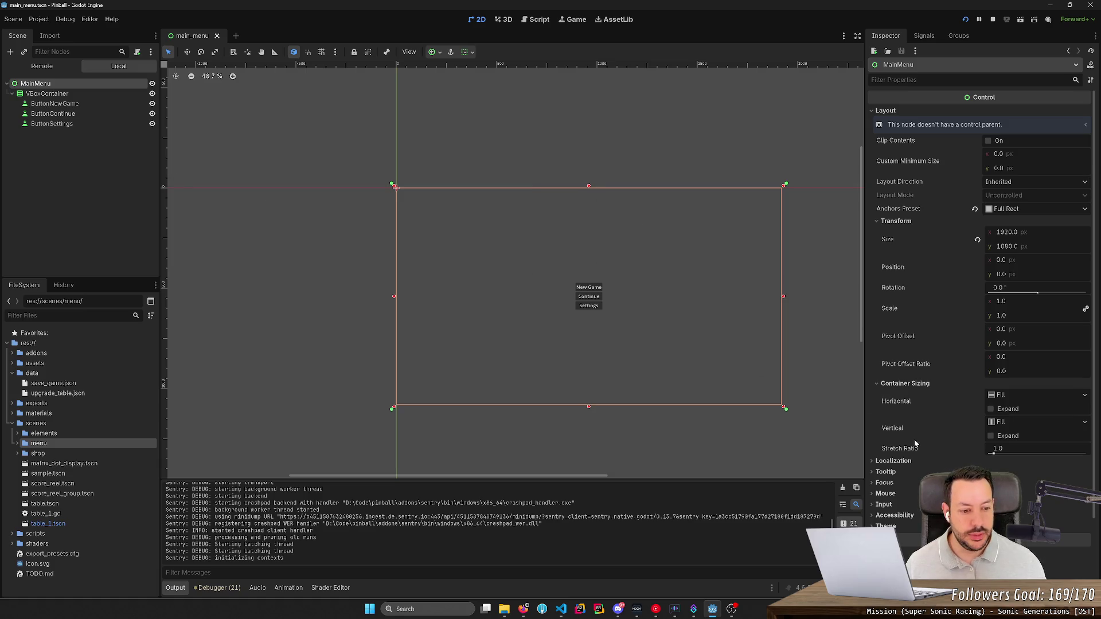
- Select ButtonNewGame together with the other two menu buttons
{"action": "scroll", "coordinate": [974, 344], "scroll_direction": "down", "scroll_amount": 3}
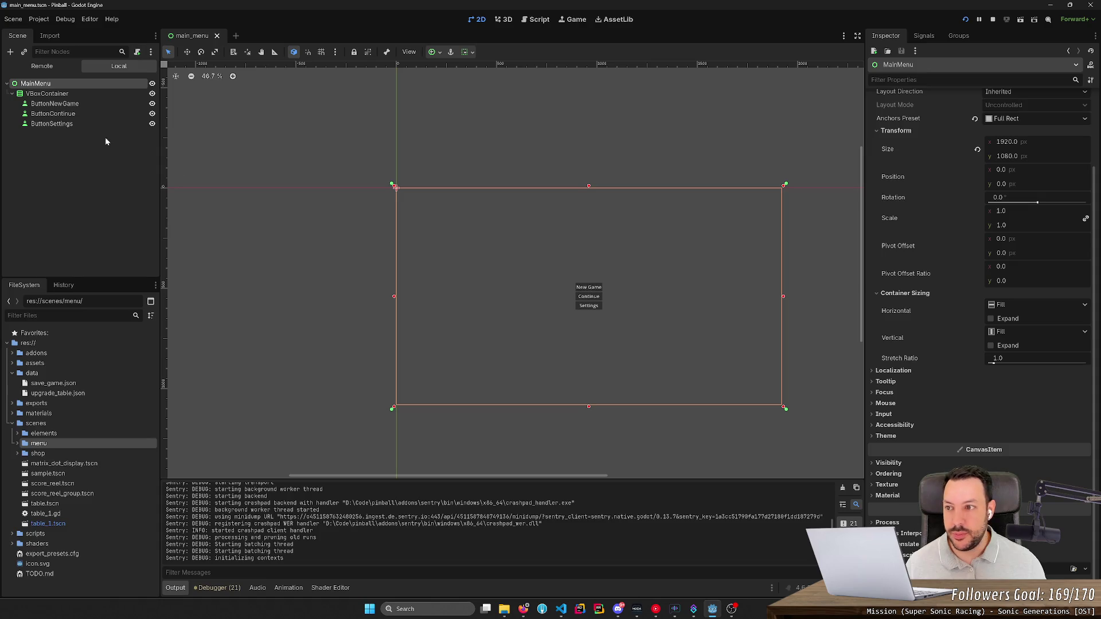
{"action": "left_click", "coordinate": [55, 104]}
{"action": "left_click", "coordinate": [74, 123], "text": "shift"}
{"action": "scroll", "coordinate": [993, 449], "scroll_direction": "down", "scroll_amount": 2}
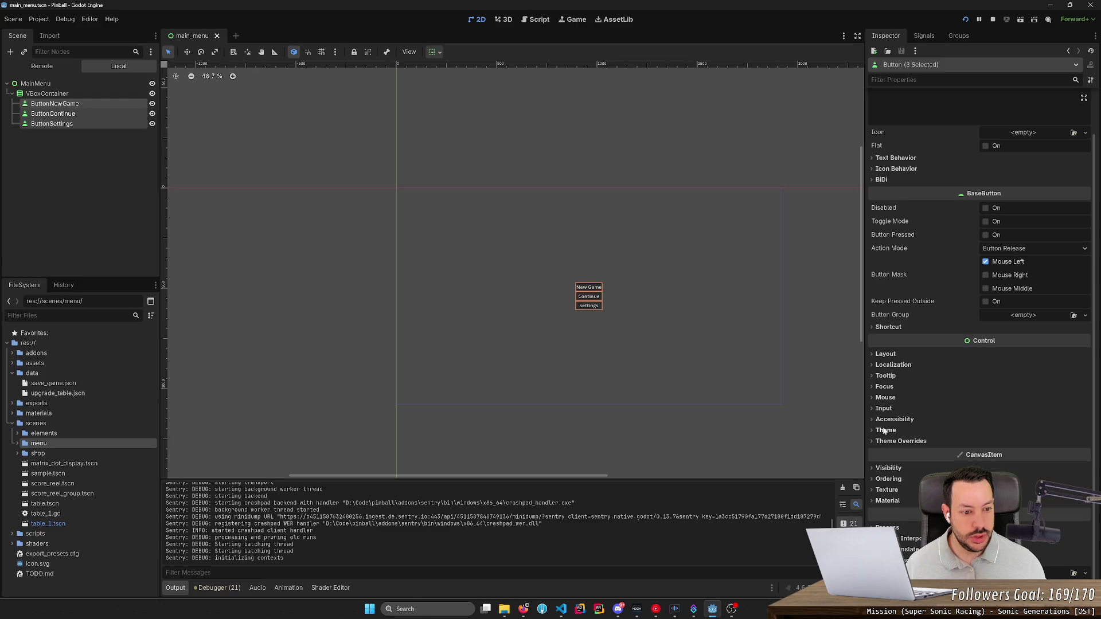
- Filter the Inspector by 'font' and give the buttons a 32 px Theme Overrides font size
{"action": "left_click", "coordinate": [922, 78]}
{"action": "type", "text": "font"}
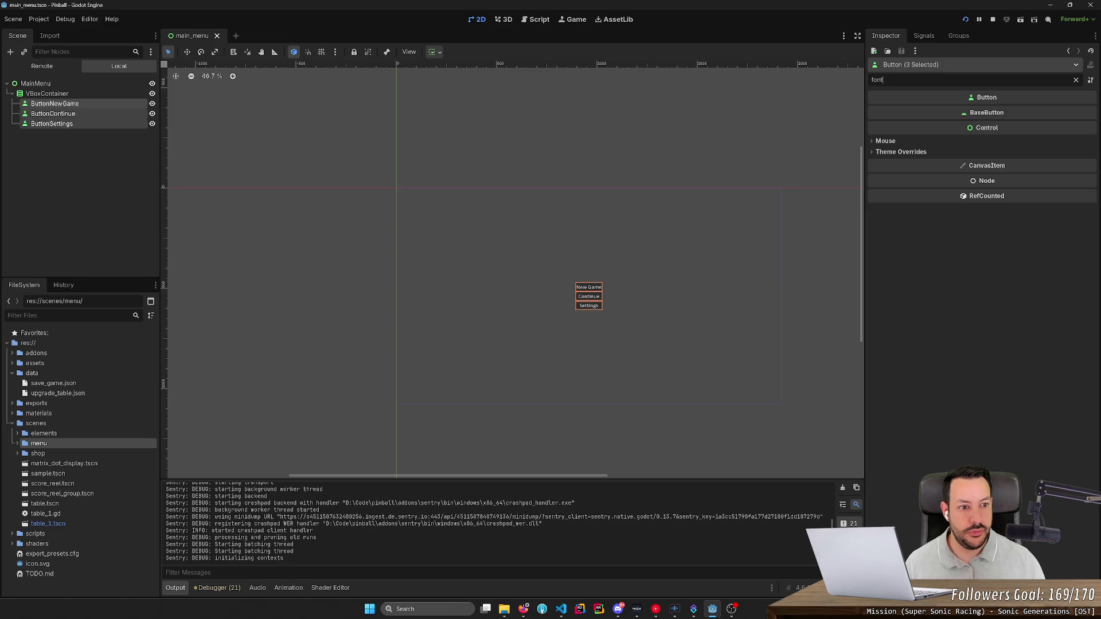
{"action": "left_click", "coordinate": [892, 152]}
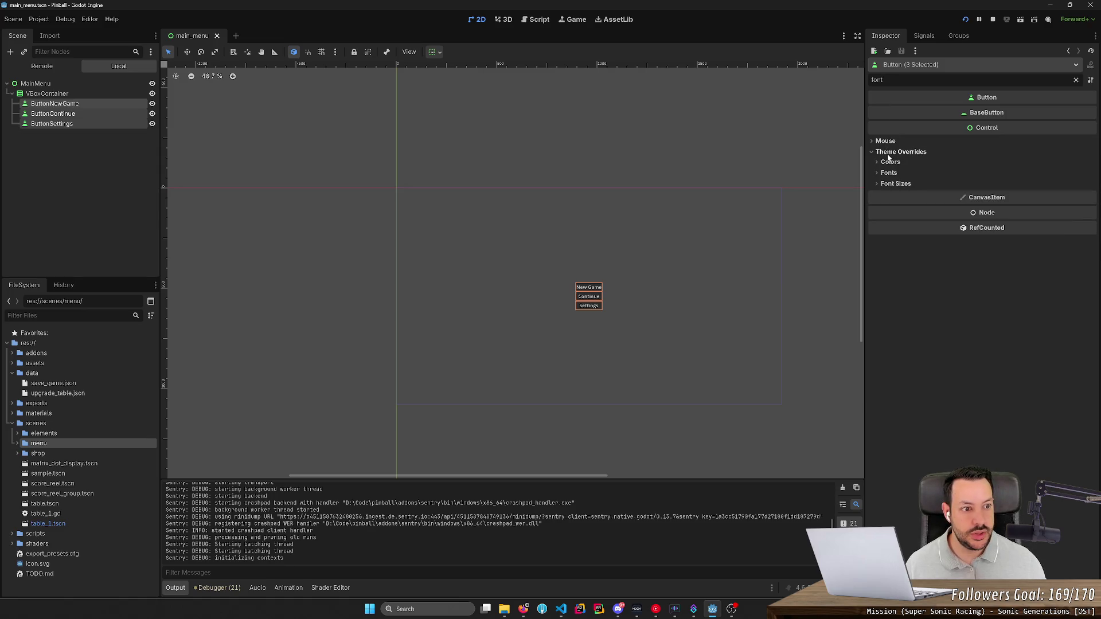
{"action": "left_click", "coordinate": [886, 173]}
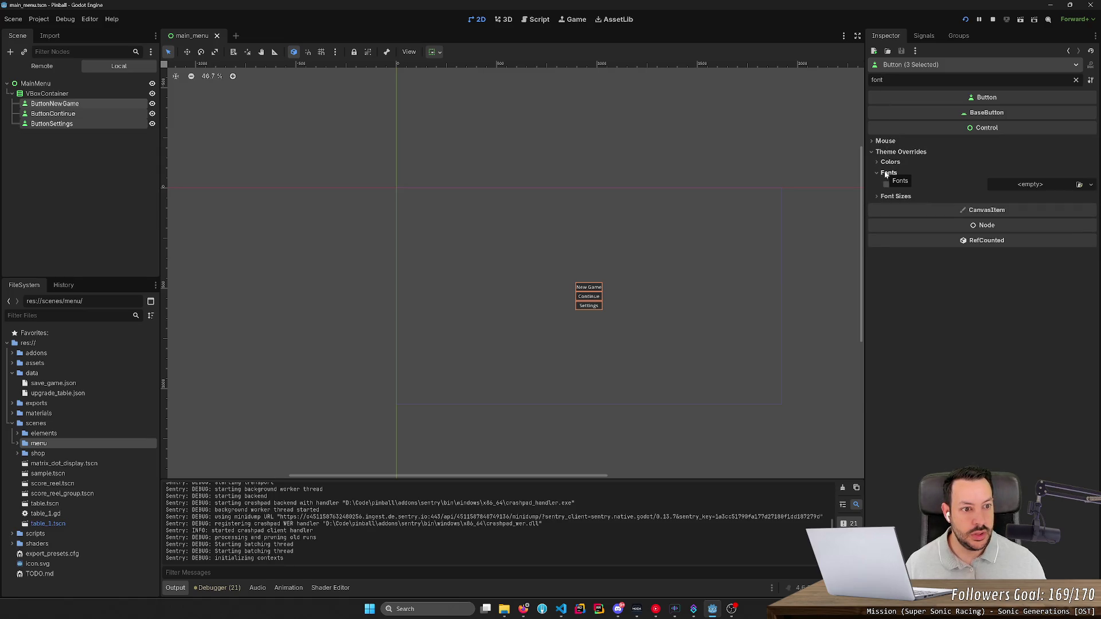
{"action": "left_click", "coordinate": [889, 162]}
{"action": "left_click", "coordinate": [889, 162]}
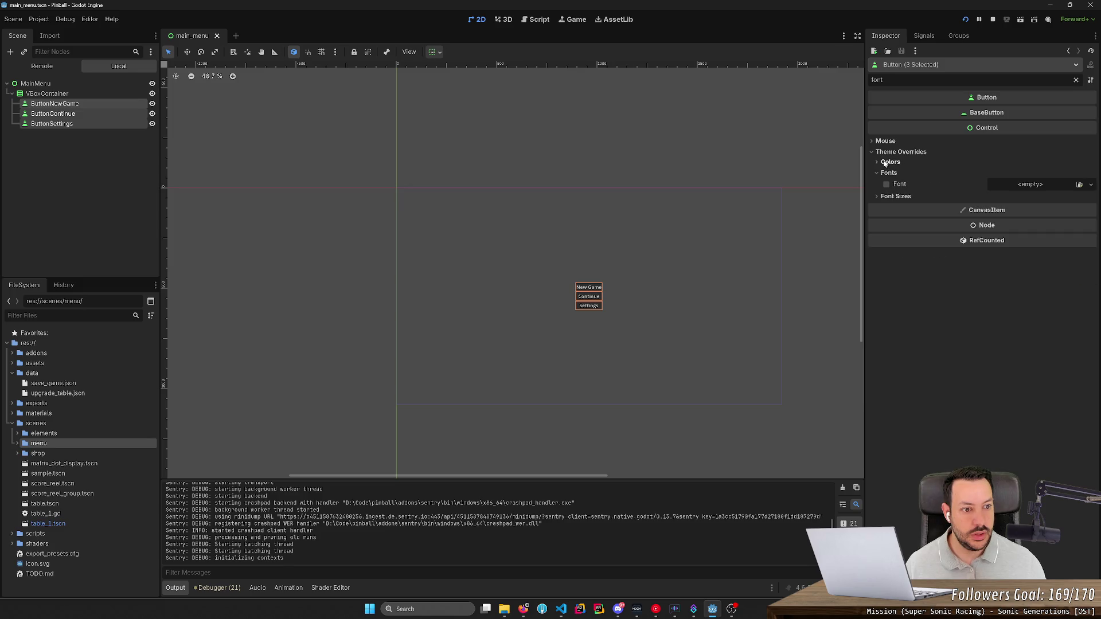
{"action": "left_click", "coordinate": [890, 196]}
{"action": "left_click", "coordinate": [1026, 207]}
{"action": "type", "text": "3"}
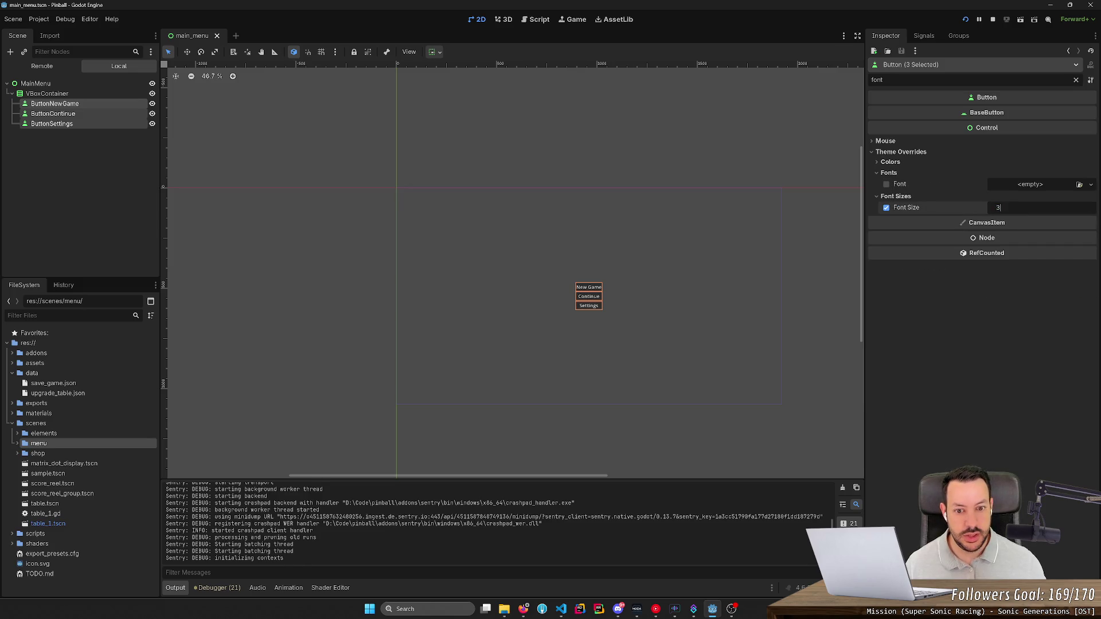
{"action": "type", "text": "2"}
{"action": "key", "text": "Return"}
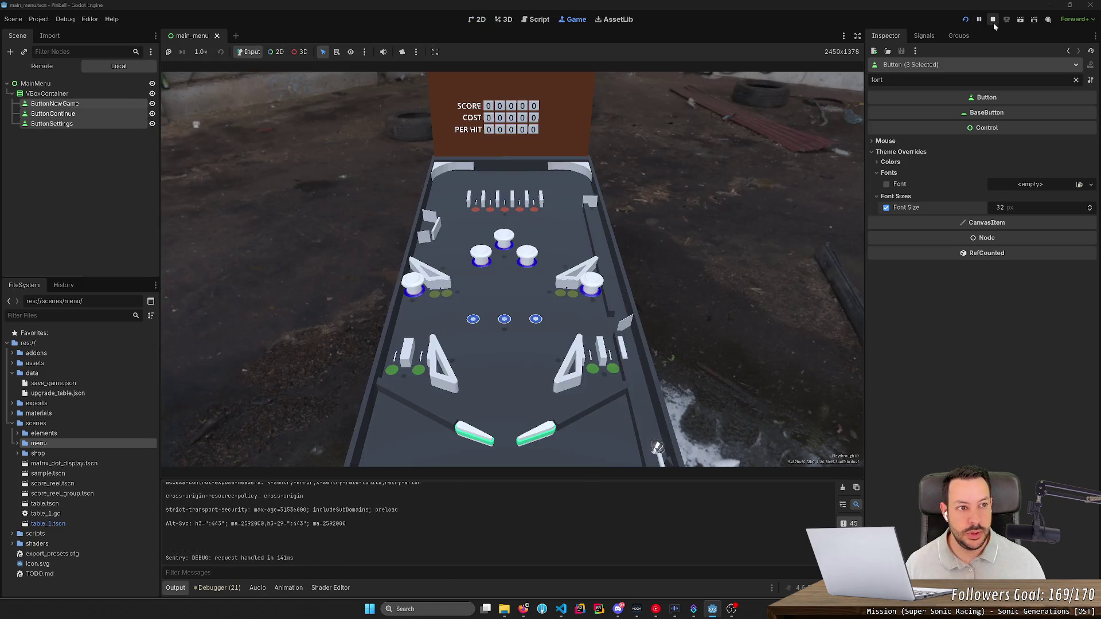
- Stop the game, test-run the main menu scene alone, then select only ButtonNewGame
{"action": "left_click", "coordinate": [992, 22]}
{"action": "left_click", "coordinate": [1019, 21]}
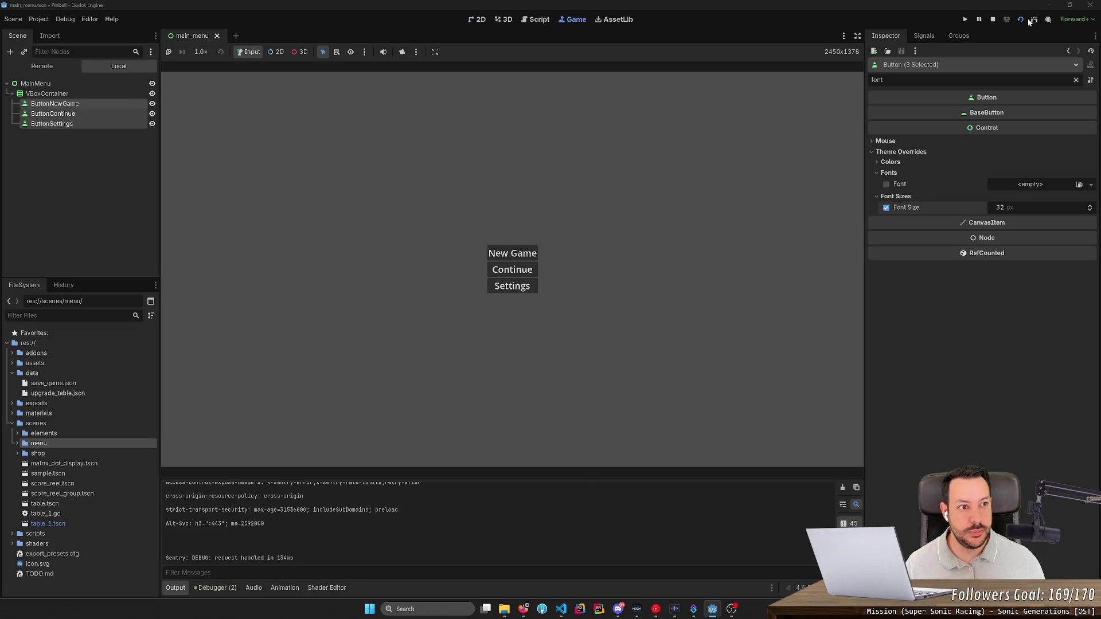
{"action": "left_click", "coordinate": [993, 22]}
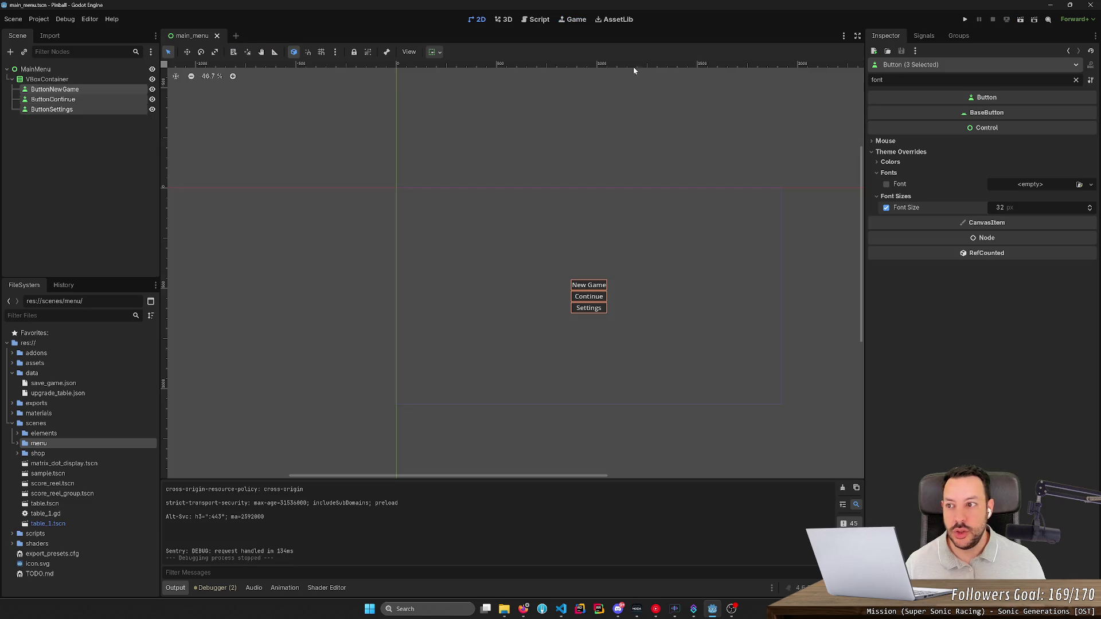
{"action": "left_click", "coordinate": [93, 90]}
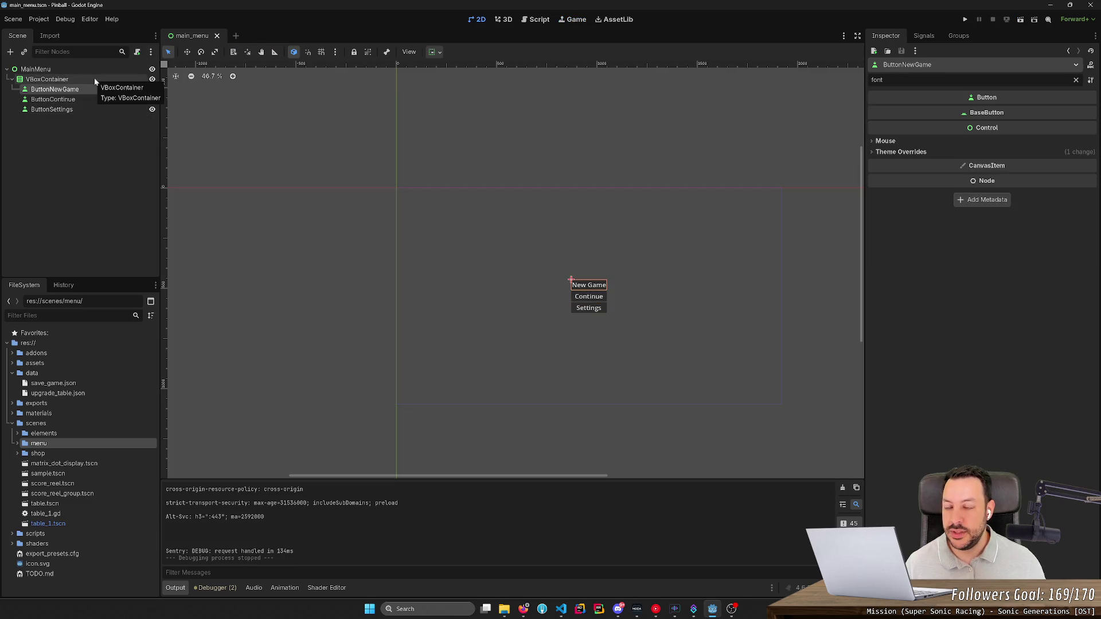
- Reselect the three buttons, clear the property filter, and assign then remove a new ButtonGroup
{"action": "left_click", "coordinate": [77, 107], "text": "shift"}
{"action": "left_click", "coordinate": [913, 80]}
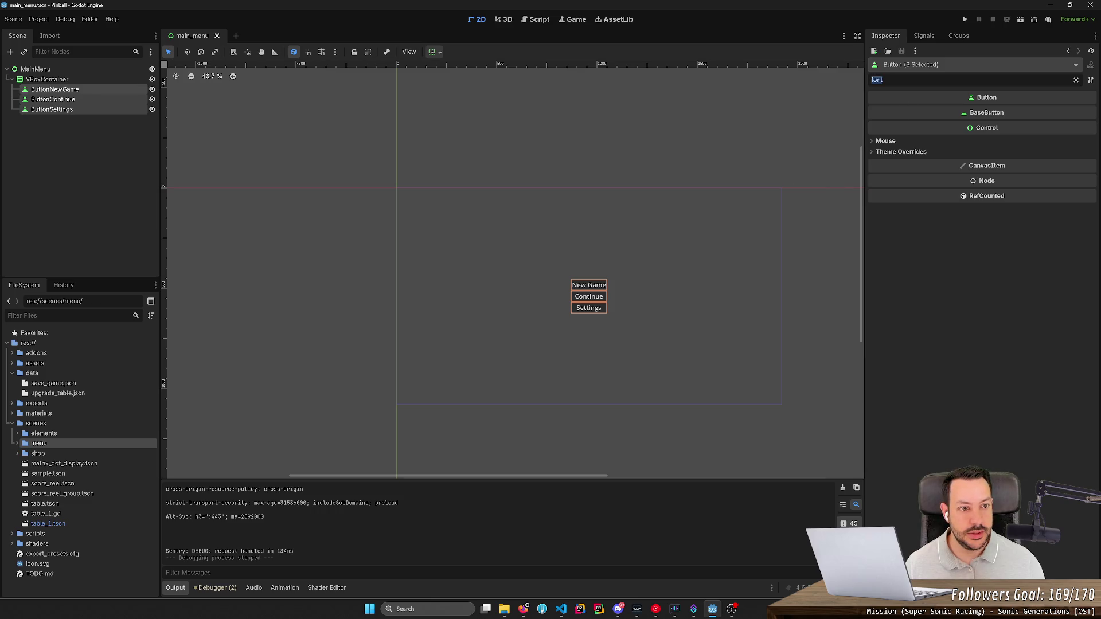
{"action": "type", "text": "padd"}
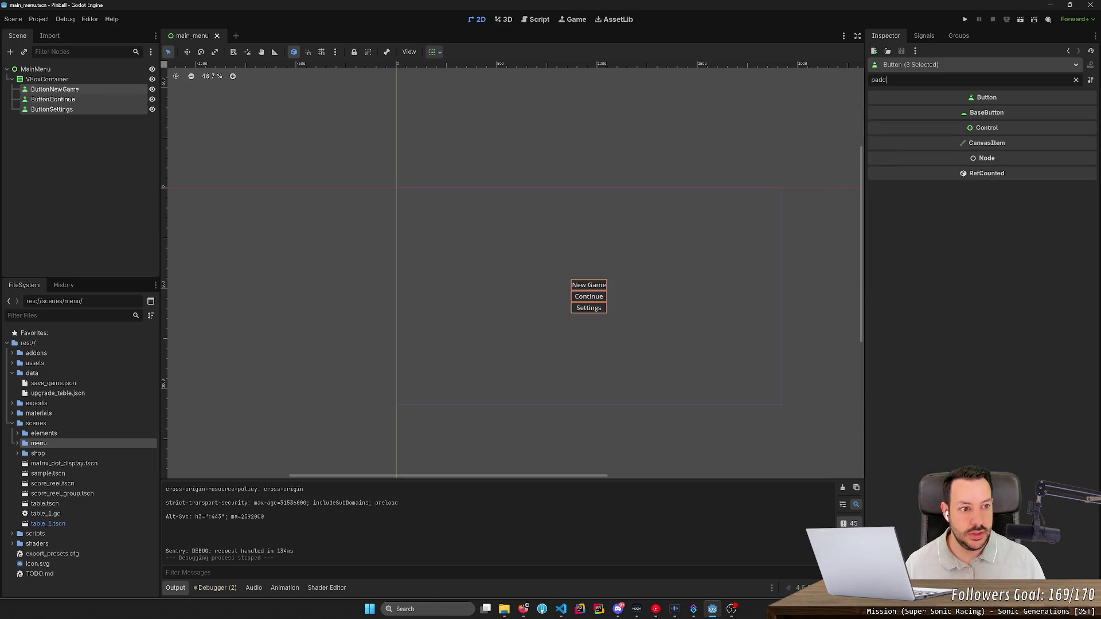
{"action": "key", "text": "BackSpace"}
{"action": "key", "text": "BackSpace"}
{"action": "key", "text": "BackSpace"}
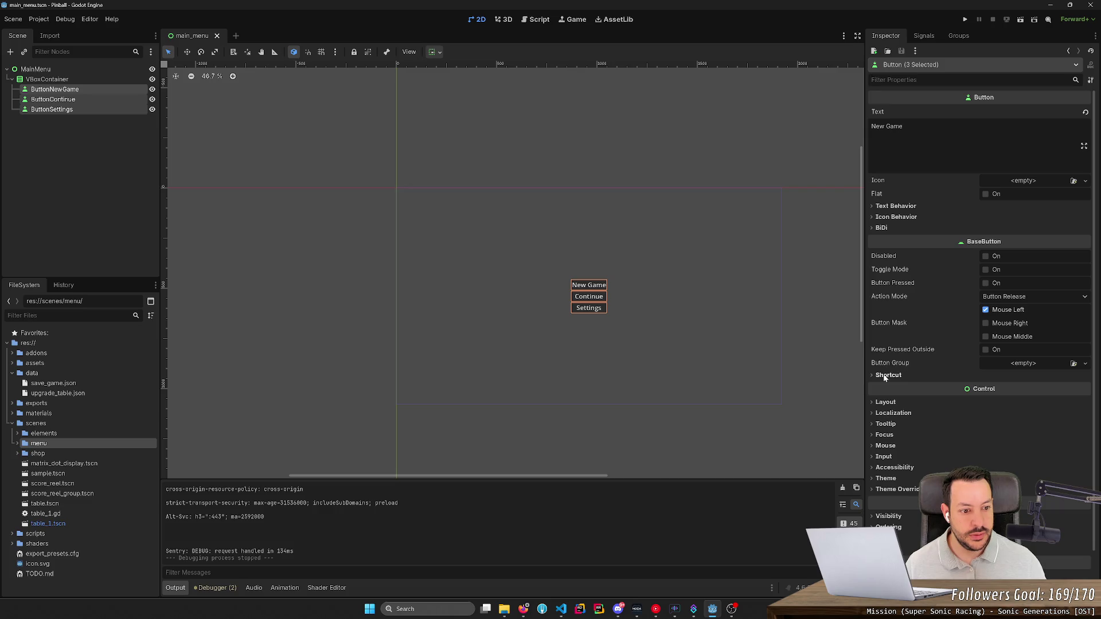
{"action": "left_click", "coordinate": [1038, 365]}
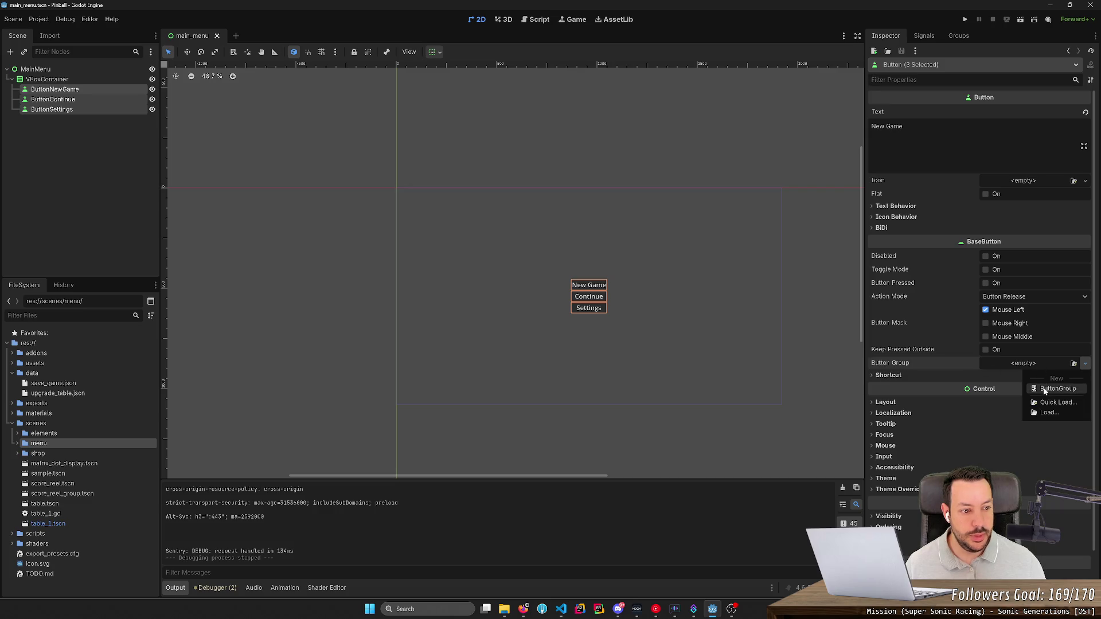
{"action": "left_click", "coordinate": [1031, 376]}
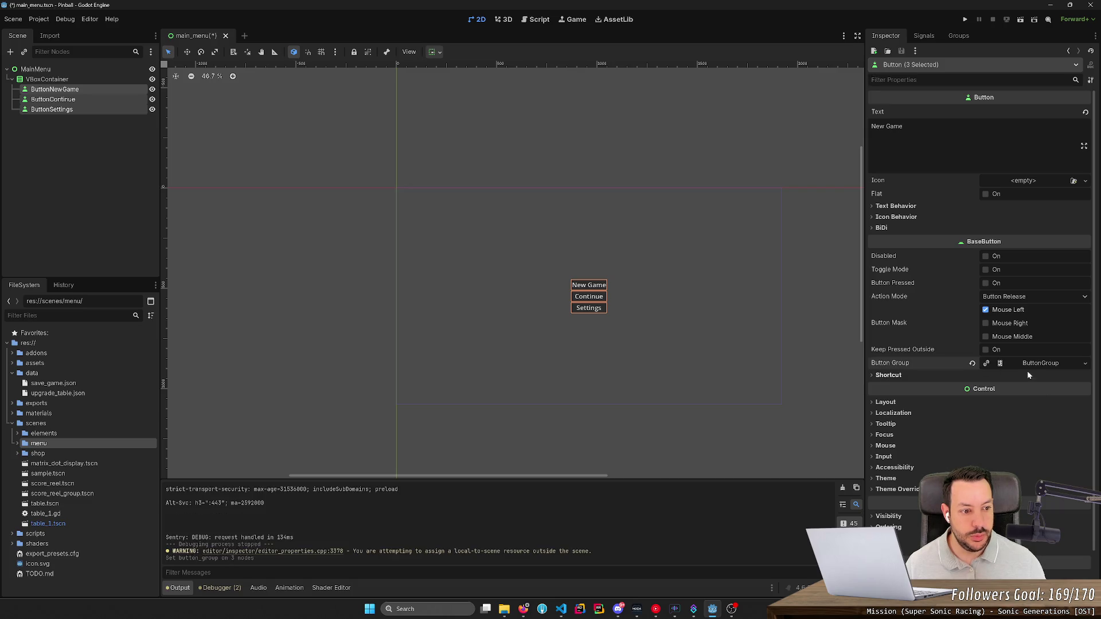
{"action": "left_click", "coordinate": [997, 364]}
- Expand and collapse the Shortcut, Layout, Transform and Container Sizing sections to check sizes
{"action": "left_click", "coordinate": [886, 376]}
{"action": "left_click", "coordinate": [885, 376]}
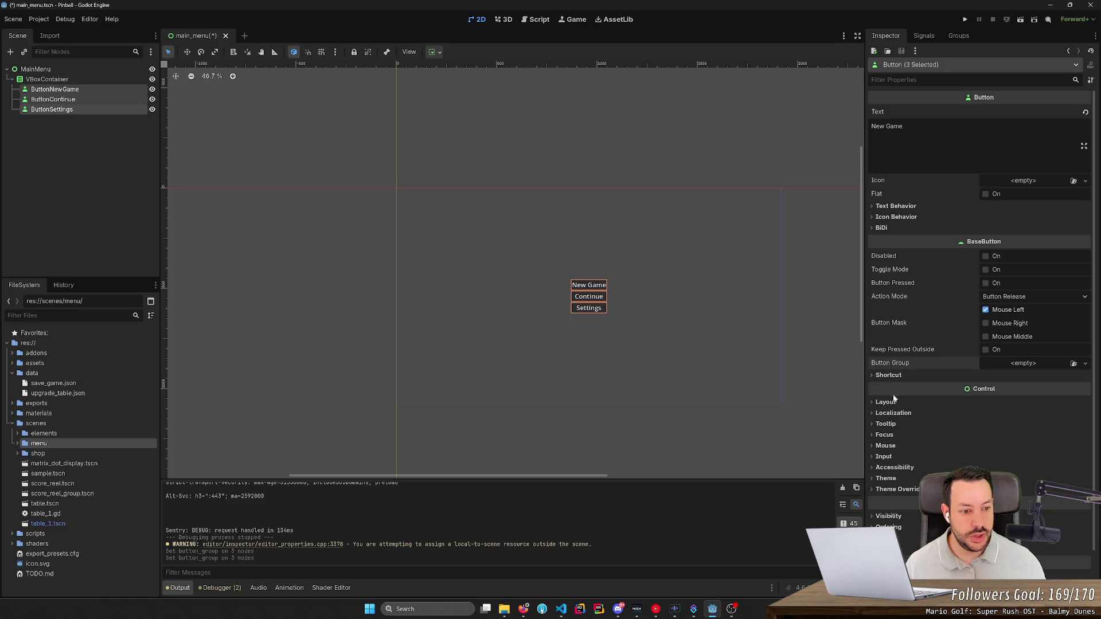
{"action": "left_click", "coordinate": [887, 402]}
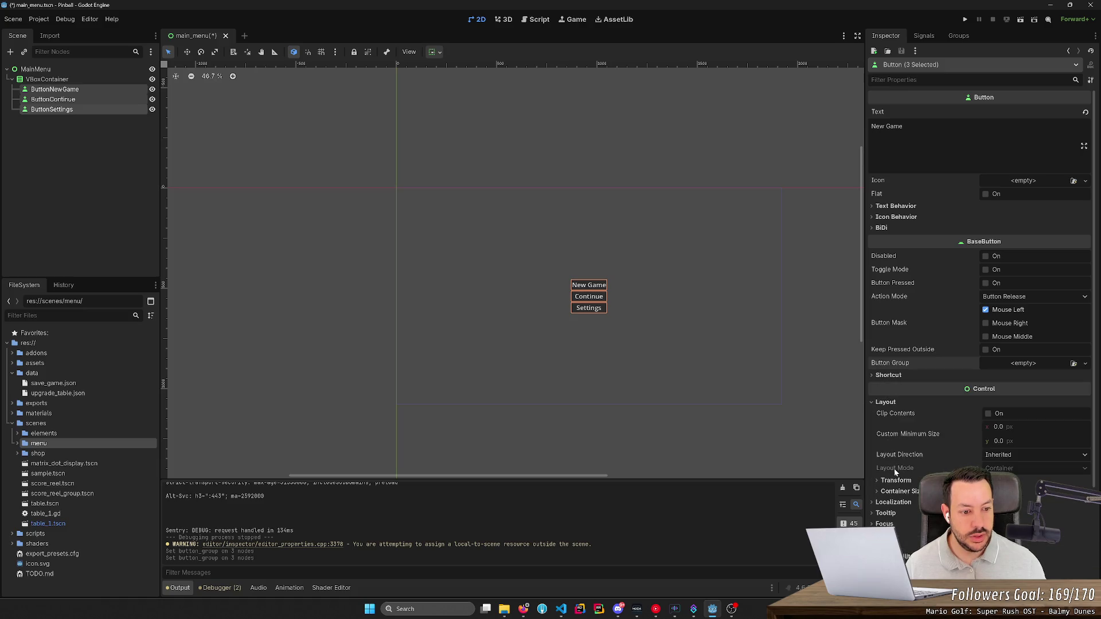
{"action": "scroll", "coordinate": [894, 406], "scroll_direction": "down", "scroll_amount": 3}
{"action": "left_click", "coordinate": [899, 345]}
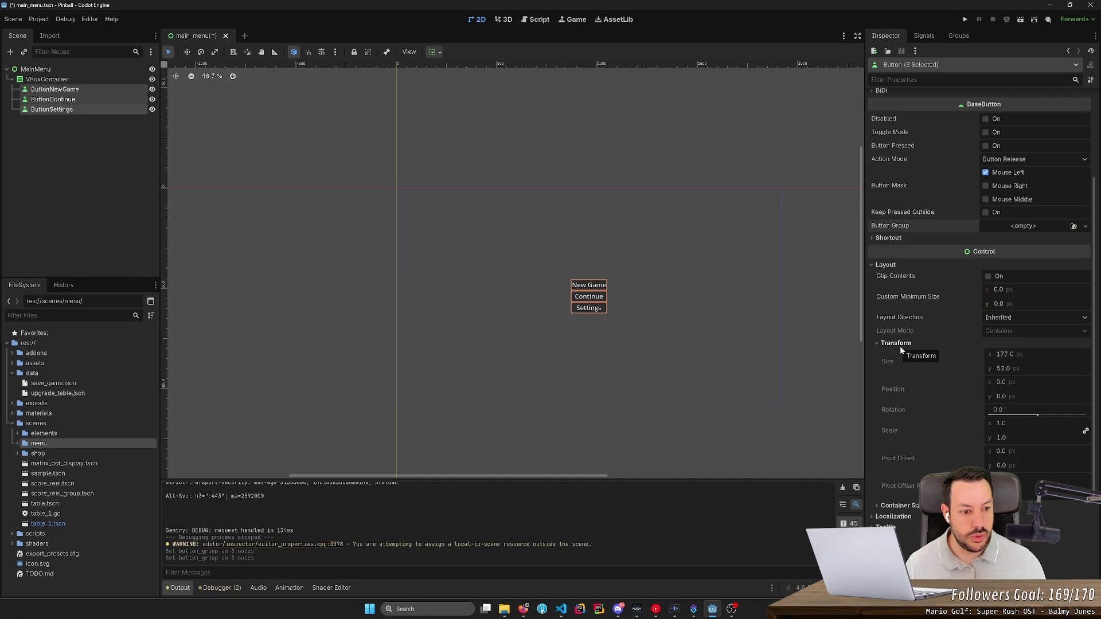
{"action": "left_click", "coordinate": [899, 344]}
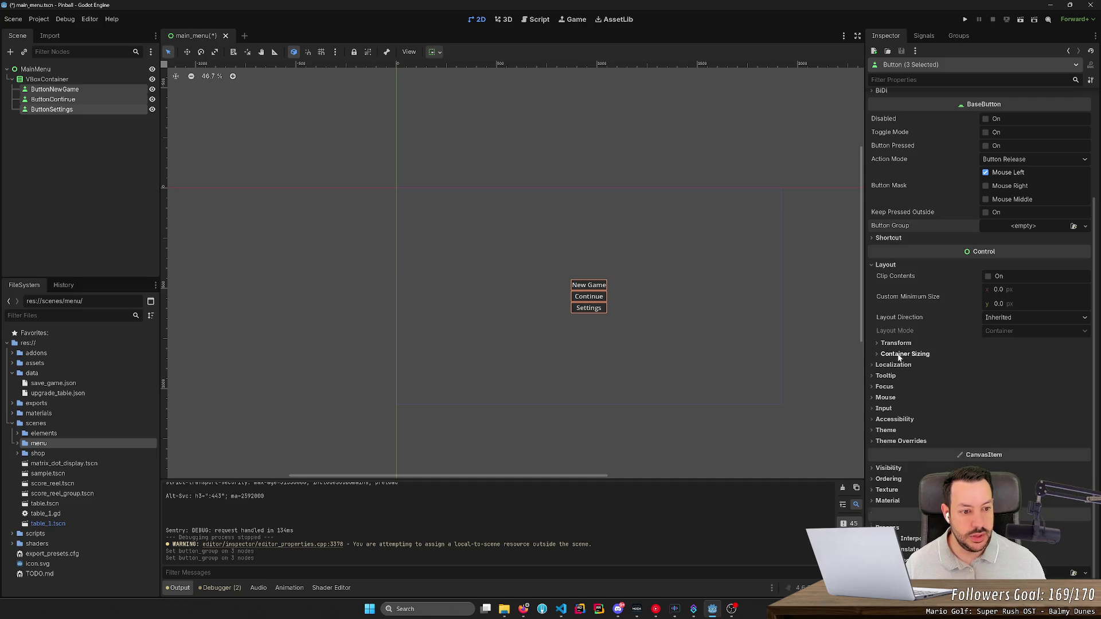
{"action": "left_click", "coordinate": [898, 354]}
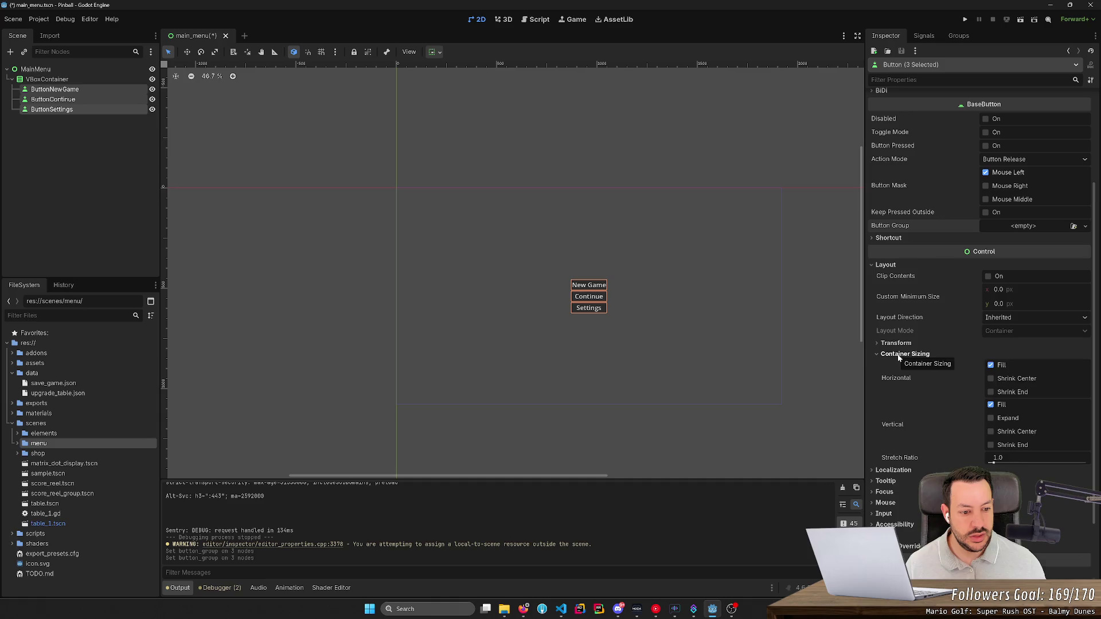
{"action": "left_click", "coordinate": [898, 354]}
- Browse the Localization, Tooltip and Focus sections, then bring up VBoxContainer's node actions
{"action": "left_click", "coordinate": [893, 365]}
{"action": "left_click", "coordinate": [892, 364]}
{"action": "left_click", "coordinate": [887, 376]}
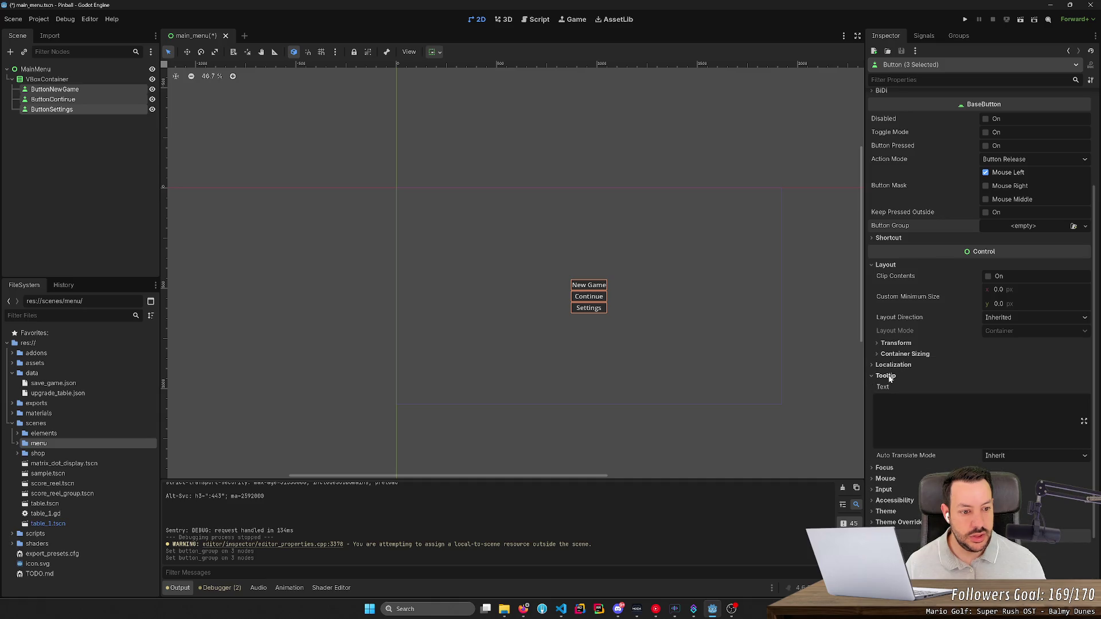
{"action": "left_click", "coordinate": [887, 376]}
{"action": "left_click", "coordinate": [885, 387]}
{"action": "left_click", "coordinate": [885, 387]}
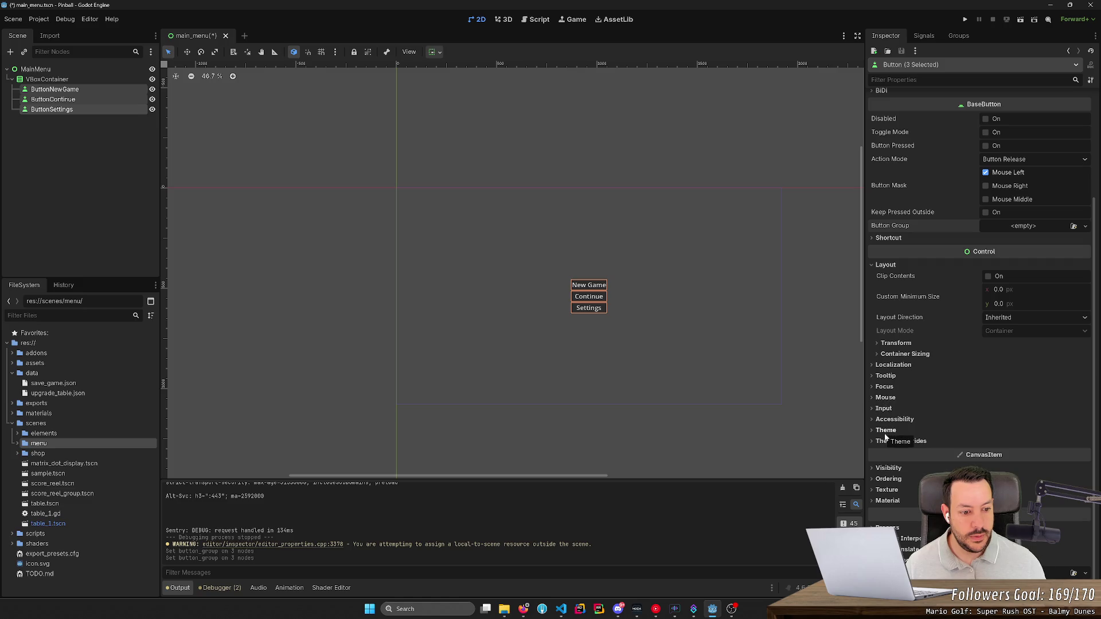
{"action": "right_click", "coordinate": [71, 81]}
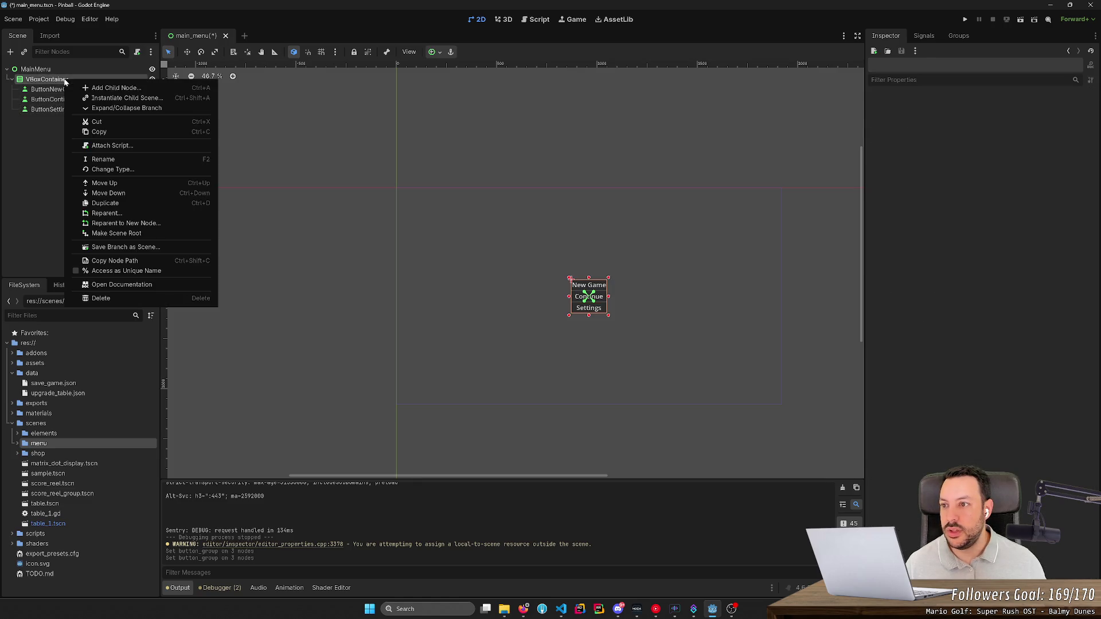
- Add a MarginContainer child to VBoxContainer, trying and undoing a move of ButtonNewGame into it
{"action": "left_click", "coordinate": [89, 87]}
{"action": "type", "text": "padding"}
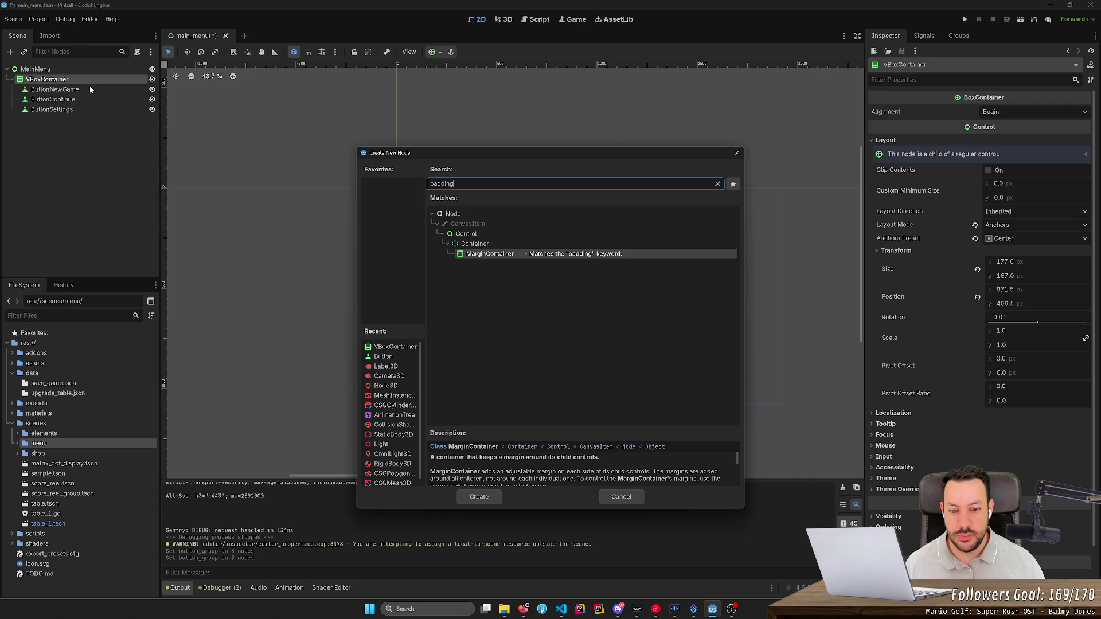
{"action": "key", "text": "Return"}
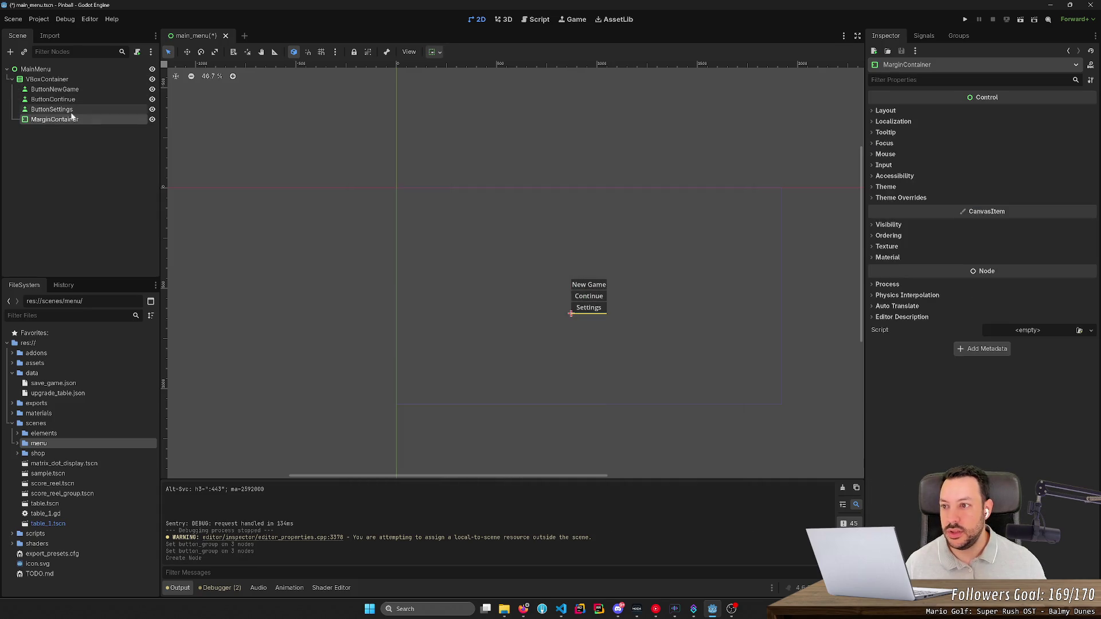
{"action": "left_click_drag", "start_coordinate": [55, 89], "coordinate": [71, 117]}
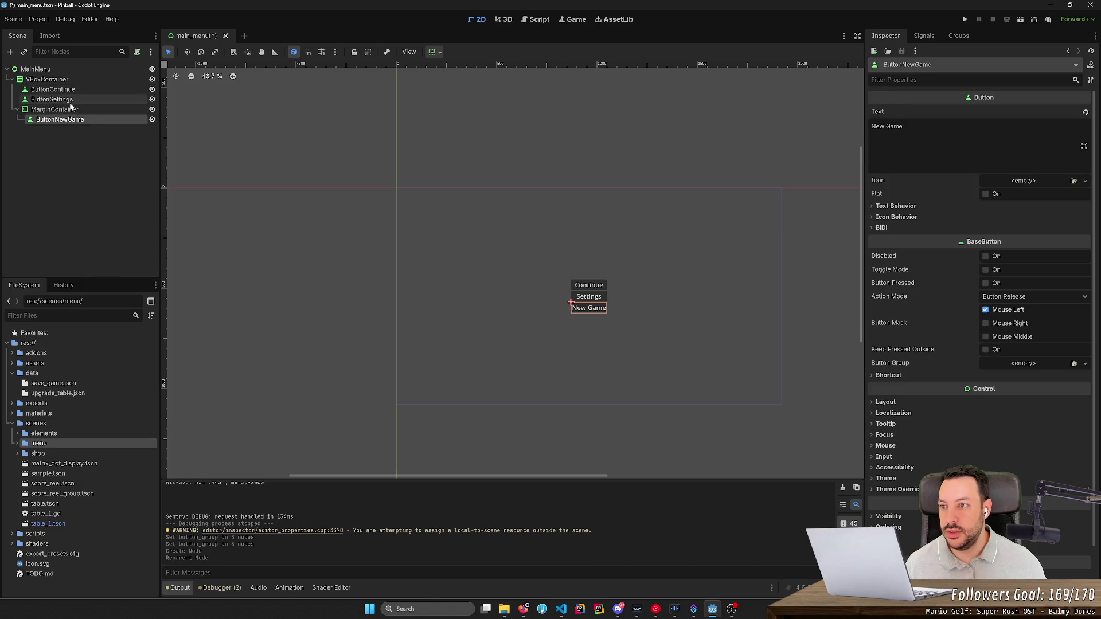
{"action": "key", "text": "ctrl+z"}
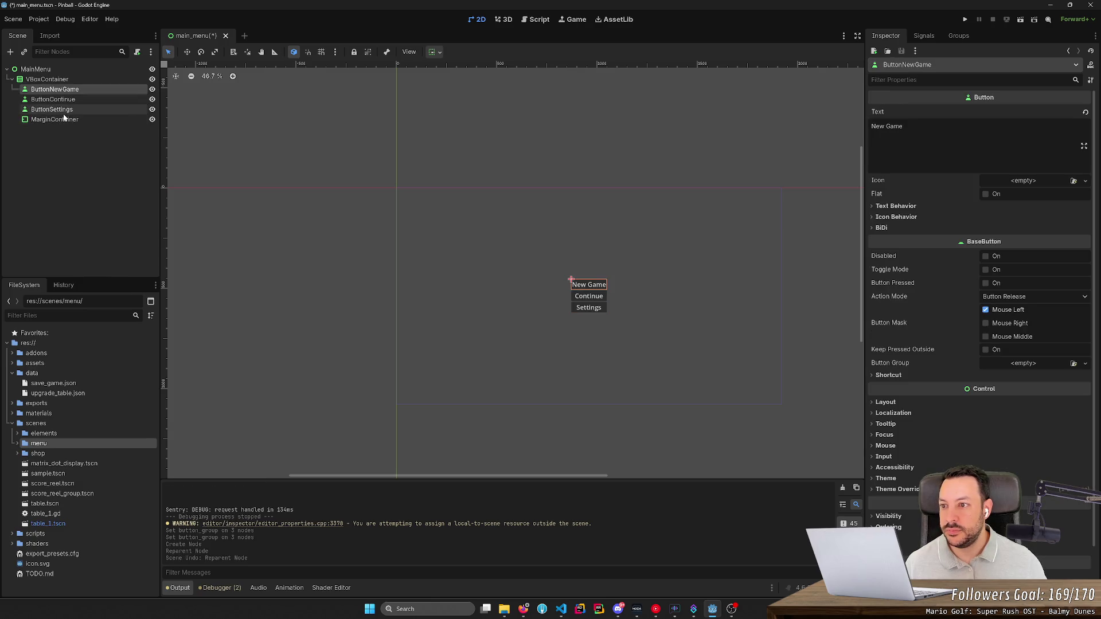
{"action": "left_click", "coordinate": [64, 119]}
- Duplicate the MarginContainer, place the buttons into MarginContainer, MarginContainer2 and MarginContainer3, and select all three
{"action": "key", "text": "ctrl+d"}
{"action": "key", "text": "ctrl+d"}
{"action": "key", "text": "ctrl+d"}
{"action": "key", "text": "ctrl+z"}
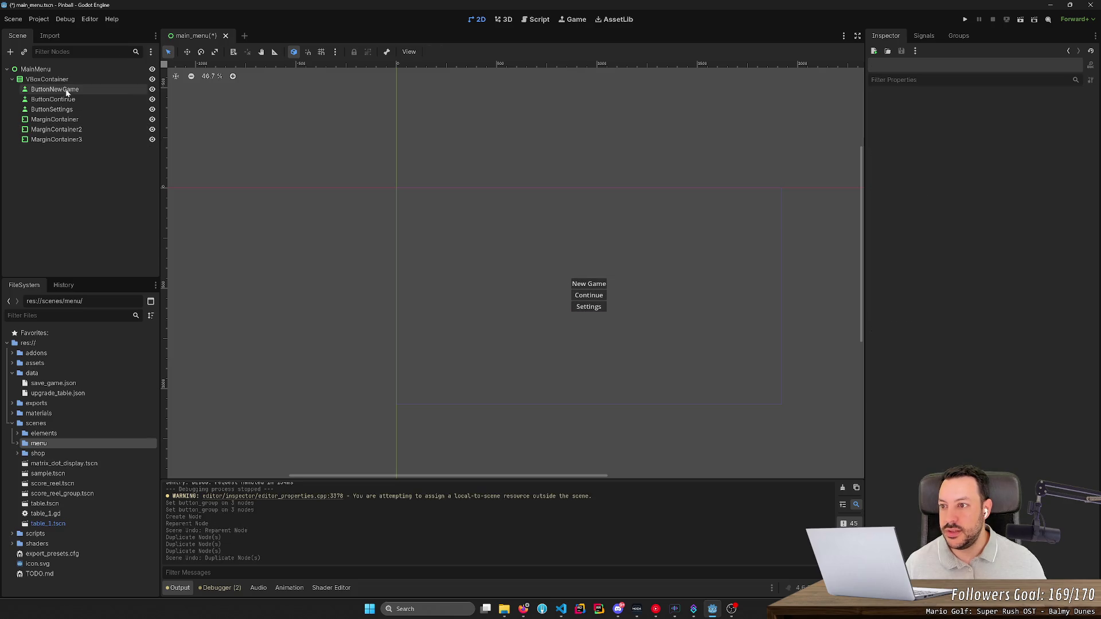
{"action": "mouse_move", "coordinate": [67, 93]}
{"action": "left_mouse_down"}
{"action": "mouse_move", "coordinate": [105, 133]}
{"action": "mouse_move", "coordinate": [69, 119]}
{"action": "mouse_move", "coordinate": [105, 109]}
{"action": "mouse_move", "coordinate": [105, 131]}
{"action": "mouse_move", "coordinate": [73, 98]}
{"action": "mouse_move", "coordinate": [103, 140]}
{"action": "left_mouse_up"}
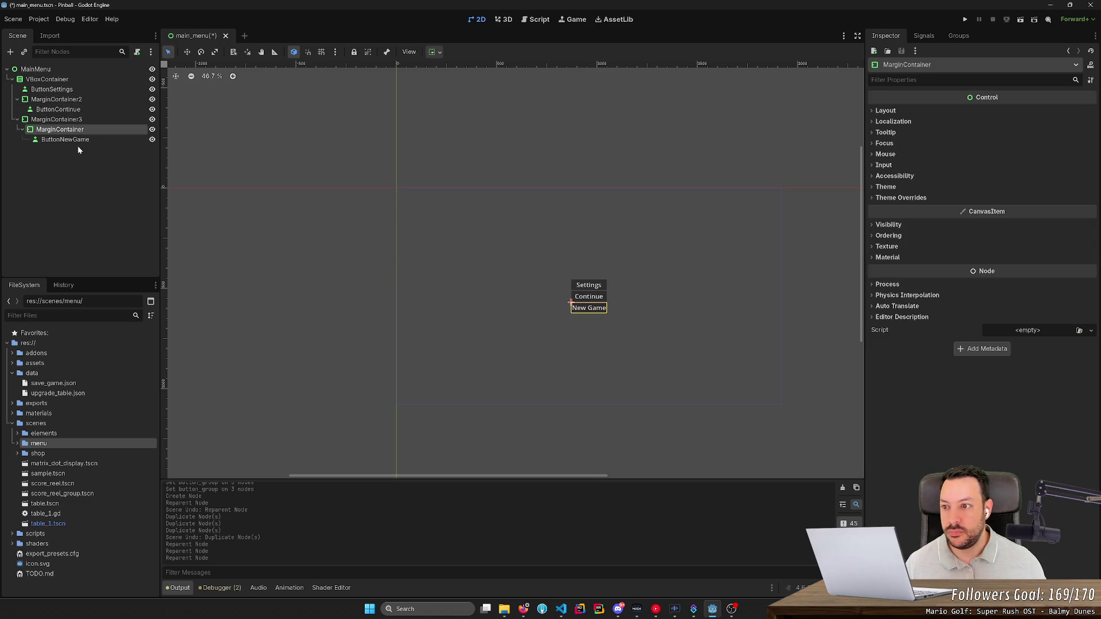
{"action": "key", "text": "ctrl+z"}
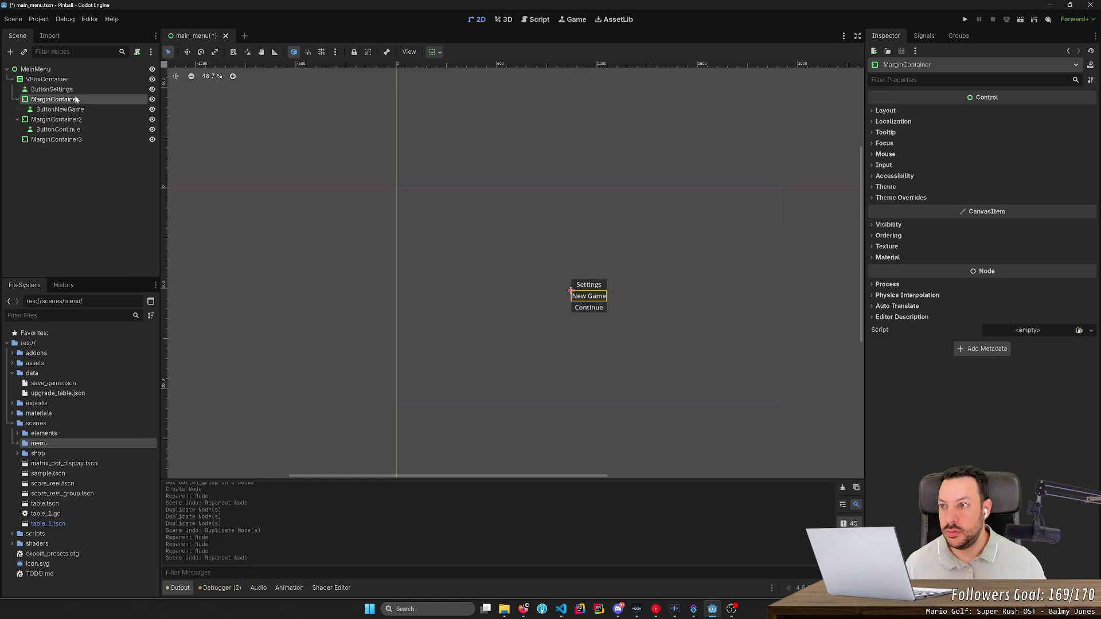
{"action": "left_click_drag", "start_coordinate": [74, 90], "coordinate": [88, 139]}
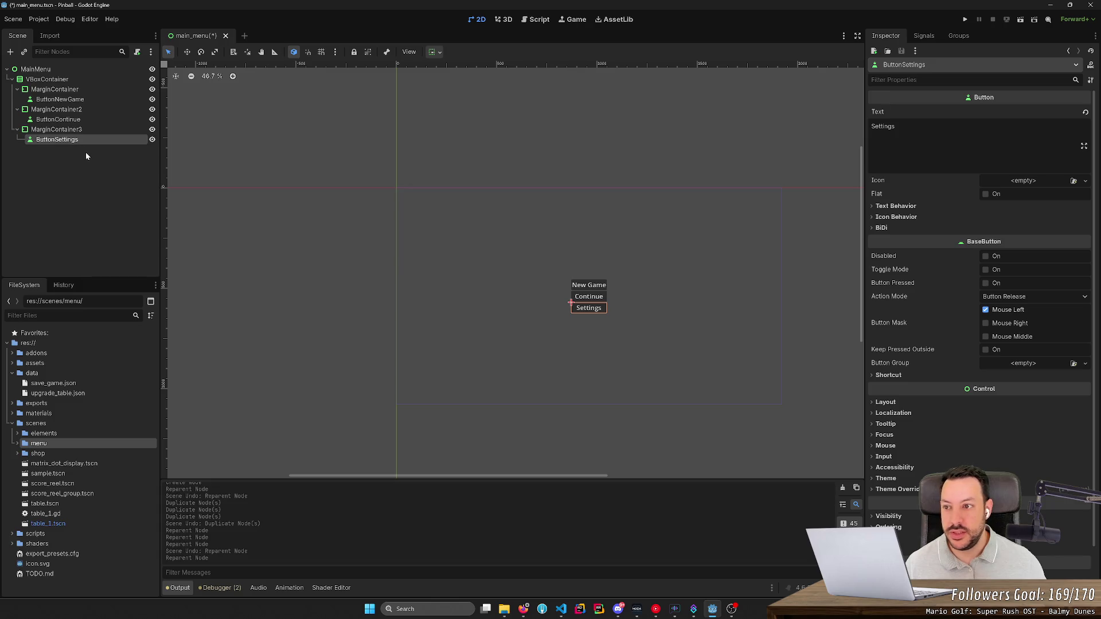
{"action": "left_click", "coordinate": [86, 129]}
{"action": "left_click", "coordinate": [86, 109], "text": "ctrl"}
{"action": "left_click", "coordinate": [86, 89], "text": "ctrl"}
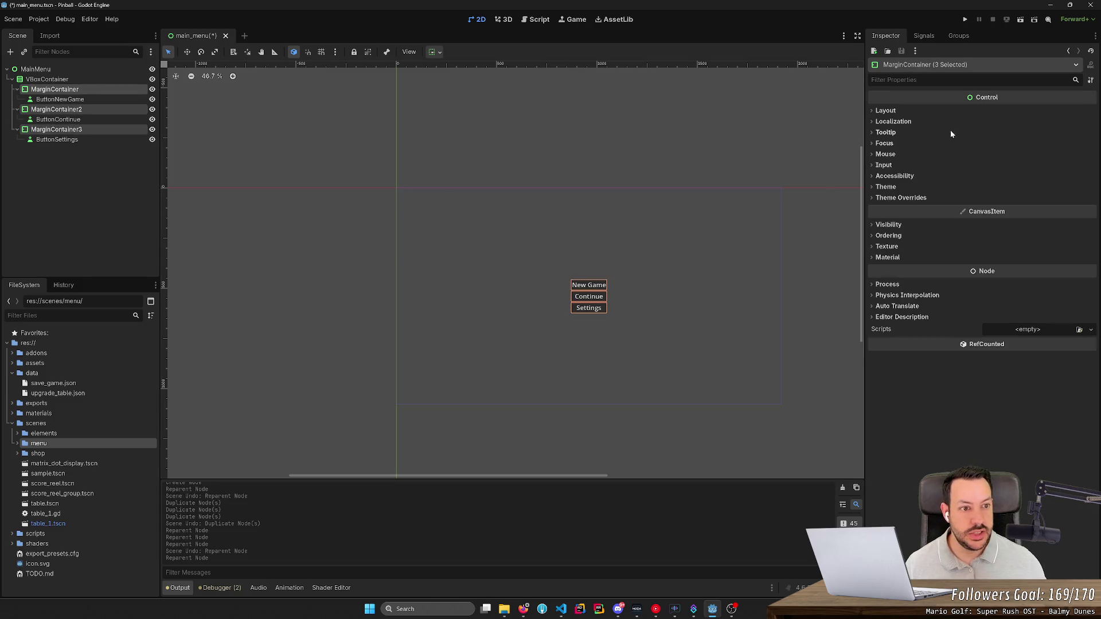
{"action": "left_click", "coordinate": [886, 111]}
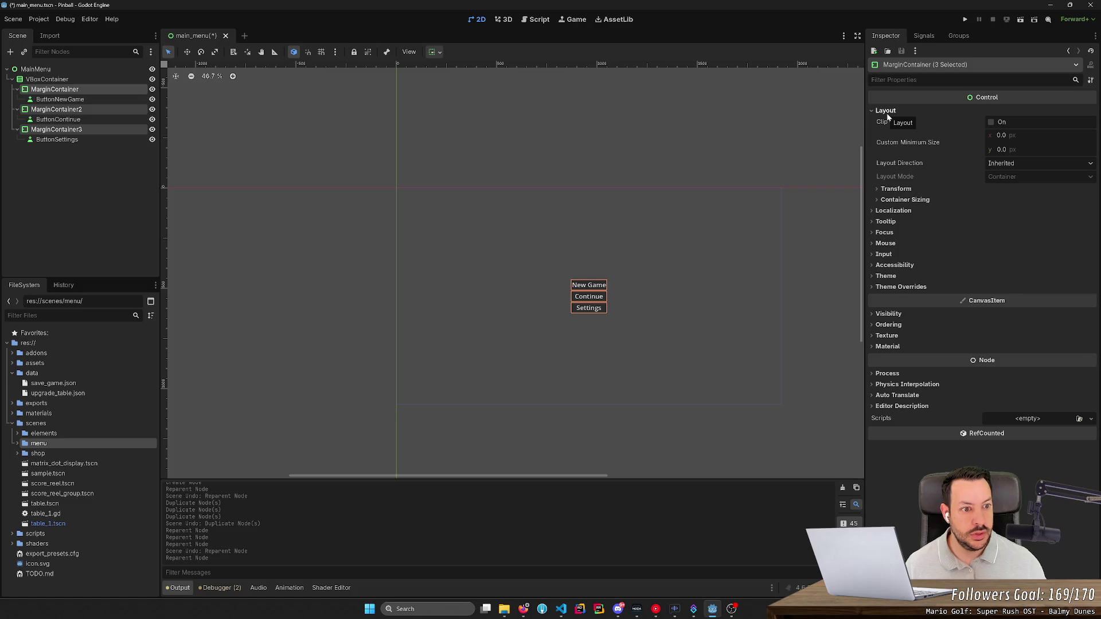
{"action": "left_click", "coordinate": [887, 112]}
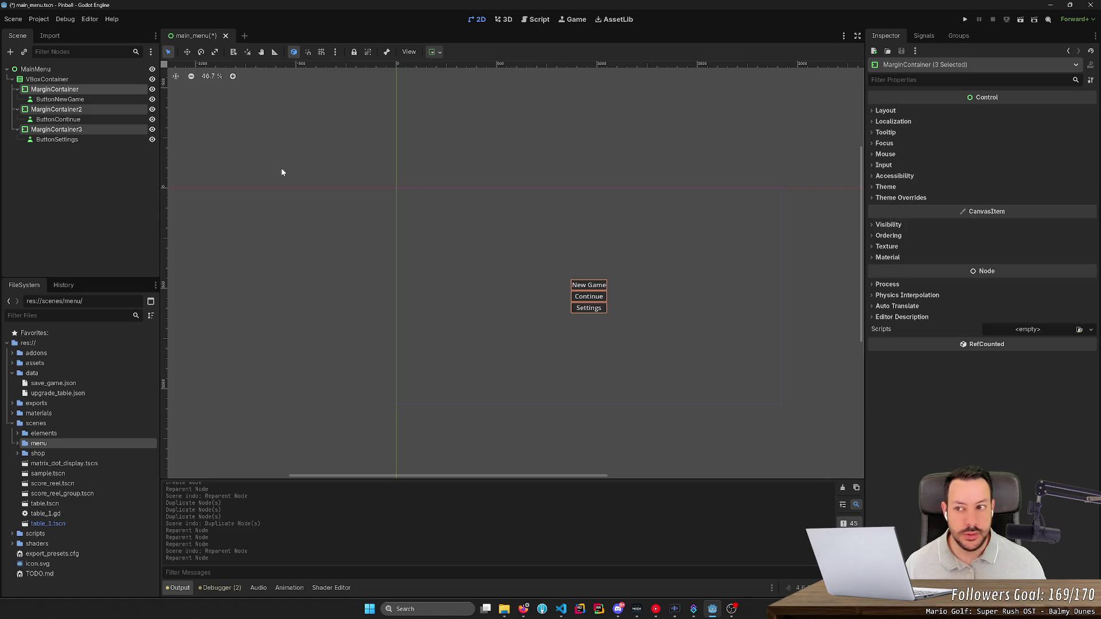
{"action": "left_click", "coordinate": [101, 88]}
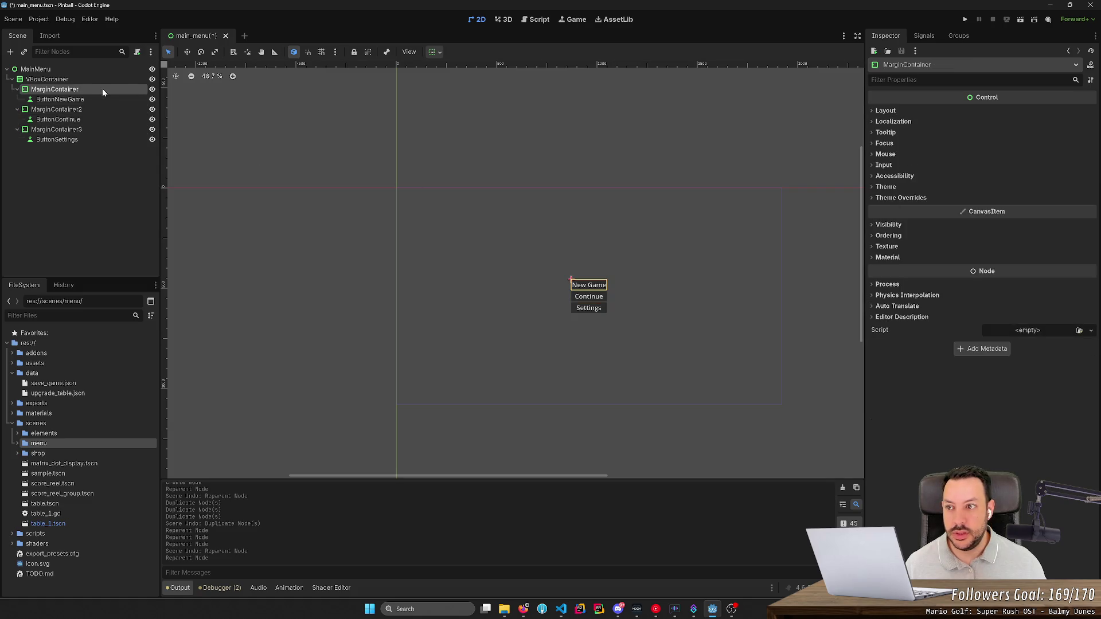
{"action": "left_click", "coordinate": [896, 110]}
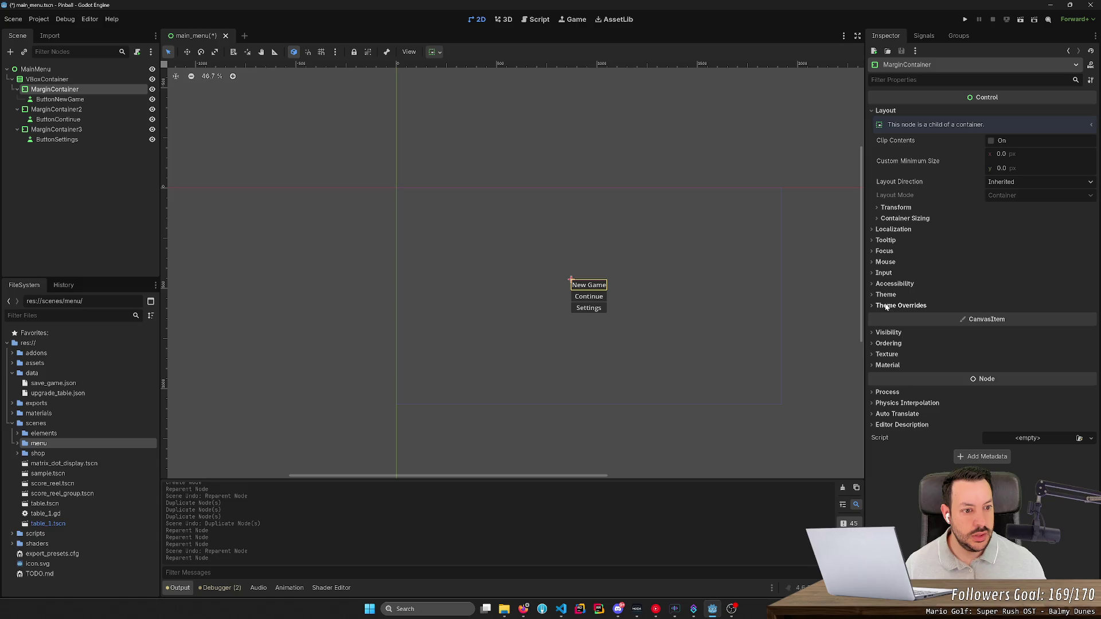
{"action": "left_click", "coordinate": [893, 208]}
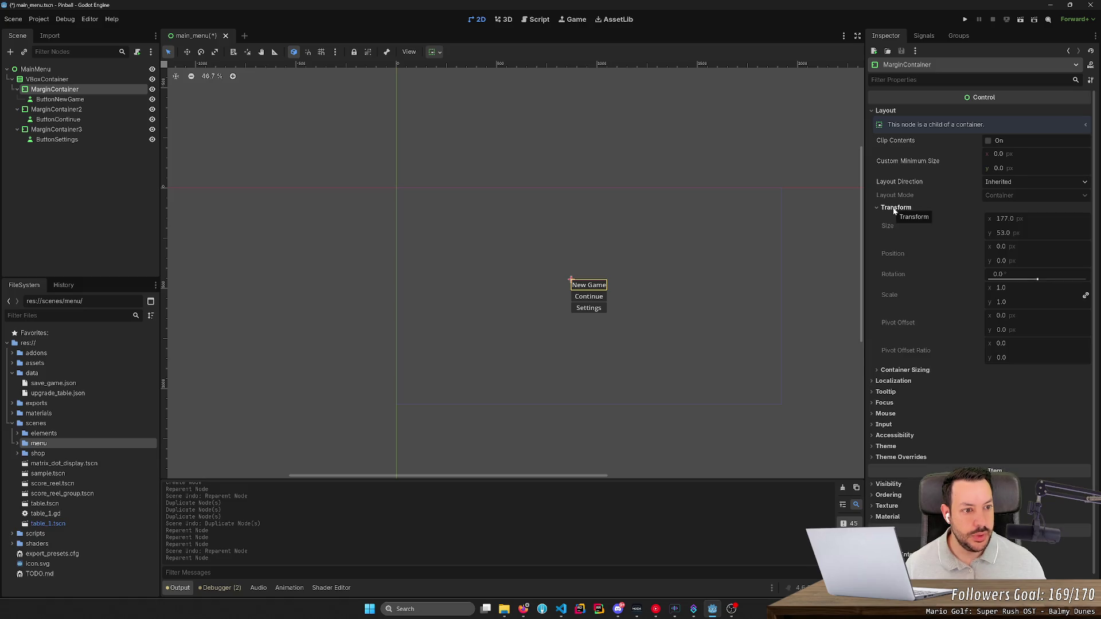
{"action": "left_click_drag", "start_coordinate": [1000, 153], "coordinate": [1018, 153]}
{"action": "left_click", "coordinate": [973, 161]}
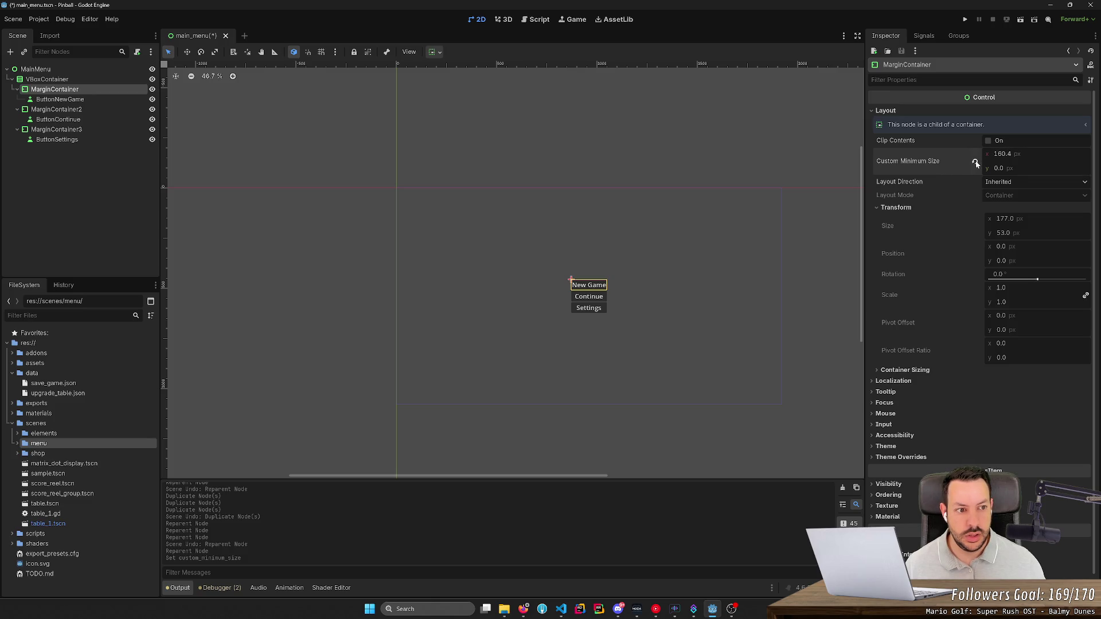
{"action": "left_click", "coordinate": [988, 140]}
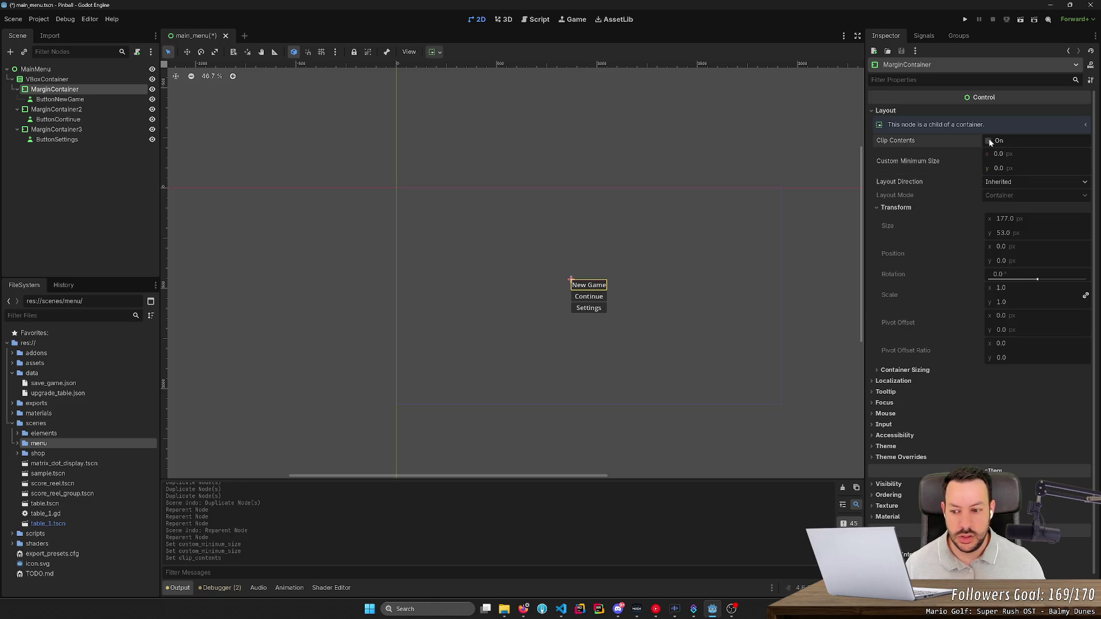
{"action": "left_click", "coordinate": [987, 140]}
{"action": "left_click_drag", "start_coordinate": [1001, 168], "coordinate": [1041, 168]}
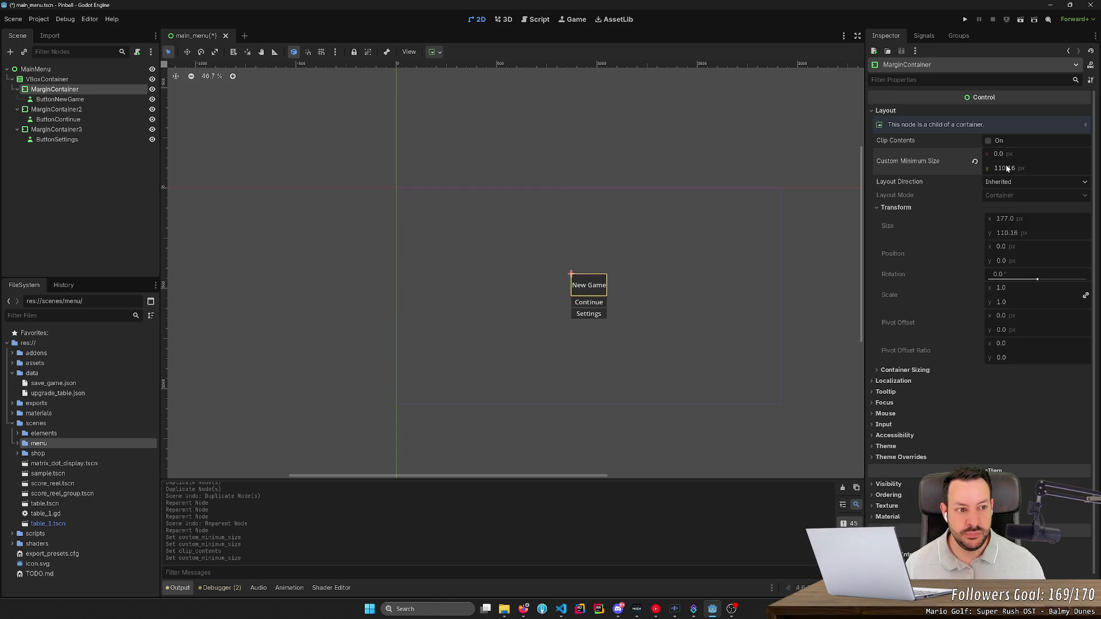
{"action": "left_click", "coordinate": [974, 163]}
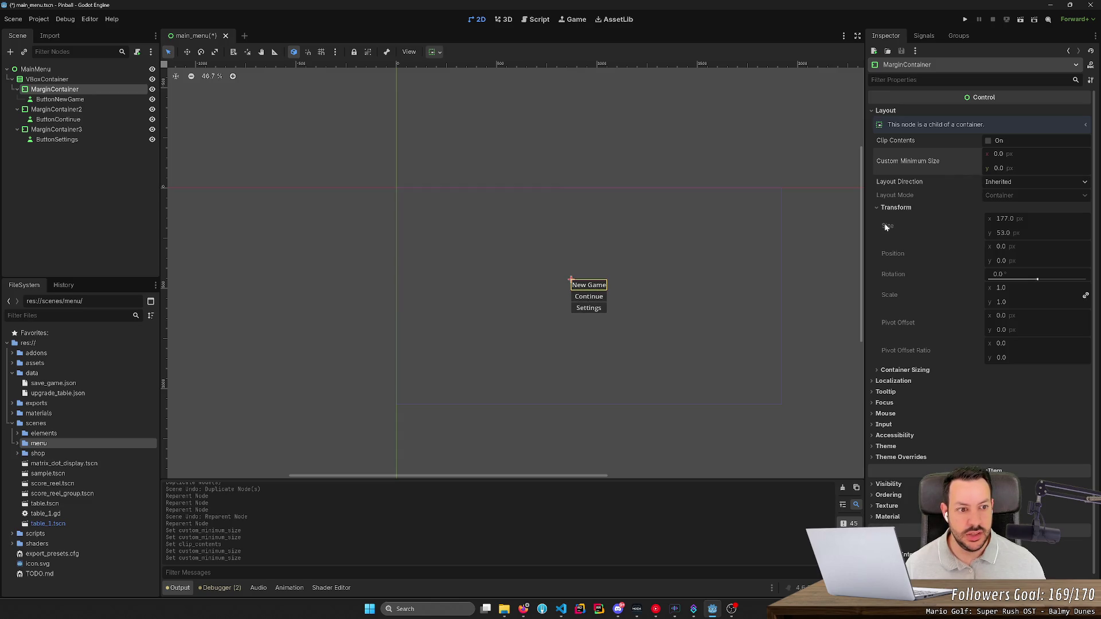
{"action": "left_click", "coordinate": [873, 112]}
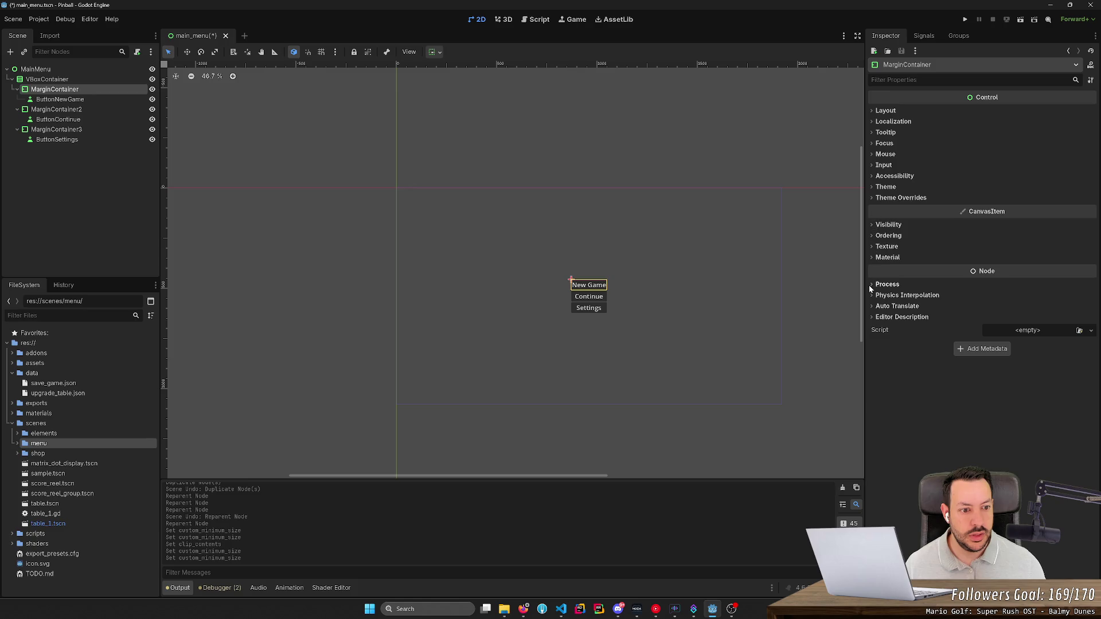
- Open MarginContainer's class reference from its context menu, then follow the Using Containers tutorial link
{"action": "right_click", "coordinate": [76, 91]}
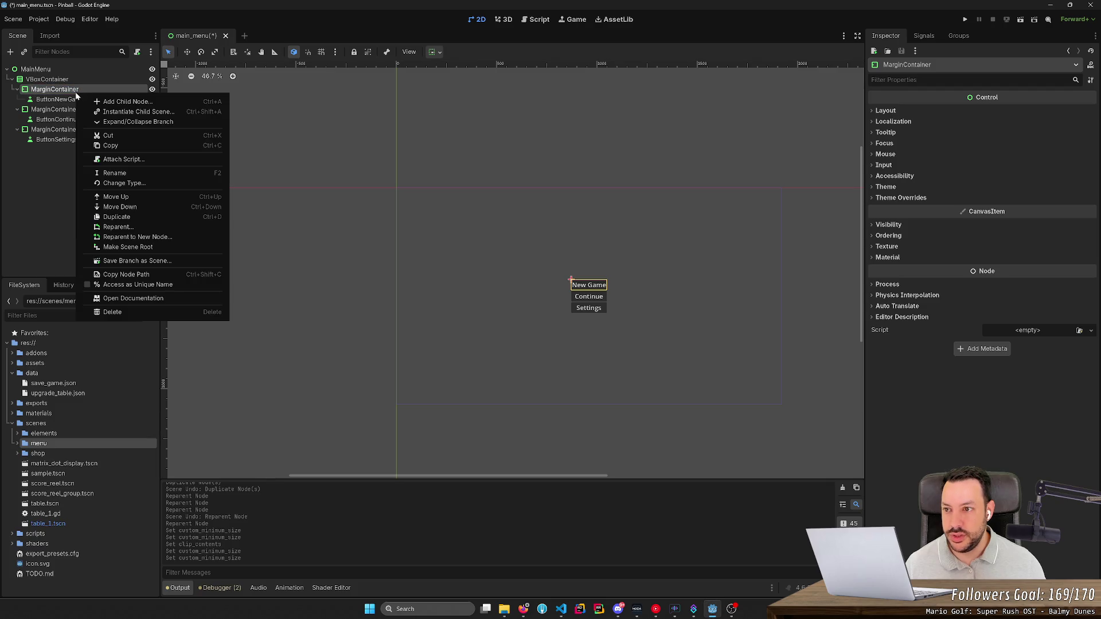
{"action": "left_click", "coordinate": [143, 299]}
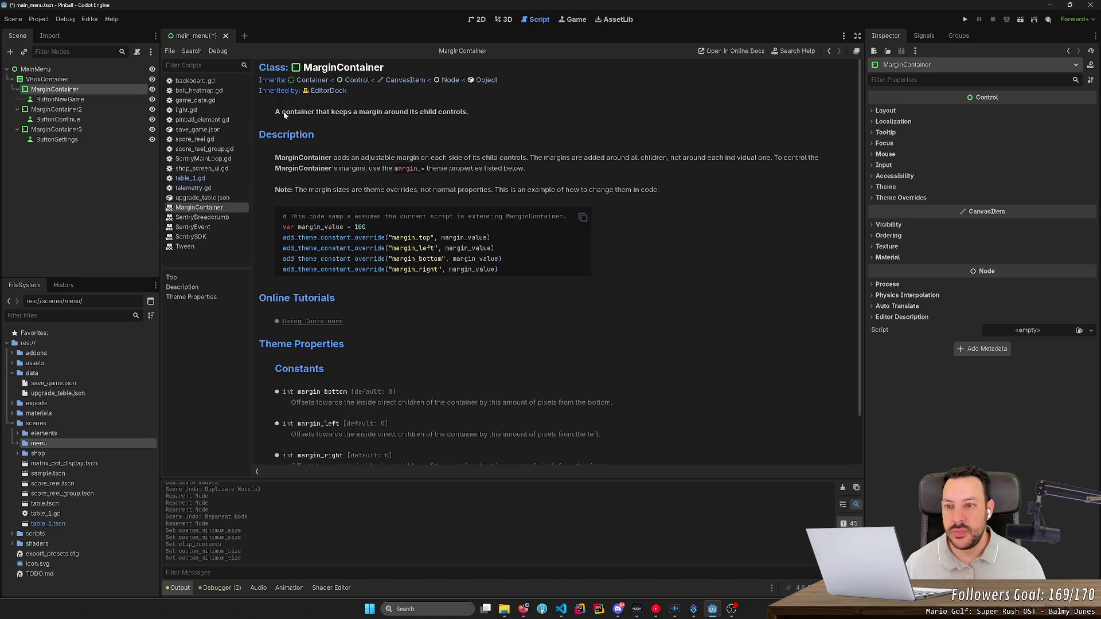
{"action": "left_click_drag", "start_coordinate": [280, 112], "coordinate": [411, 111]}
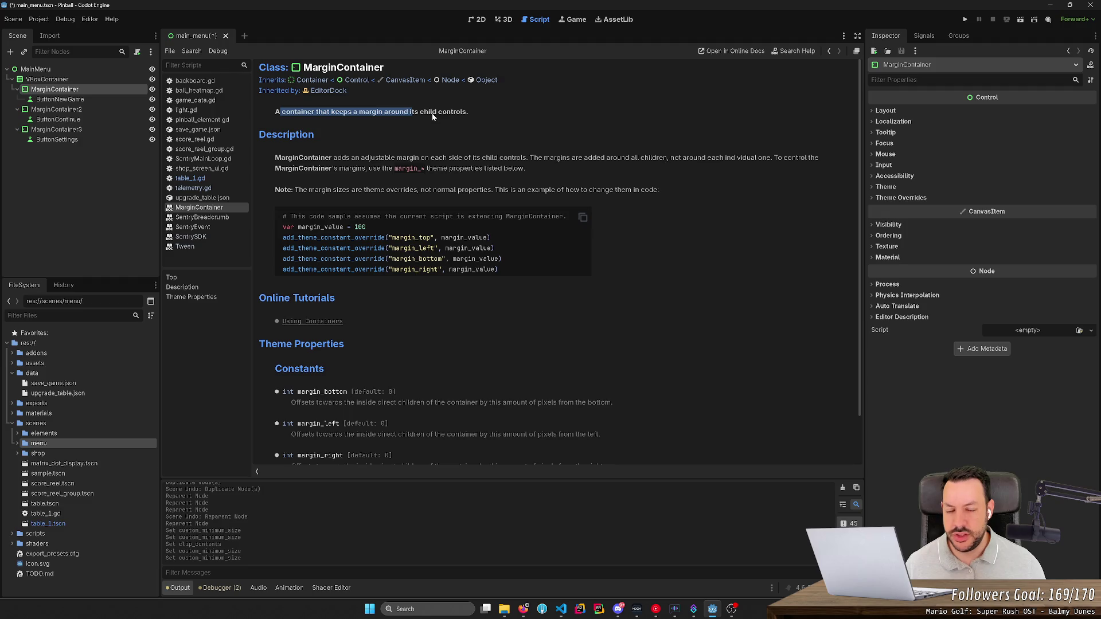
{"action": "scroll", "coordinate": [397, 213], "scroll_direction": "down", "scroll_amount": 2}
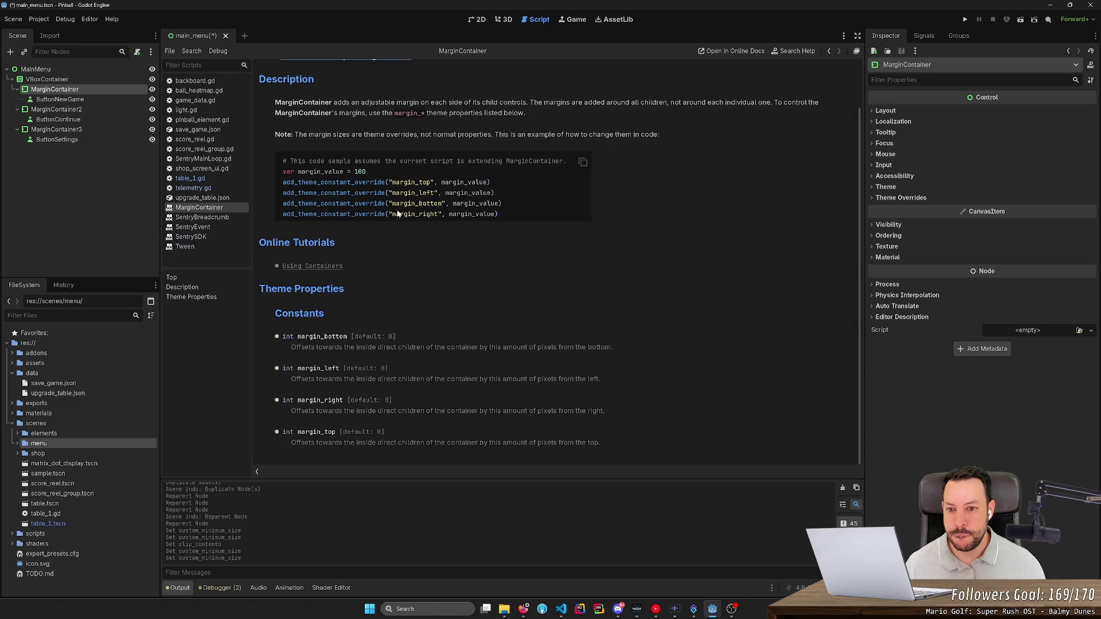
{"action": "left_click", "coordinate": [310, 266]}
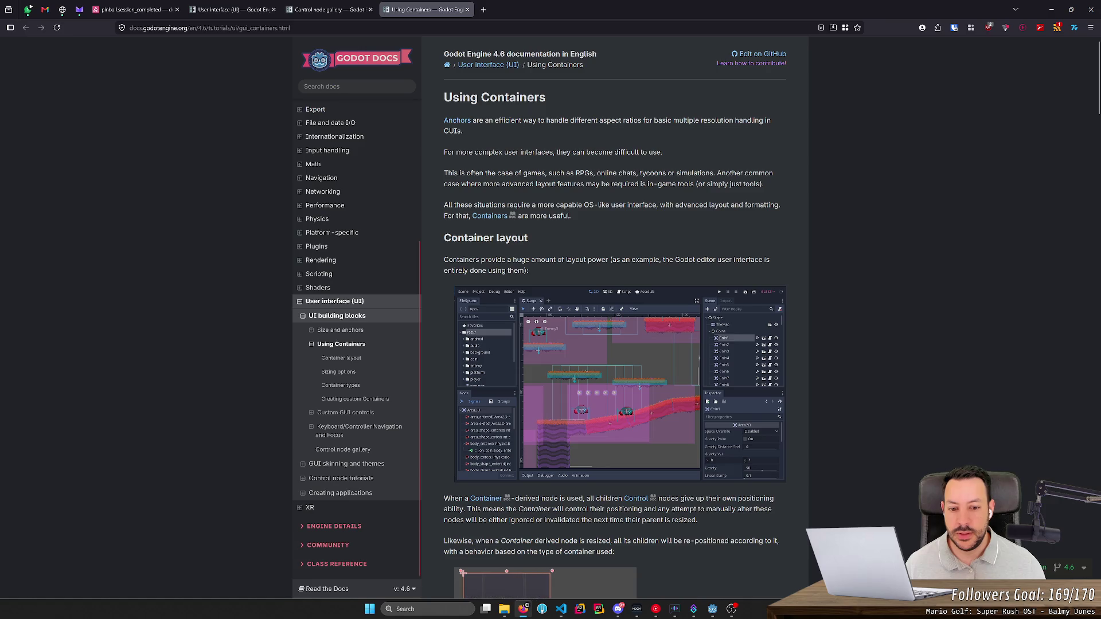
- Scroll the Using Containers page down to Sizing options, then switch back to the Godot editor
{"action": "scroll", "coordinate": [544, 177], "scroll_direction": "down", "scroll_amount": 5}
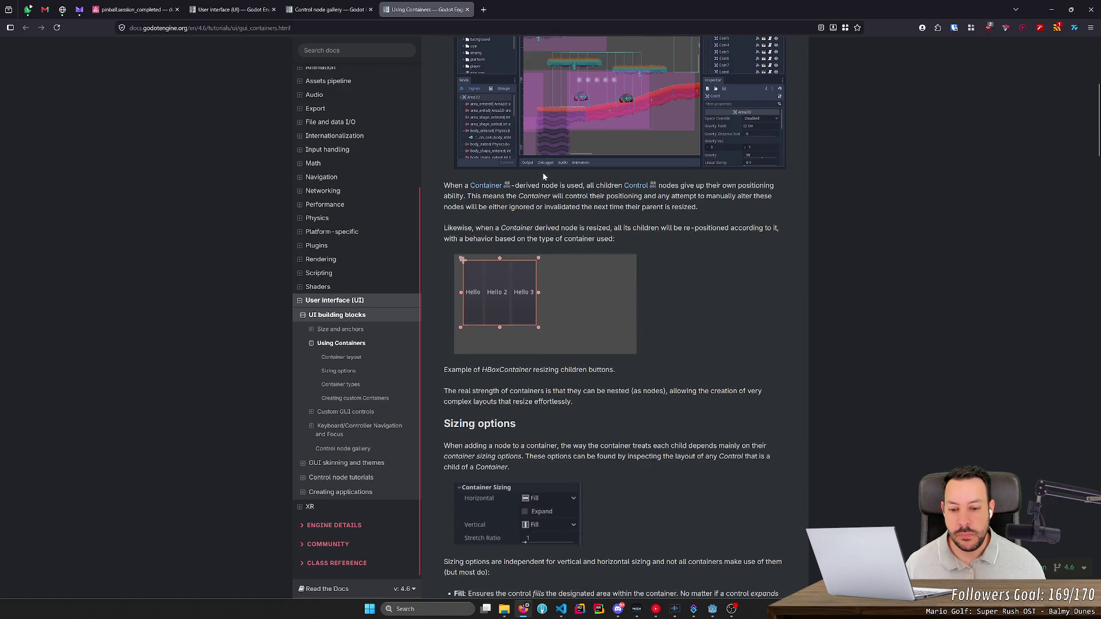
{"action": "scroll", "coordinate": [544, 176], "scroll_direction": "down", "scroll_amount": 6}
{"action": "key", "text": "alt+Tab"}
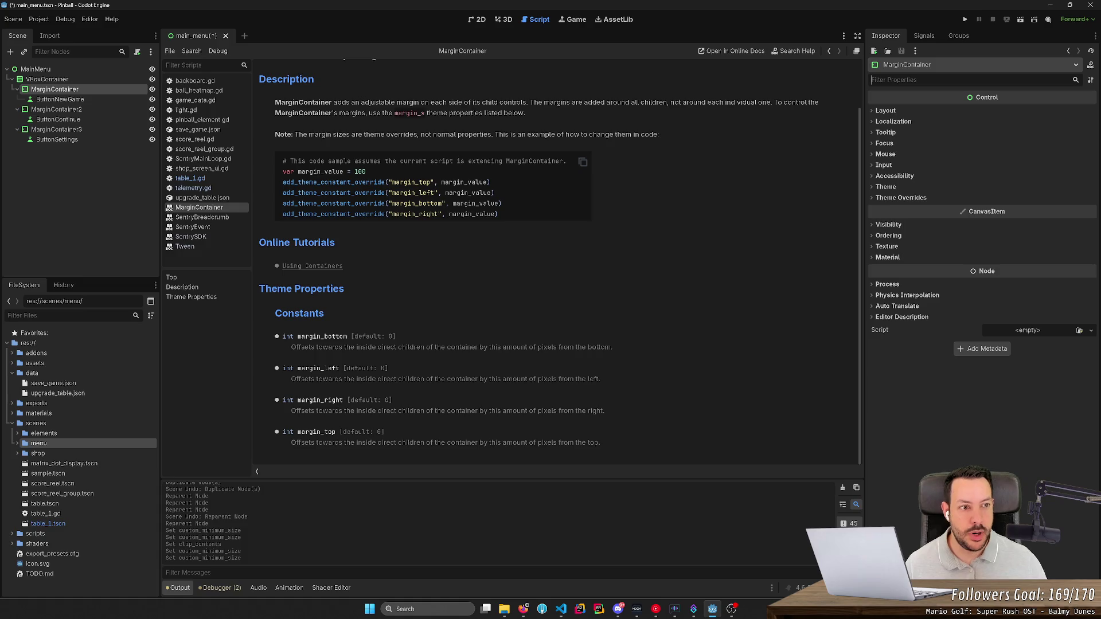
- Filter the Inspector by 'margin' and select all three MarginContainers
{"action": "type", "text": "margin"}
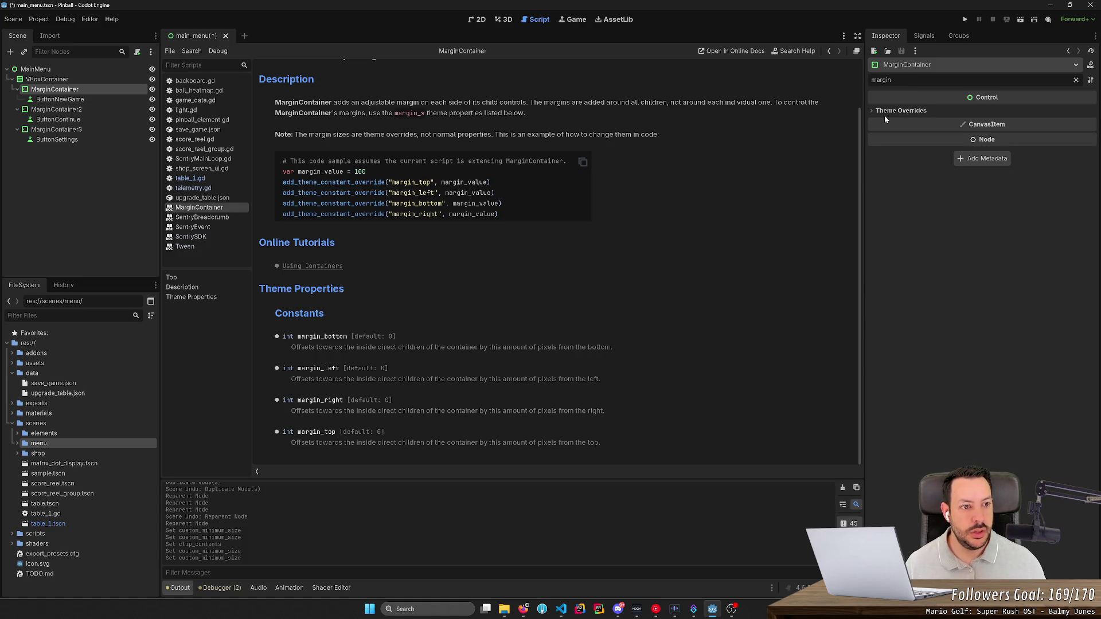
{"action": "left_click", "coordinate": [886, 111]}
{"action": "left_click", "coordinate": [889, 121]}
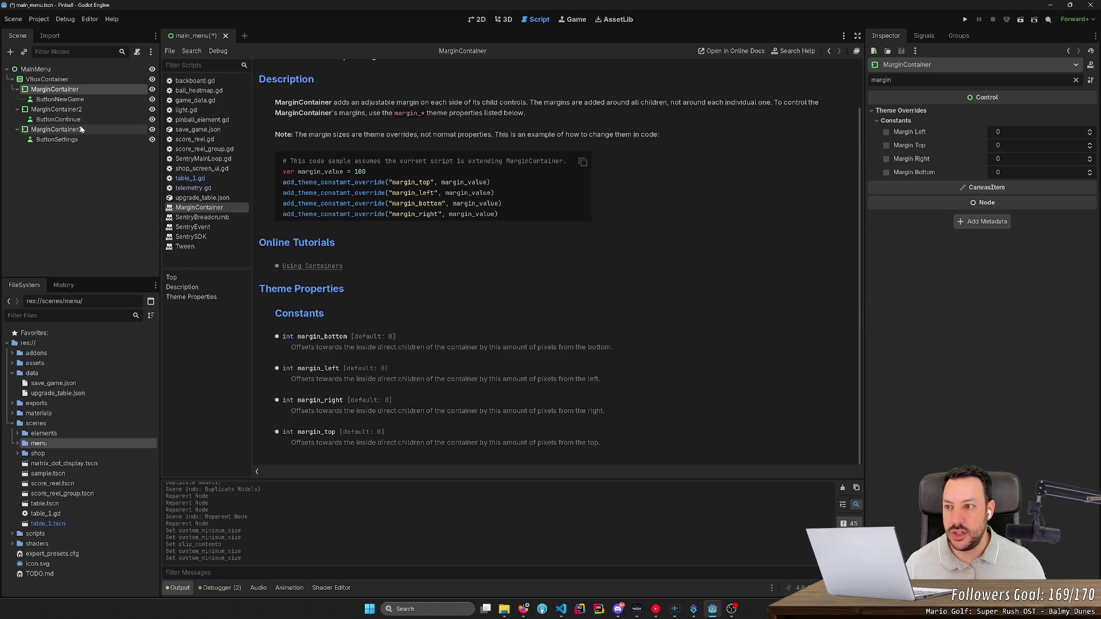
{"action": "left_click", "coordinate": [59, 99]}
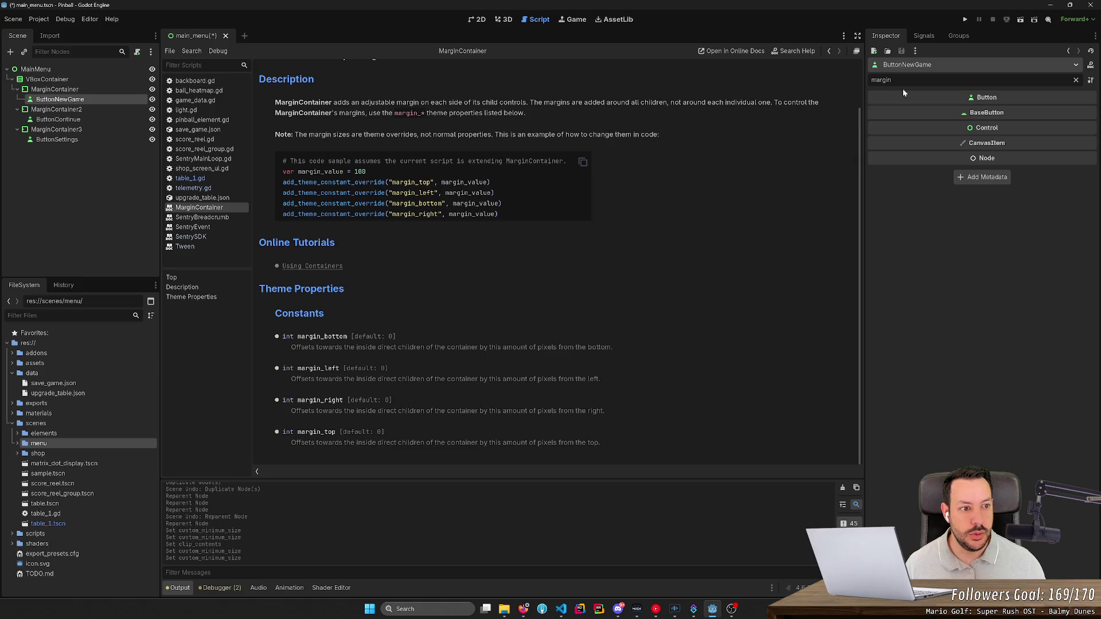
{"action": "left_click", "coordinate": [73, 89]}
{"action": "left_click", "coordinate": [73, 109], "text": "ctrl"}
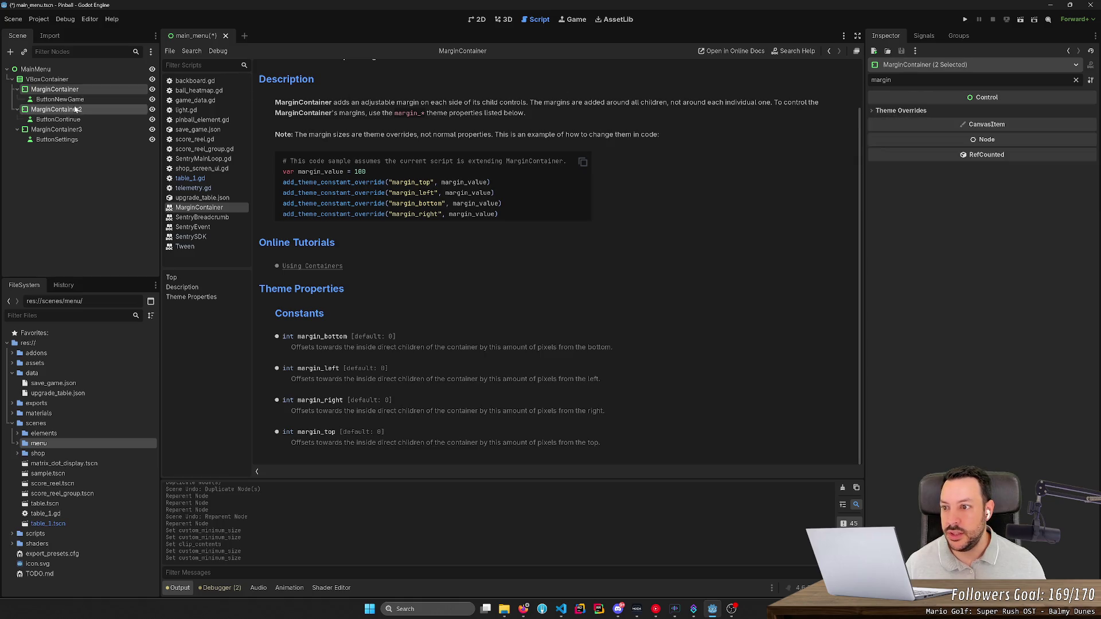
{"action": "left_click", "coordinate": [74, 130], "text": "ctrl"}
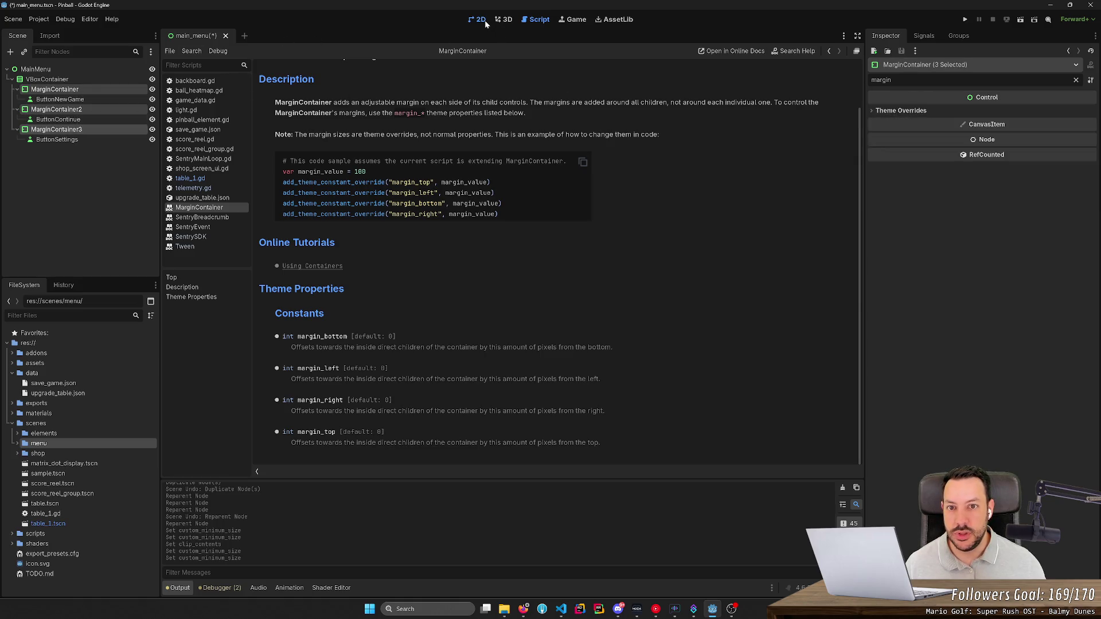
- Try margin overrides of 4 on top, right and bottom, then remove the right override
{"action": "left_click", "coordinate": [482, 19]}
{"action": "left_click", "coordinate": [897, 111]}
{"action": "left_click", "coordinate": [896, 121]}
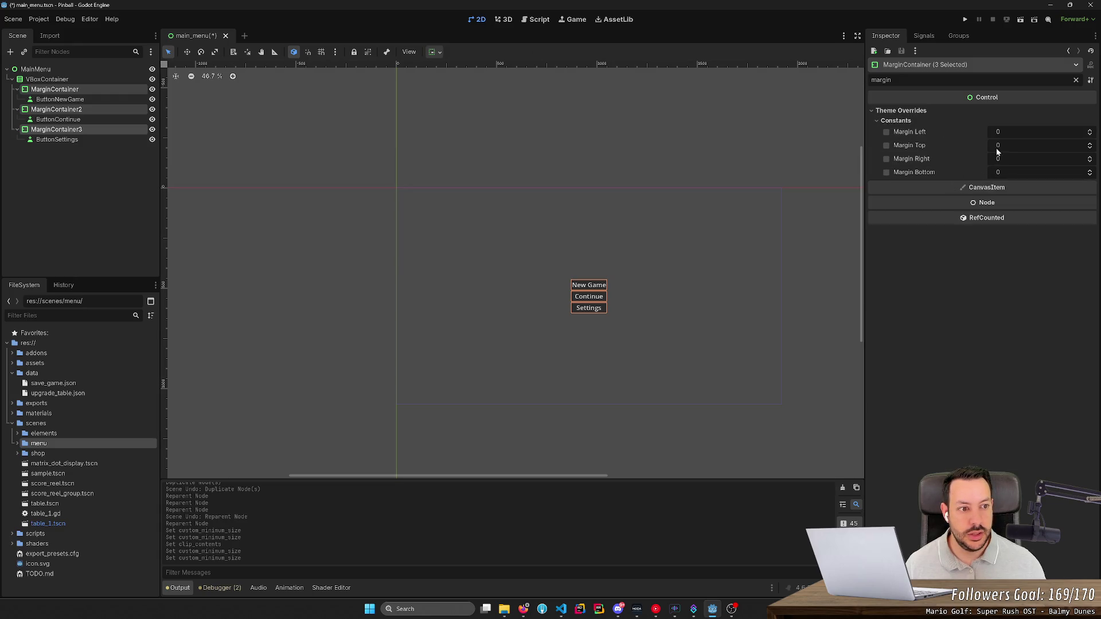
{"action": "mouse_move", "coordinate": [1006, 146]}
{"action": "left_mouse_down"}
{"action": "mouse_move", "coordinate": [1032, 146]}
{"action": "mouse_move", "coordinate": [1009, 146]}
{"action": "left_mouse_up"}
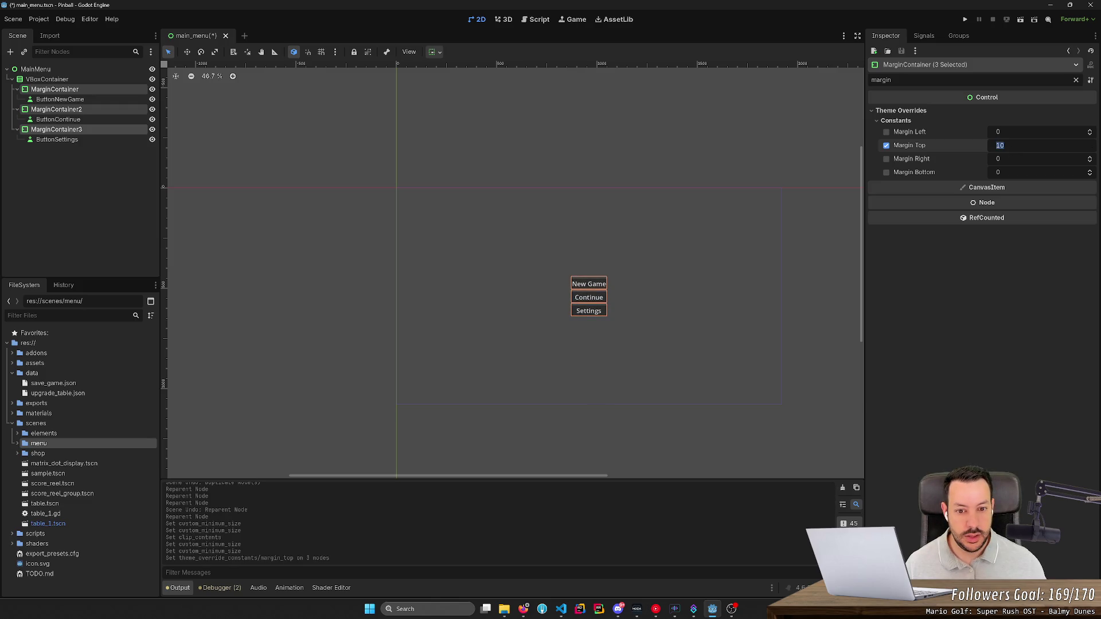
{"action": "type", "text": "4"}
{"action": "key", "text": "Tab"}
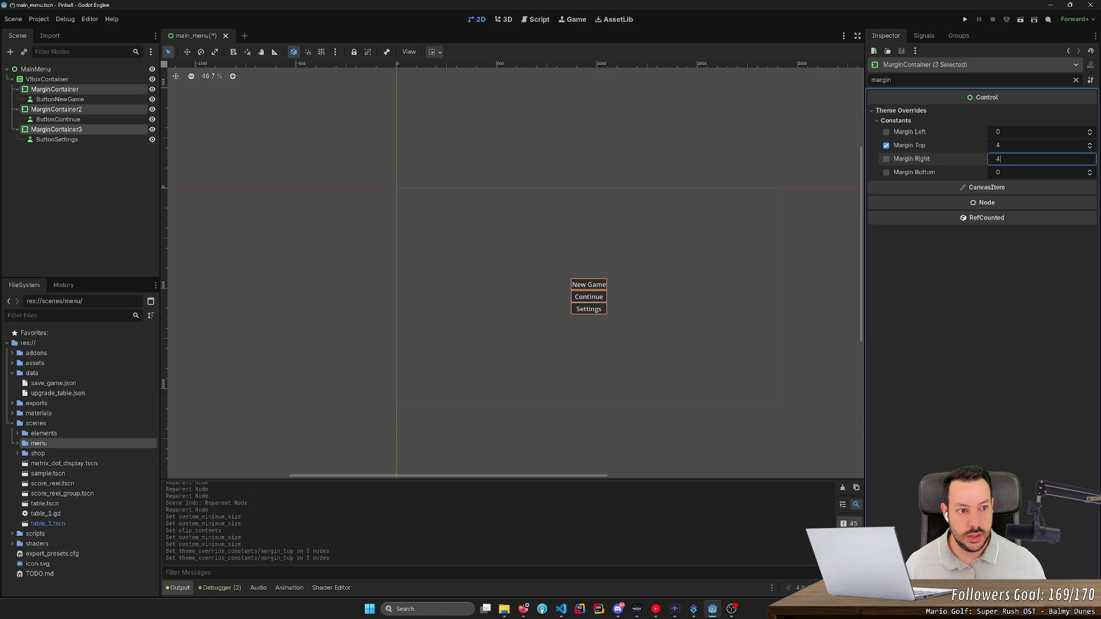
{"action": "key", "text": "Return"}
{"action": "left_click", "coordinate": [1007, 169]}
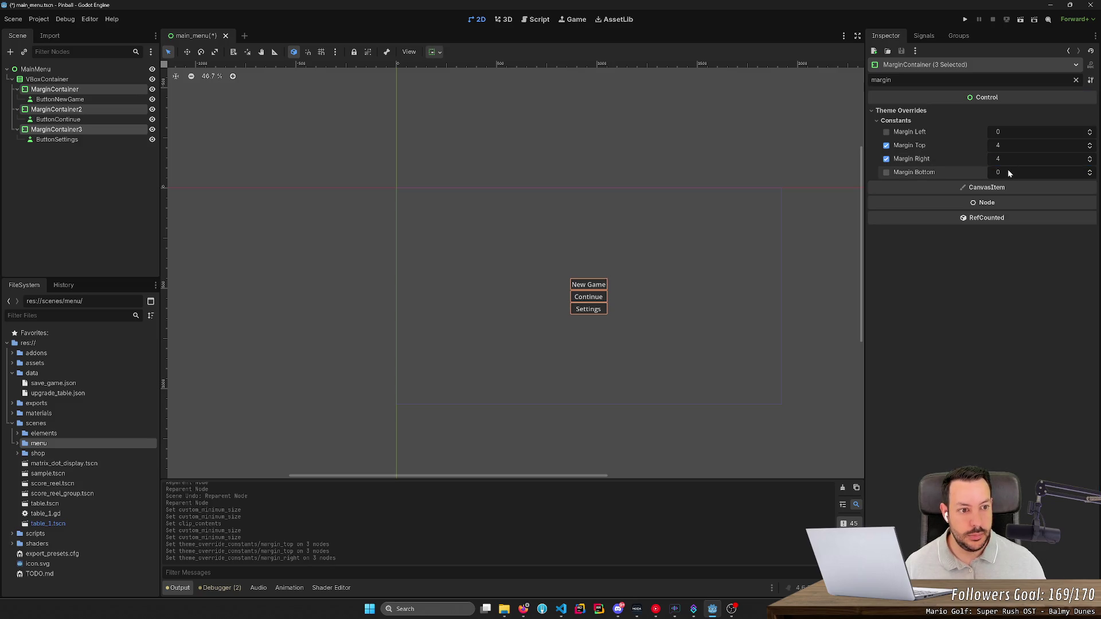
{"action": "type", "text": "4"}
{"action": "key", "text": "Return"}
{"action": "left_click", "coordinate": [886, 159]}
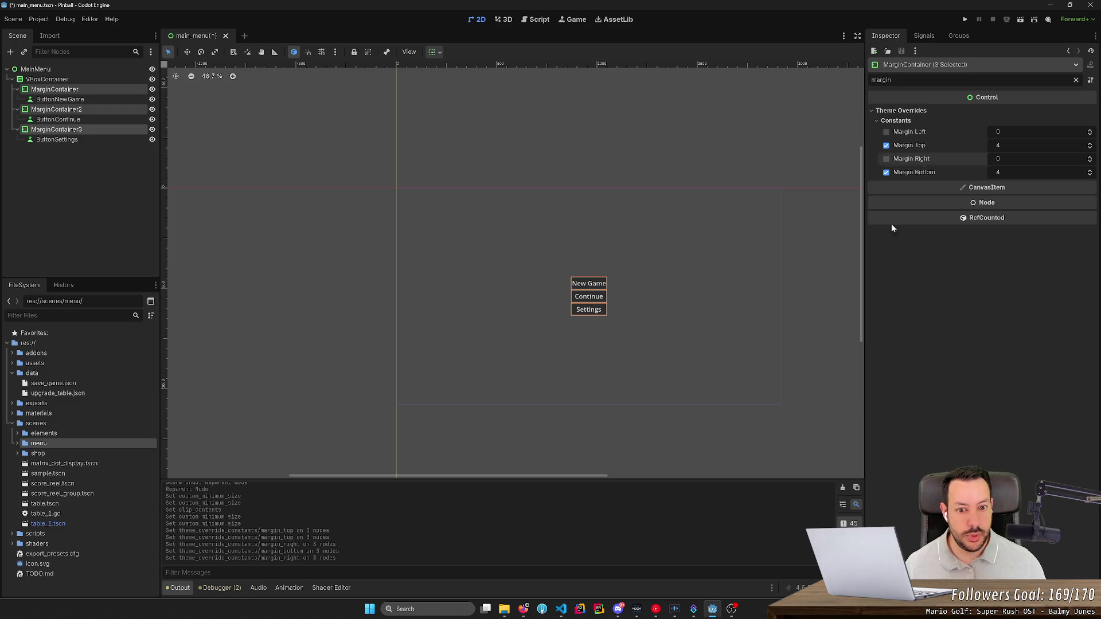
- Set the top and bottom margins to 10, then save, run and stop the scene
{"action": "left_click", "coordinate": [1000, 145]}
{"action": "type", "text": "10"}
{"action": "key", "text": "Return"}
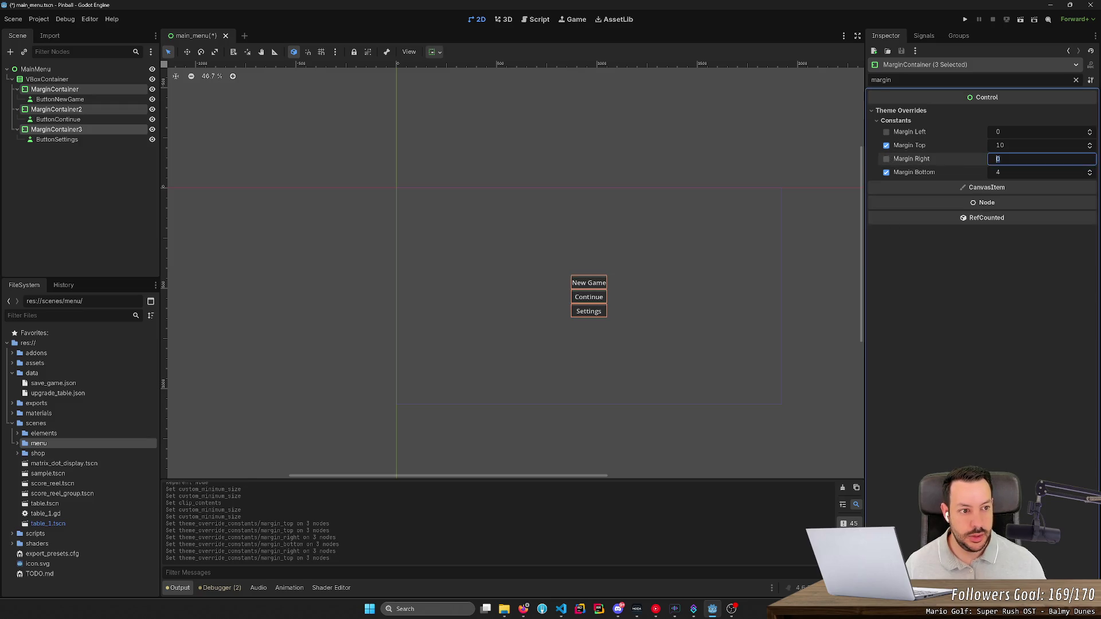
{"action": "left_click", "coordinate": [1001, 172]}
{"action": "type", "text": "10"}
{"action": "key", "text": "Return"}
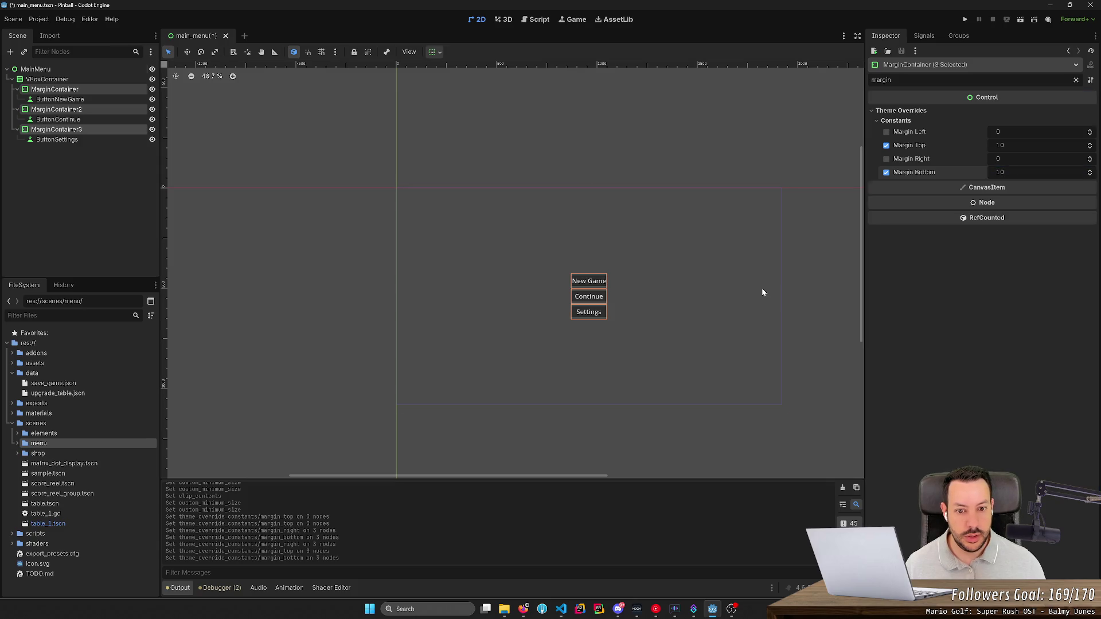
{"action": "left_click", "coordinate": [762, 292]}
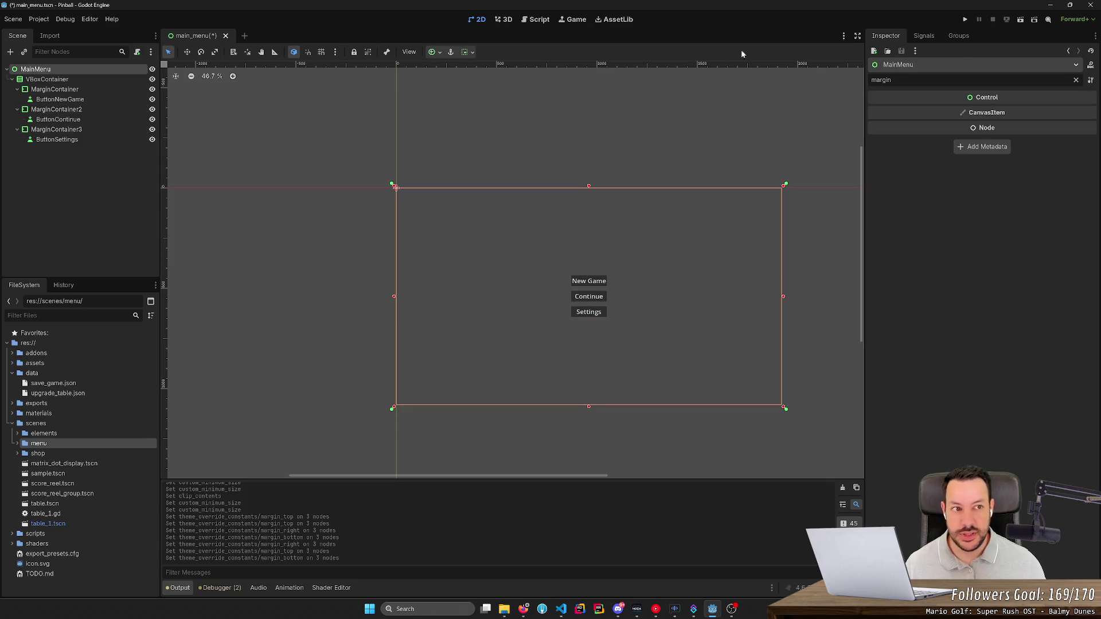
{"action": "left_click", "coordinate": [1020, 19]}
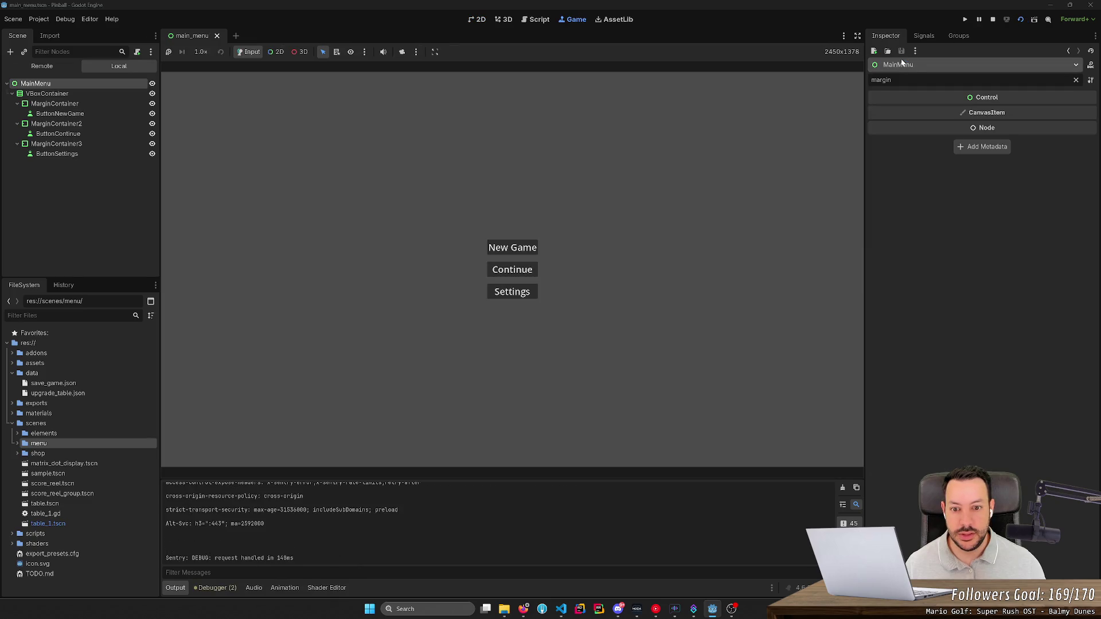
{"action": "left_click", "coordinate": [996, 21]}
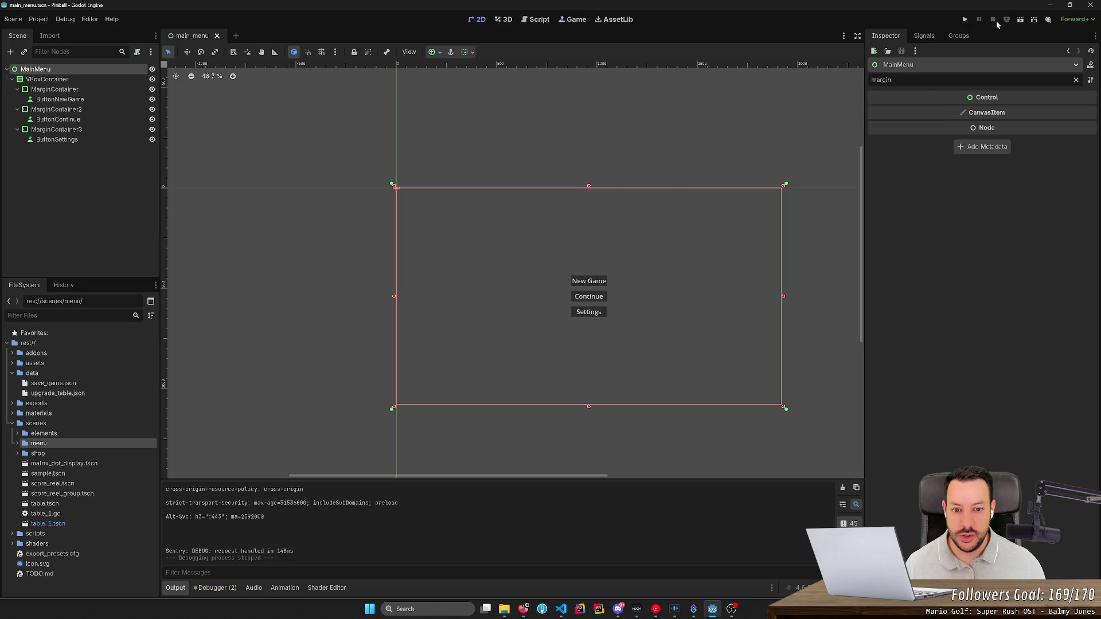
- Select the three menu buttons, clear the 'margin' filter, and expand their Layout properties
{"action": "left_click", "coordinate": [74, 140]}
{"action": "left_click", "coordinate": [74, 119], "text": "ctrl"}
{"action": "left_click", "coordinate": [80, 100], "text": "ctrl"}
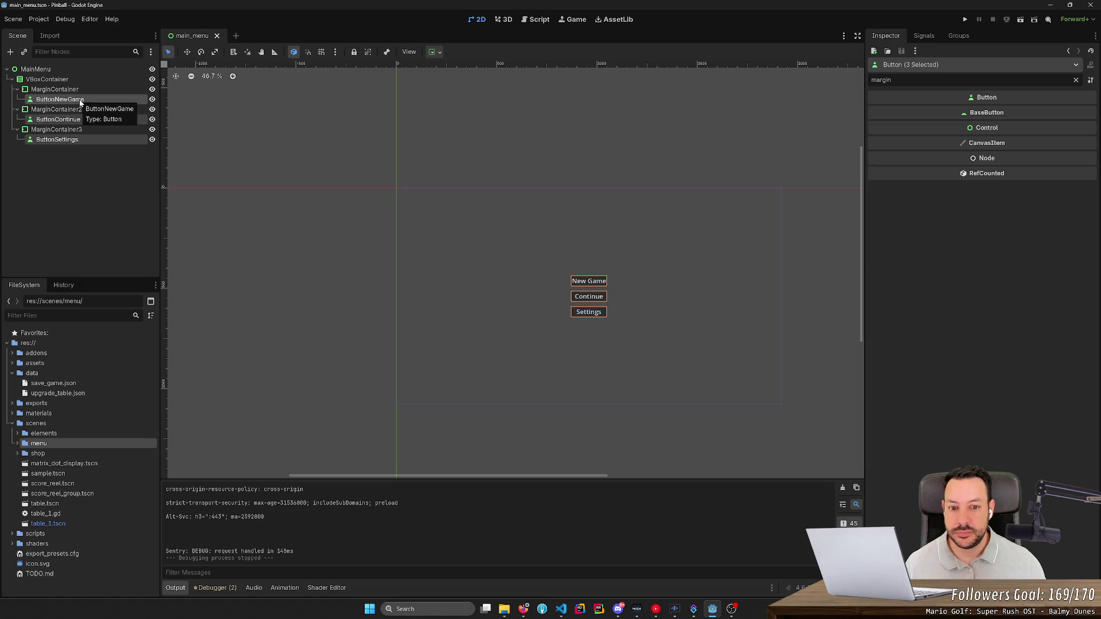
{"action": "double_click", "coordinate": [880, 80]}
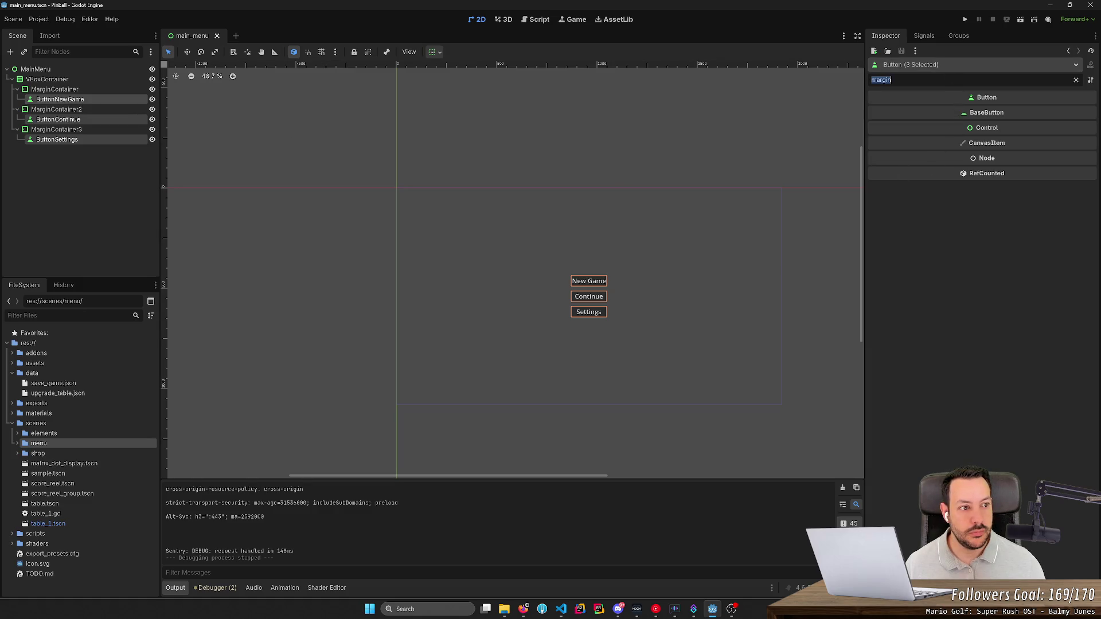
{"action": "key", "text": "BackSpace"}
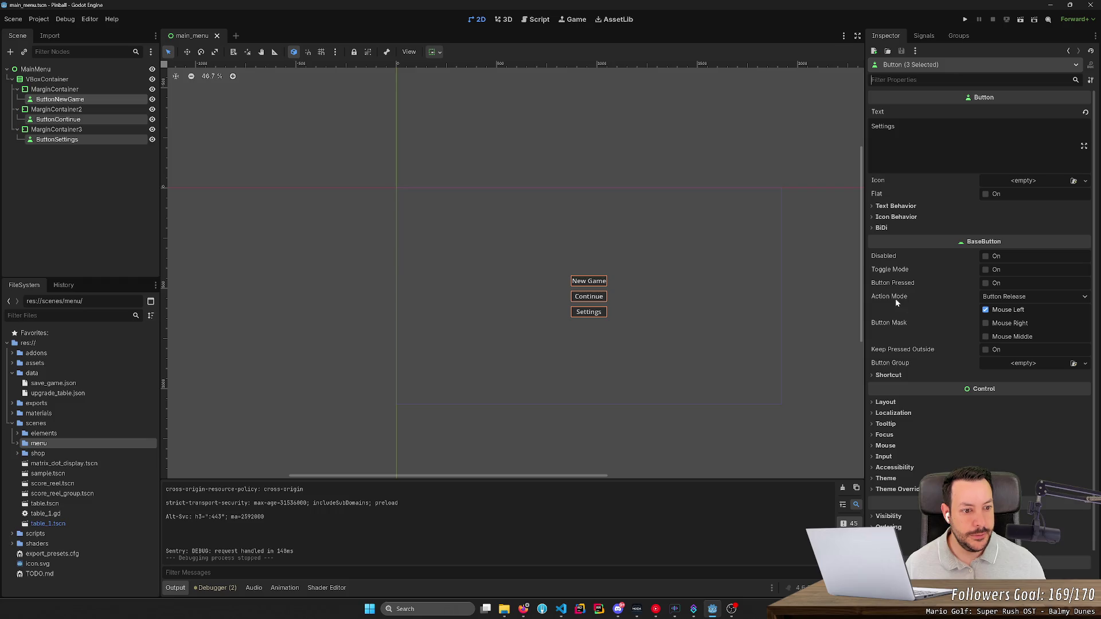
{"action": "scroll", "coordinate": [895, 321], "scroll_direction": "down", "scroll_amount": 2}
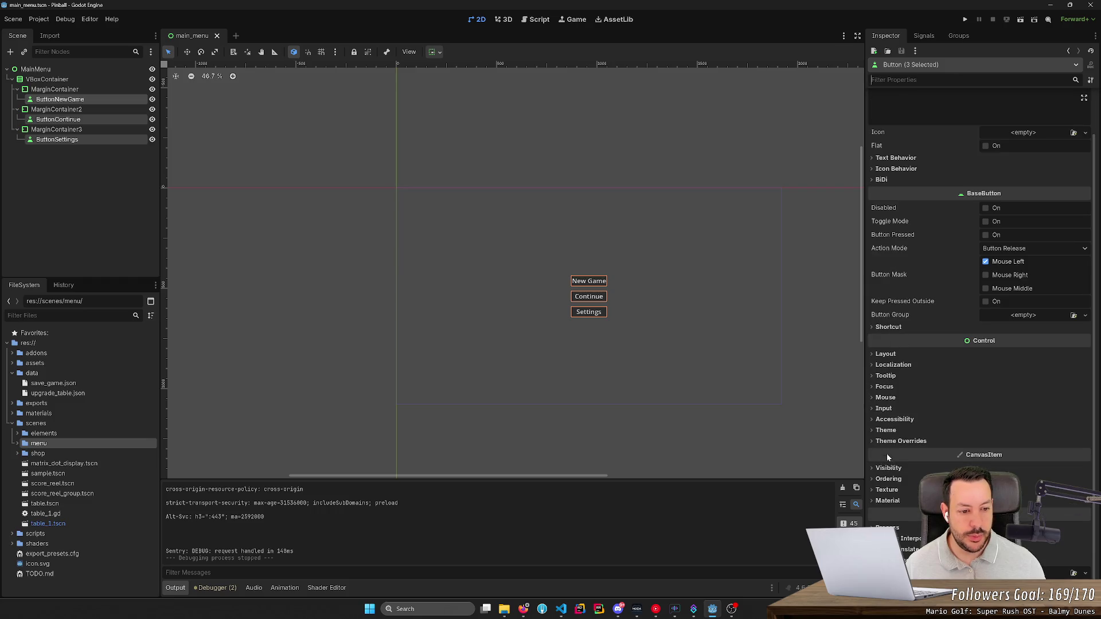
{"action": "left_click", "coordinate": [885, 354]}
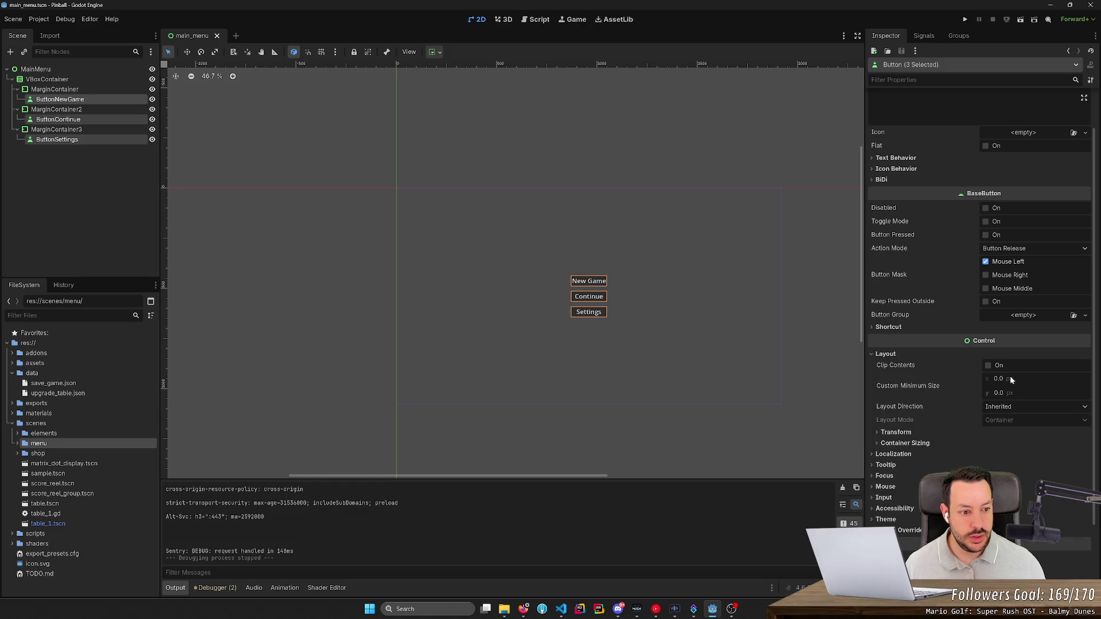
- Set the buttons' Custom Minimum Size to 200 wide and 70 tall
{"action": "left_click_drag", "start_coordinate": [1009, 376], "coordinate": [1099, 376]}
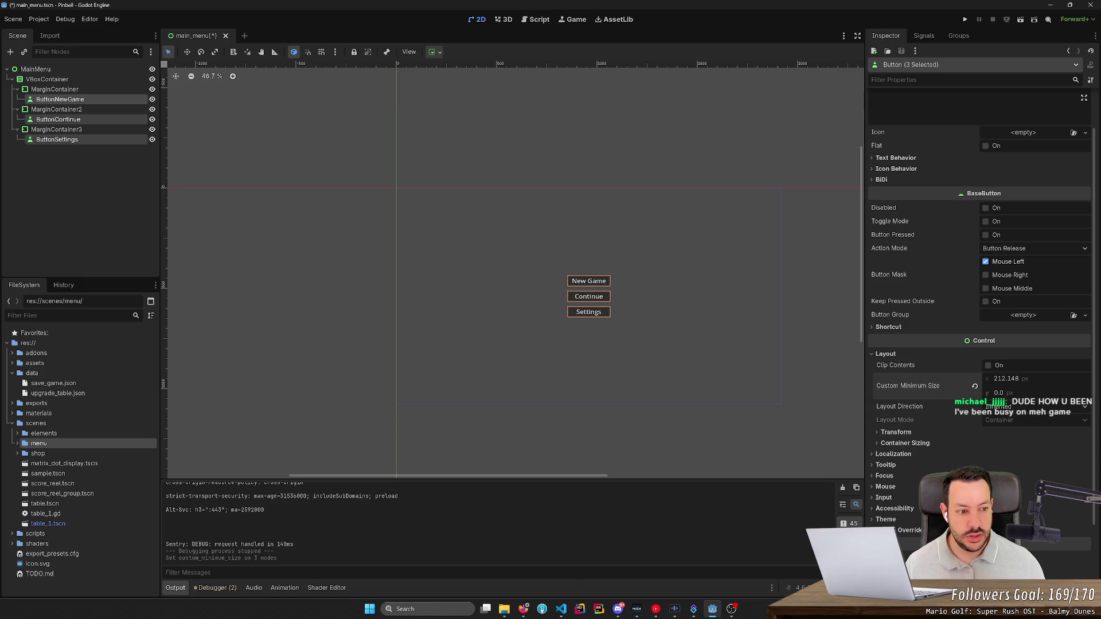
{"action": "left_click", "coordinate": [1012, 379]}
{"action": "type", "text": "200"}
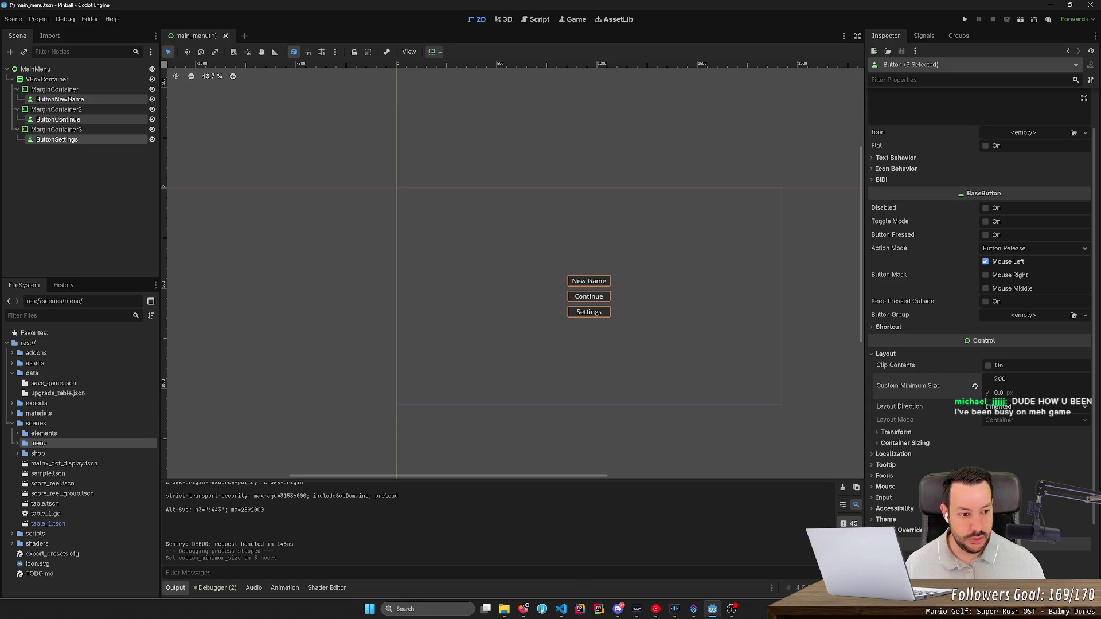
{"action": "key", "text": "Return"}
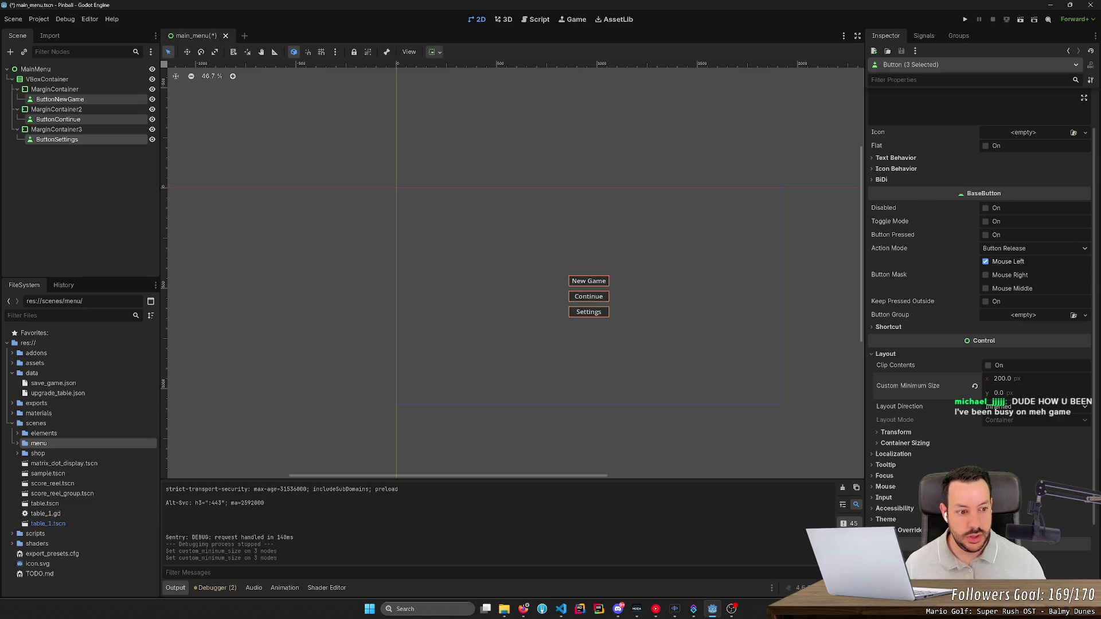
{"action": "type", "text": "50"}
{"action": "key", "text": "Return"}
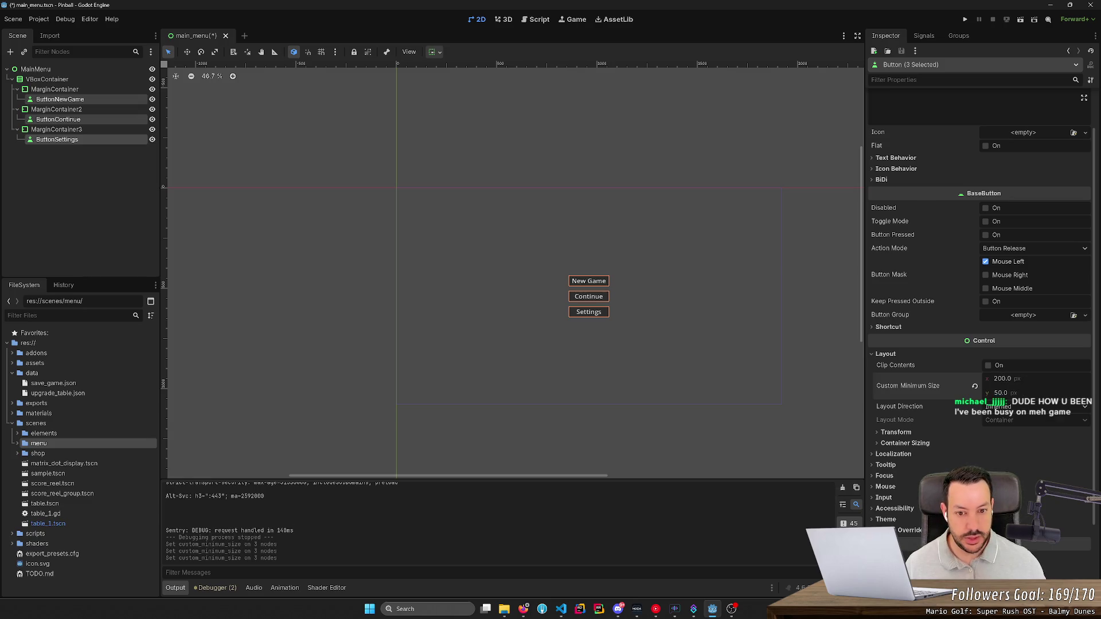
{"action": "left_click_drag", "start_coordinate": [1014, 394], "coordinate": [1032, 394]}
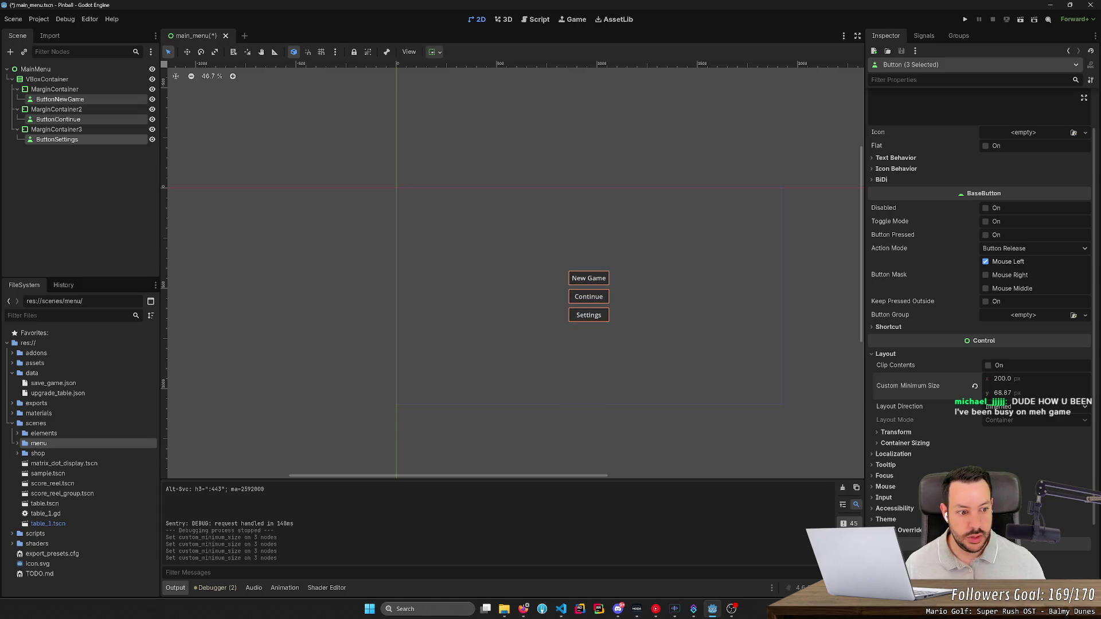
{"action": "left_click", "coordinate": [1002, 393]}
{"action": "type", "text": "70"}
{"action": "key", "text": "Return"}
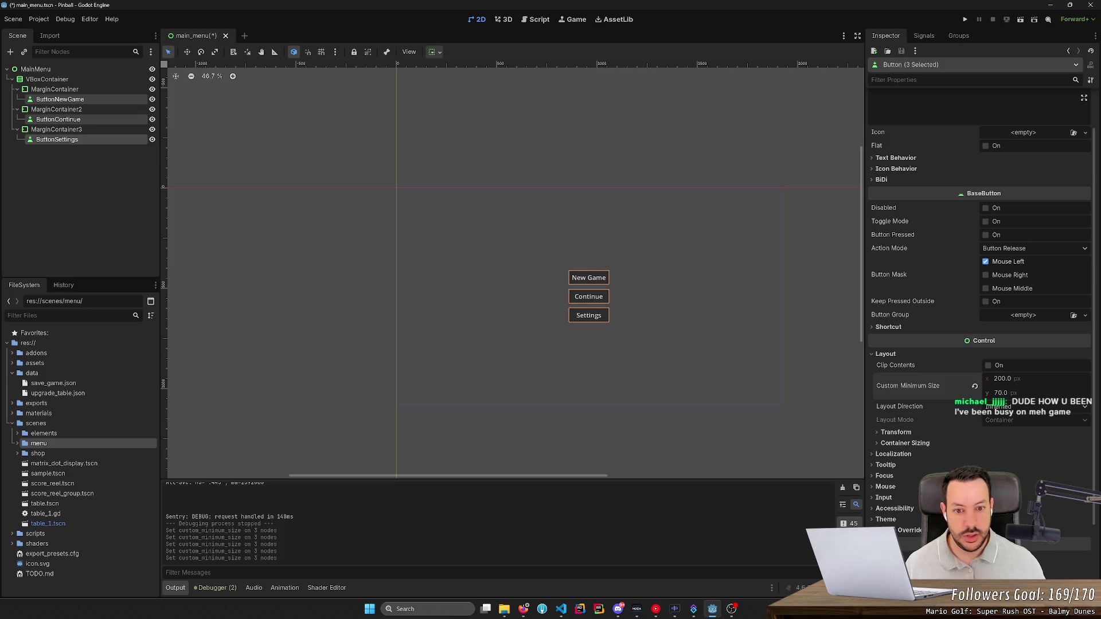
- Save and preview the main menu with F6, stop it, then run the full pinball project
{"action": "key", "text": "F6"}
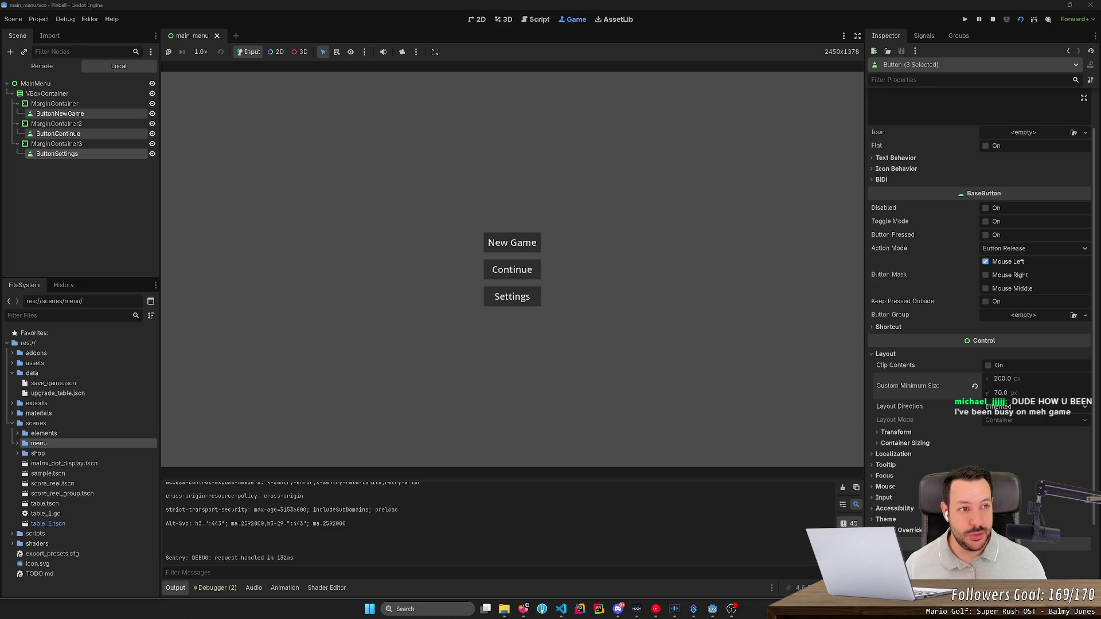
{"action": "left_click", "coordinate": [991, 20]}
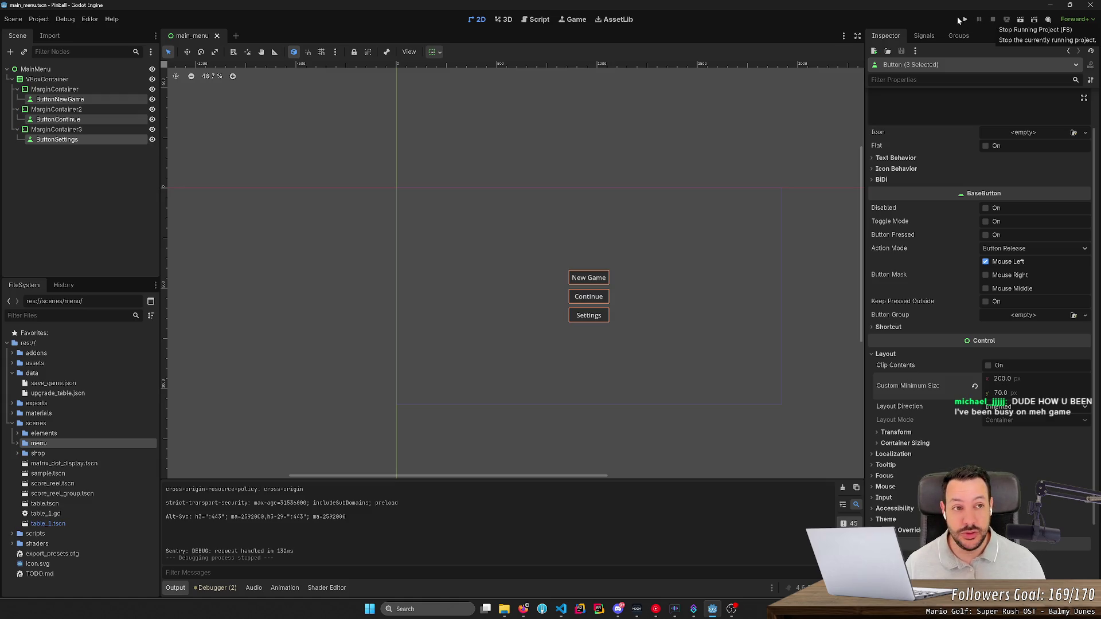
{"action": "left_click", "coordinate": [965, 20]}
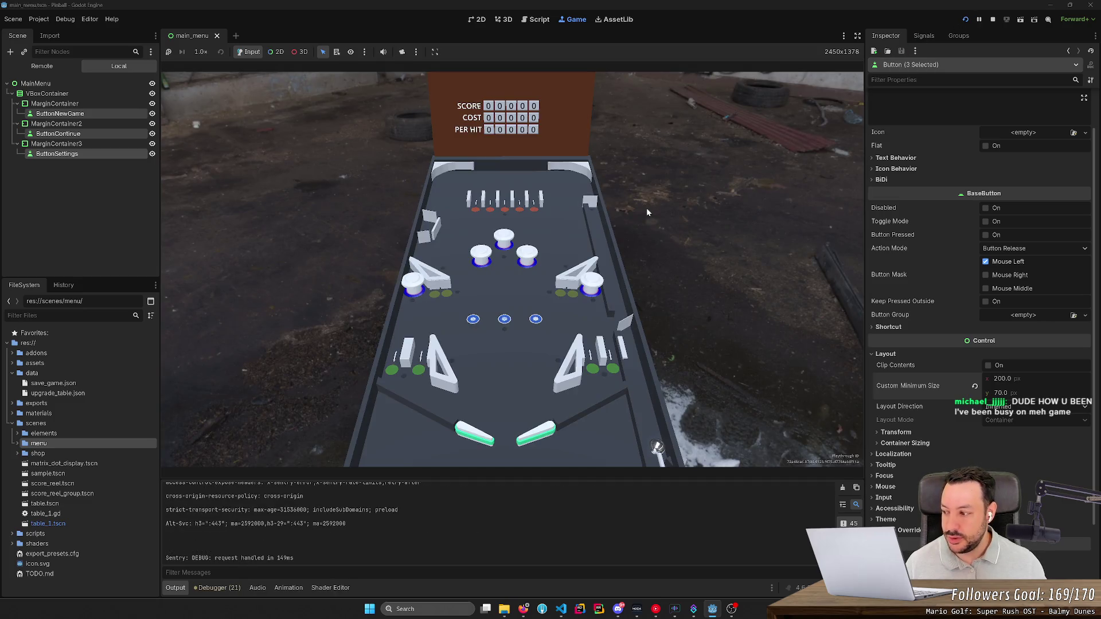
- Launch the pinball ball and work the left and right flippers in the test run
{"action": "key", "text": "space"}
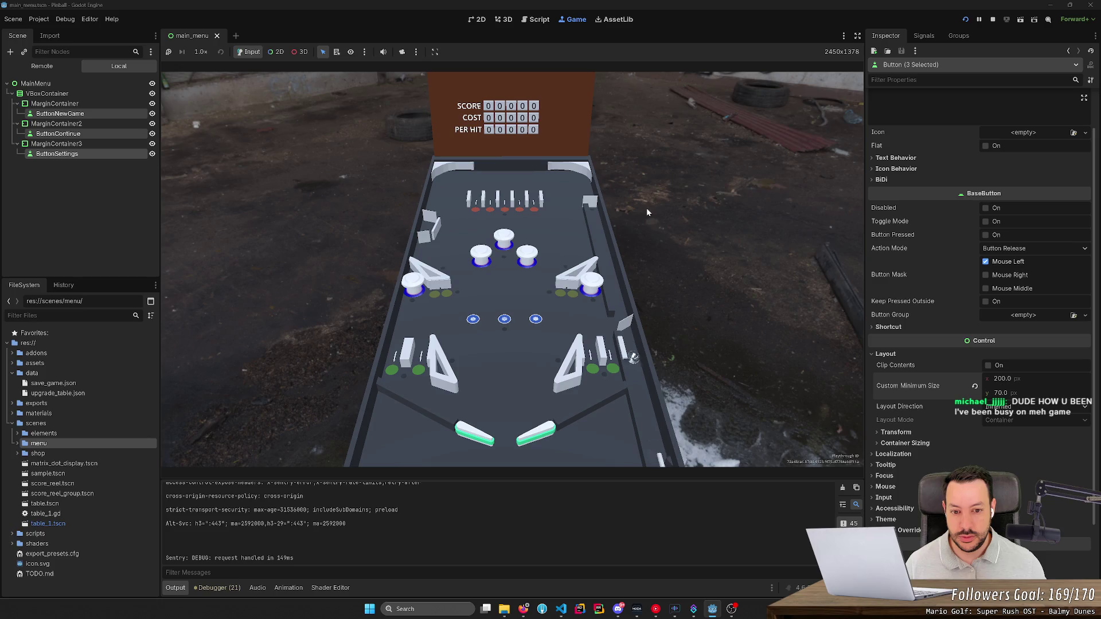
{"action": "key", "text": "Left"}
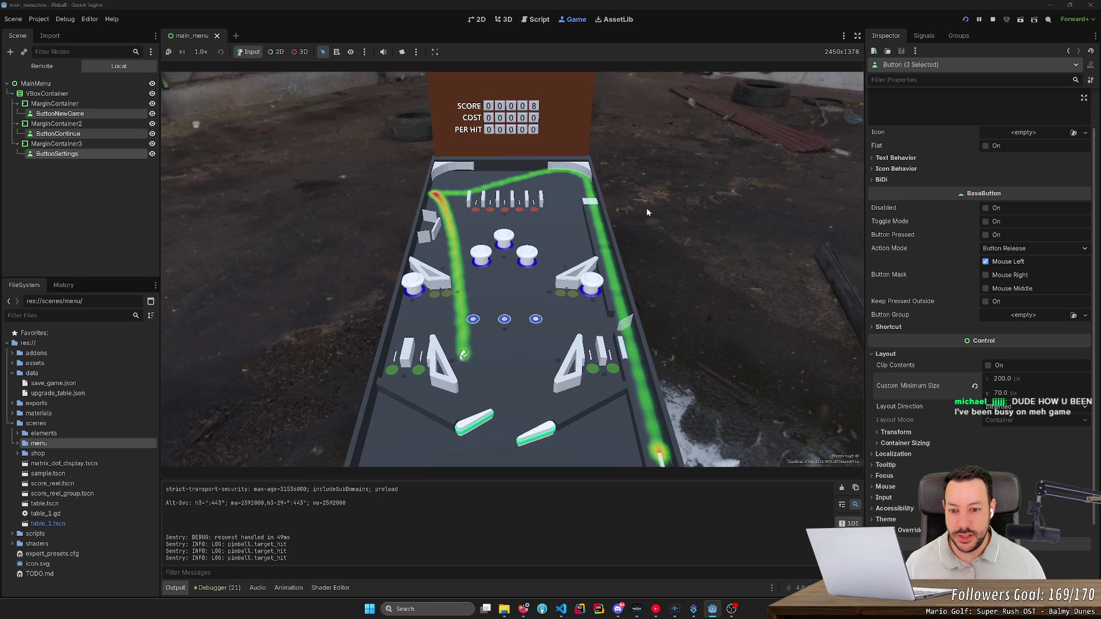
{"action": "key", "text": "Left"}
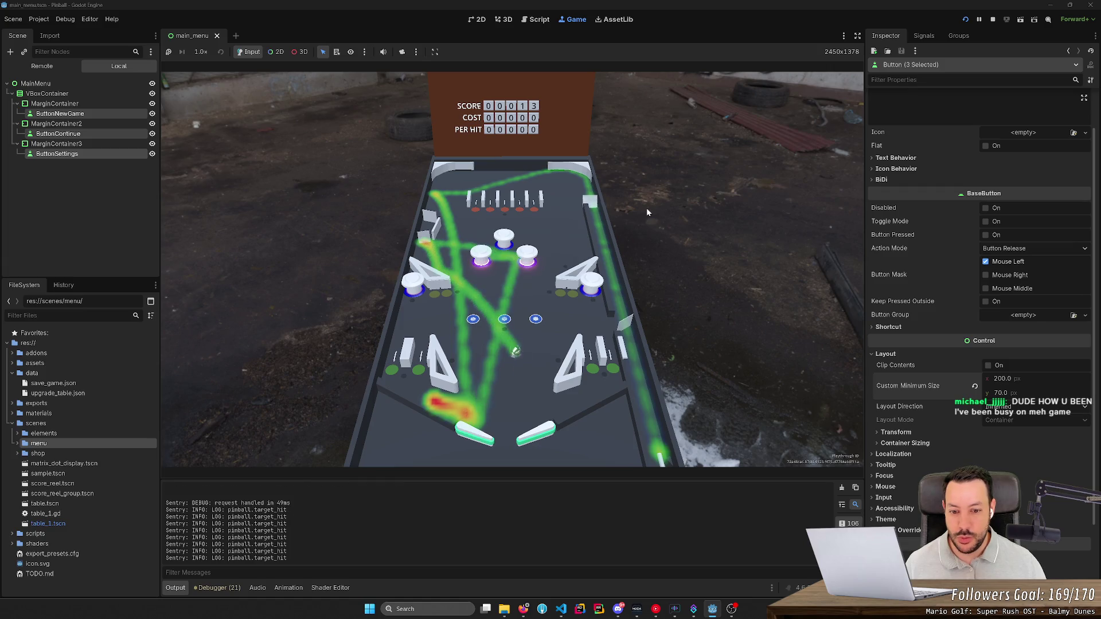
{"action": "key", "text": "Right"}
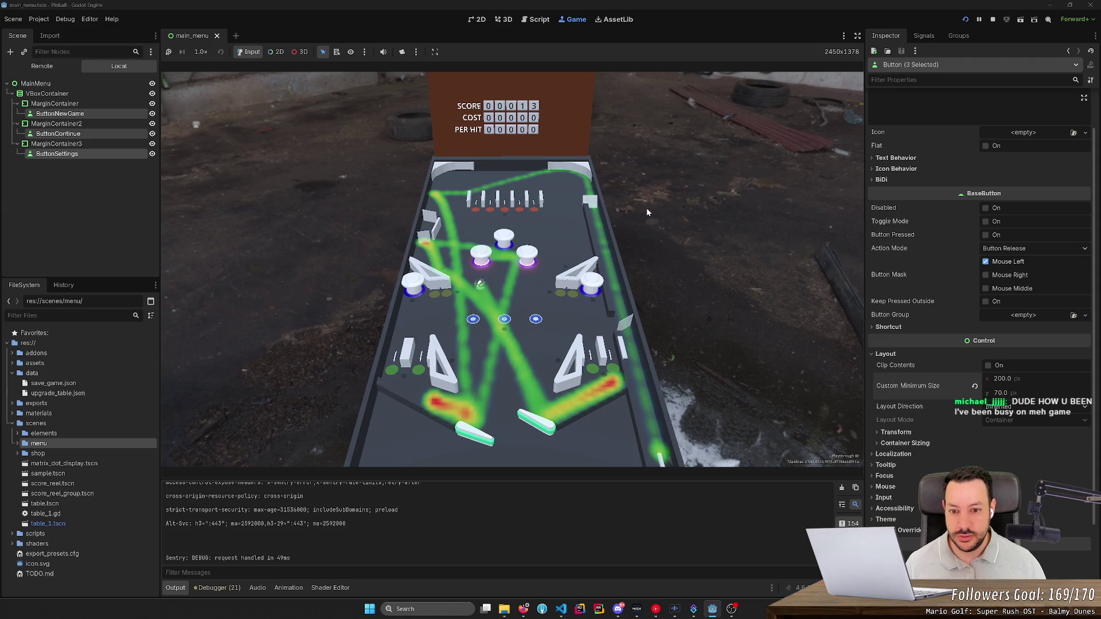
{"action": "key", "text": "Left"}
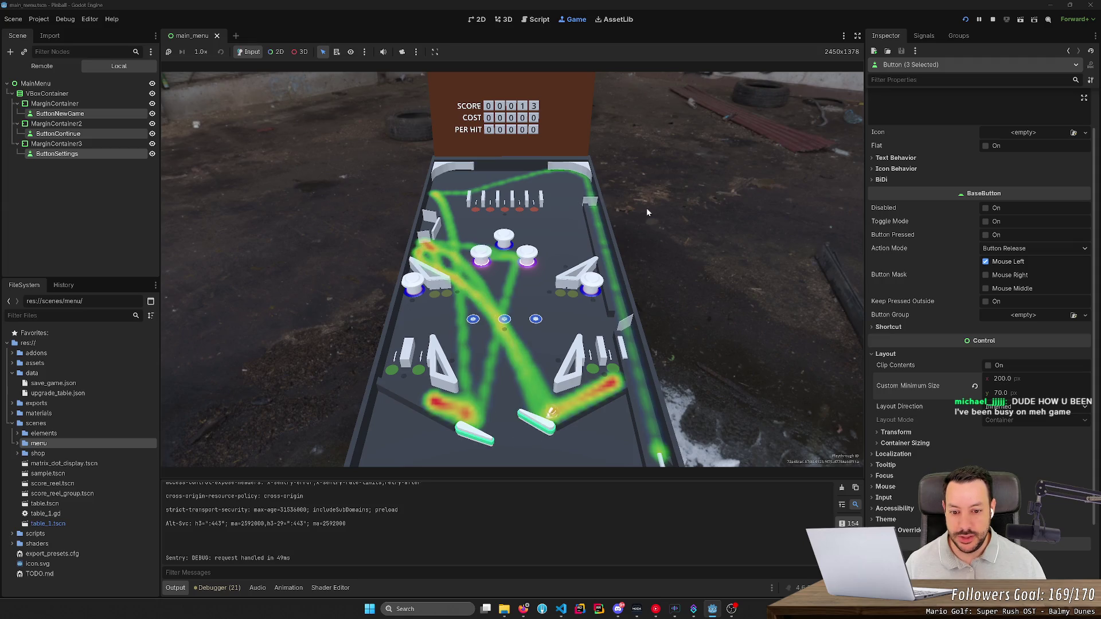
{"action": "key", "text": "Right"}
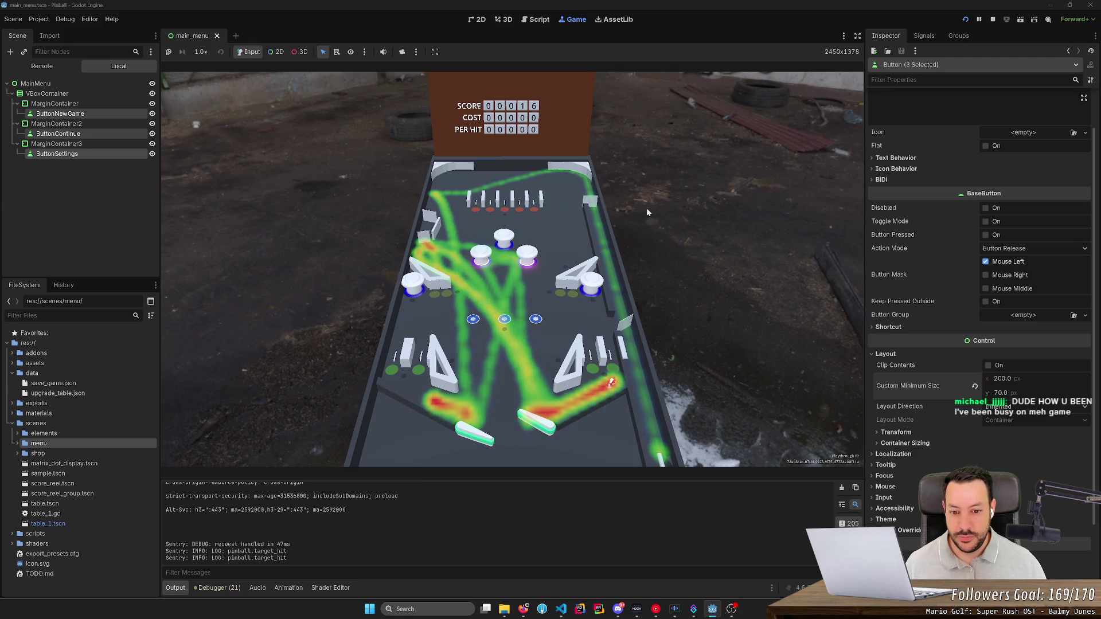
- Keep flipping at the ball, then stop the game and switch to the browser with the Godot docs
{"action": "key", "text": "Right"}
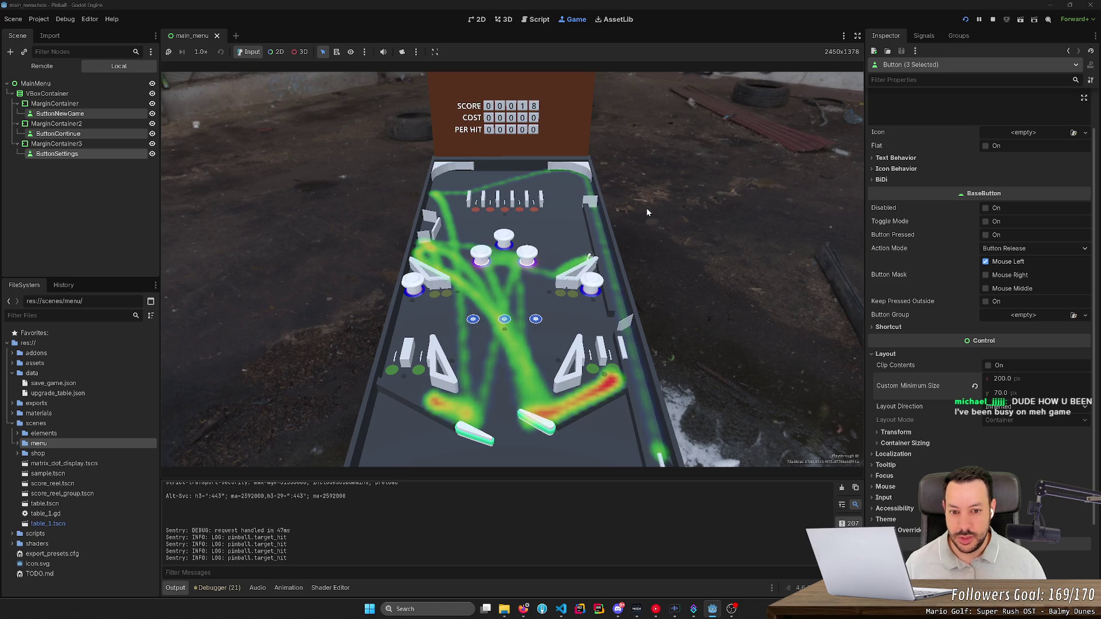
{"action": "key", "text": "Left"}
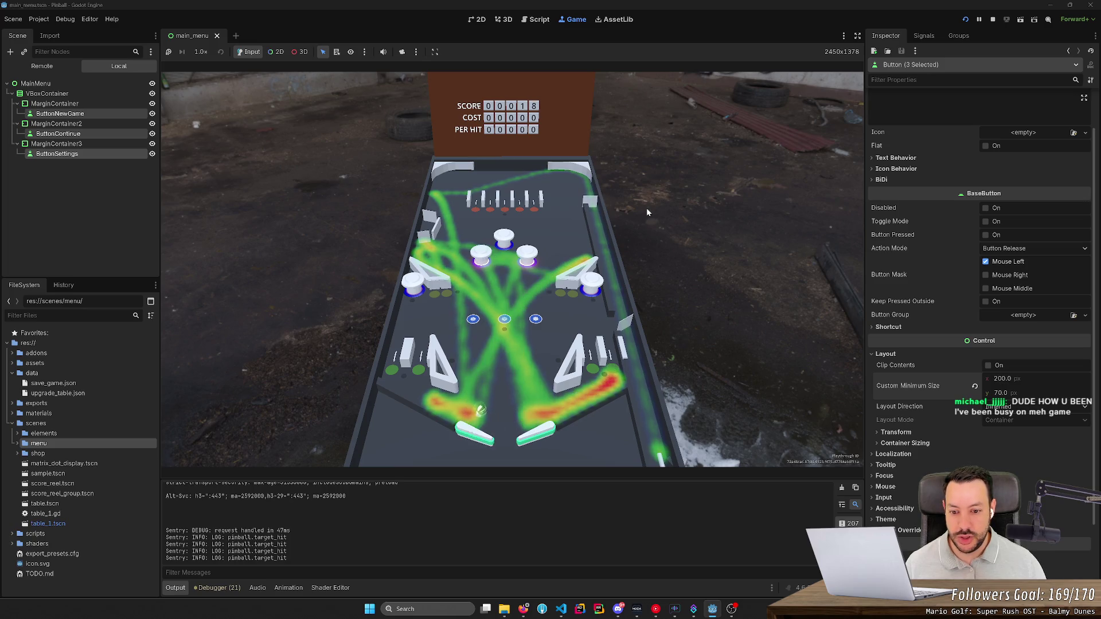
{"action": "key", "text": "Right"}
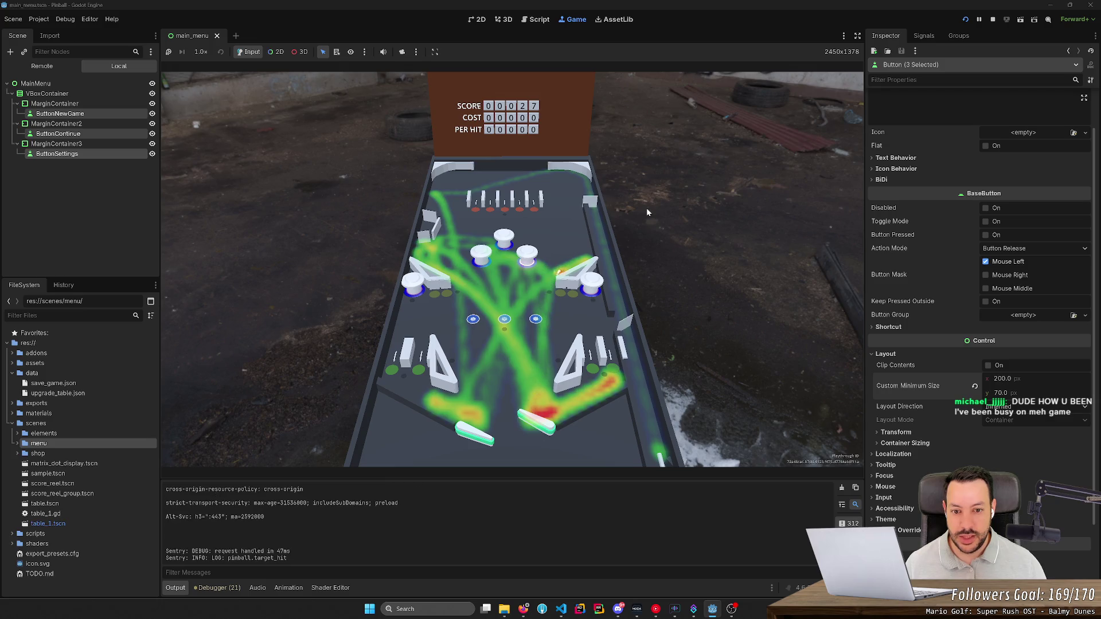
{"action": "key", "text": "Left"}
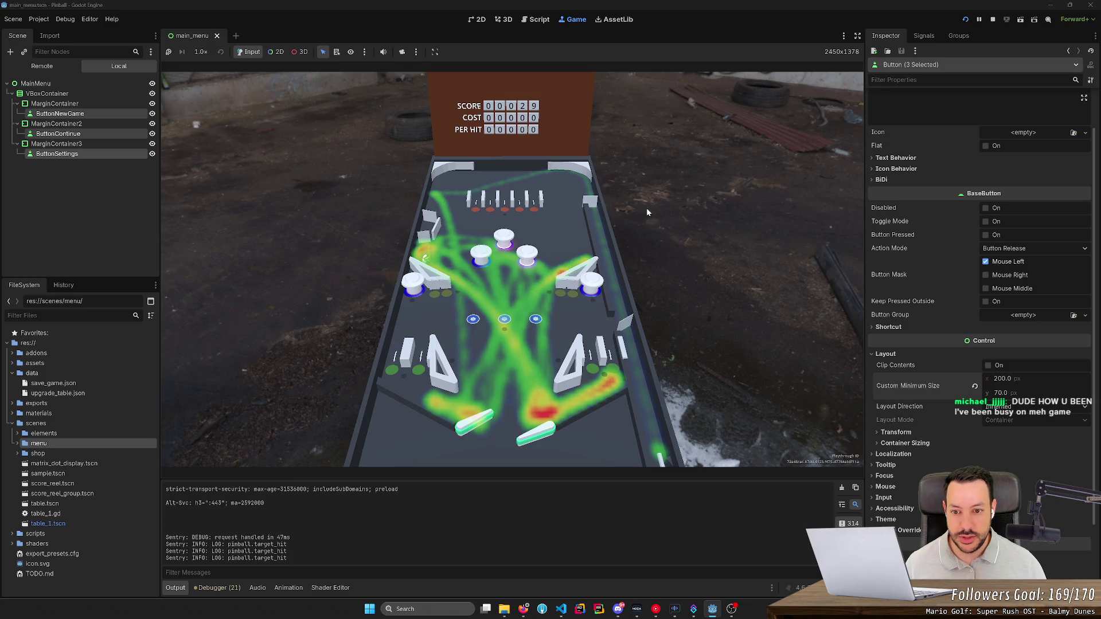
{"action": "key", "text": "Right"}
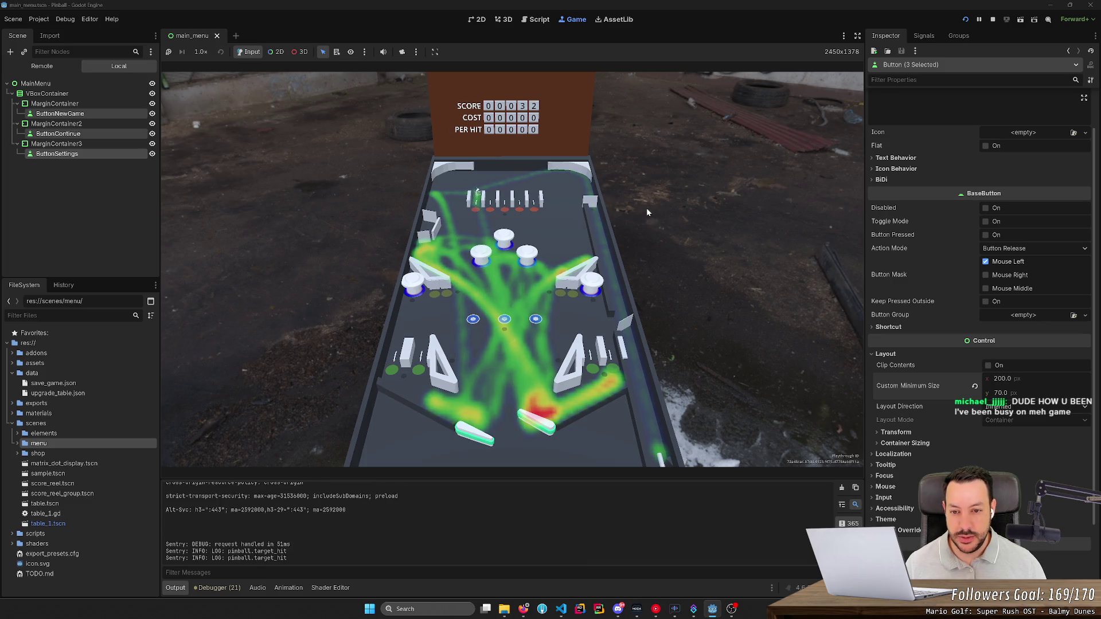
{"action": "key", "text": "Left"}
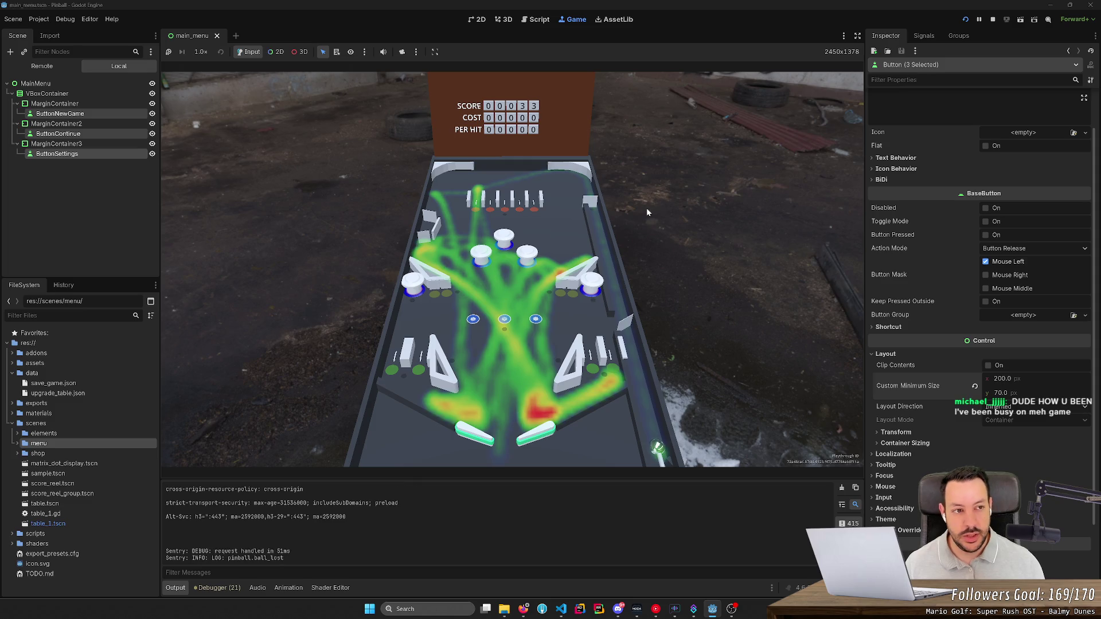
{"action": "left_click", "coordinate": [992, 19]}
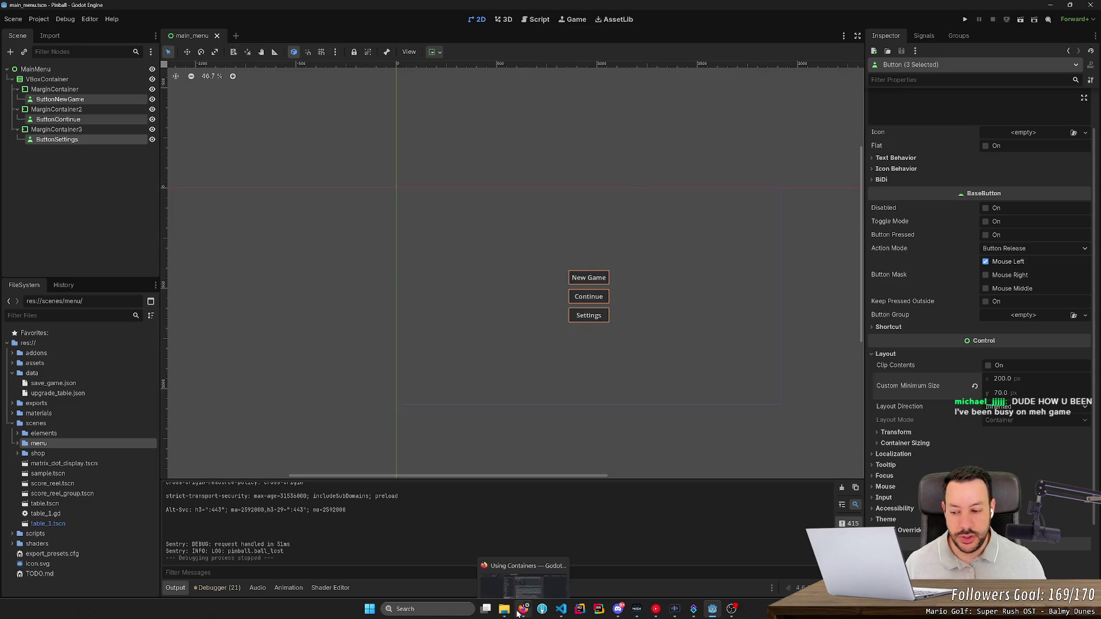
{"action": "left_click", "coordinate": [523, 609]}
- Switch to the Sentry tab and reload the Errors & Outages Feed issue list
{"action": "left_click", "coordinate": [133, 9]}
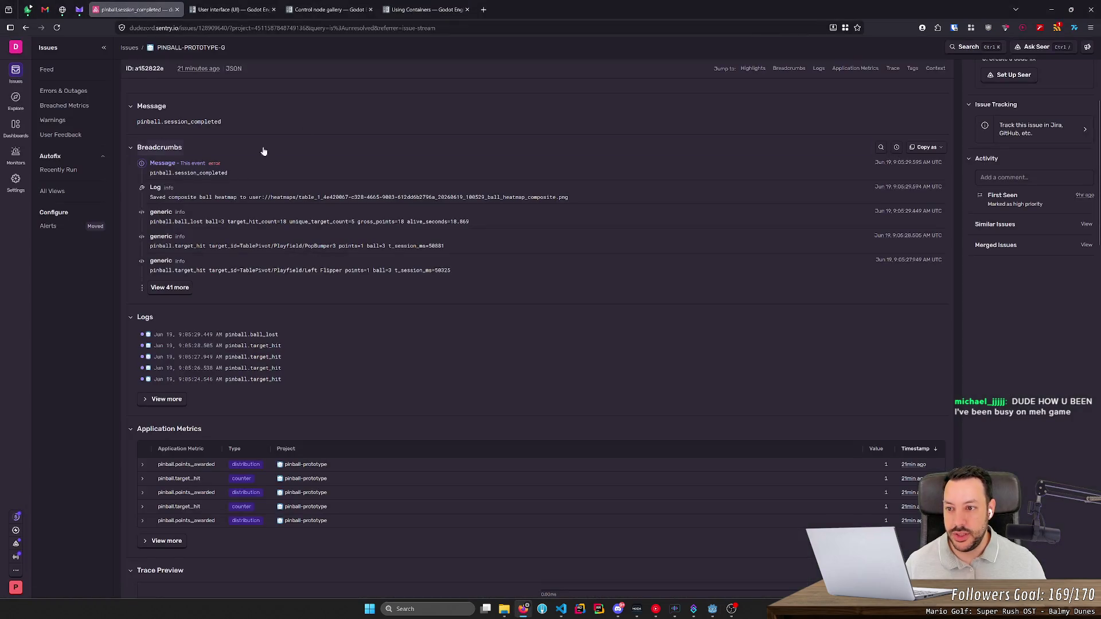
{"action": "scroll", "coordinate": [320, 268], "scroll_direction": "up", "scroll_amount": 4}
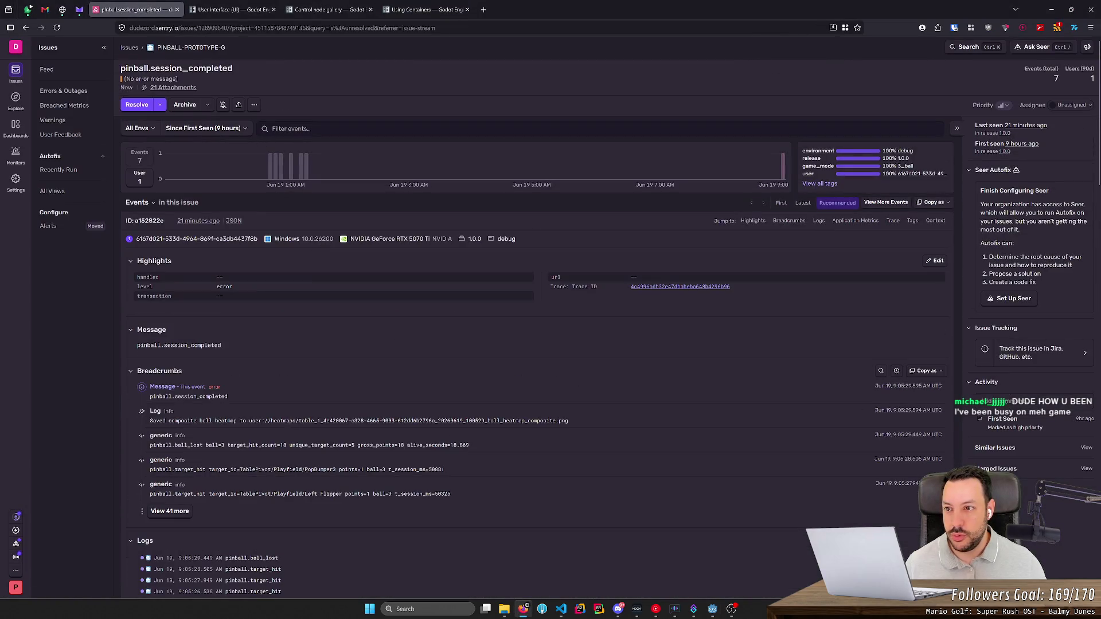
{"action": "left_click", "coordinate": [60, 91]}
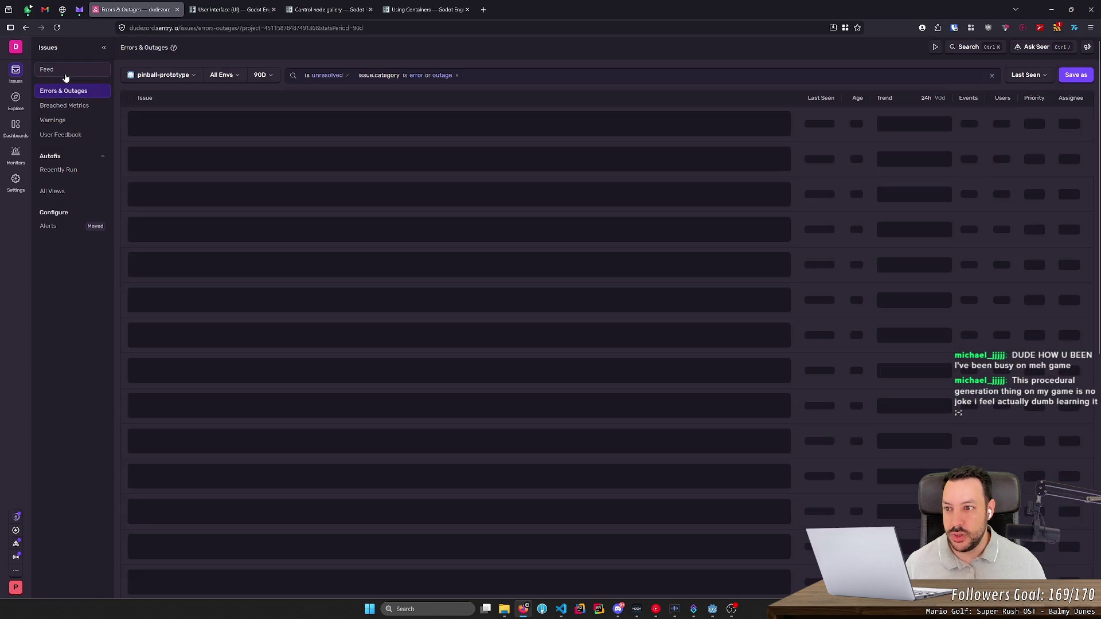
{"action": "left_click", "coordinate": [68, 73]}
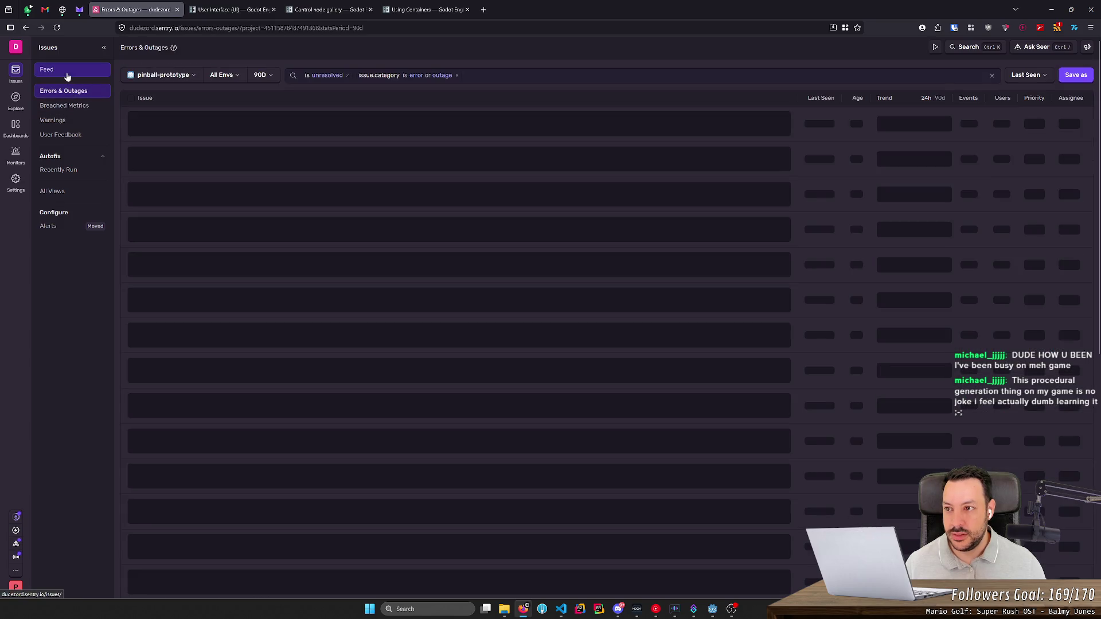
{"action": "left_click", "coordinate": [56, 28]}
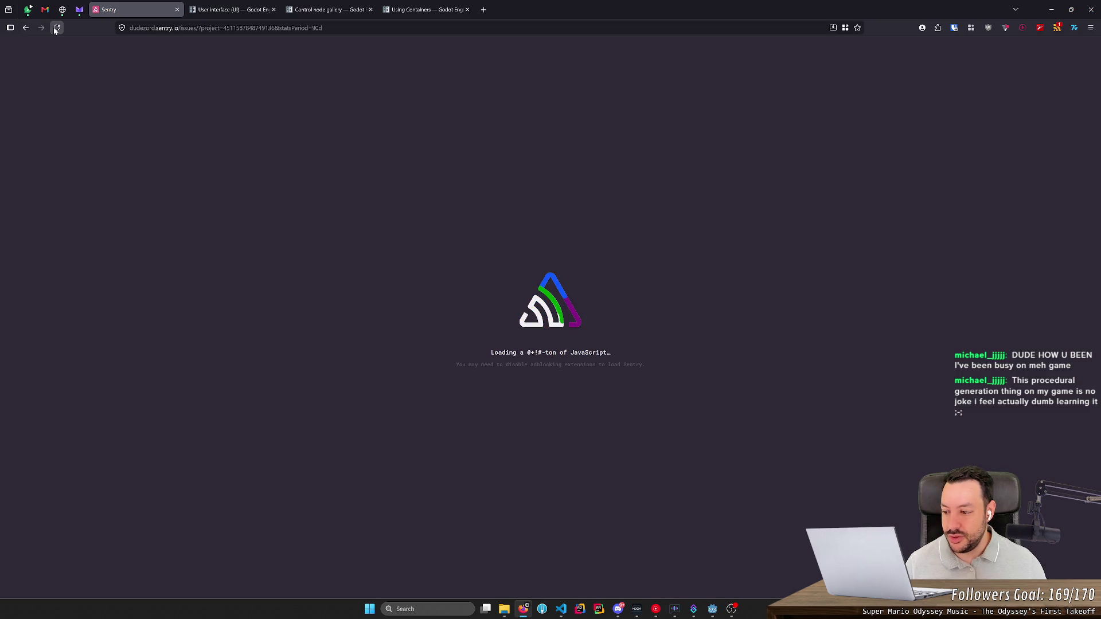
- Reopen Sentry in a fresh tab and view the pinball.session_completed issue's logs and metrics
{"action": "middle_click", "coordinate": [56, 30]}
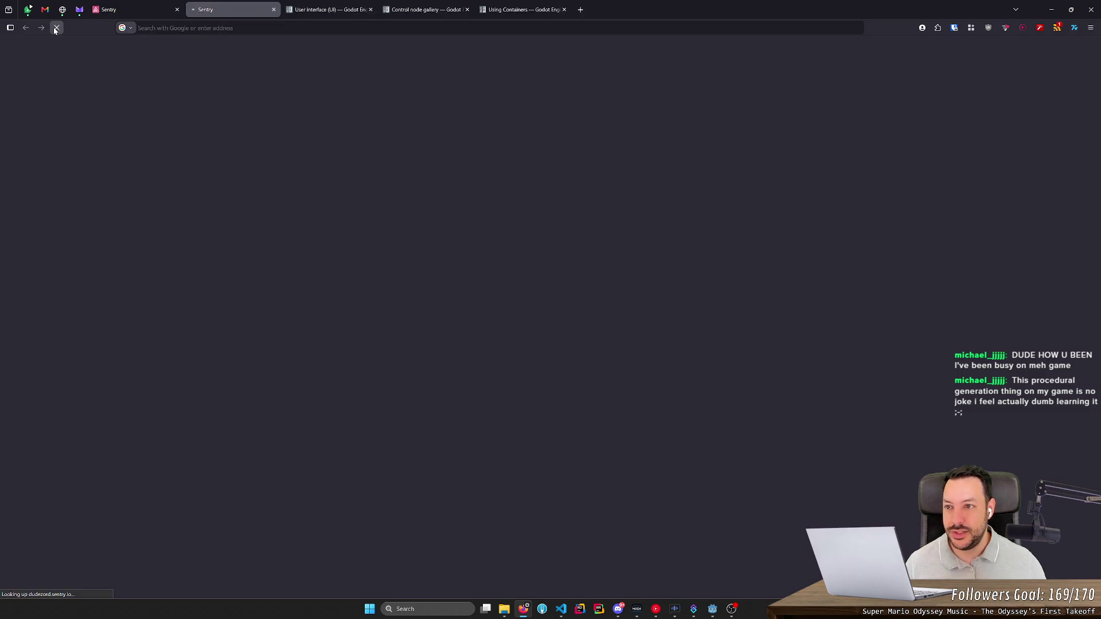
{"action": "middle_click", "coordinate": [143, 10]}
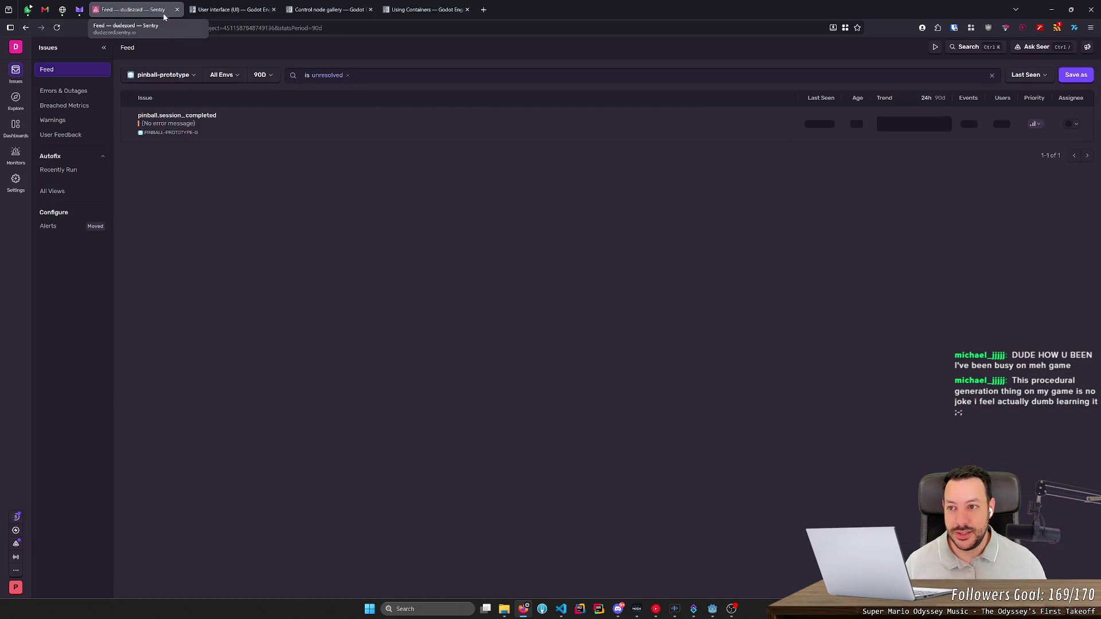
{"action": "left_click", "coordinate": [200, 118]}
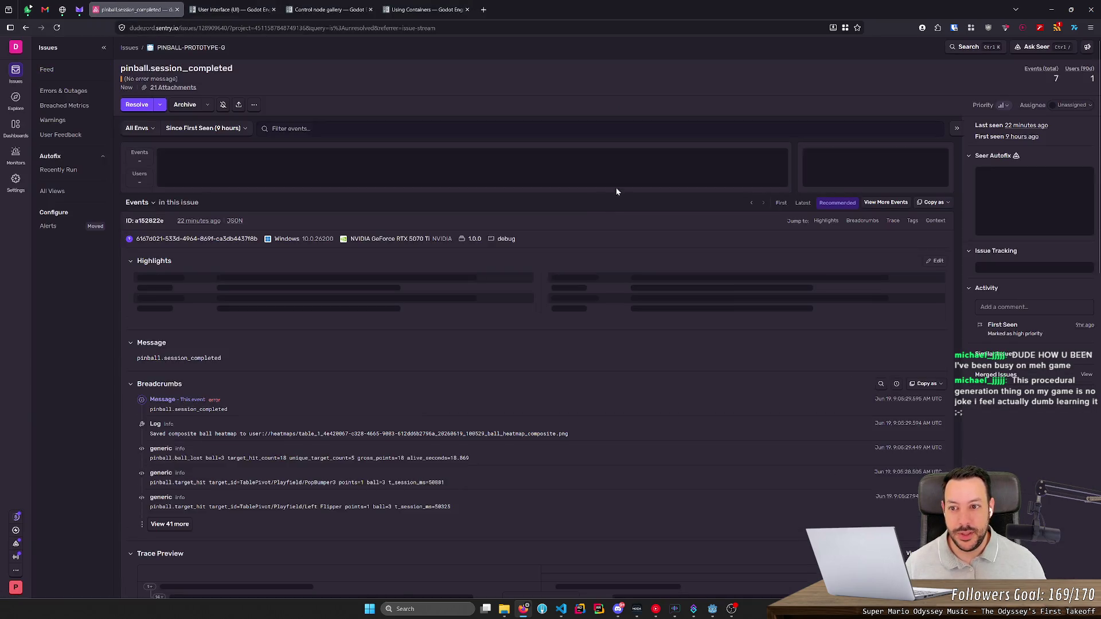
{"action": "scroll", "coordinate": [344, 298], "scroll_direction": "down", "scroll_amount": 5}
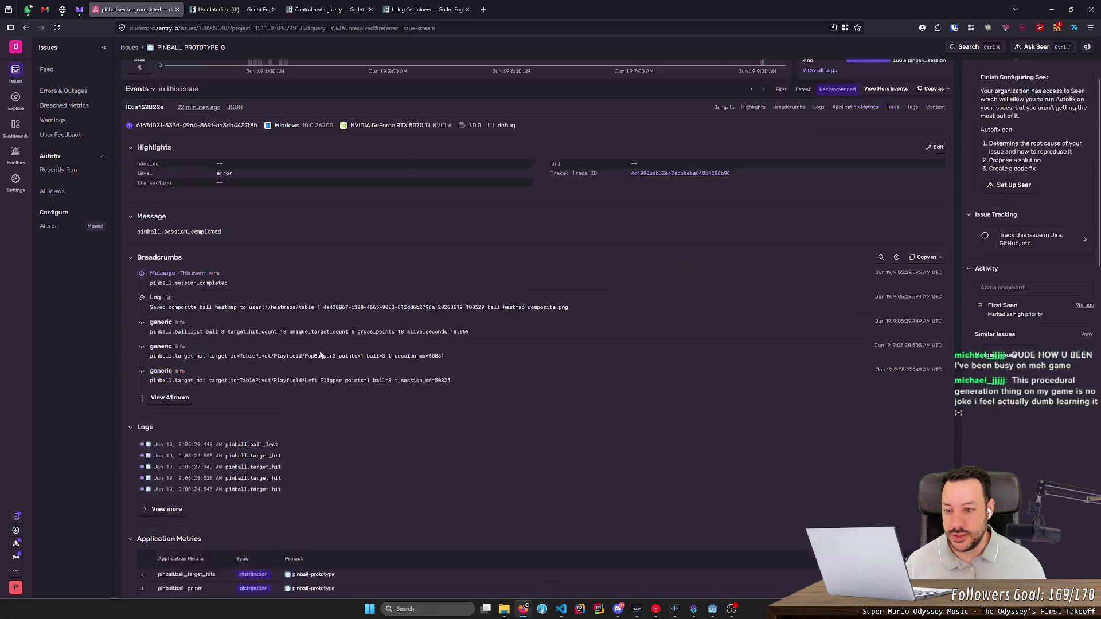
{"action": "scroll", "coordinate": [232, 344], "scroll_direction": "down", "scroll_amount": 3}
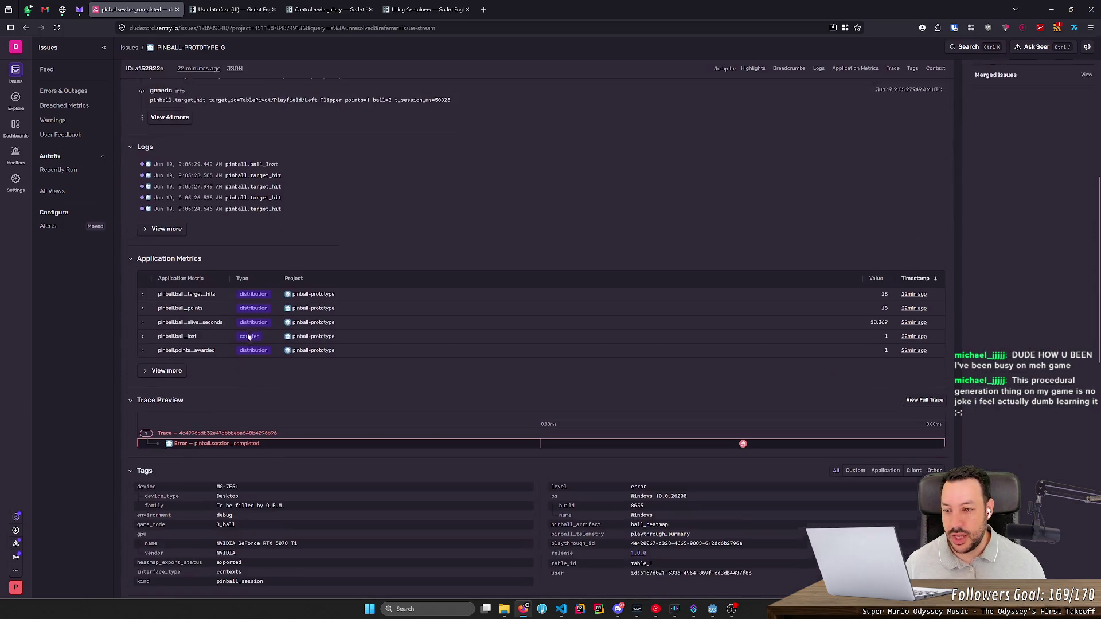
{"action": "left_click", "coordinate": [174, 225]}
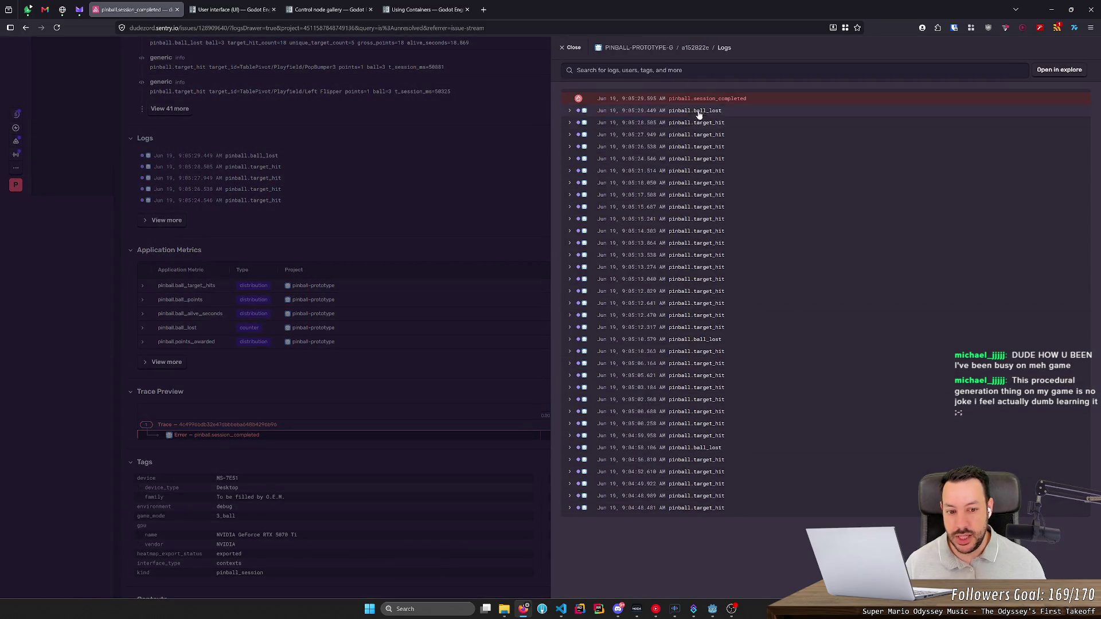
{"action": "left_click", "coordinate": [676, 508]}
{"action": "scroll", "coordinate": [688, 487], "scroll_direction": "down", "scroll_amount": 2}
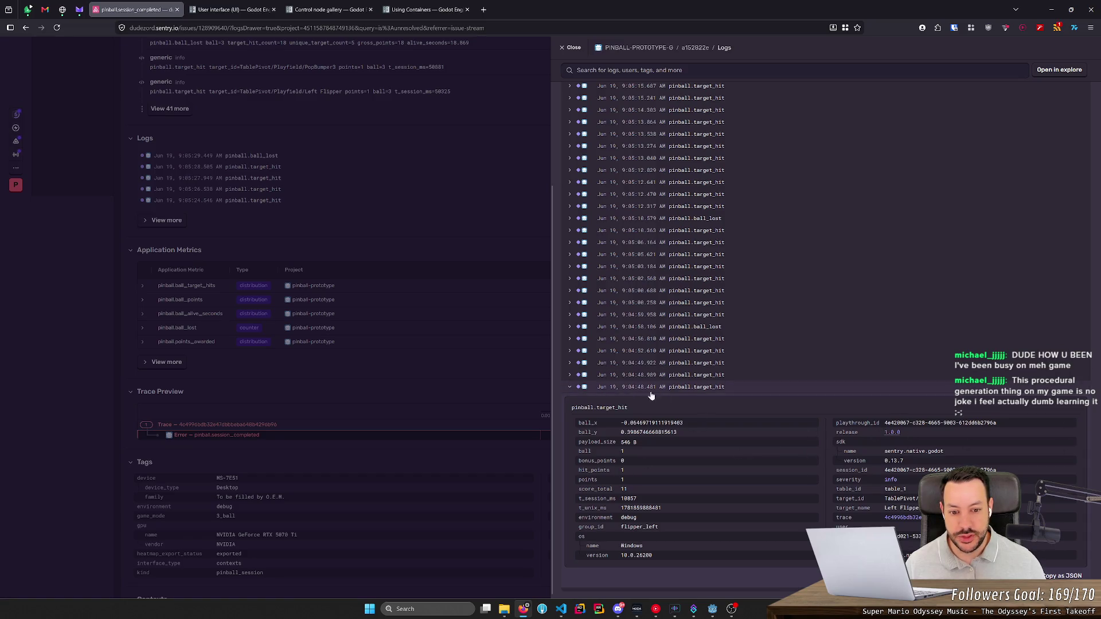
{"action": "mouse_move", "coordinate": [627, 390]}
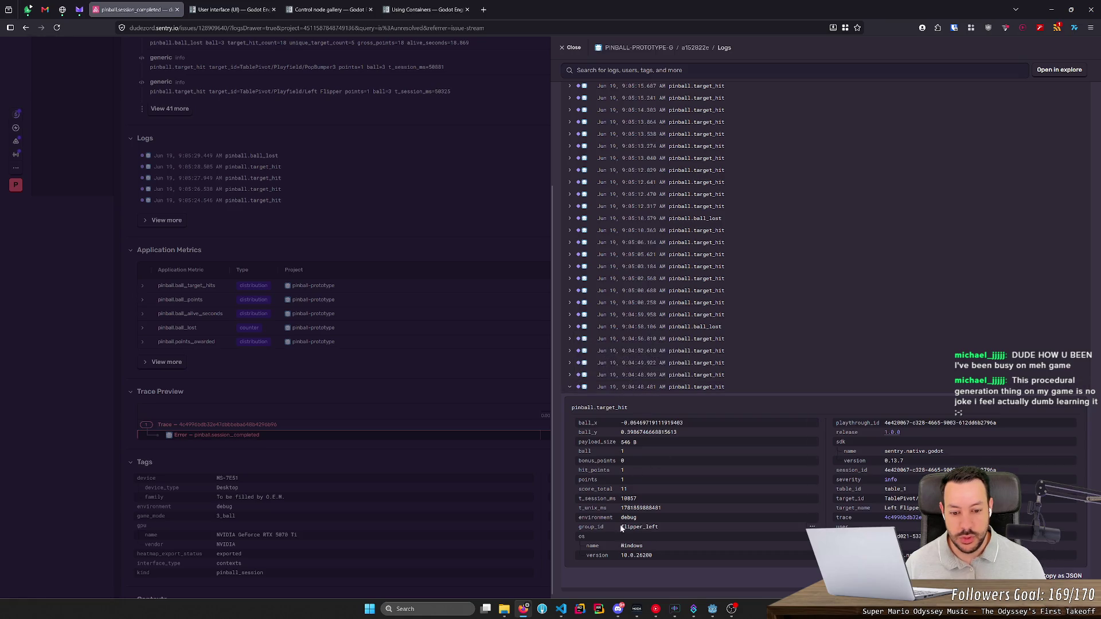
{"action": "left_click", "coordinate": [653, 219]}
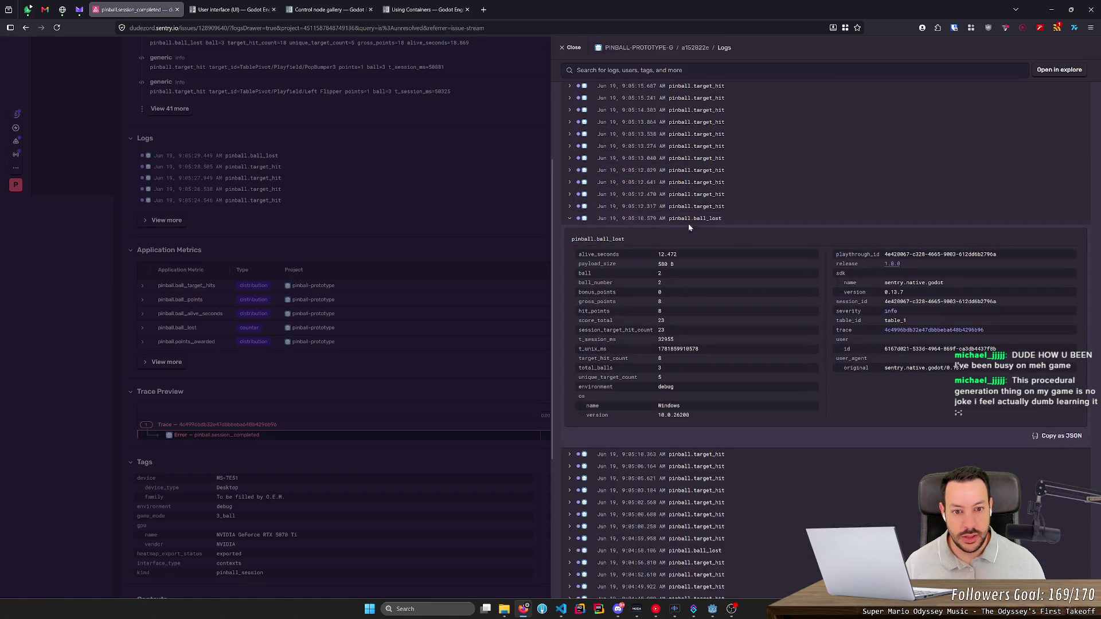
{"action": "left_click", "coordinate": [644, 210]}
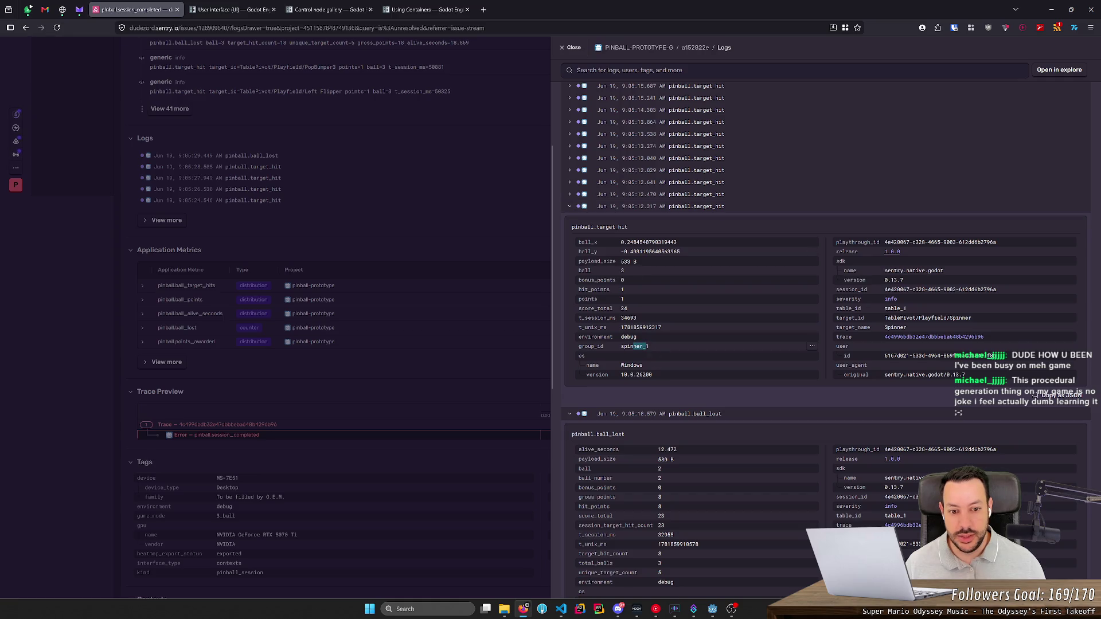
{"action": "left_click", "coordinate": [659, 158]}
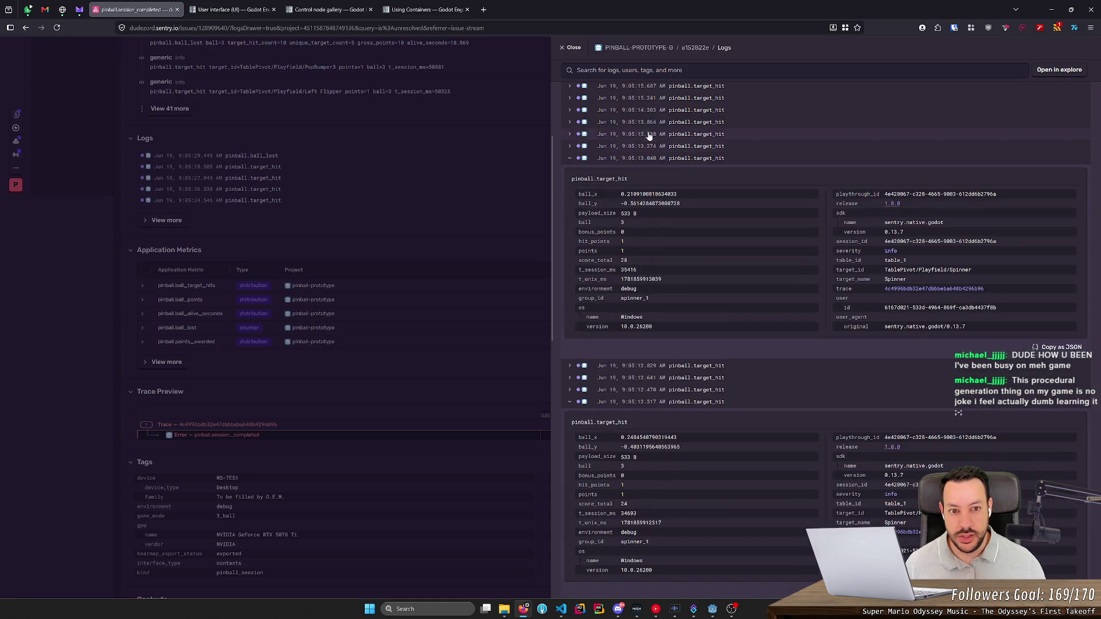
{"action": "left_click", "coordinate": [628, 98]}
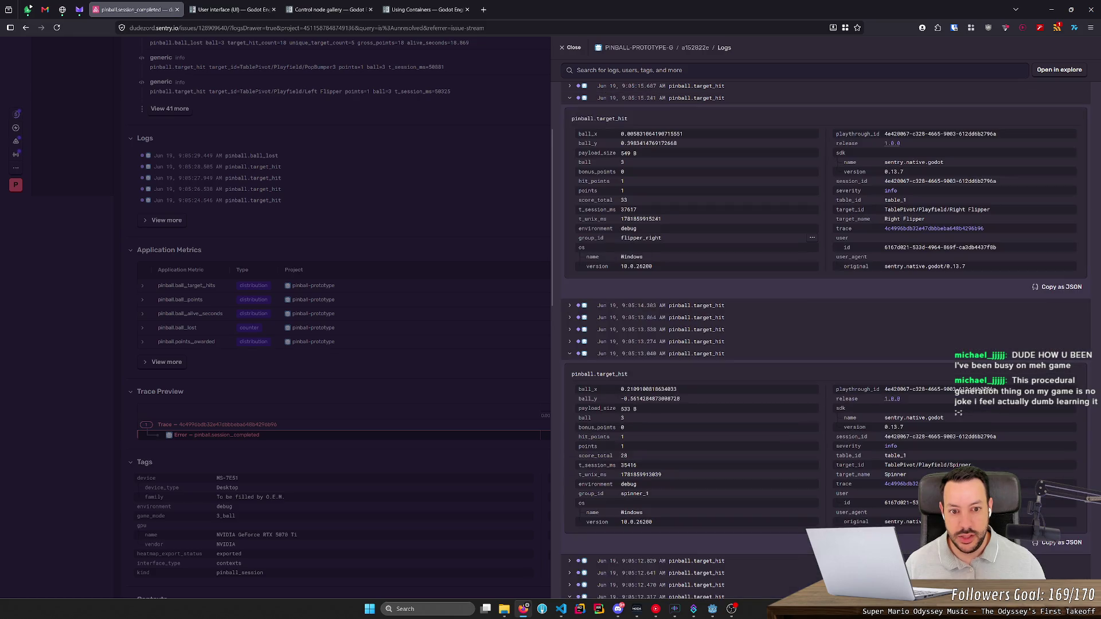
{"action": "scroll", "coordinate": [674, 256], "scroll_direction": "up", "scroll_amount": 3}
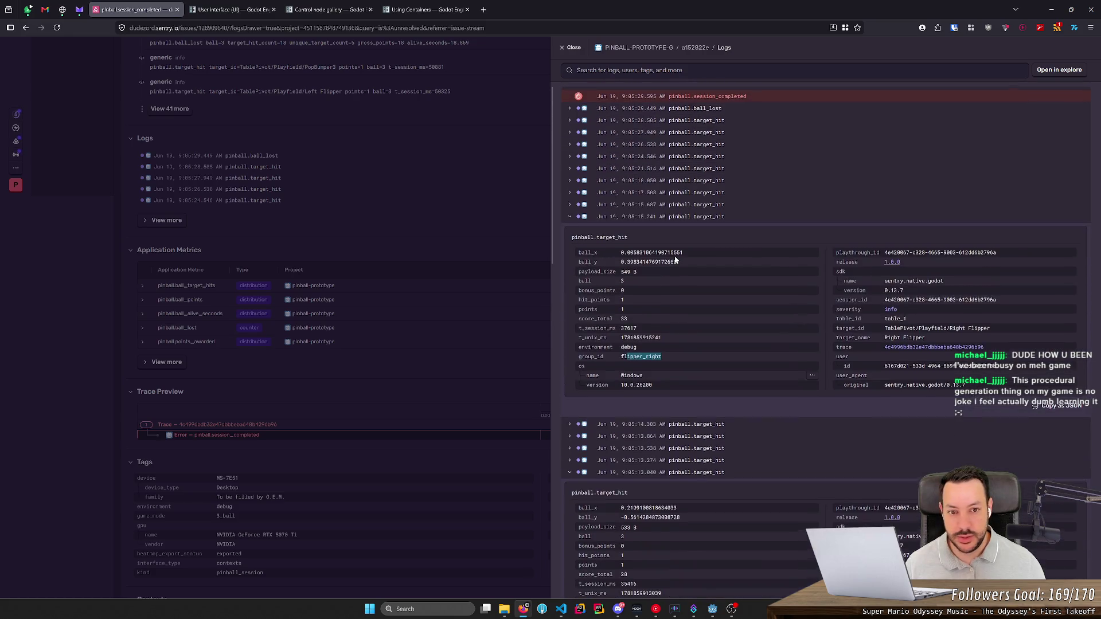
{"action": "left_click", "coordinate": [571, 218]}
{"action": "left_click", "coordinate": [570, 277]}
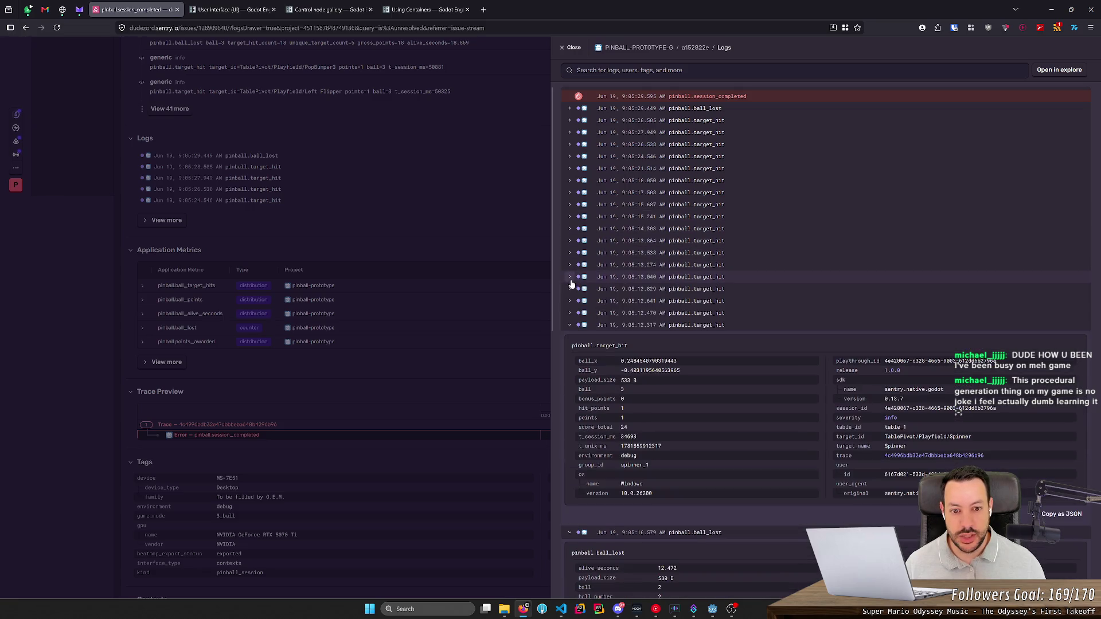
{"action": "left_click", "coordinate": [570, 325]}
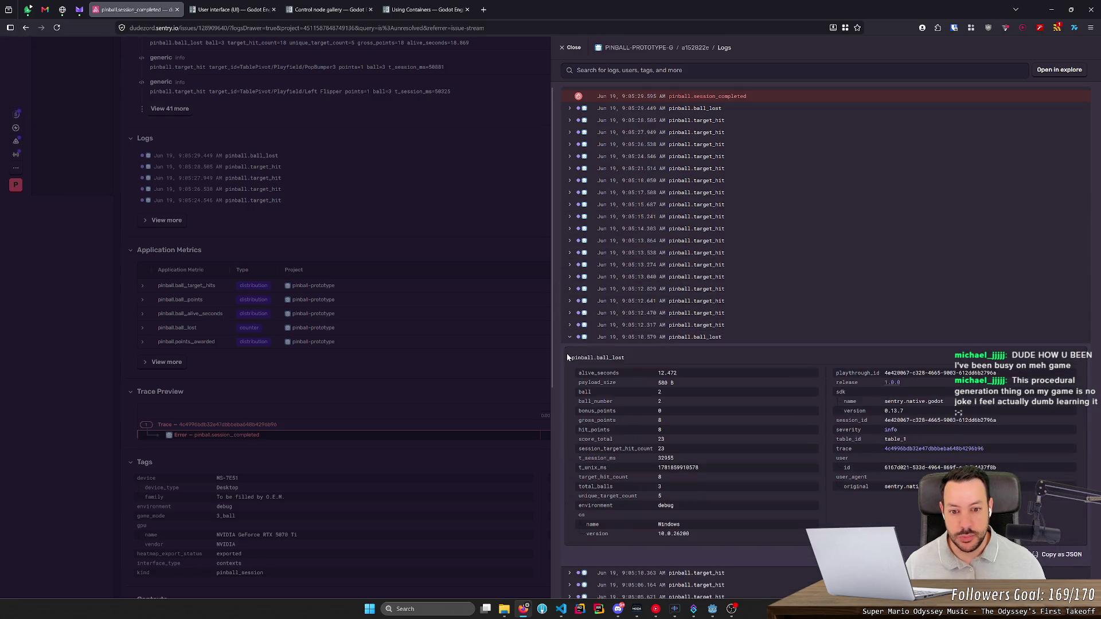
{"action": "left_click", "coordinate": [676, 113]}
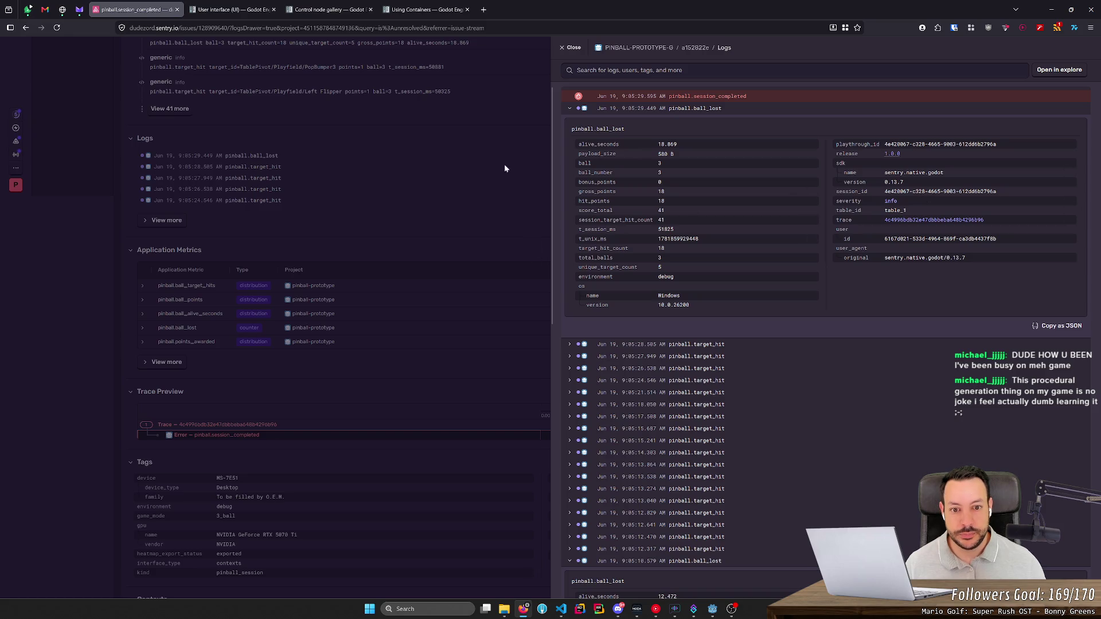
{"action": "left_click", "coordinate": [659, 108]}
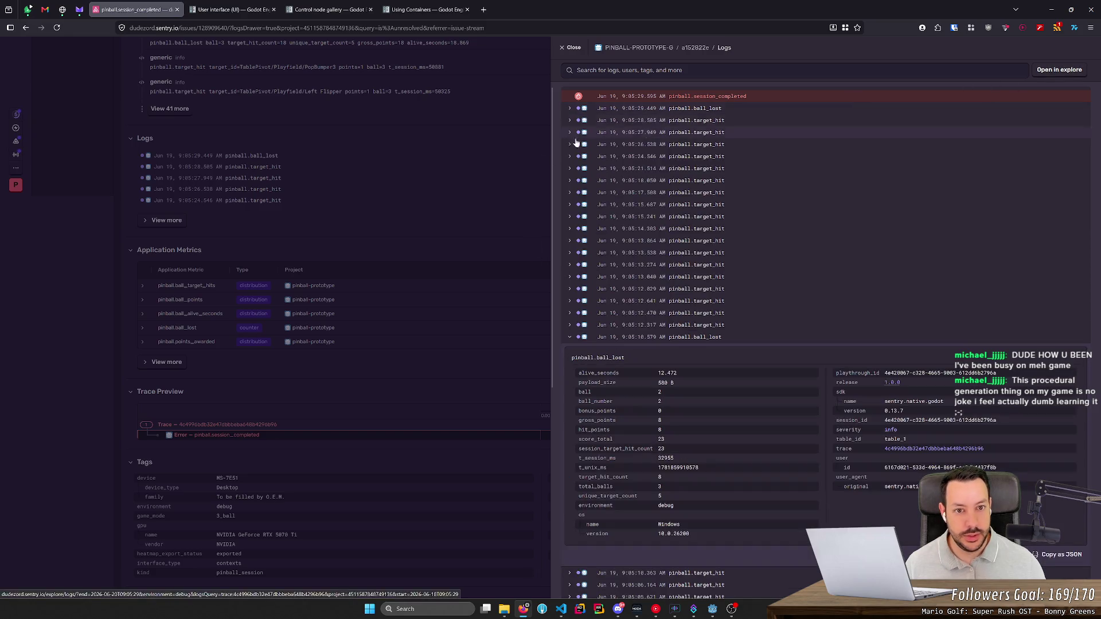
{"action": "left_click", "coordinate": [443, 202]}
{"action": "scroll", "coordinate": [479, 357], "scroll_direction": "down", "scroll_amount": 5}
{"action": "scroll", "coordinate": [467, 376], "scroll_direction": "down", "scroll_amount": 6}
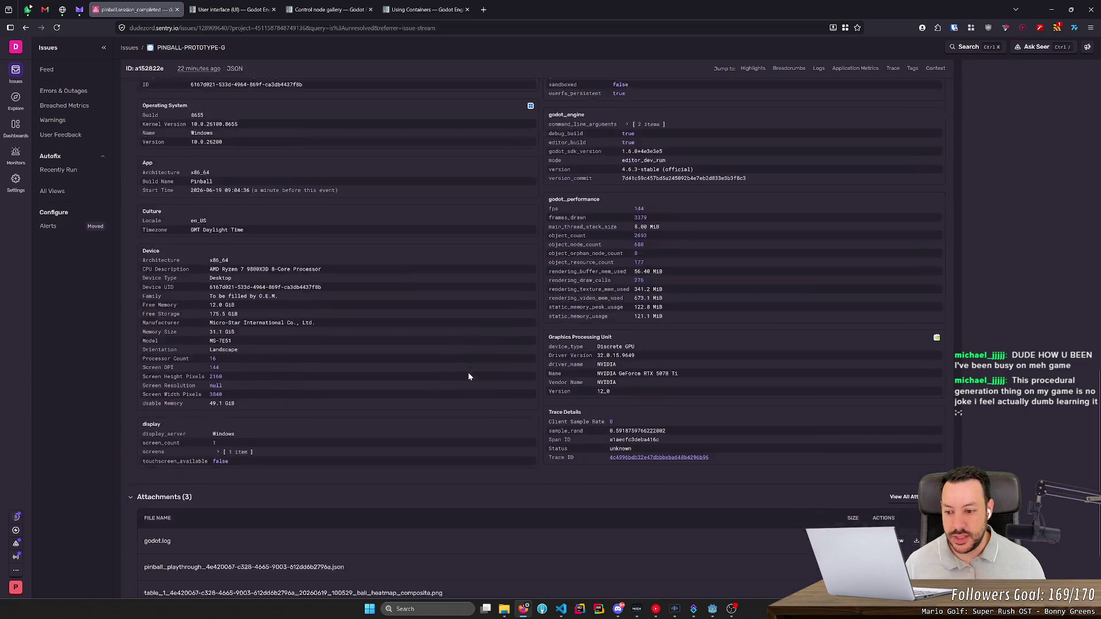
- Preview the heatmap and playthrough JSON attachments, expanding the JSON's hits array entries
{"action": "left_click", "coordinate": [888, 481]}
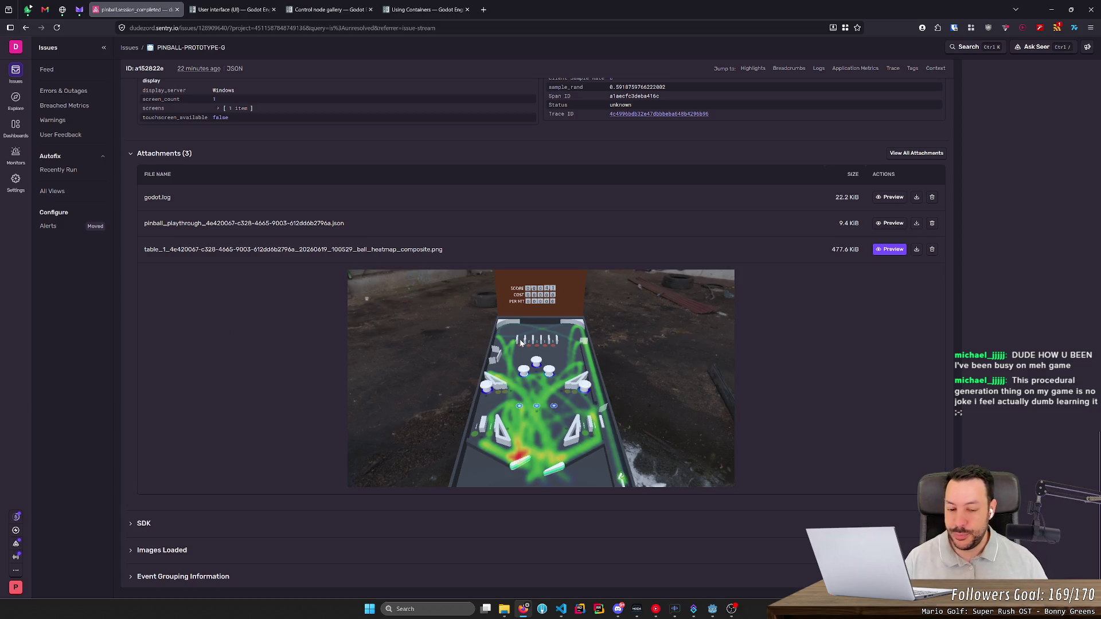
{"action": "left_click", "coordinate": [890, 224]}
{"action": "left_click", "coordinate": [522, 252]}
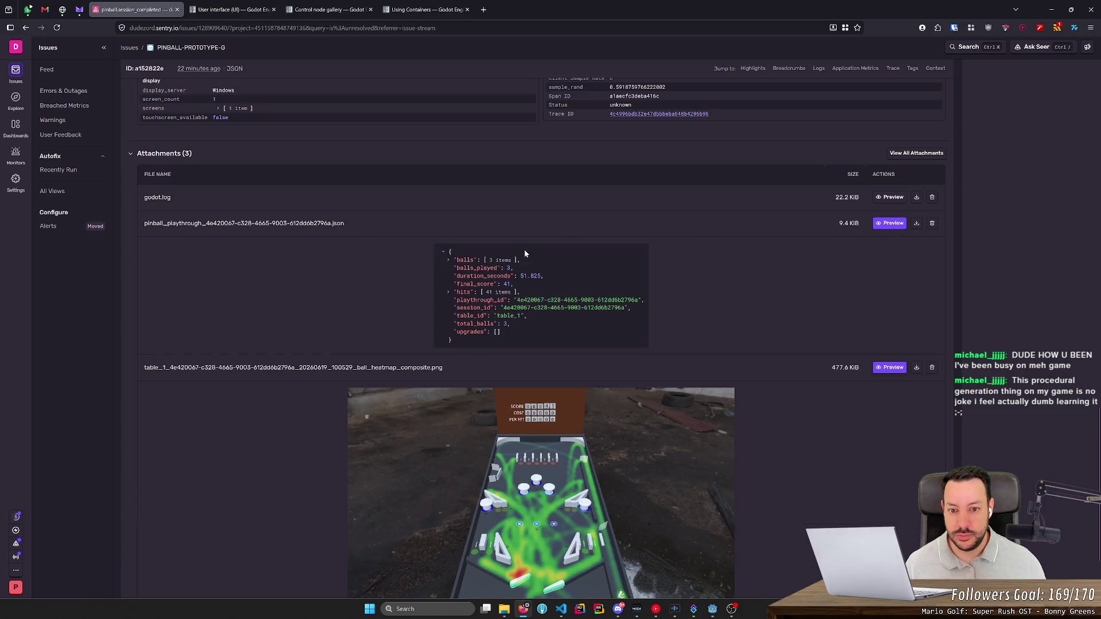
{"action": "left_click", "coordinate": [447, 293]}
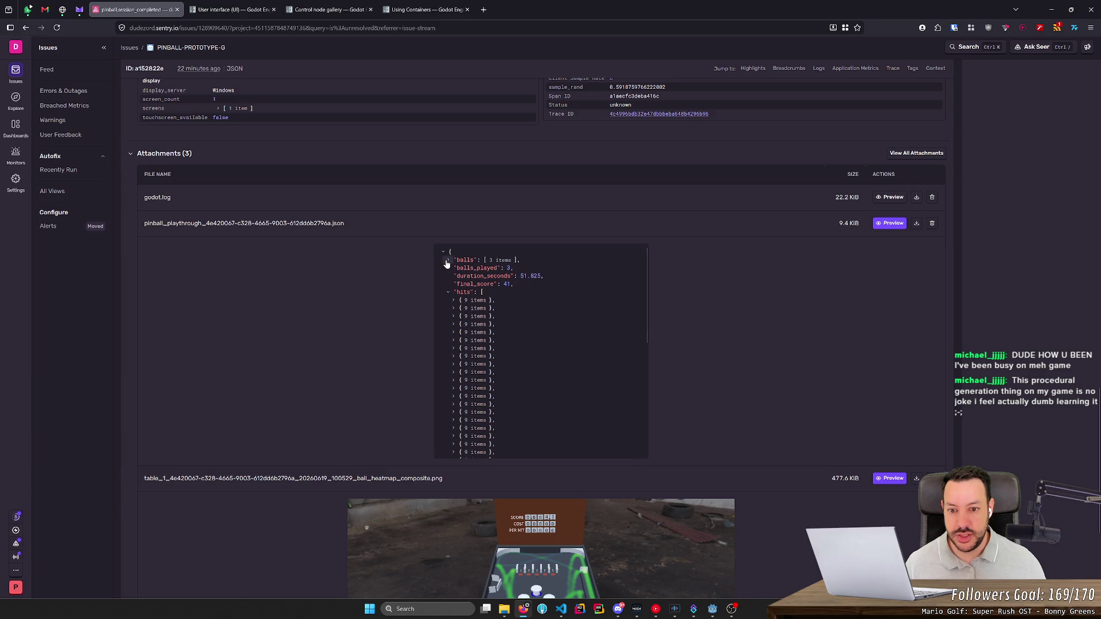
{"action": "scroll", "coordinate": [453, 301], "scroll_direction": "down", "scroll_amount": 5}
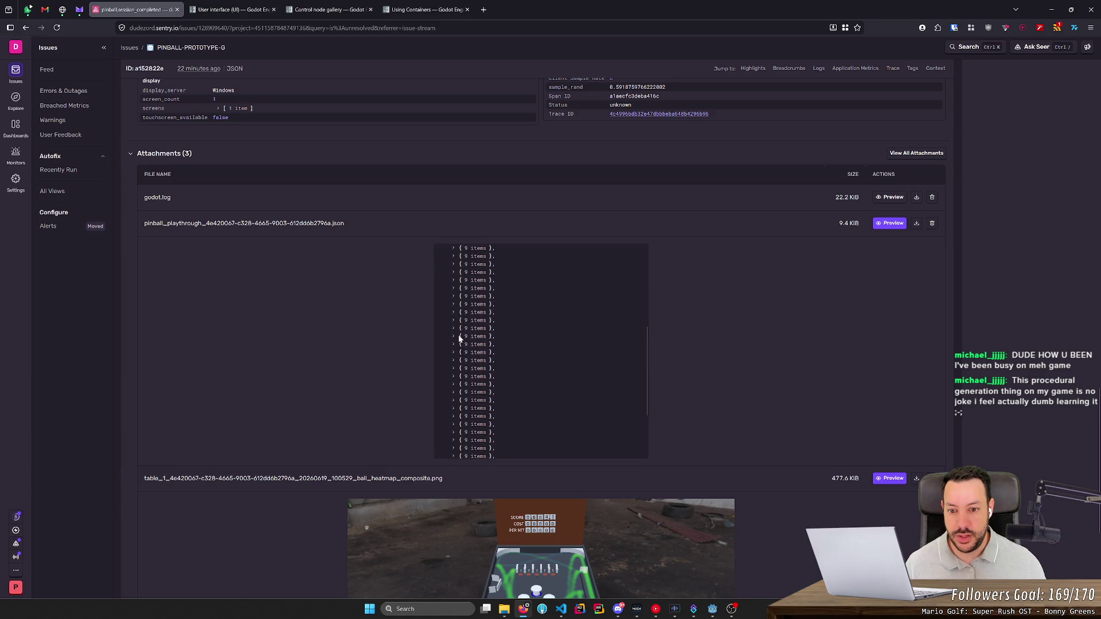
{"action": "left_click", "coordinate": [453, 301]}
{"action": "scroll", "coordinate": [454, 313], "scroll_direction": "down", "scroll_amount": 3}
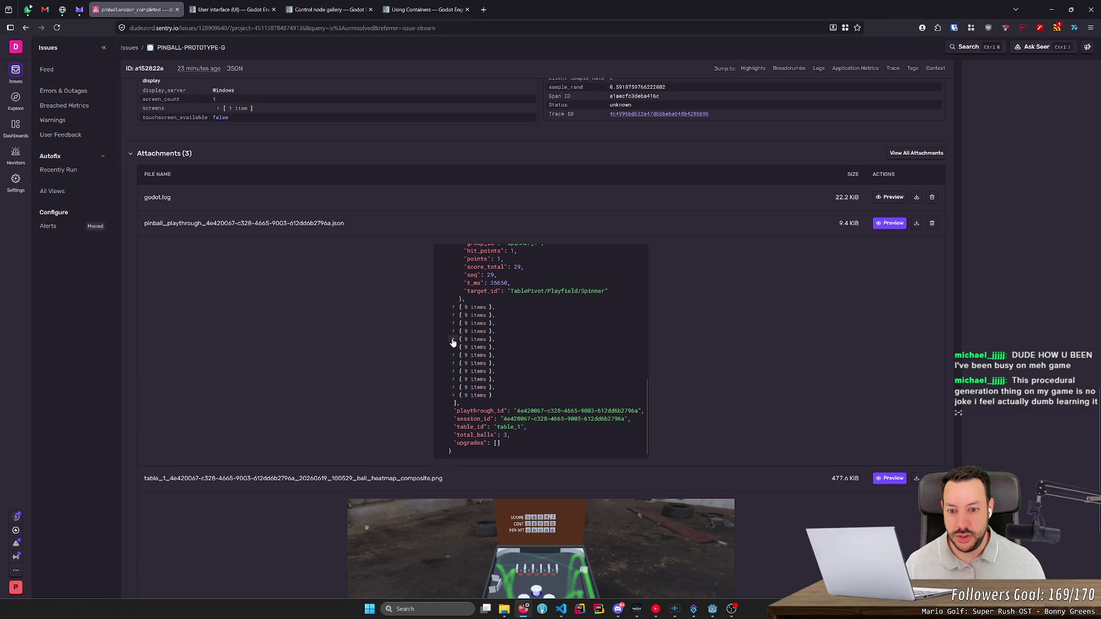
{"action": "left_click", "coordinate": [452, 357]}
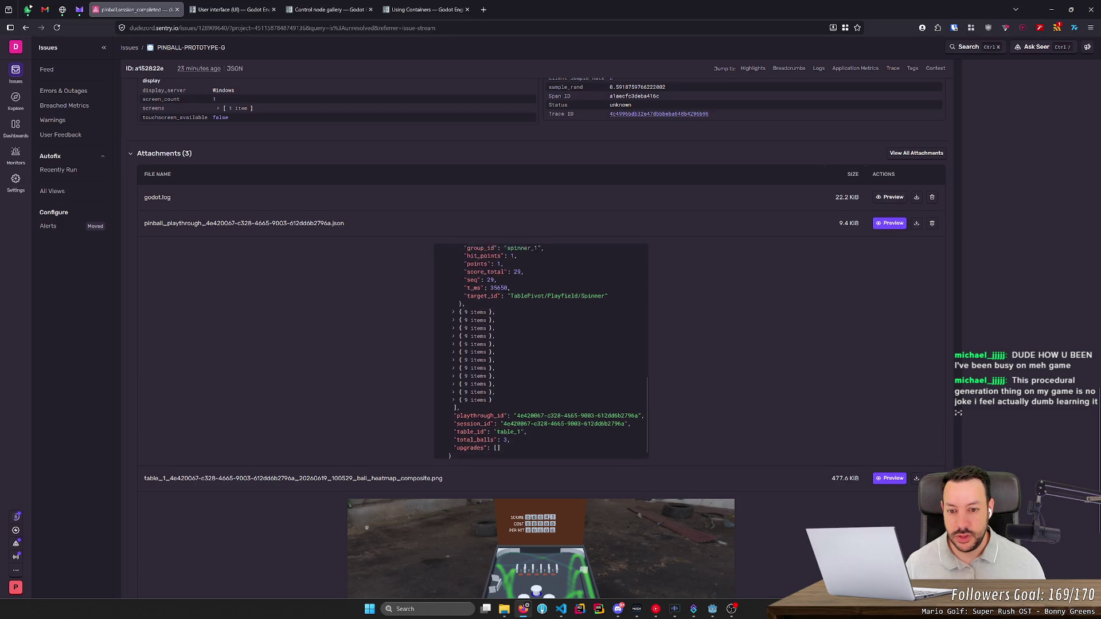
{"action": "left_click", "coordinate": [453, 356]}
- Select the empty "upgrades": [] entry at the end of the playthrough JSON
{"action": "mouse_move", "coordinate": [505, 443]}
{"action": "left_mouse_down"}
{"action": "mouse_move", "coordinate": [464, 255]}
{"action": "mouse_move", "coordinate": [456, 411]}
{"action": "mouse_move", "coordinate": [501, 419]}
{"action": "mouse_move", "coordinate": [527, 441]}
{"action": "left_mouse_up"}
{"action": "scroll", "coordinate": [528, 390], "scroll_direction": "up", "scroll_amount": 10}
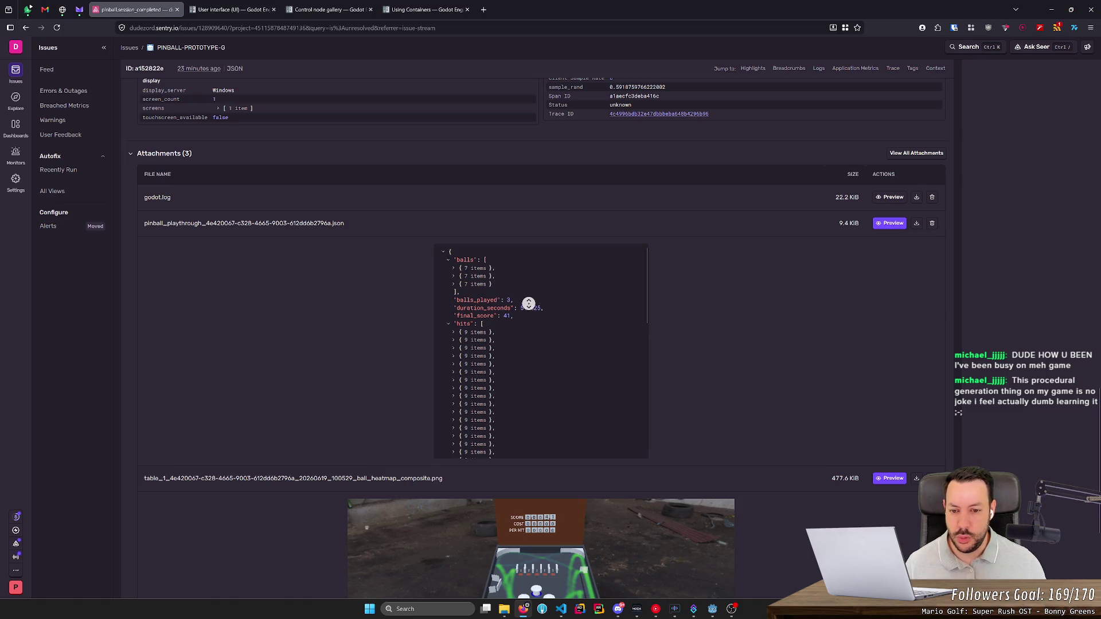
{"action": "middle_click", "coordinate": [527, 311]}
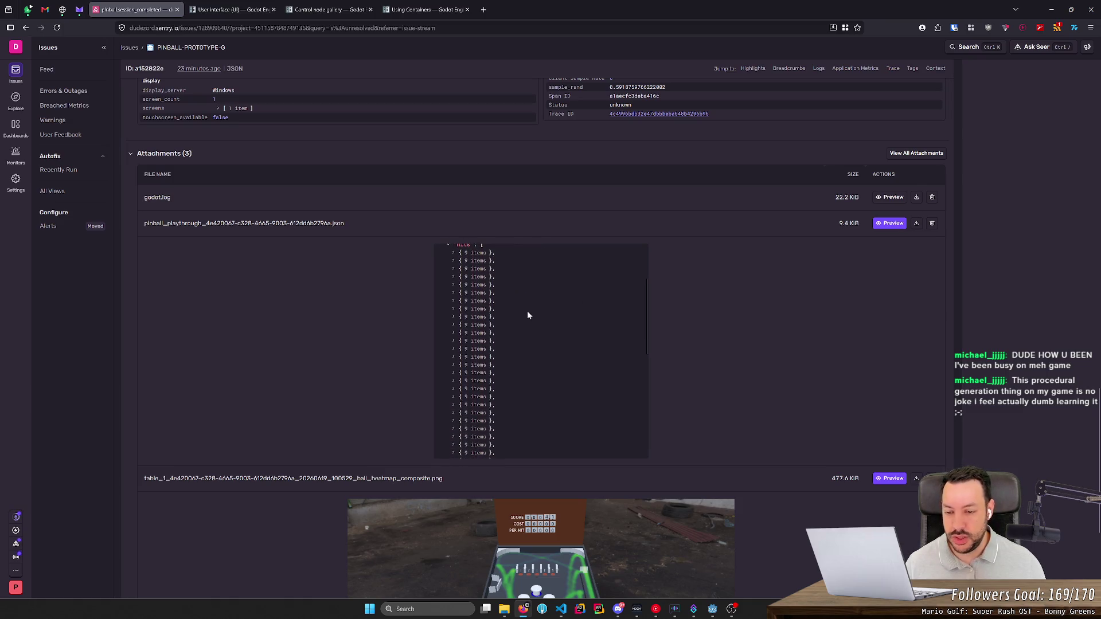
{"action": "middle_click", "coordinate": [528, 311]}
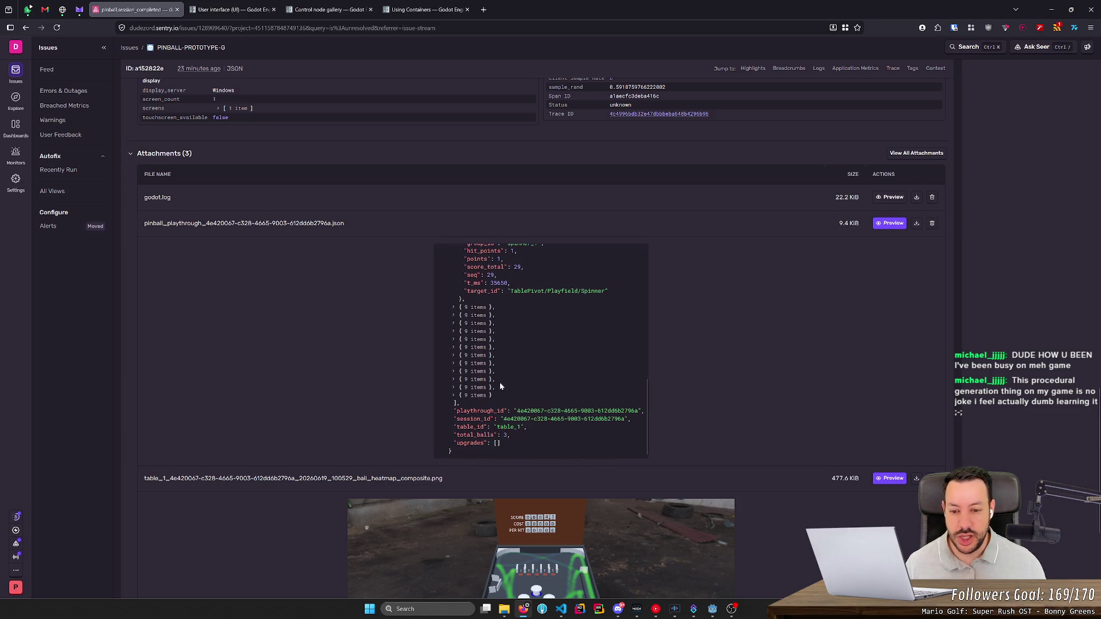
{"action": "left_click_drag", "start_coordinate": [456, 443], "coordinate": [502, 445]}
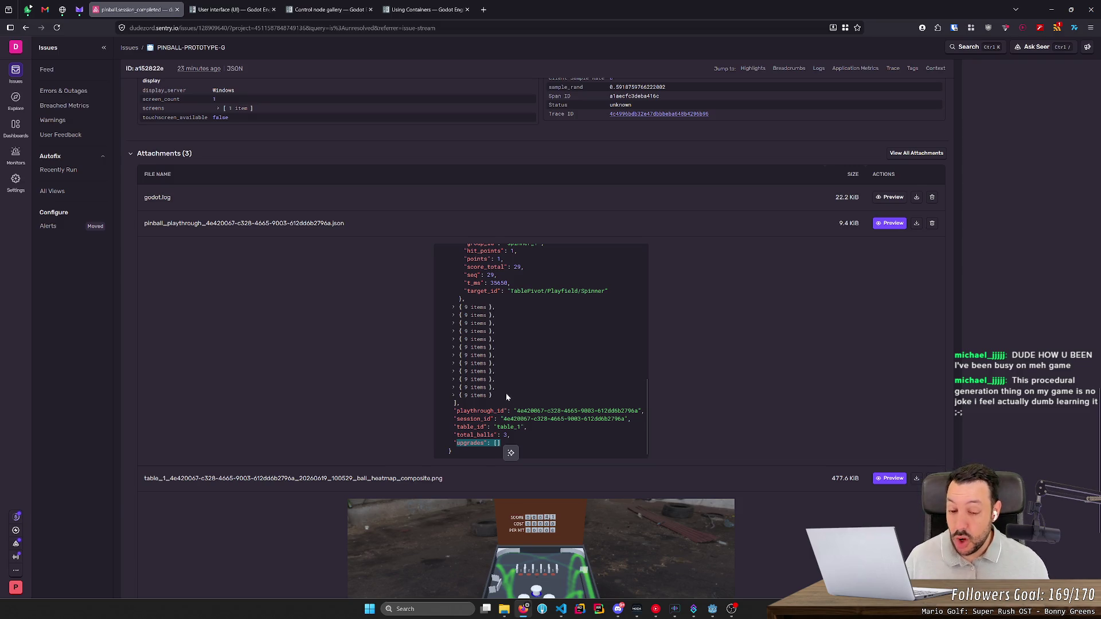
{"action": "scroll", "coordinate": [506, 397], "scroll_direction": "down", "scroll_amount": 4}
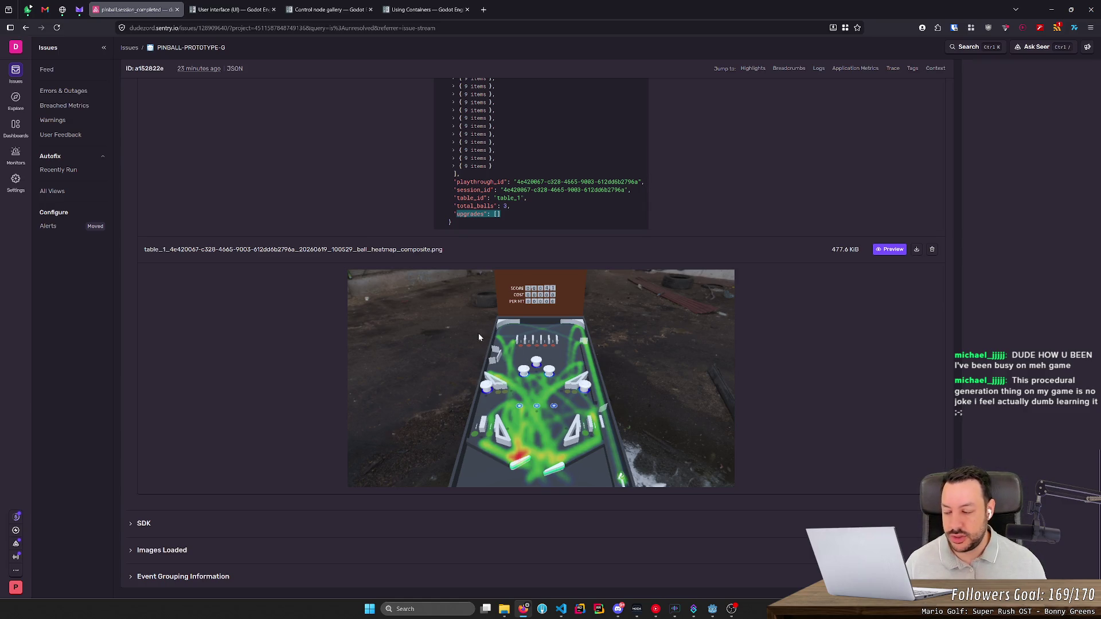
- Leave the browser and bring the Godot editor back to the front
{"action": "key", "text": "alt+Tab"}
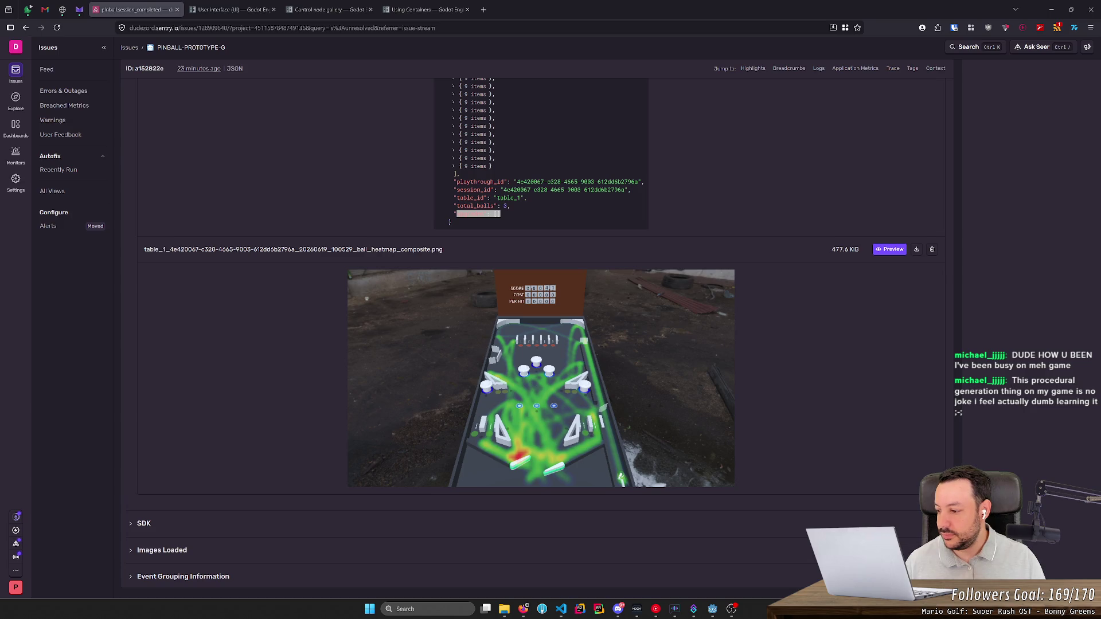
{"action": "key", "text": "alt+Tab"}
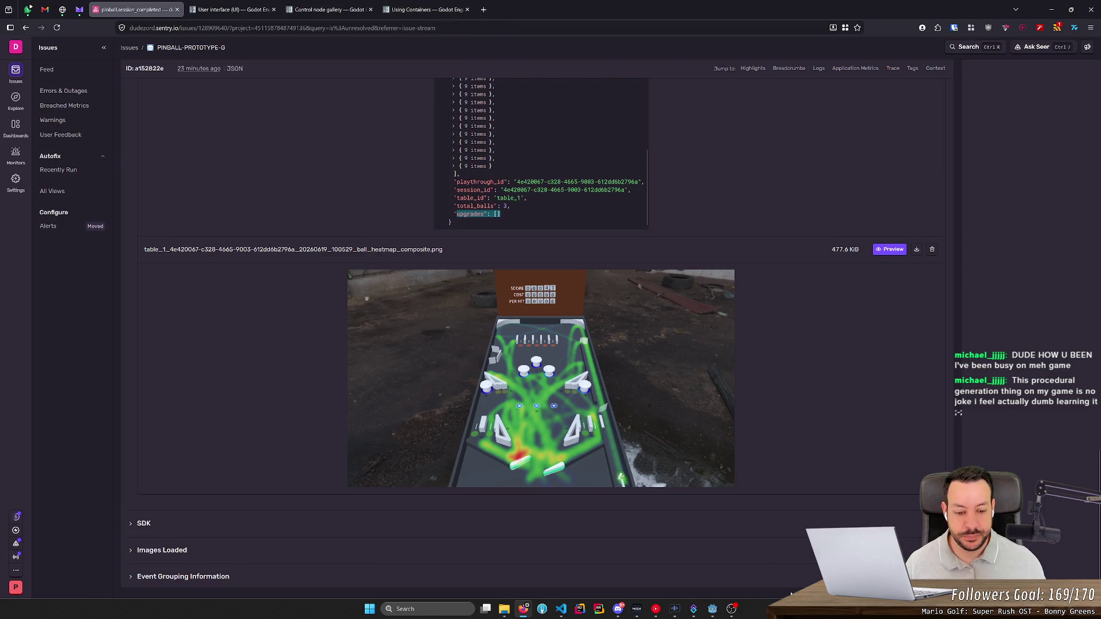
{"action": "left_click", "coordinate": [712, 610]}
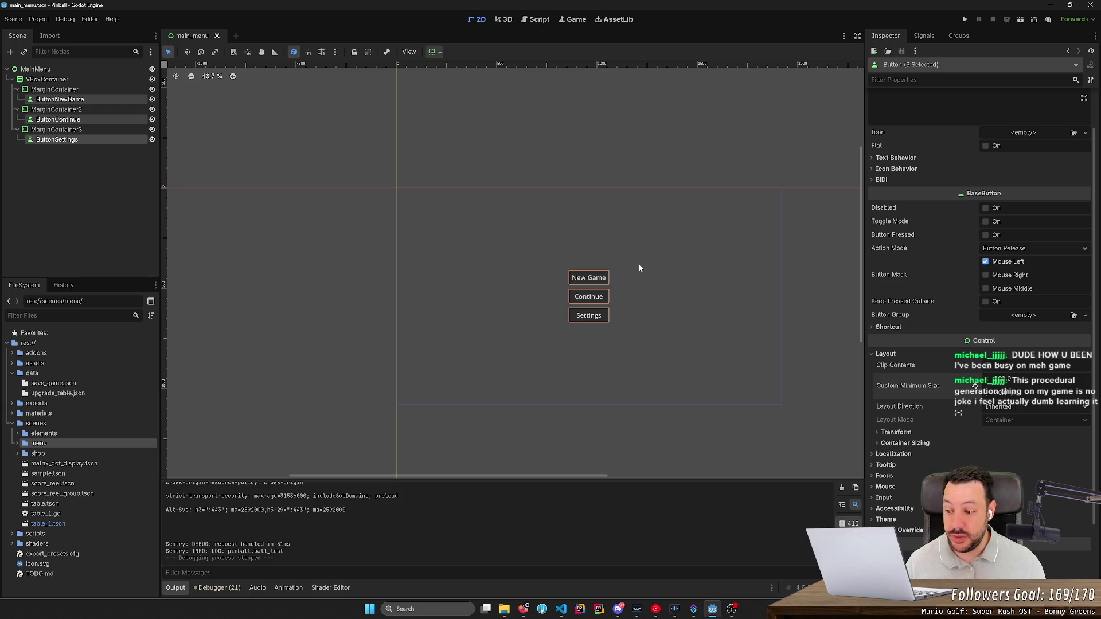
{"action": "scroll", "coordinate": [751, 153], "scroll_direction": "up", "scroll_amount": 3}
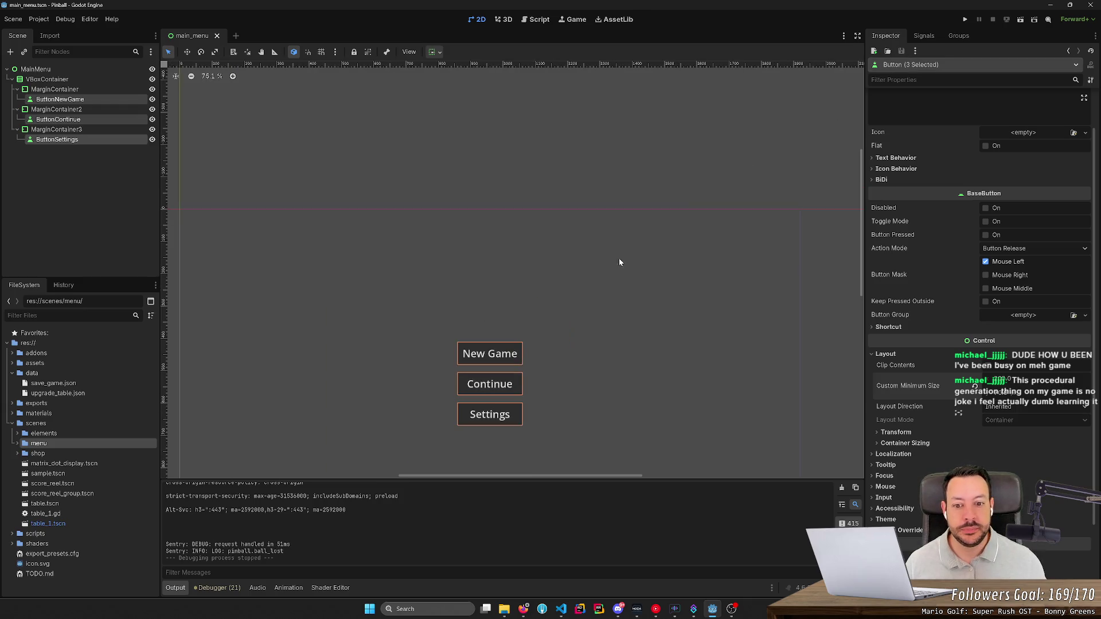
{"action": "scroll", "coordinate": [575, 273], "scroll_direction": "down", "scroll_amount": 2}
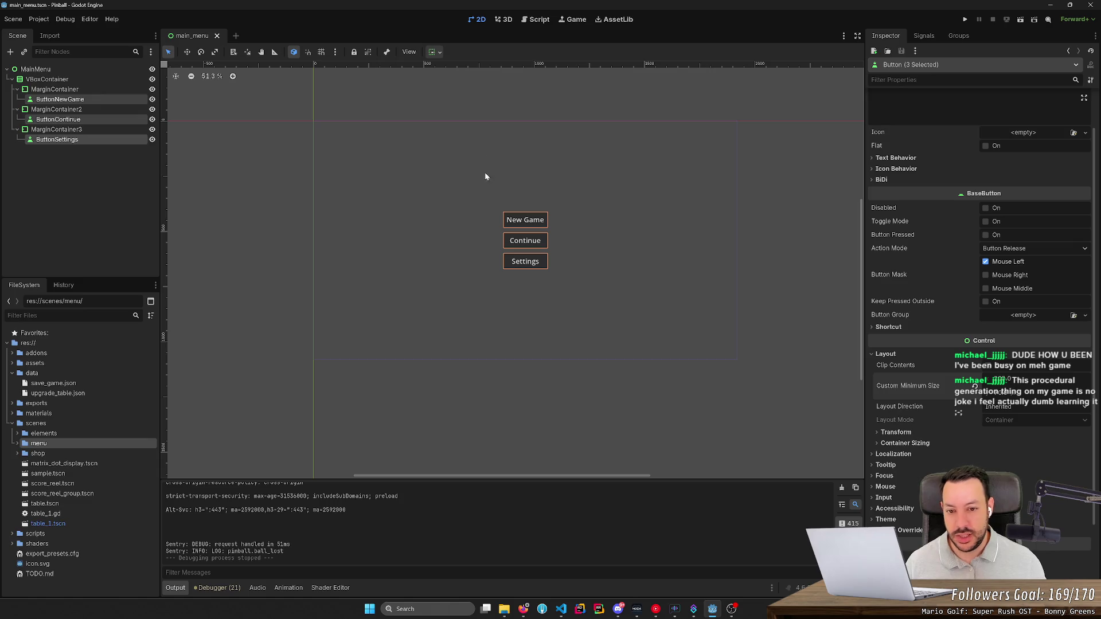
{"action": "left_click", "coordinate": [1020, 19]}
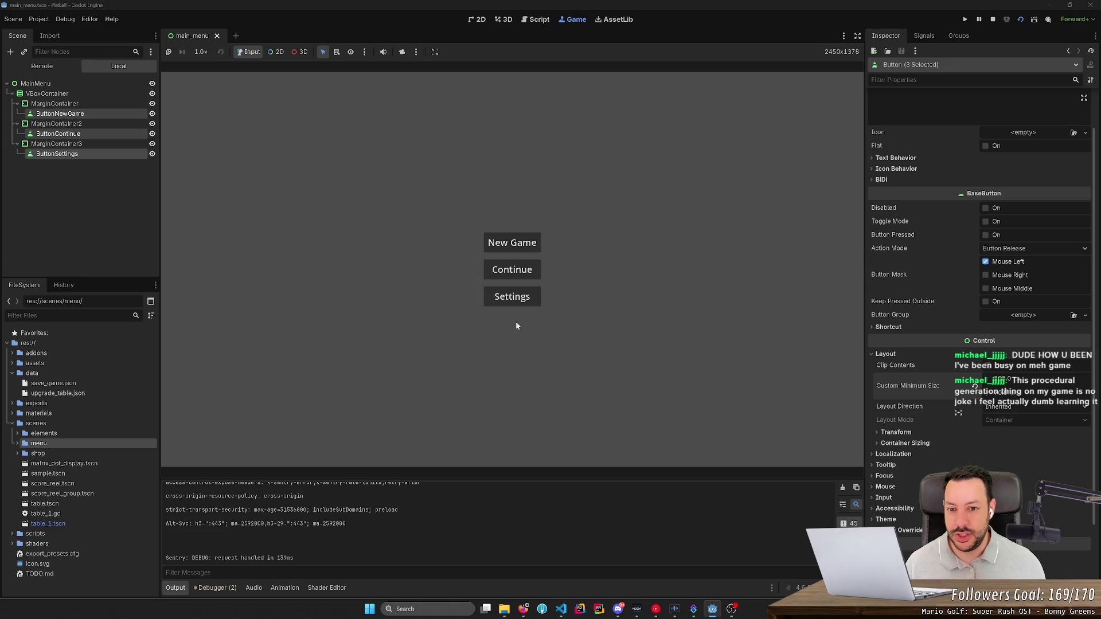
{"action": "left_click", "coordinate": [993, 19]}
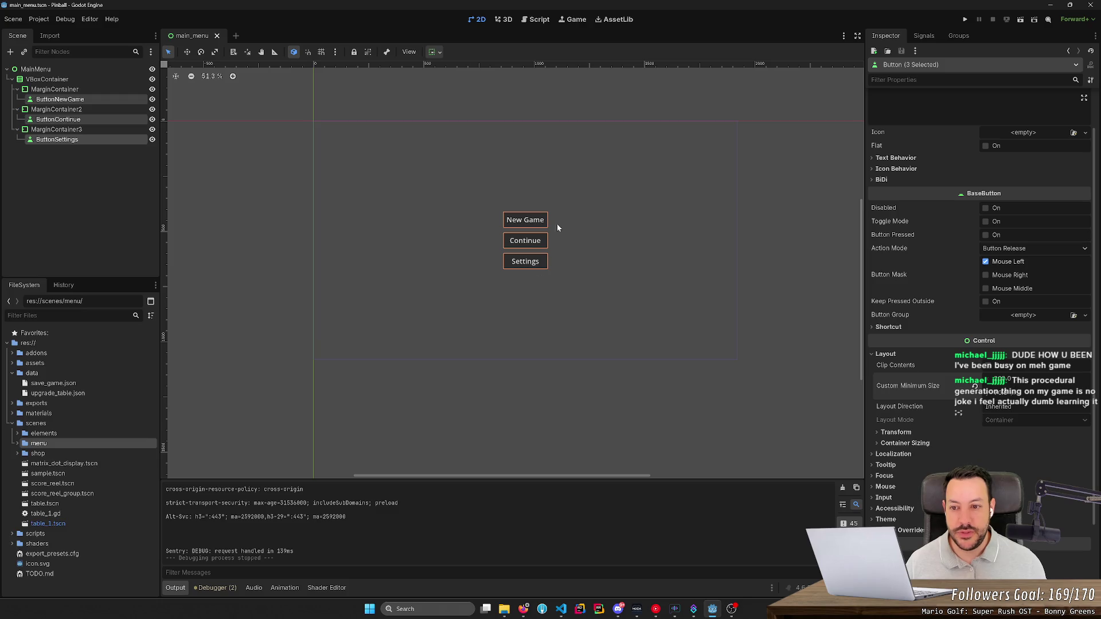
- Add a Label child node under MainMenu
{"action": "left_click", "coordinate": [63, 69]}
{"action": "right_click", "coordinate": [63, 70]}
{"action": "left_click", "coordinate": [83, 78]}
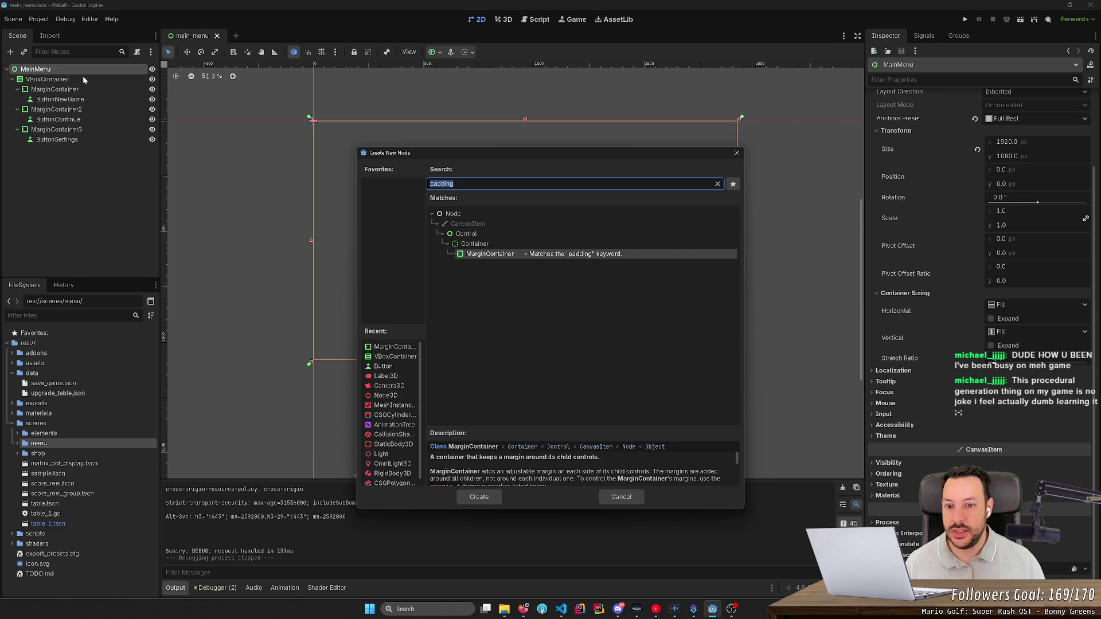
{"action": "type", "text": "label"}
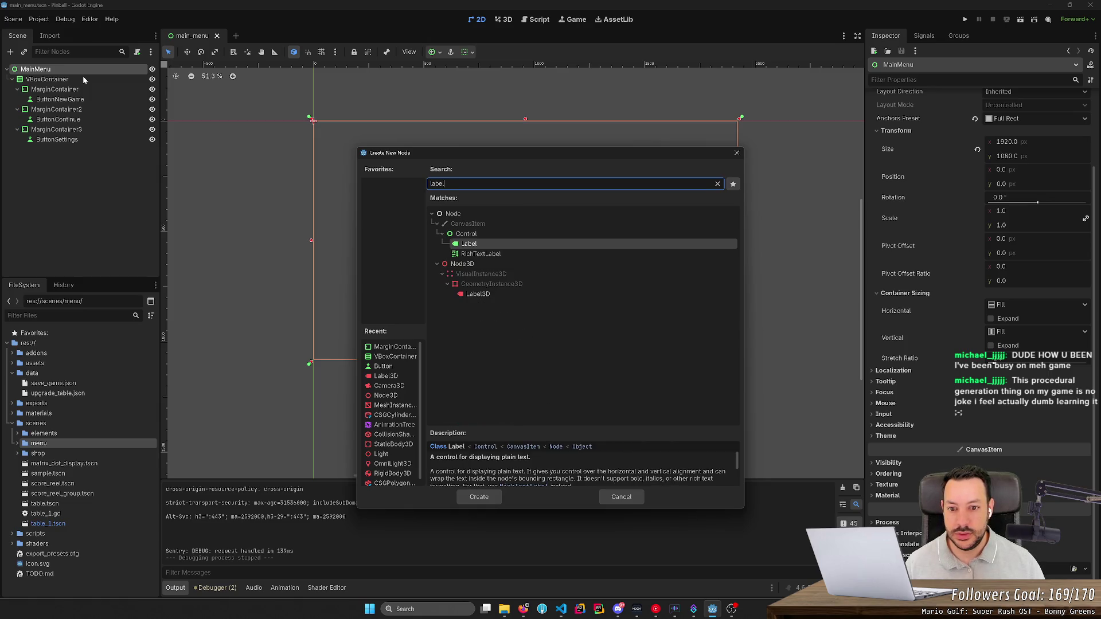
{"action": "key", "text": "Return"}
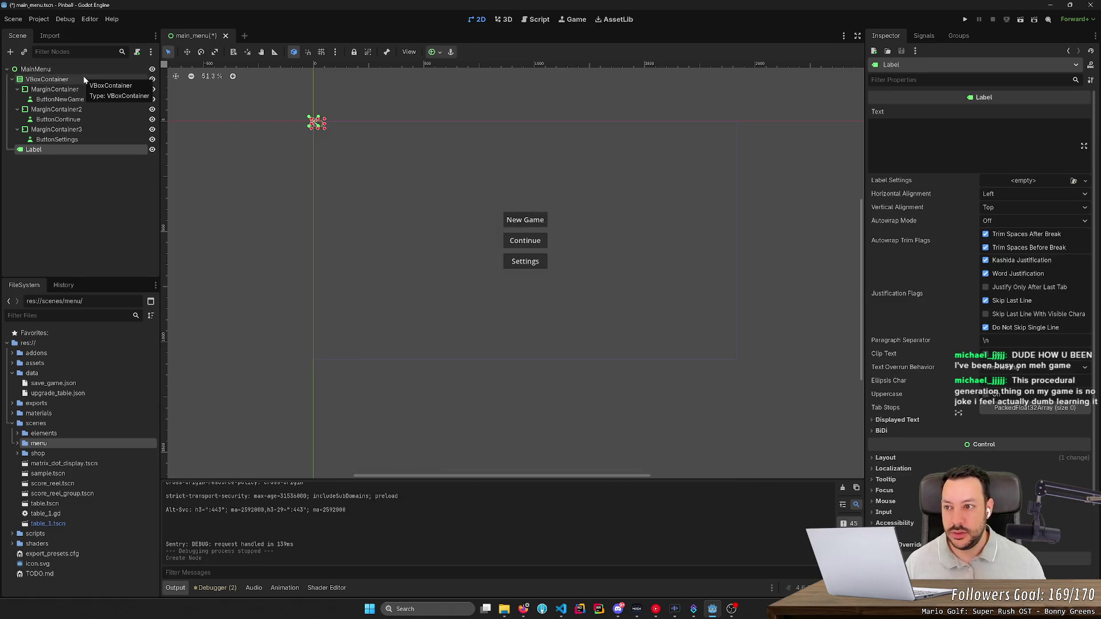
- Enter the pinball game's title as the label text and set Horizontal Alignment to Center
{"action": "left_click", "coordinate": [980, 138]}
{"action": "type", "text": "D"}
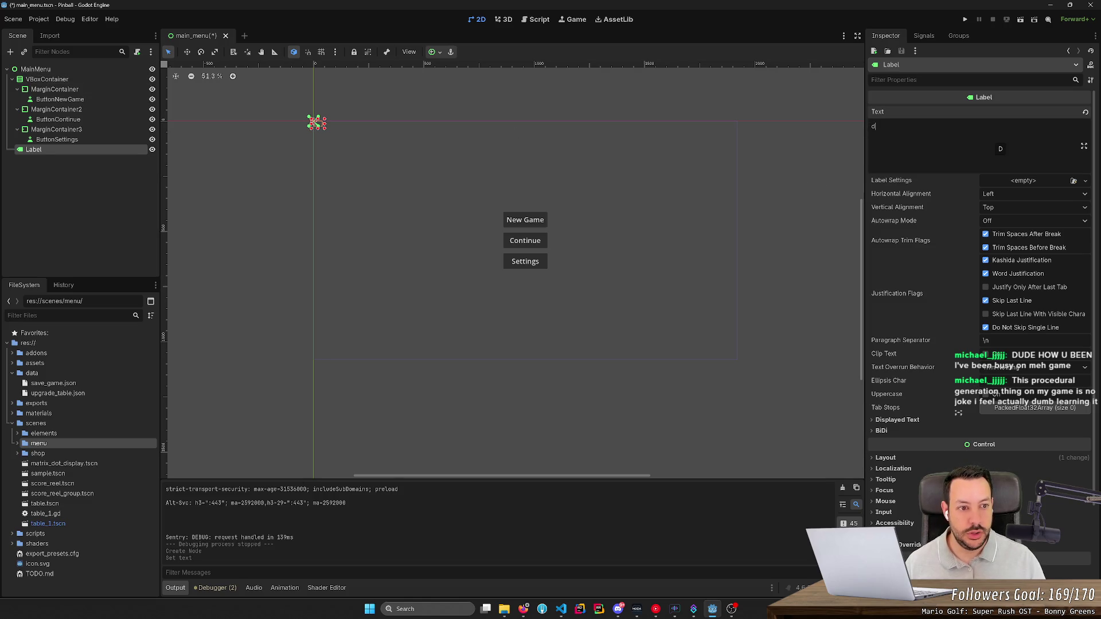
{"action": "type", "text": "udezord's a"}
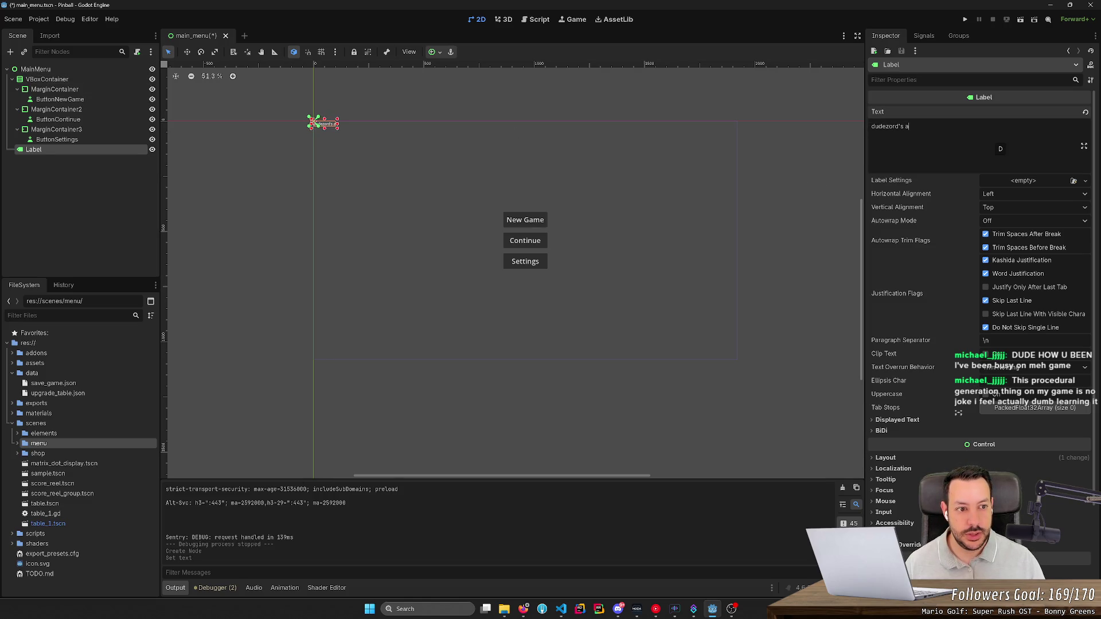
{"action": "type", "text": "mazing"}
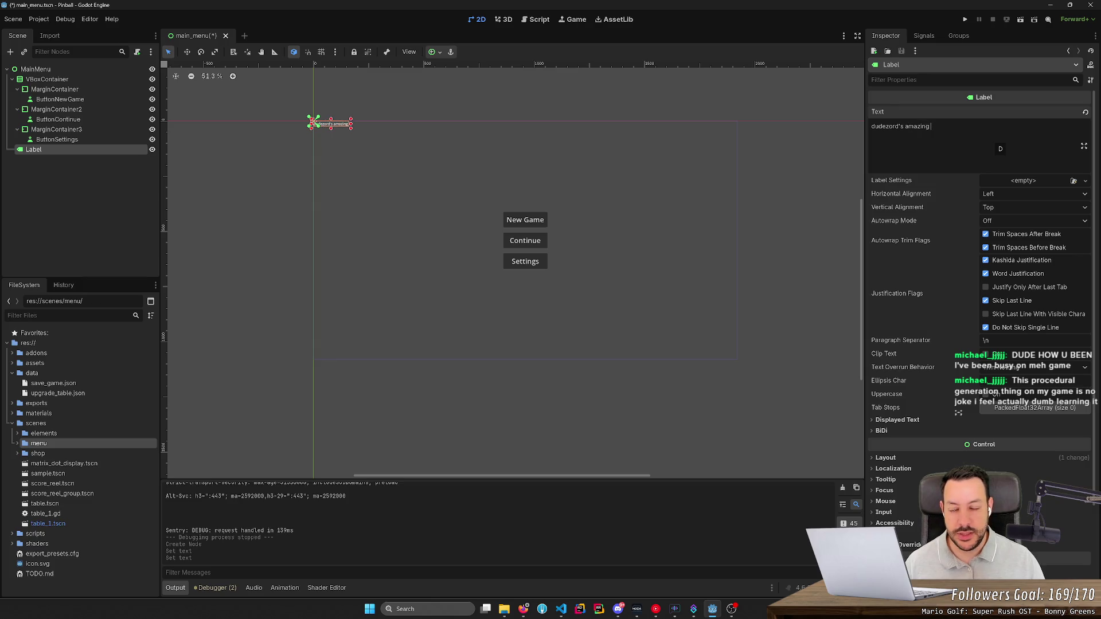
{"action": "type", "text": "unnamed pinball"}
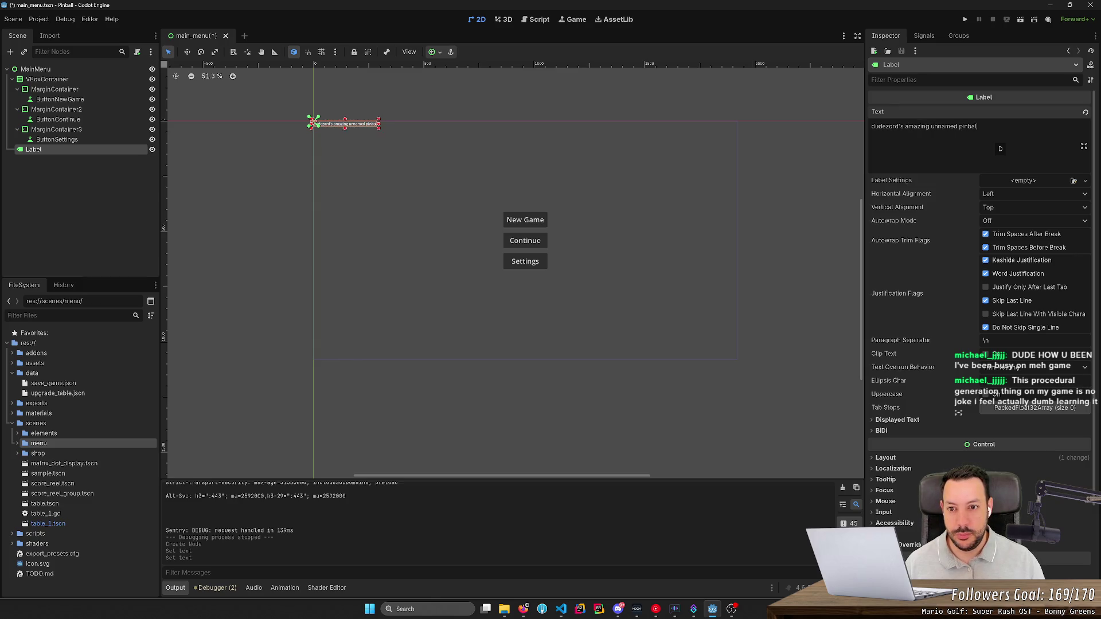
{"action": "type", "text": " game"}
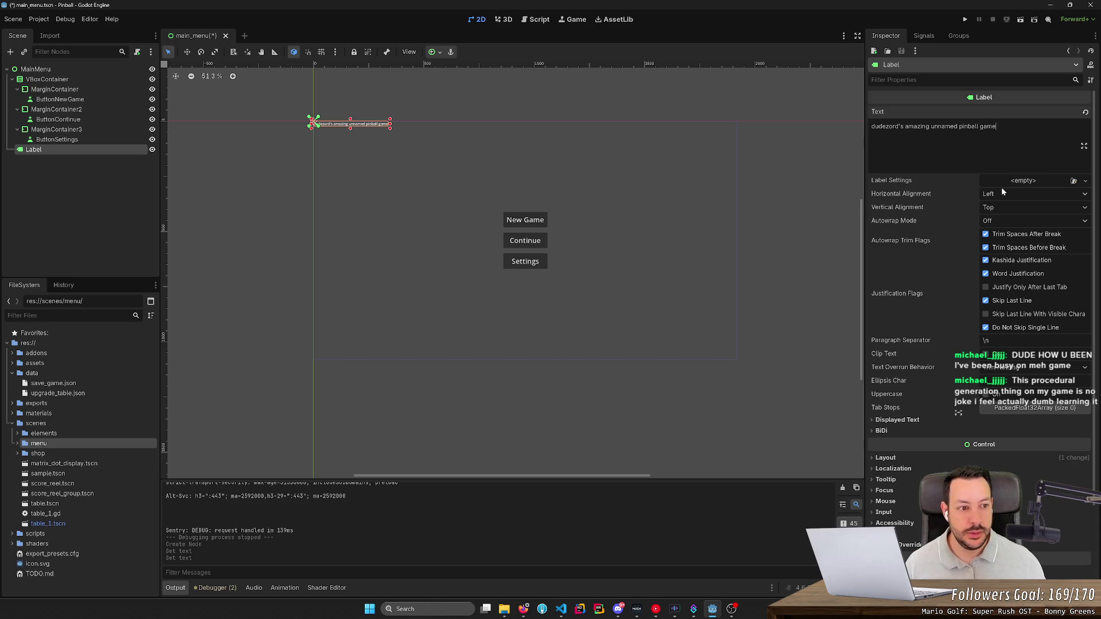
{"action": "left_click", "coordinate": [1009, 194]}
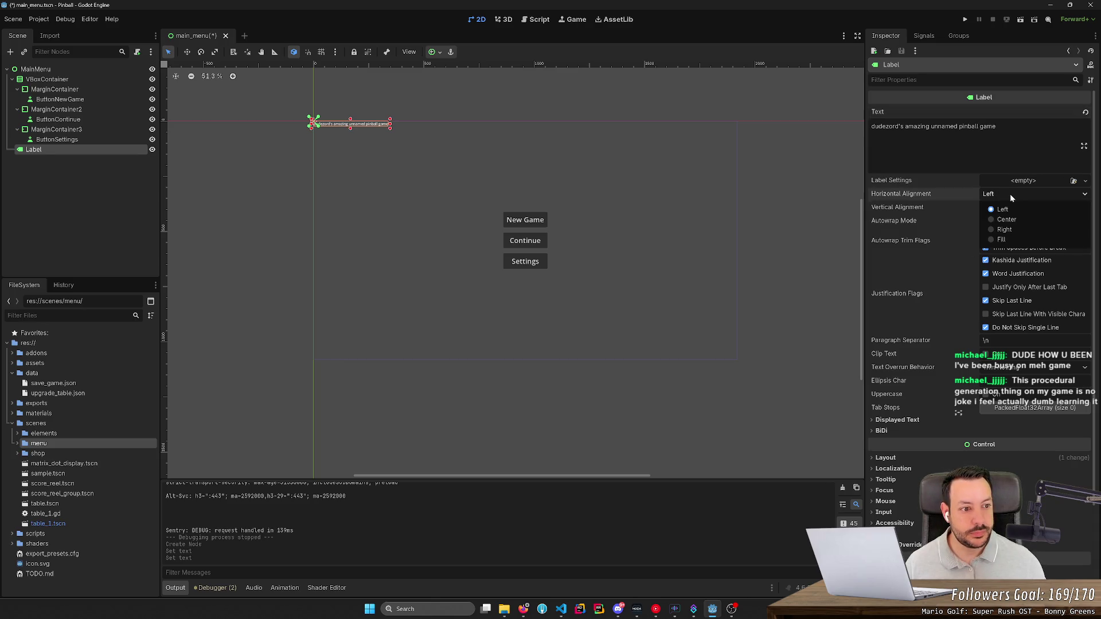
{"action": "left_click", "coordinate": [1006, 220]}
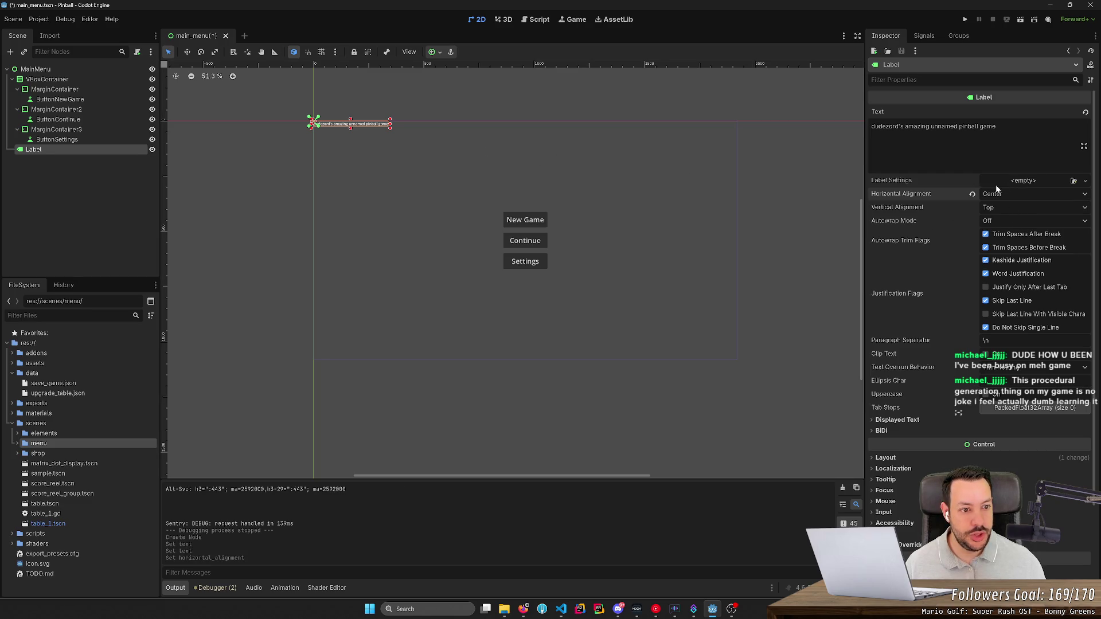
- Try a new LabelSettings resource on the label, then clear it back to empty
{"action": "left_click", "coordinate": [1023, 181]}
{"action": "left_click", "coordinate": [1039, 210]}
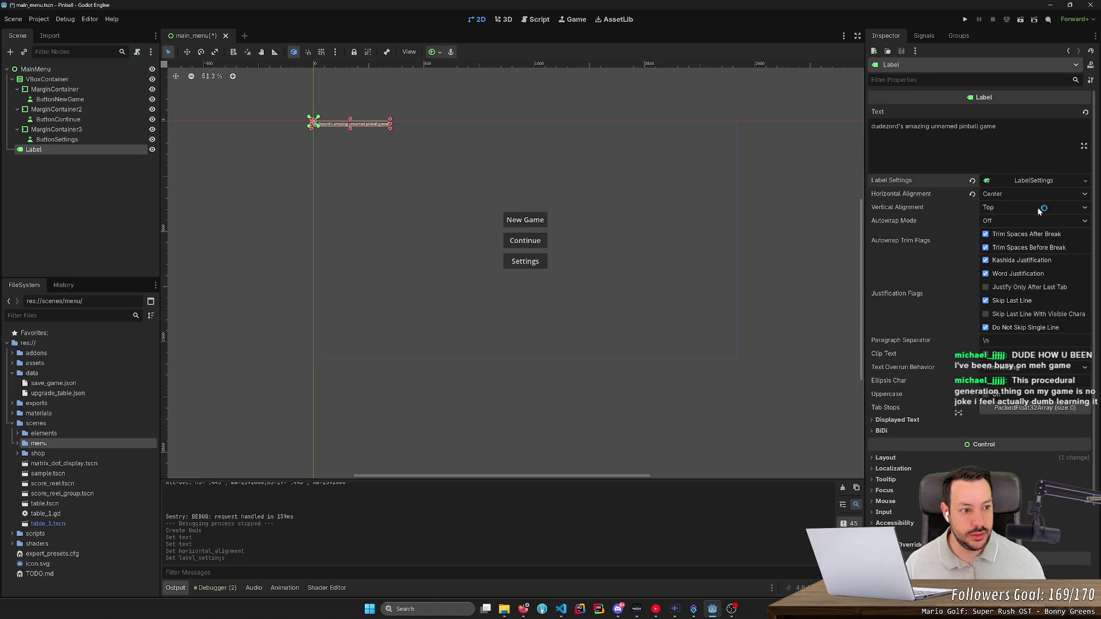
{"action": "left_click", "coordinate": [1021, 180]}
{"action": "left_click", "coordinate": [971, 181]}
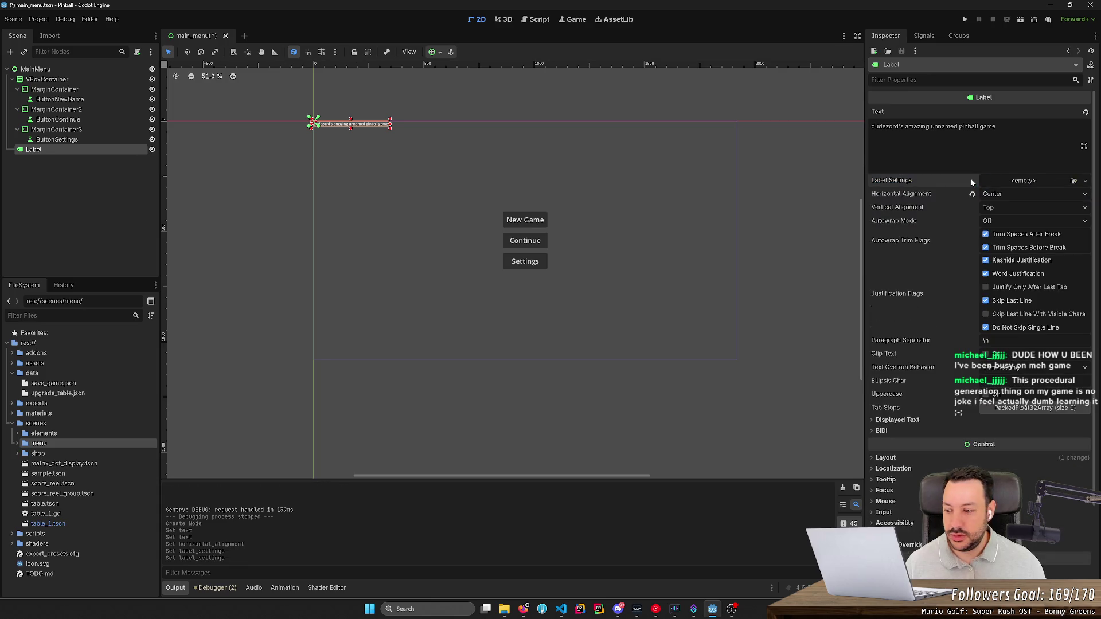
{"action": "scroll", "coordinate": [932, 315], "scroll_direction": "down", "scroll_amount": 4}
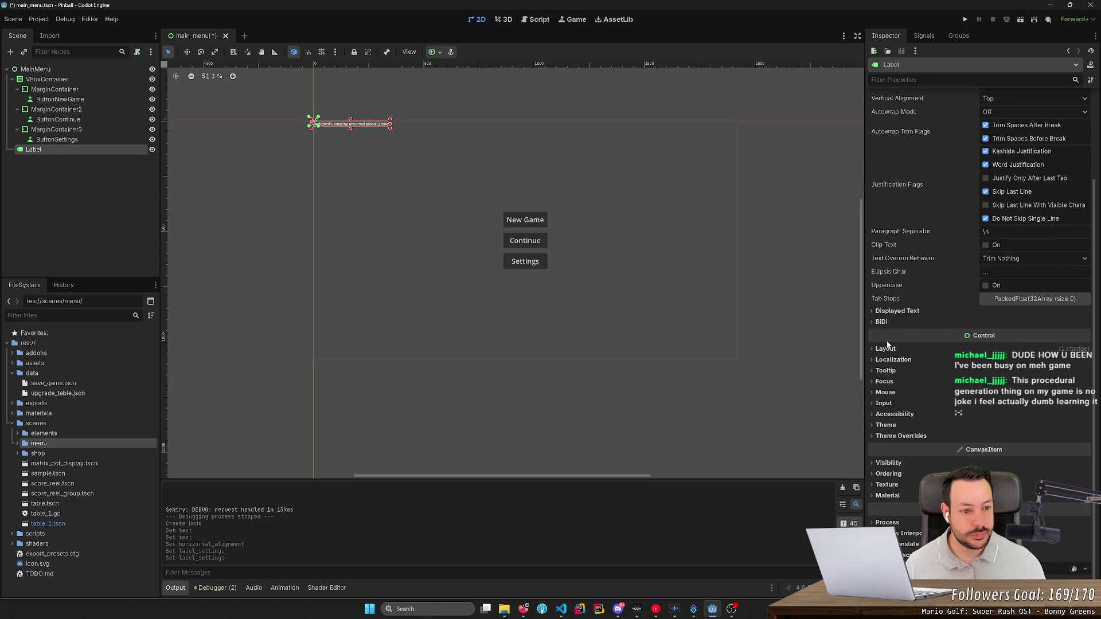
- Set the title label's Layout Mode to Anchors with the Center Top anchor preset
{"action": "left_click", "coordinate": [885, 348]}
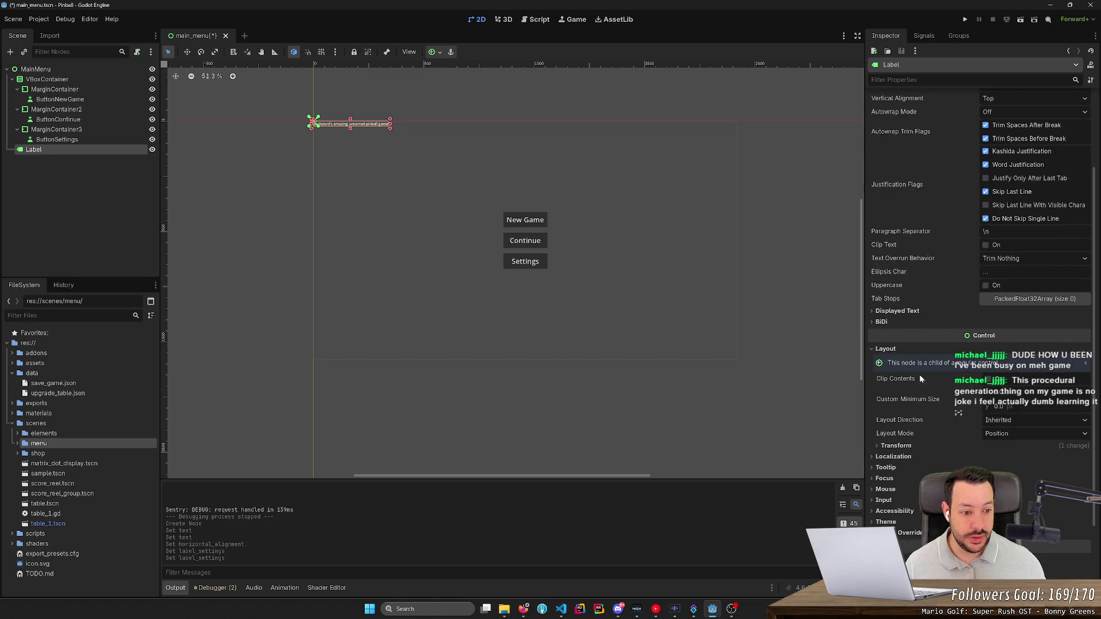
{"action": "left_click", "coordinate": [1022, 419]}
{"action": "left_click", "coordinate": [1018, 426]}
{"action": "left_click", "coordinate": [1018, 433]}
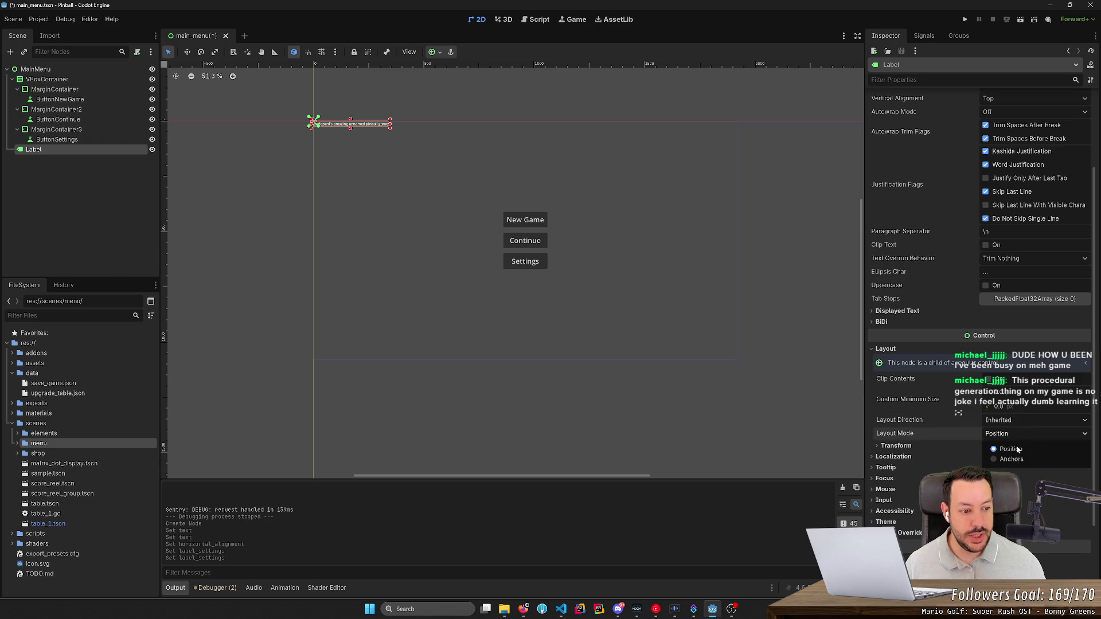
{"action": "left_click", "coordinate": [1011, 459]}
{"action": "left_click", "coordinate": [1026, 446]}
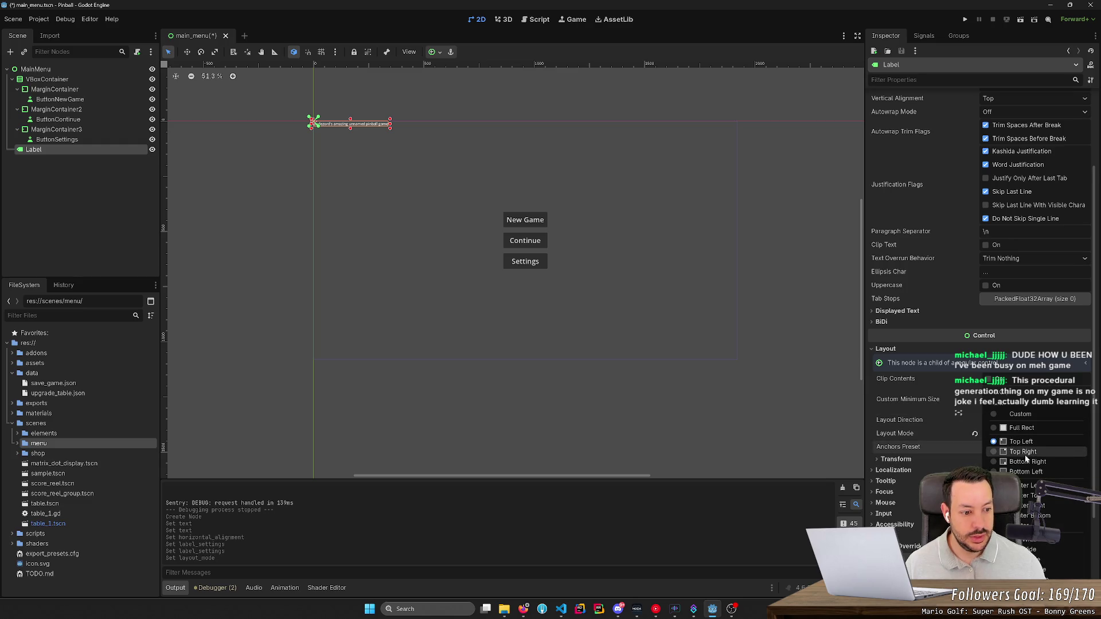
{"action": "left_click", "coordinate": [1031, 496]}
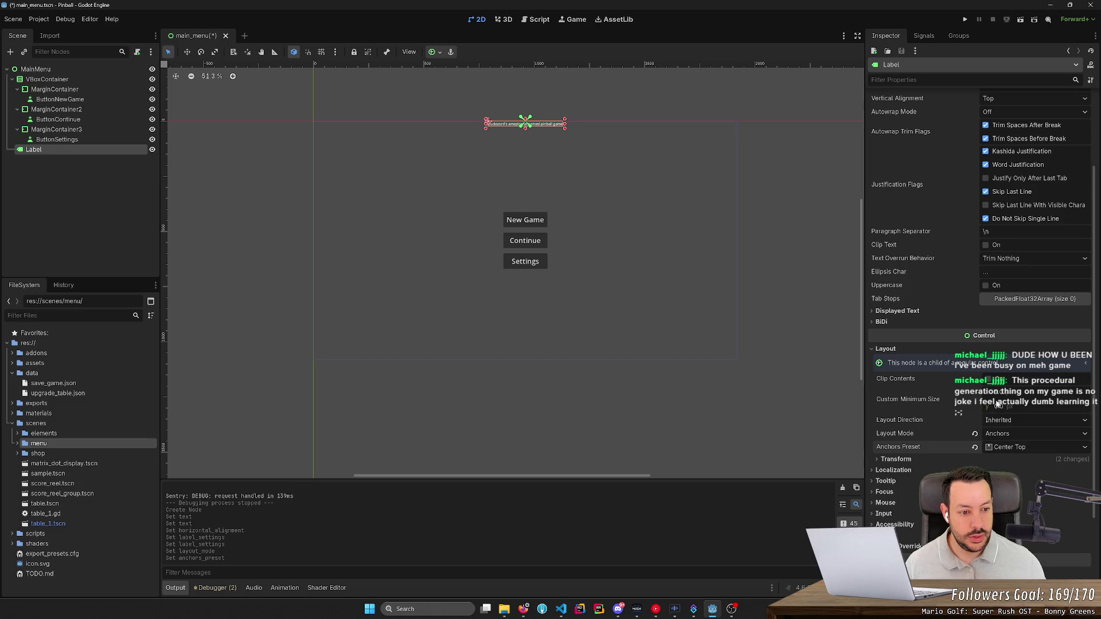
- Drag the label's Transform Position y to lower it just above the buttons
{"action": "left_click", "coordinate": [972, 459]}
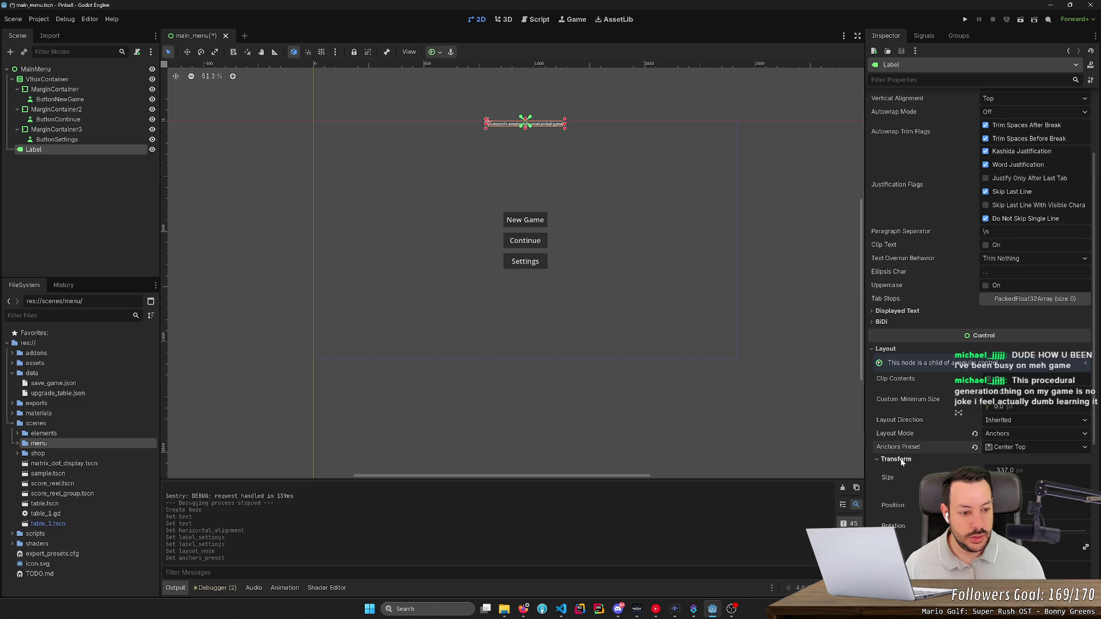
{"action": "scroll", "coordinate": [1023, 482], "scroll_direction": "down", "scroll_amount": 5}
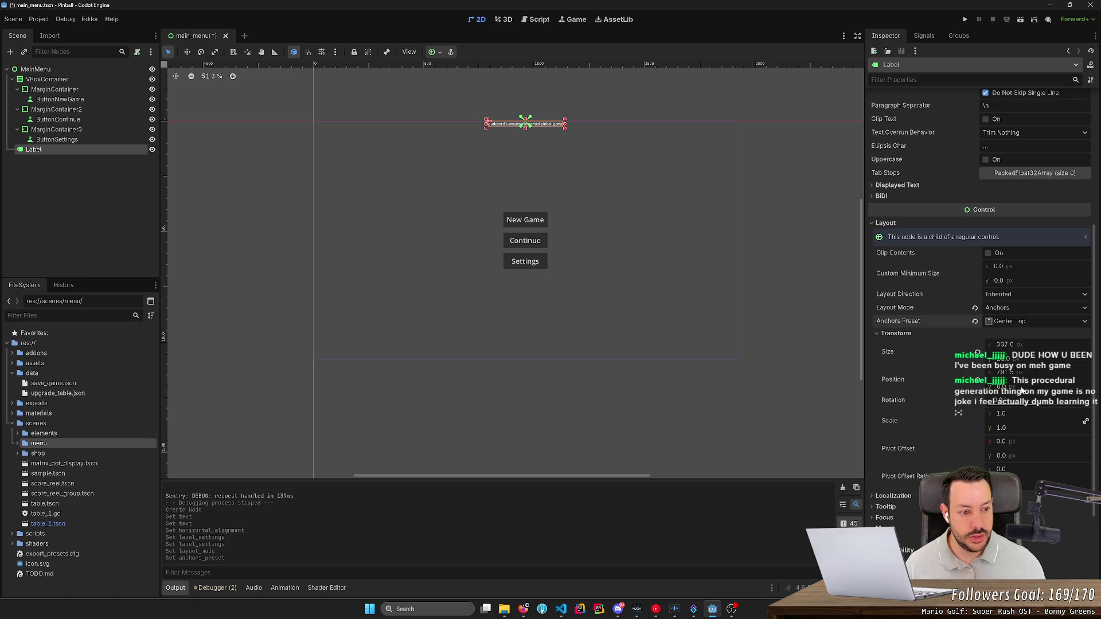
{"action": "left_click_drag", "start_coordinate": [1023, 390], "coordinate": [1083, 390]}
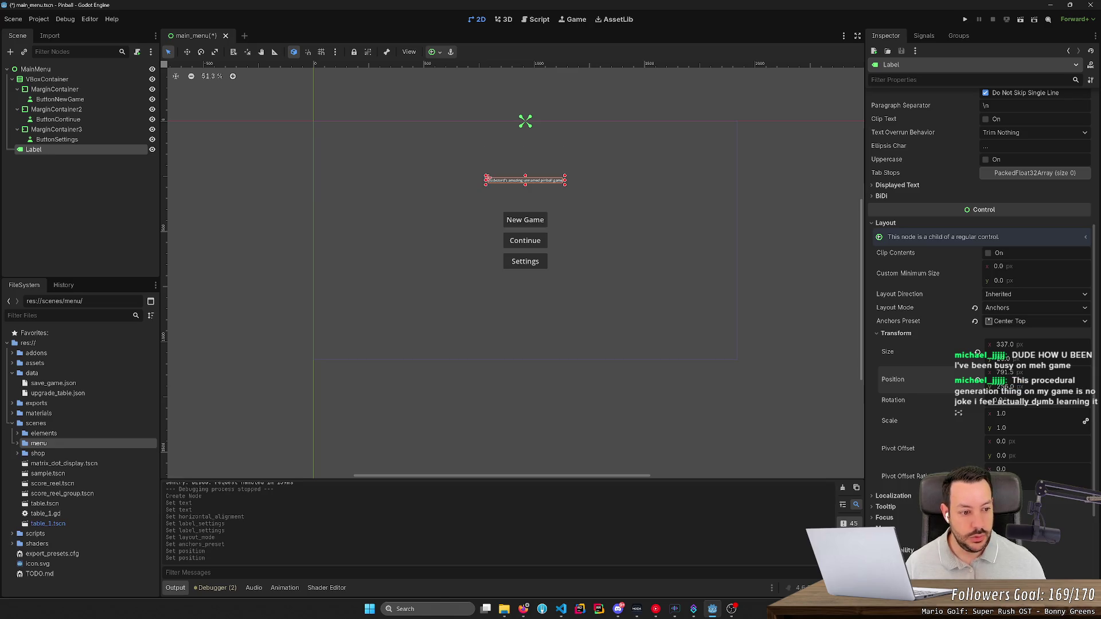
{"action": "scroll", "coordinate": [940, 298], "scroll_direction": "up", "scroll_amount": 5}
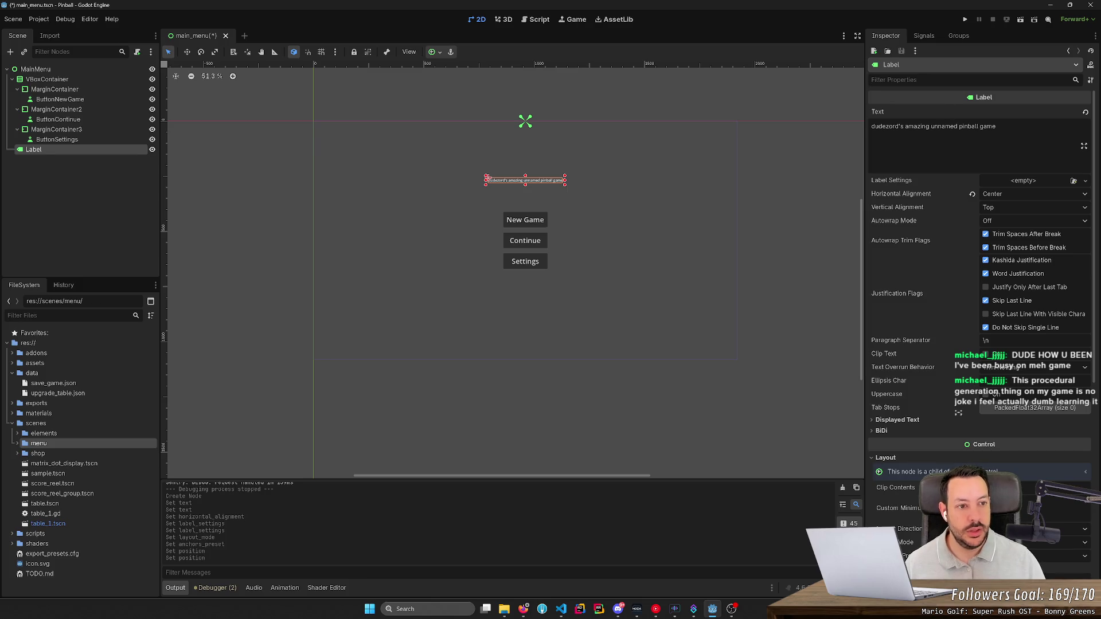
- Enable the title label's Theme Overrides Font Size and set it to 64
{"action": "type", "text": "font"}
{"action": "left_click", "coordinate": [900, 136]}
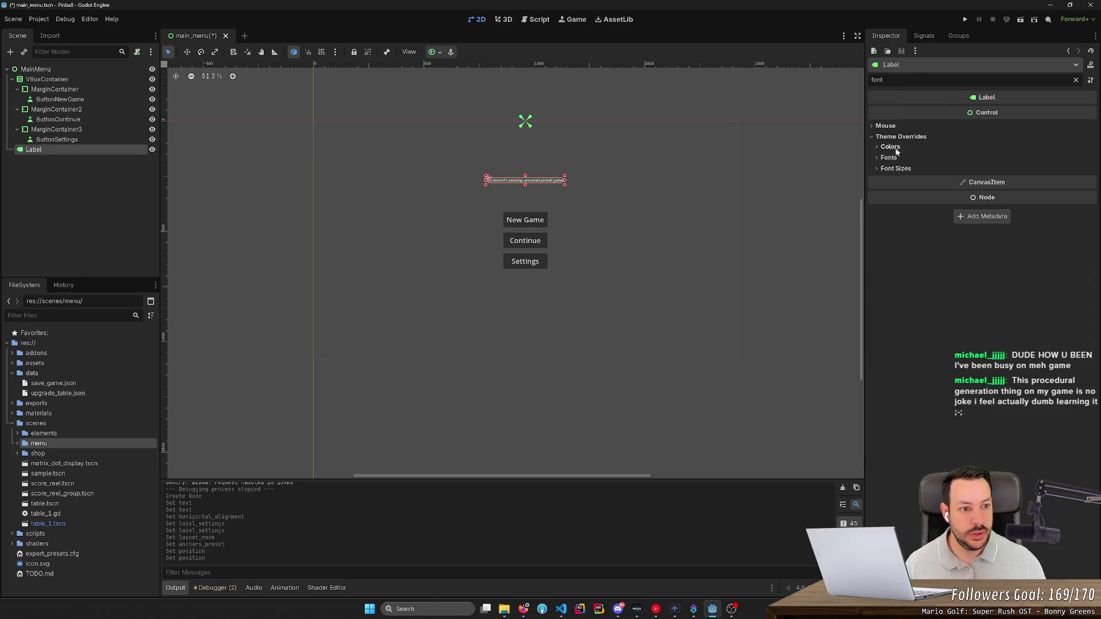
{"action": "left_click", "coordinate": [894, 168]}
{"action": "mouse_move", "coordinate": [1010, 178]}
{"action": "left_mouse_down"}
{"action": "mouse_move", "coordinate": [1055, 177]}
{"action": "mouse_move", "coordinate": [1015, 178]}
{"action": "left_mouse_up"}
{"action": "left_click", "coordinate": [1011, 181]}
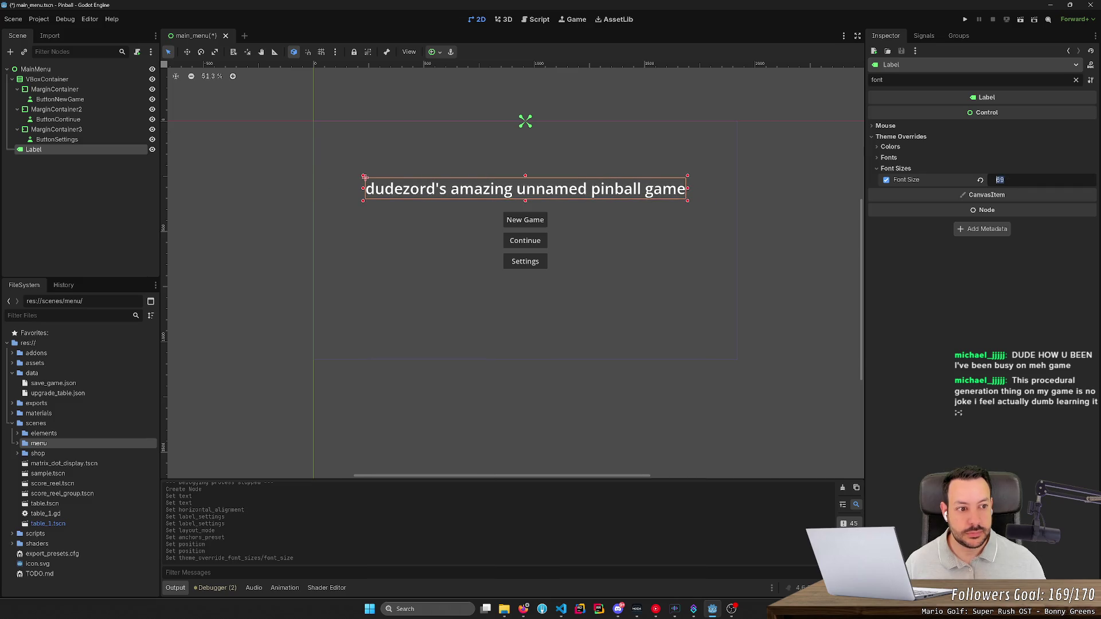
{"action": "key", "text": "BackSpace"}
{"action": "type", "text": "6"}
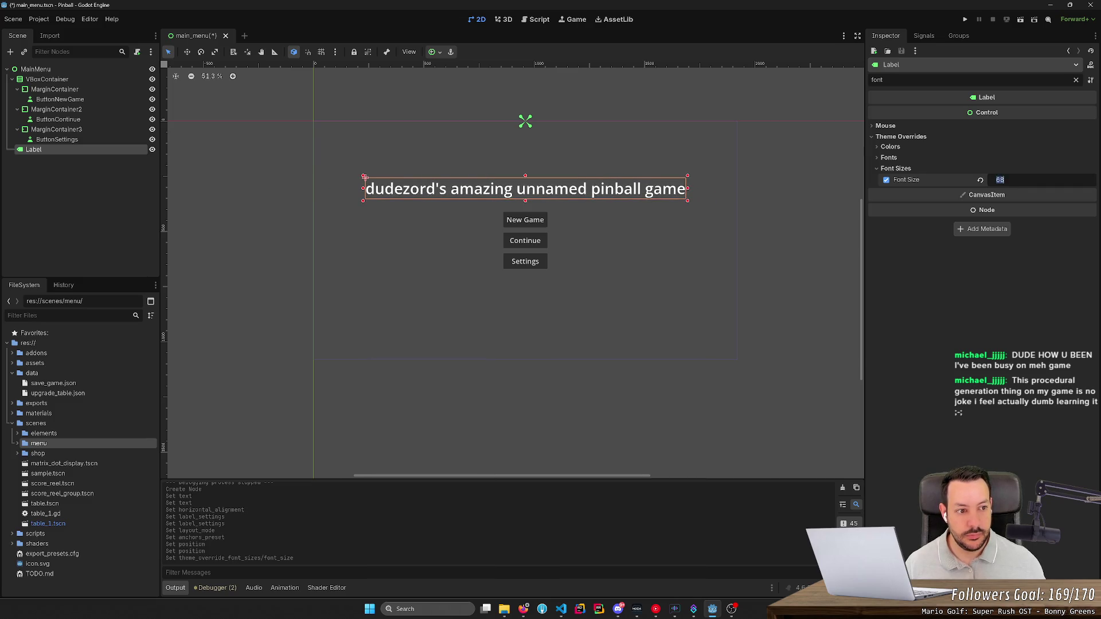
{"action": "type", "text": "4"}
{"action": "key", "text": "Return"}
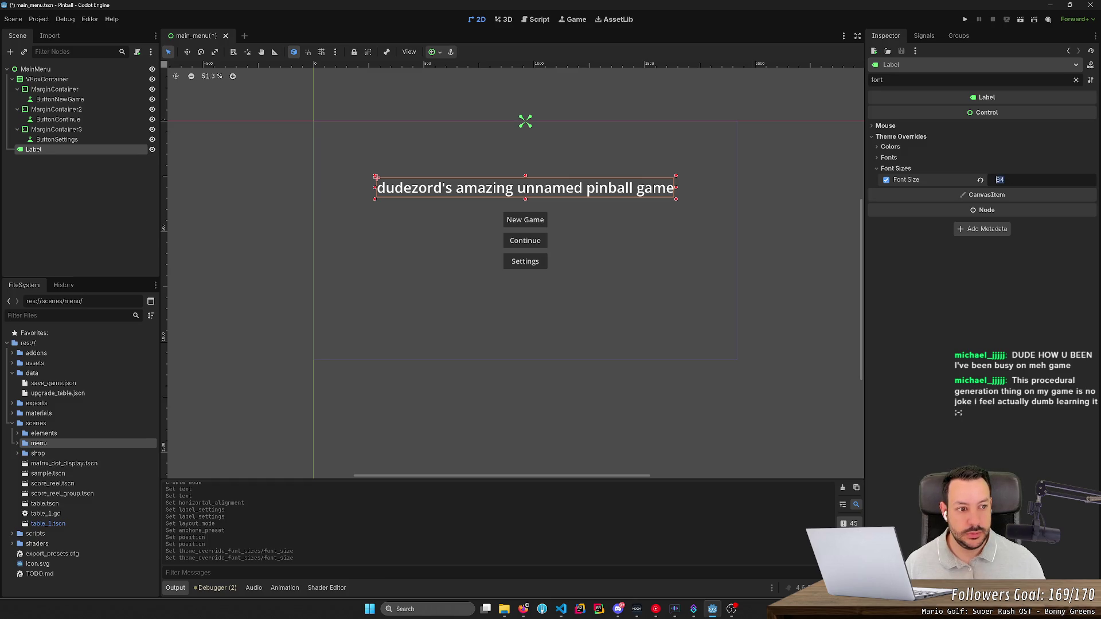
{"action": "left_click", "coordinate": [1020, 19]}
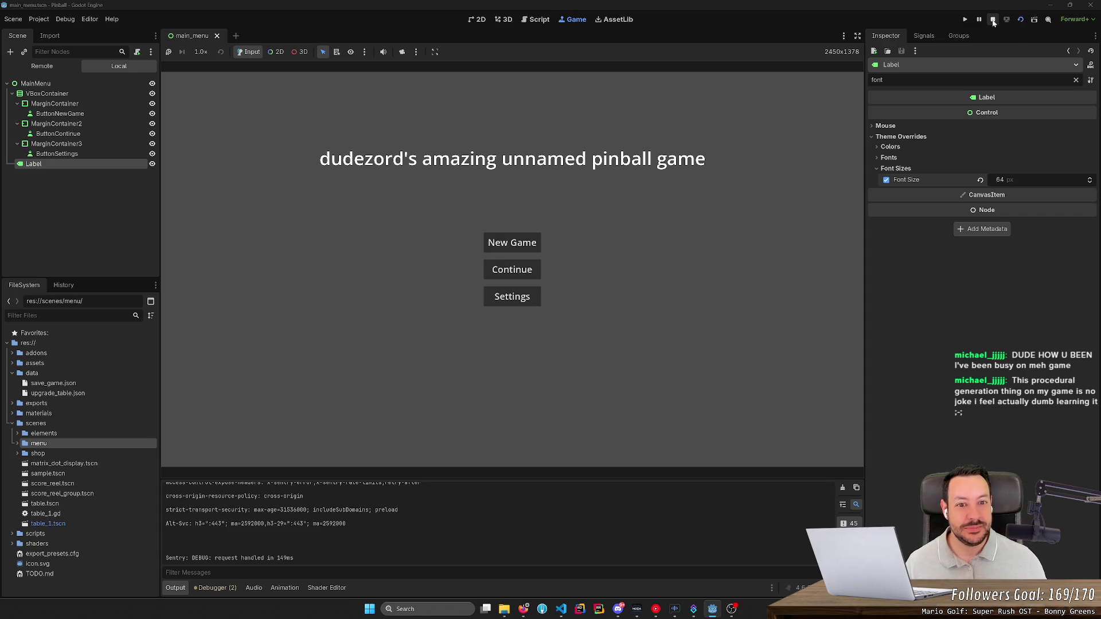
- Stop the running menu preview after checking the enlarged title
{"action": "left_click", "coordinate": [994, 20]}
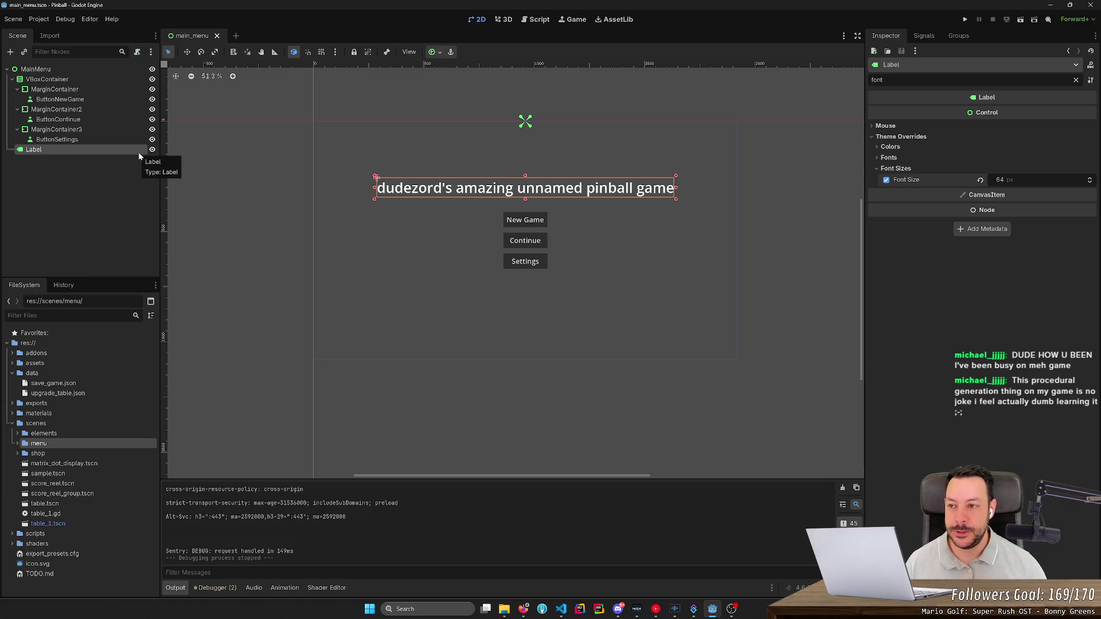
{"action": "right_click", "coordinate": [110, 69]}
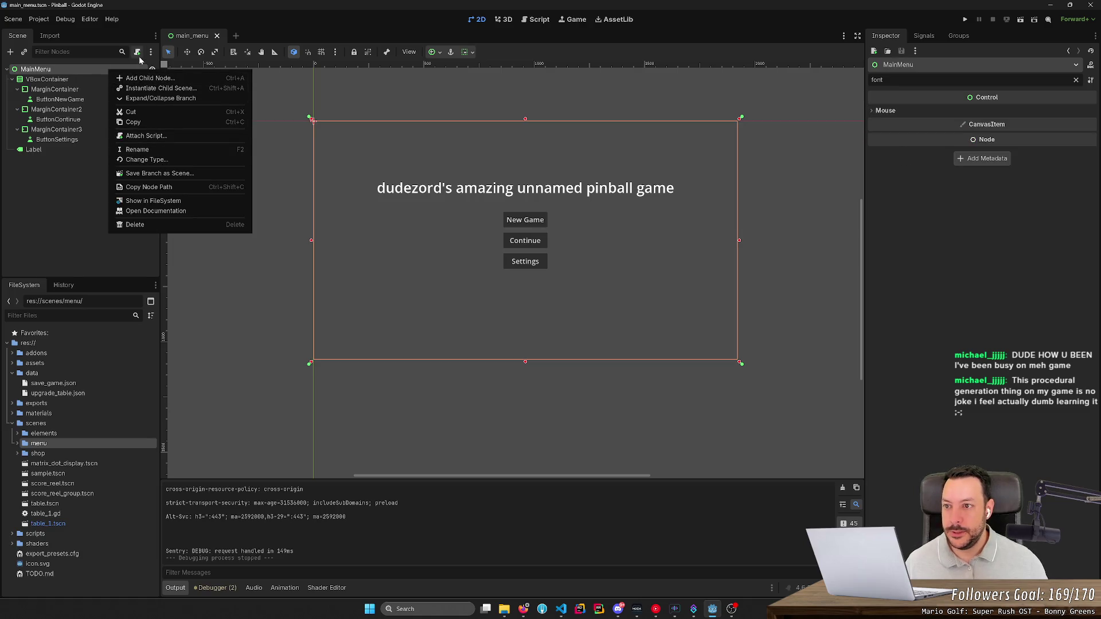
- Try attaching a script with its path changed to a scripts folder, then cancel
{"action": "left_click", "coordinate": [139, 59]}
{"action": "left_click", "coordinate": [137, 53]}
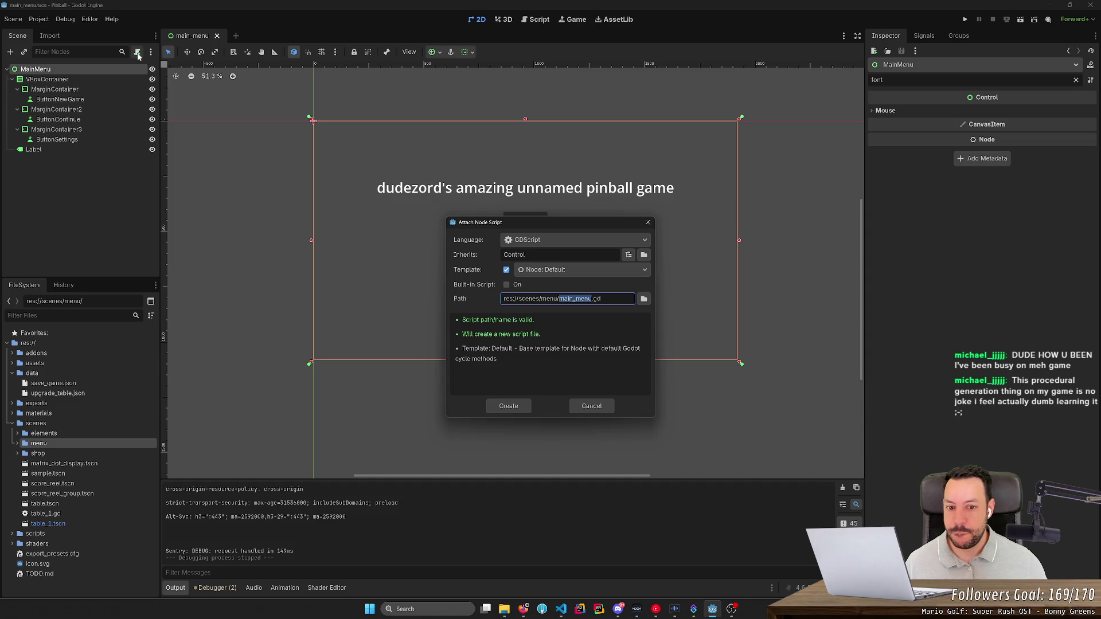
{"action": "double_click", "coordinate": [529, 298]}
{"action": "type", "text": "sc"}
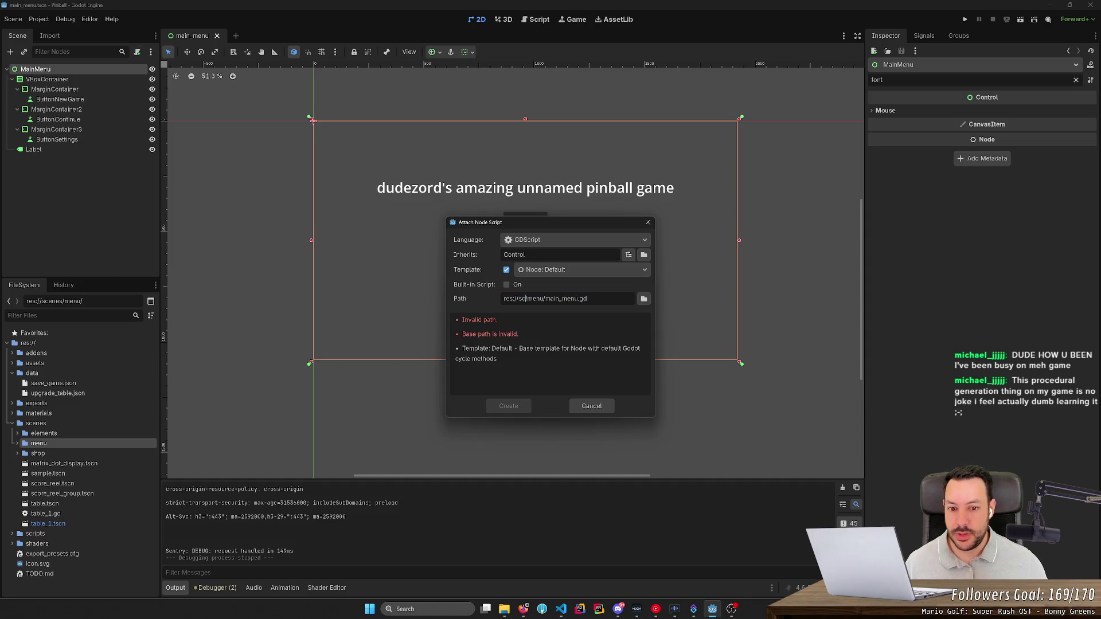
{"action": "type", "text": "ripts"}
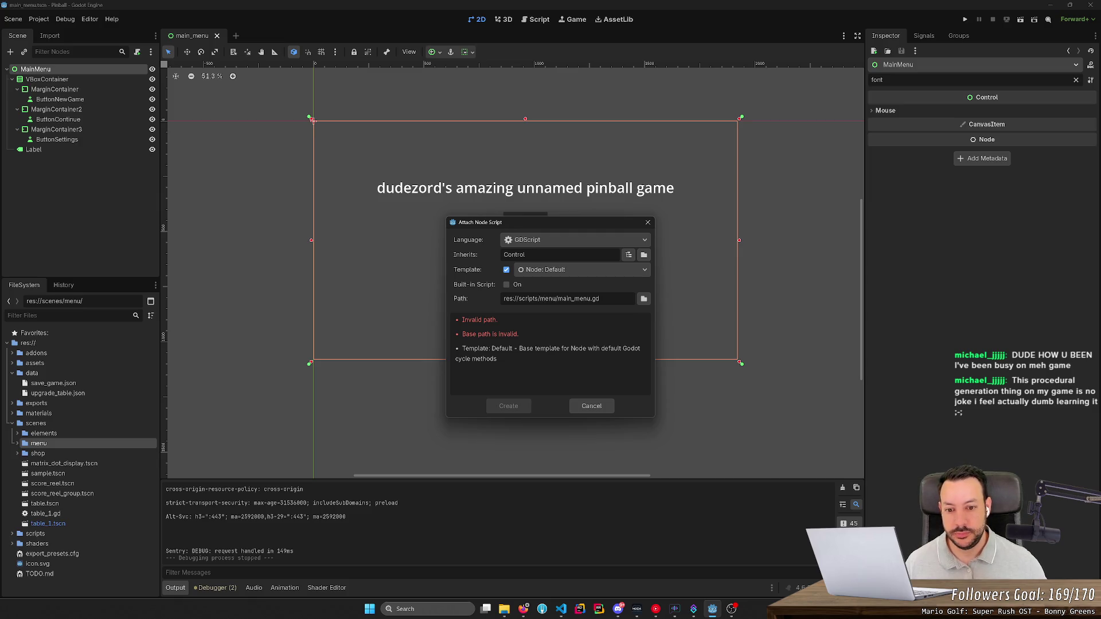
{"action": "left_click", "coordinate": [590, 408]}
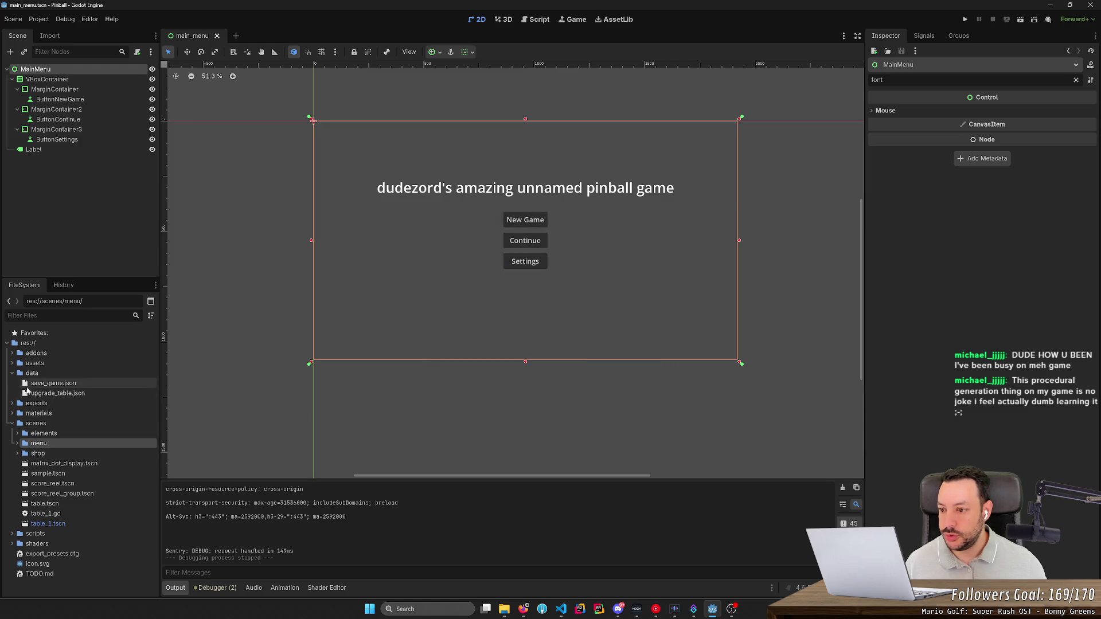
- Expand the scripts folder in the FileSystem dock and abandon creating a new folder there
{"action": "double_click", "coordinate": [32, 535]}
{"action": "scroll", "coordinate": [31, 541], "scroll_direction": "down", "scroll_amount": 5}
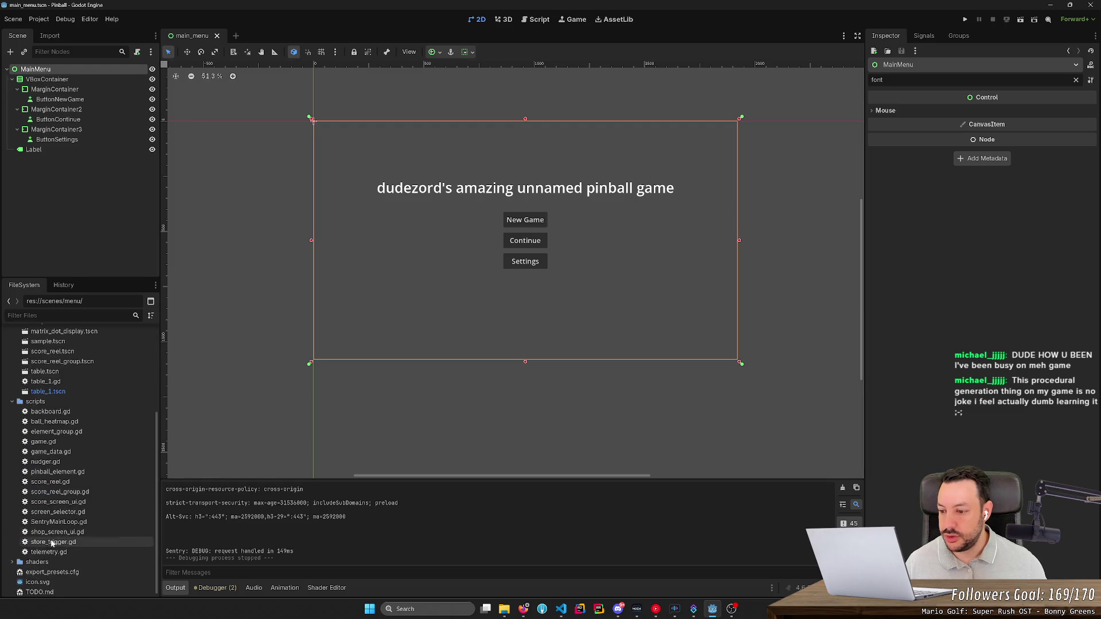
{"action": "right_click", "coordinate": [48, 407]}
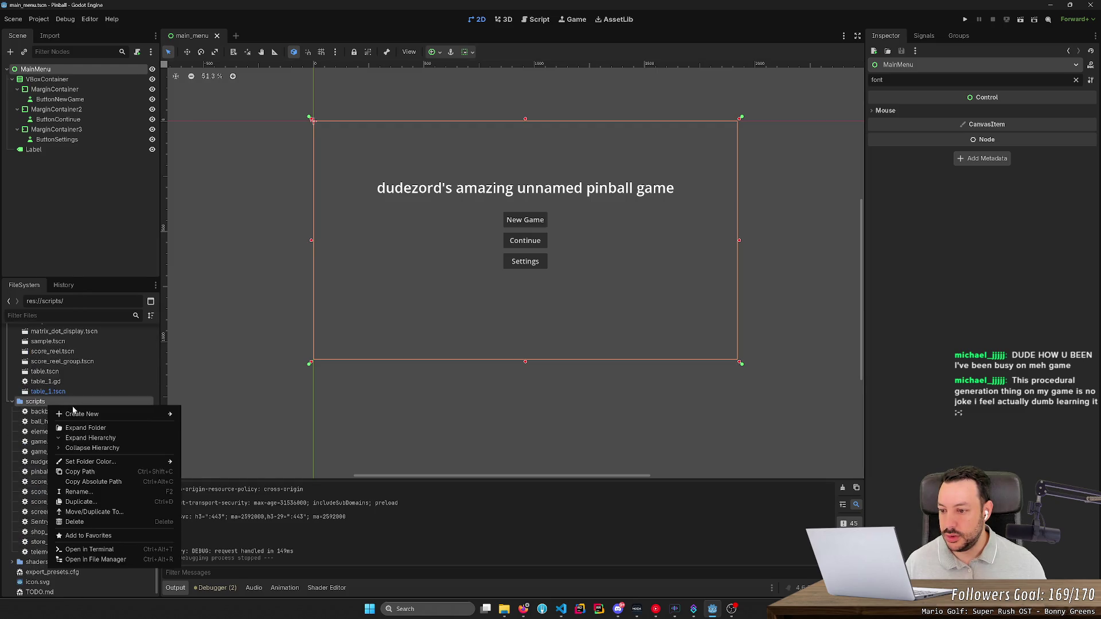
{"action": "mouse_move", "coordinate": [112, 415]}
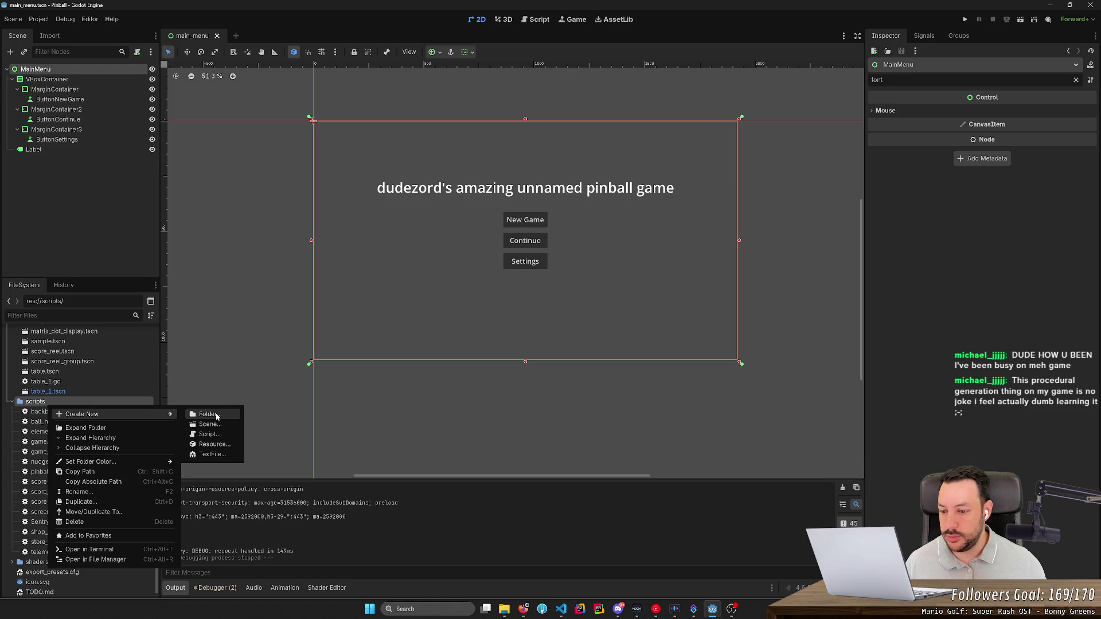
{"action": "left_click", "coordinate": [217, 417]}
{"action": "key", "text": "Escape"}
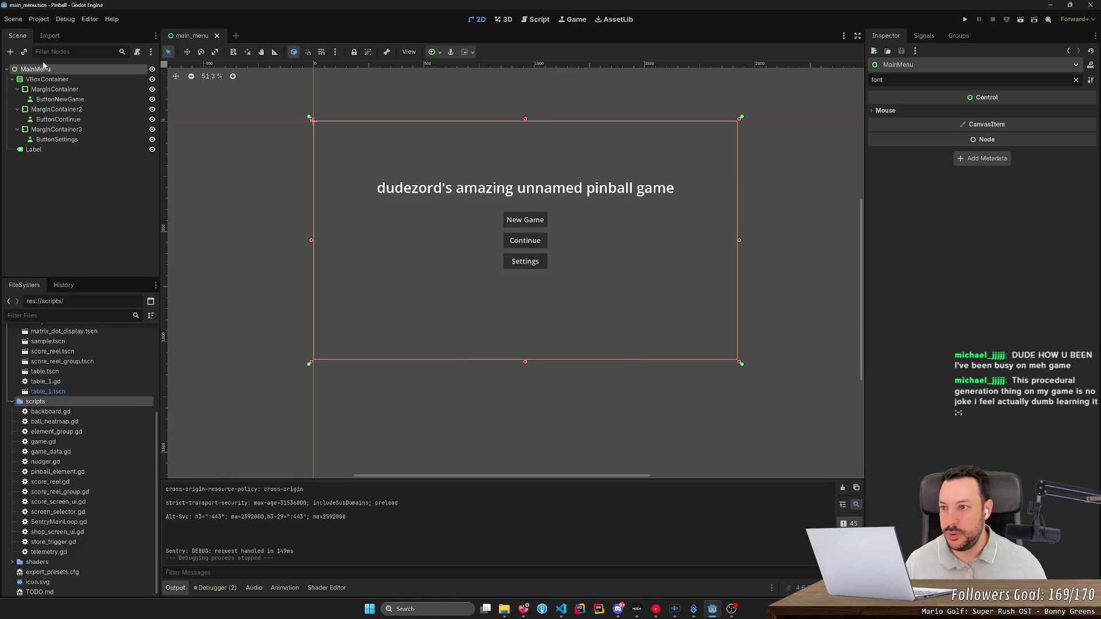
- Attach a new main_menu.gd script to MainMenu at the default path
{"action": "right_click", "coordinate": [50, 69]}
{"action": "left_click", "coordinate": [137, 52]}
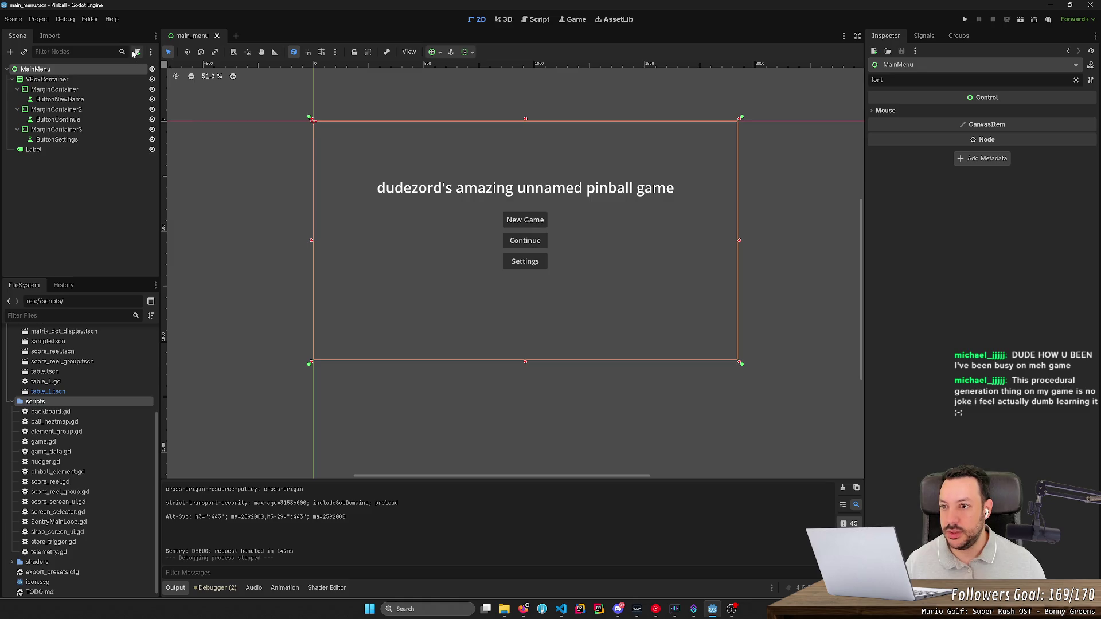
{"action": "left_click", "coordinate": [137, 51]}
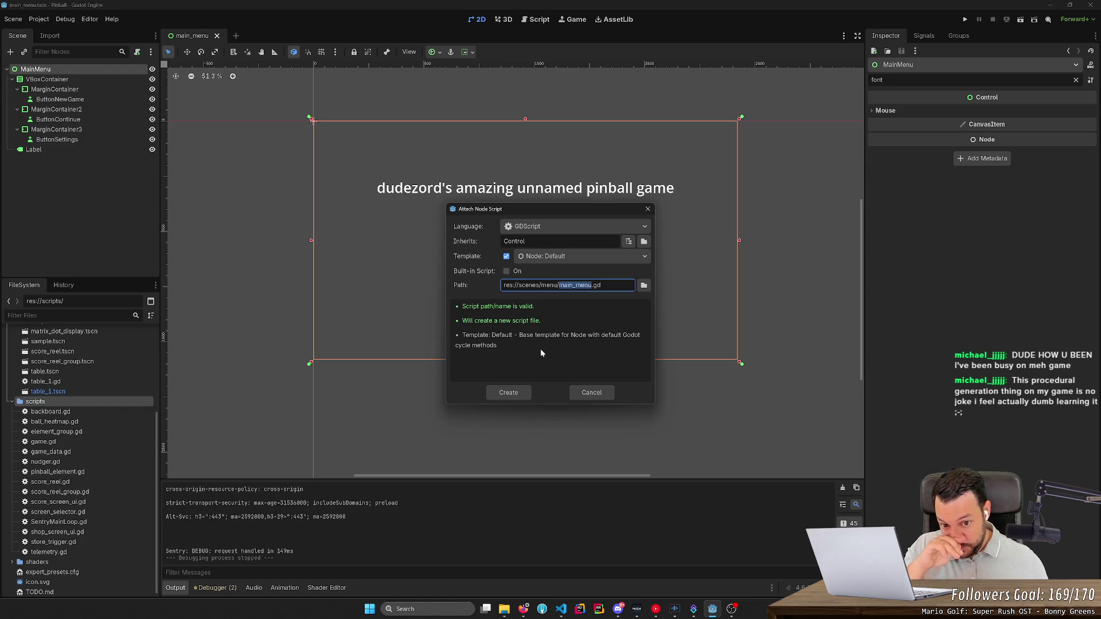
{"action": "left_click", "coordinate": [510, 395]}
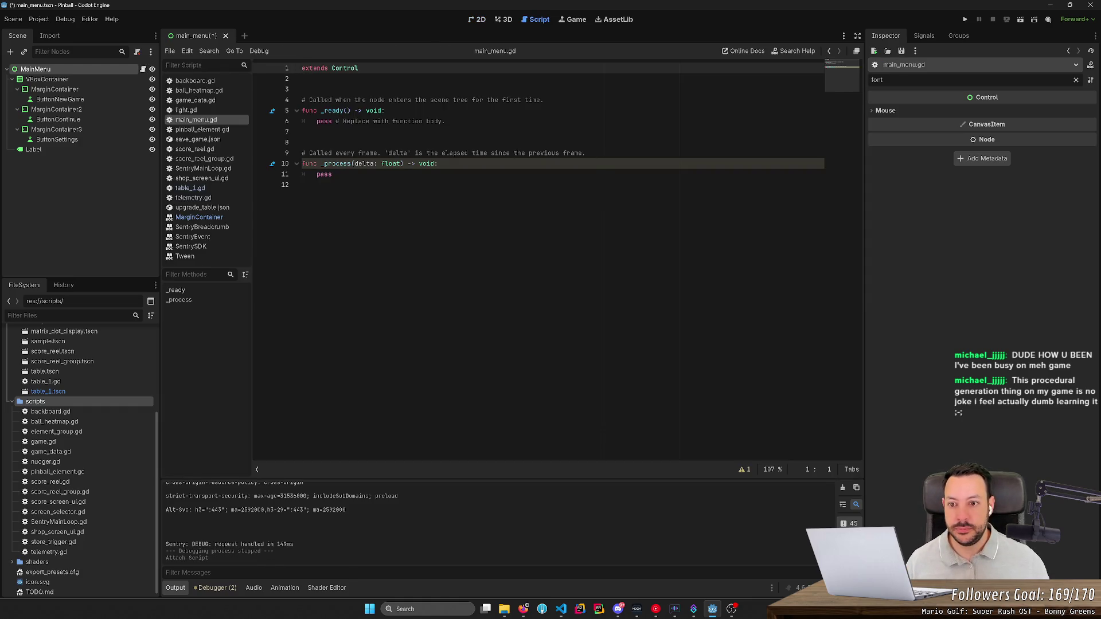
- Make ButtonNewGame accessible as a scene-unique name, keeping it when prompted to revoke
{"action": "left_click", "coordinate": [83, 99]}
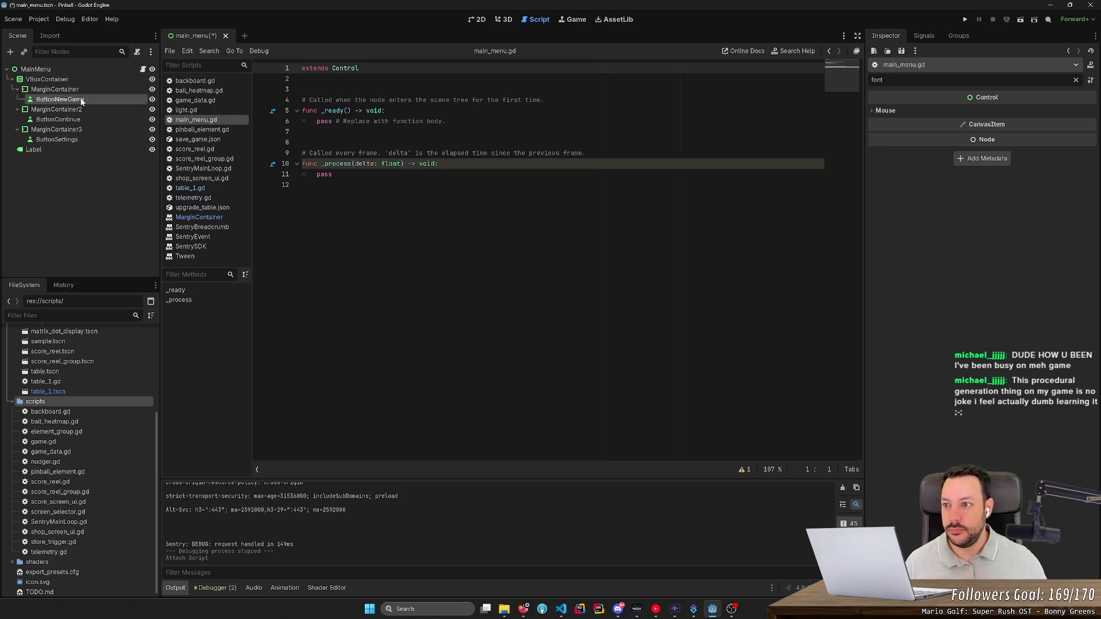
{"action": "right_click", "coordinate": [107, 100]}
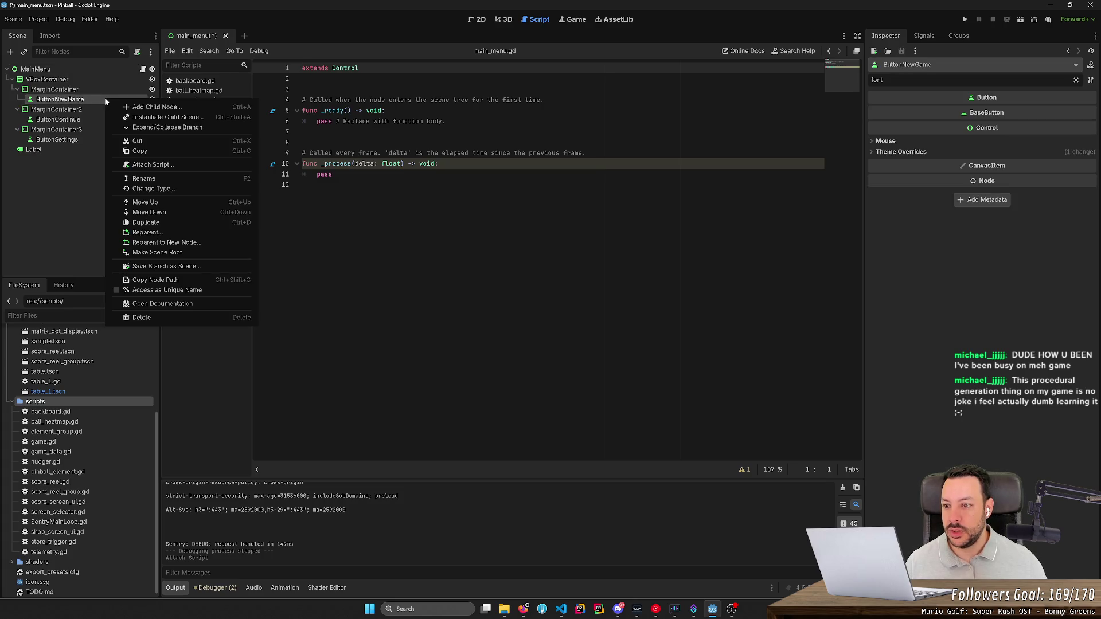
{"action": "left_click", "coordinate": [184, 292]}
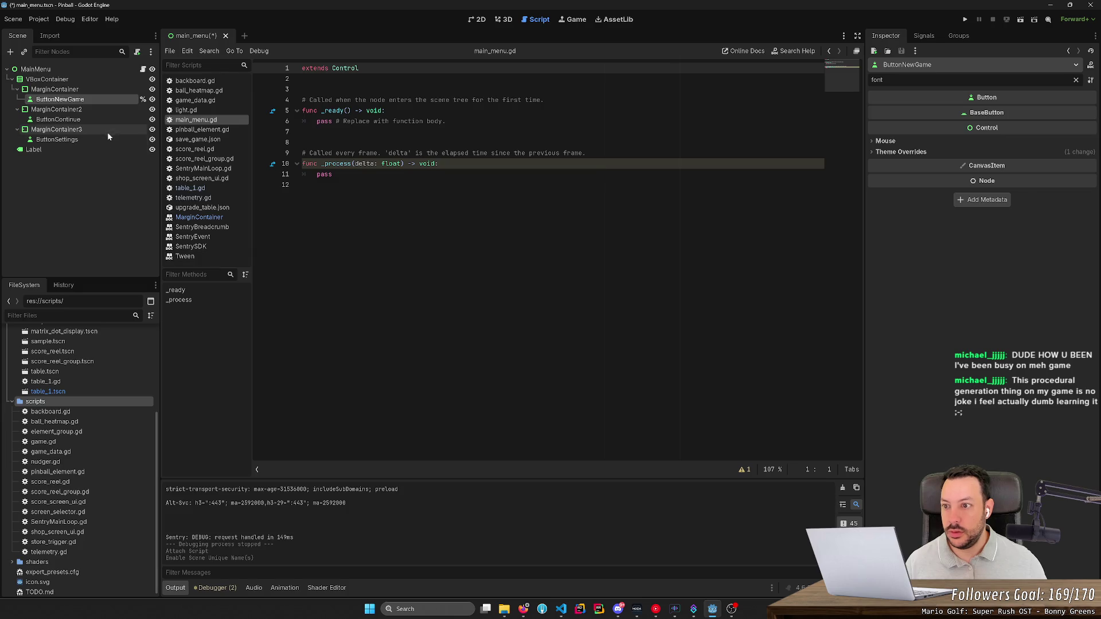
{"action": "left_click", "coordinate": [143, 99]}
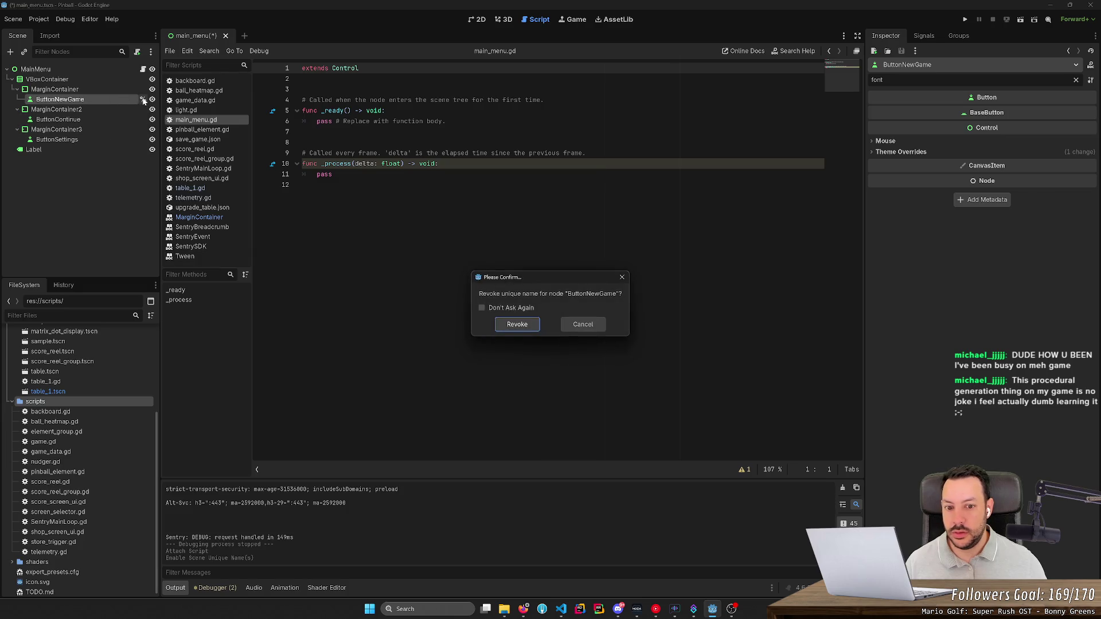
{"action": "left_click", "coordinate": [582, 324]}
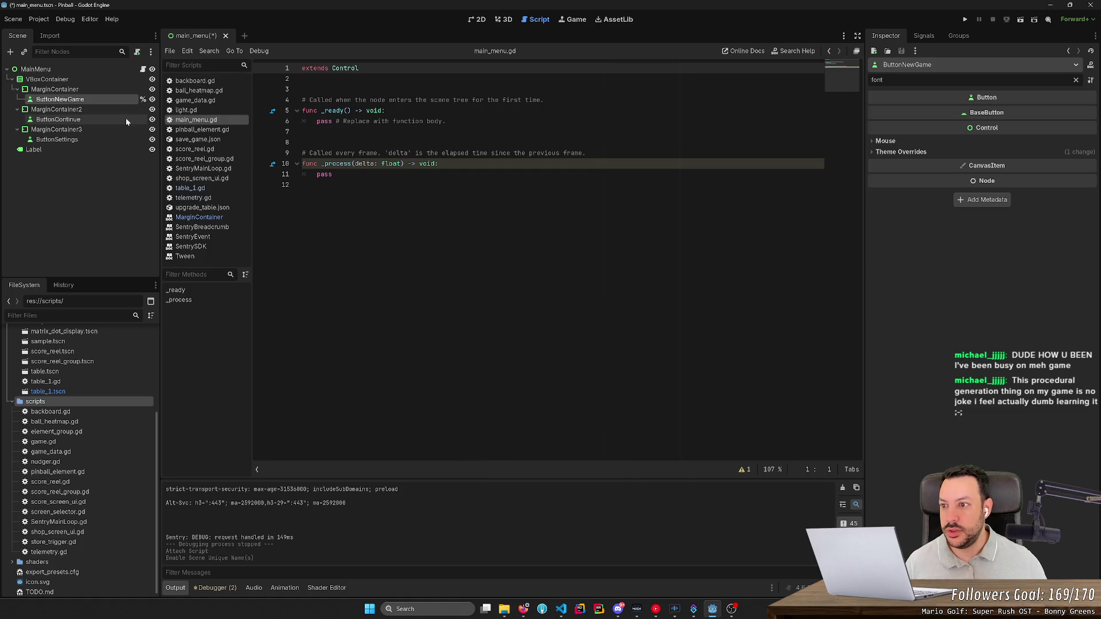
- Mark ButtonContinue and ButtonSettings as scene-unique names too
{"action": "left_click", "coordinate": [110, 118]}
{"action": "right_click", "coordinate": [109, 115]}
{"action": "left_click", "coordinate": [219, 308]}
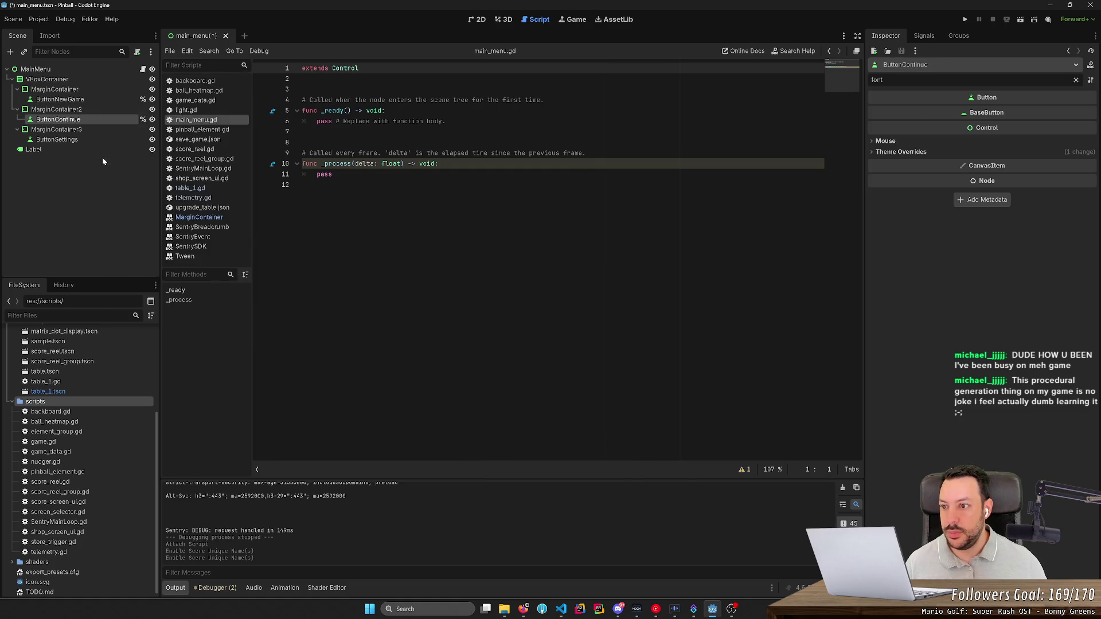
{"action": "right_click", "coordinate": [100, 135]}
{"action": "left_click", "coordinate": [172, 329]}
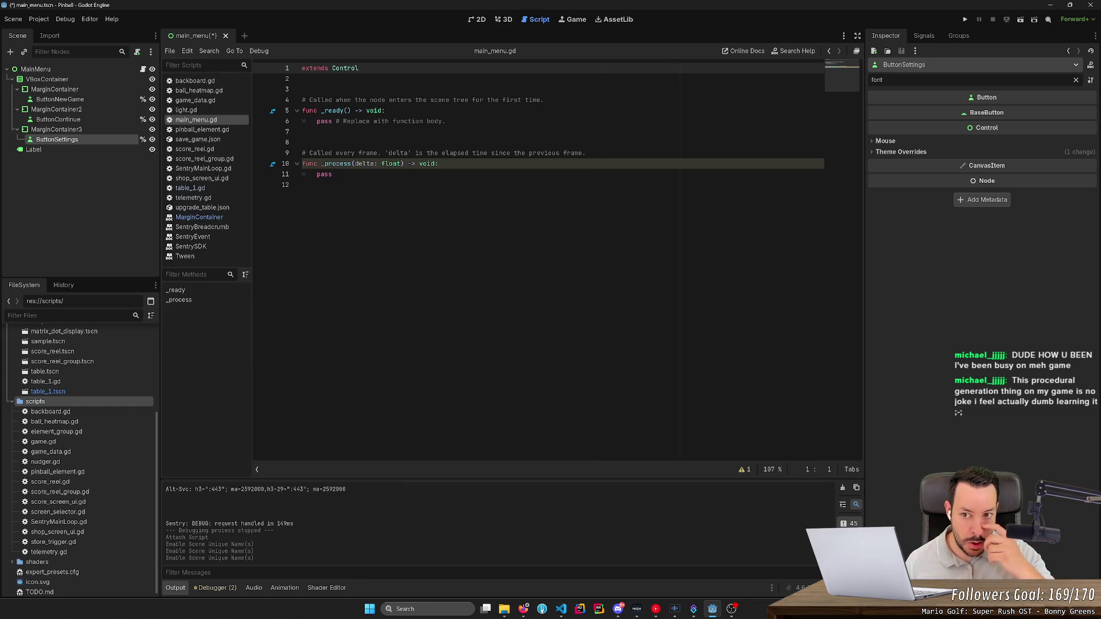
- List ButtonNewGame's signals, including pressed(), then return to the 2D menu view
{"action": "left_click", "coordinate": [96, 100]}
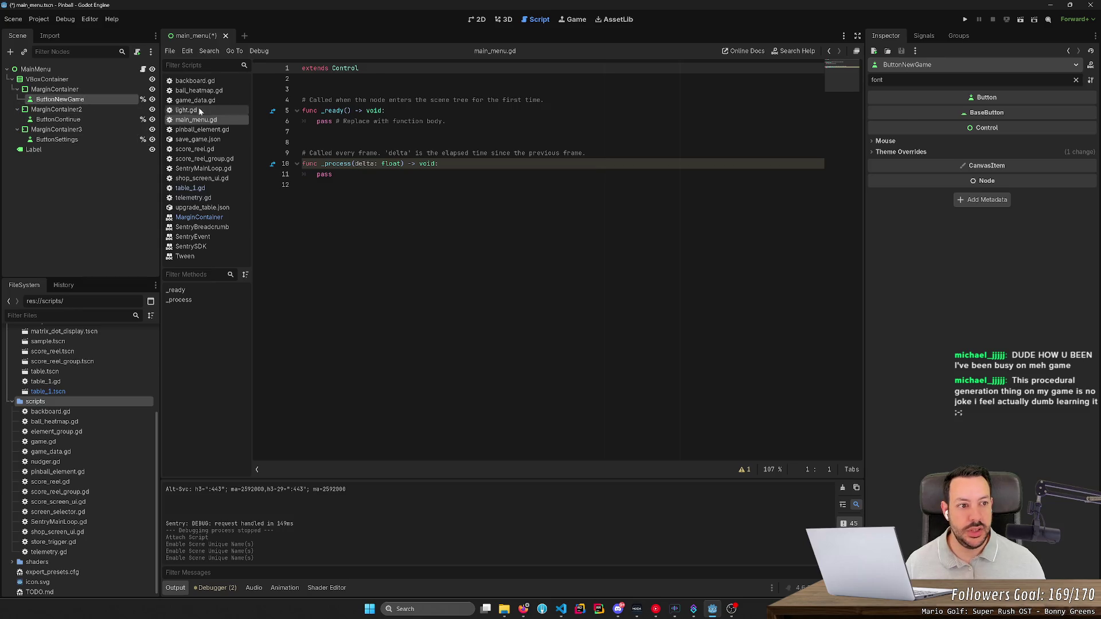
{"action": "left_click", "coordinate": [924, 36]}
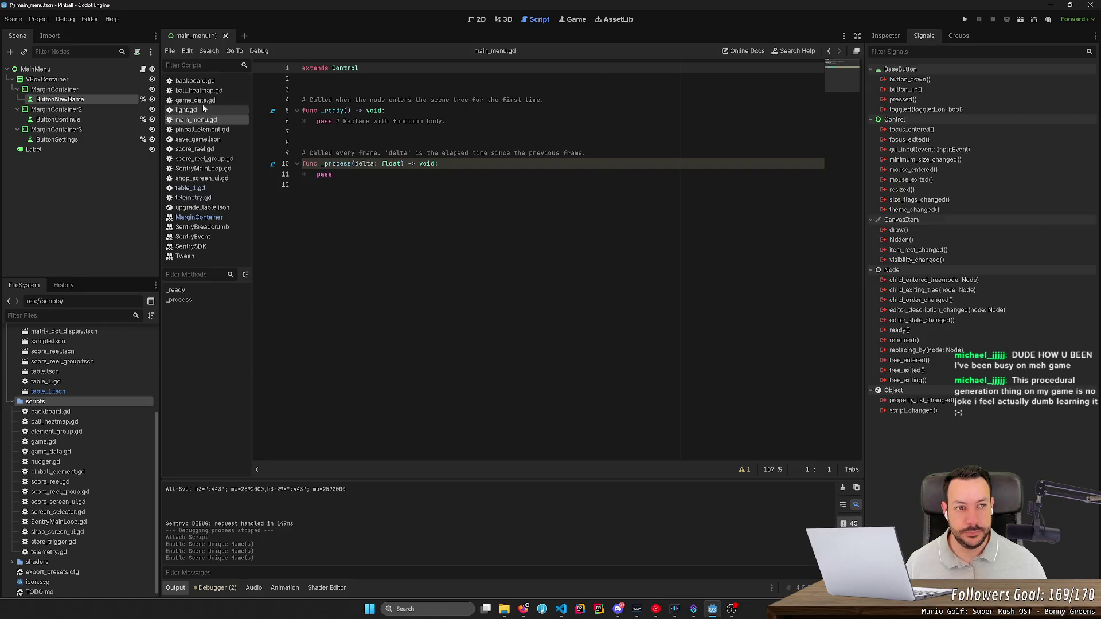
{"action": "left_click", "coordinate": [890, 40]}
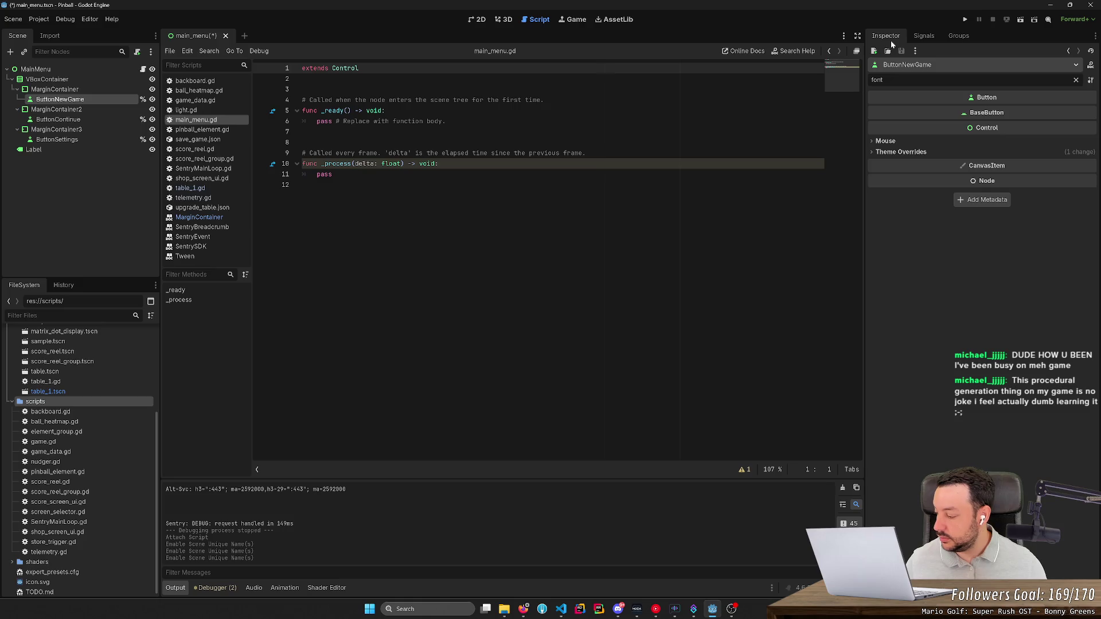
{"action": "left_click", "coordinate": [924, 37]}
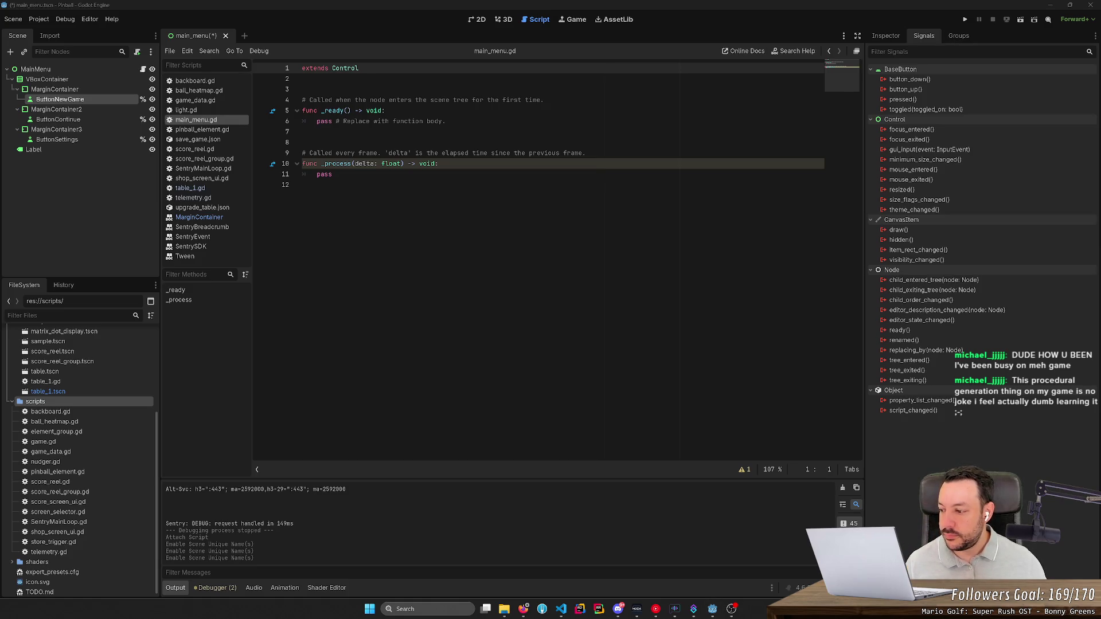
{"action": "left_click", "coordinate": [304, 4]}
{"action": "left_click", "coordinate": [502, 20]}
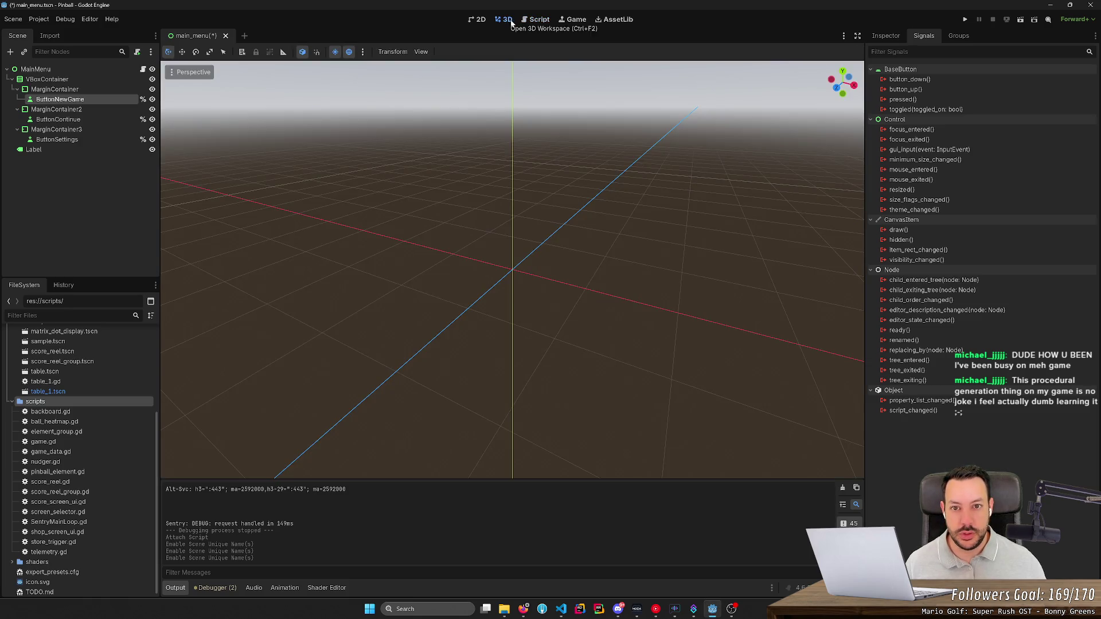
{"action": "left_click", "coordinate": [478, 19]}
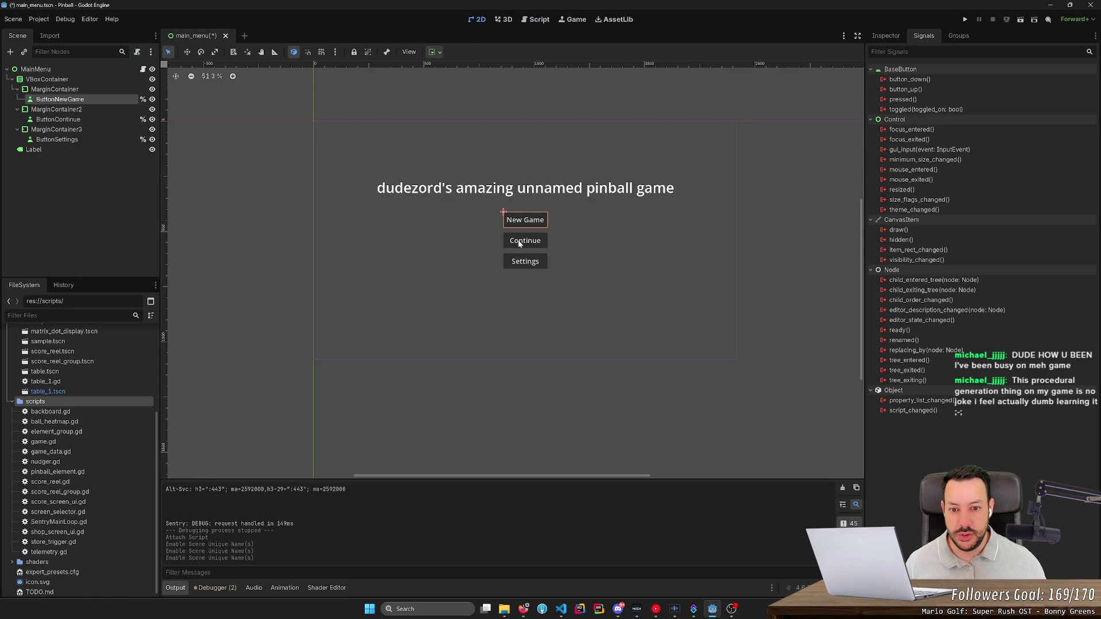
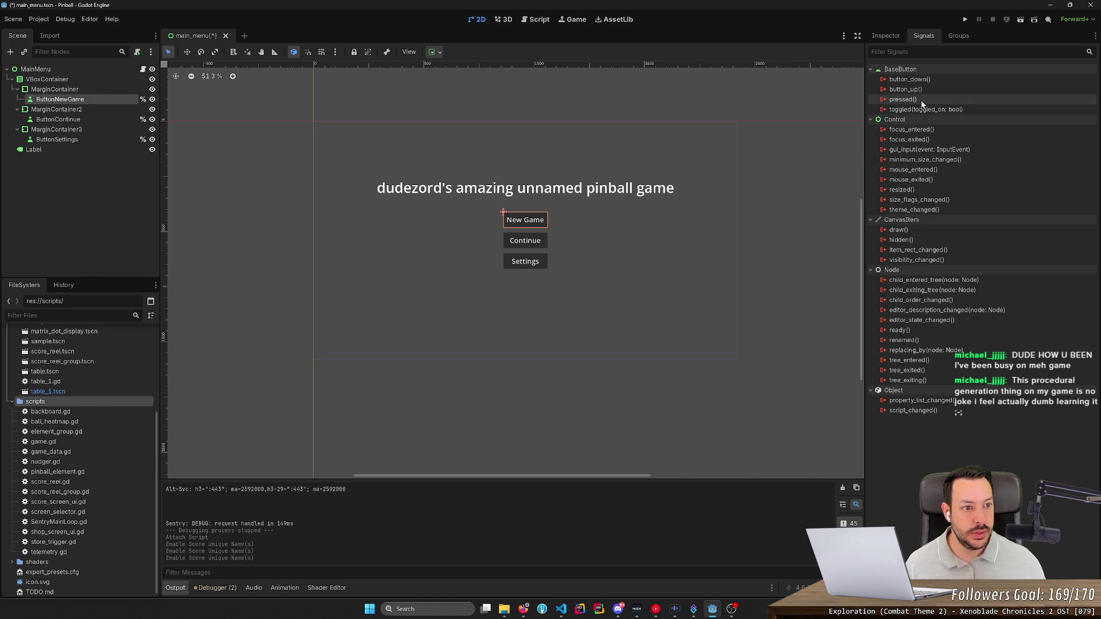
- Connect the New Game and Continue buttons' pressed signals to new handlers in main_menu.gd
{"action": "mouse_move", "coordinate": [922, 103]}
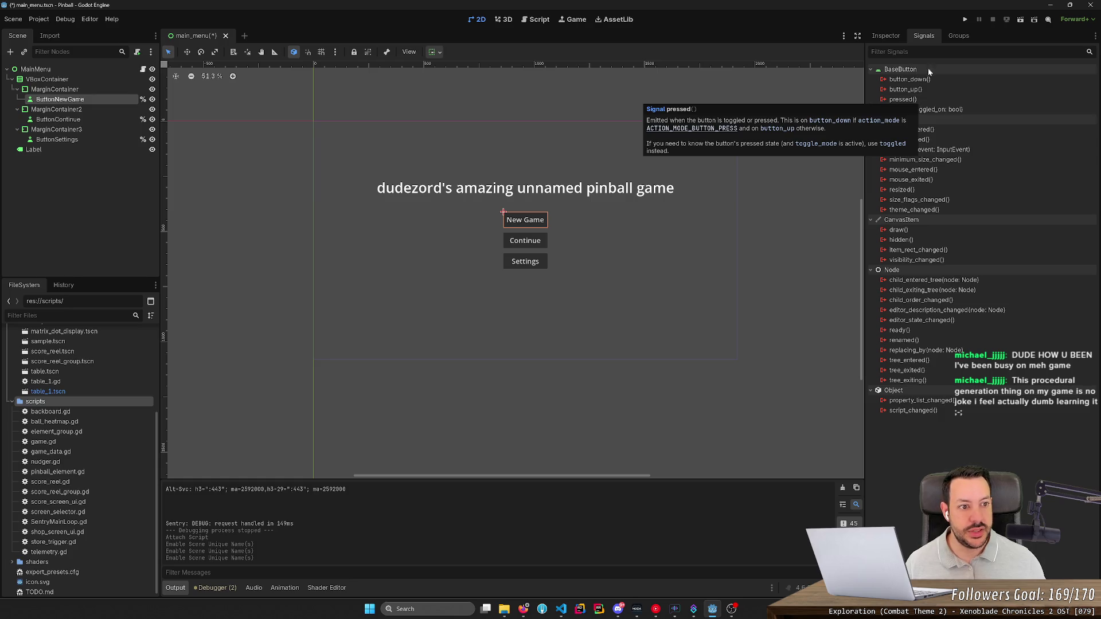
{"action": "double_click", "coordinate": [916, 101]}
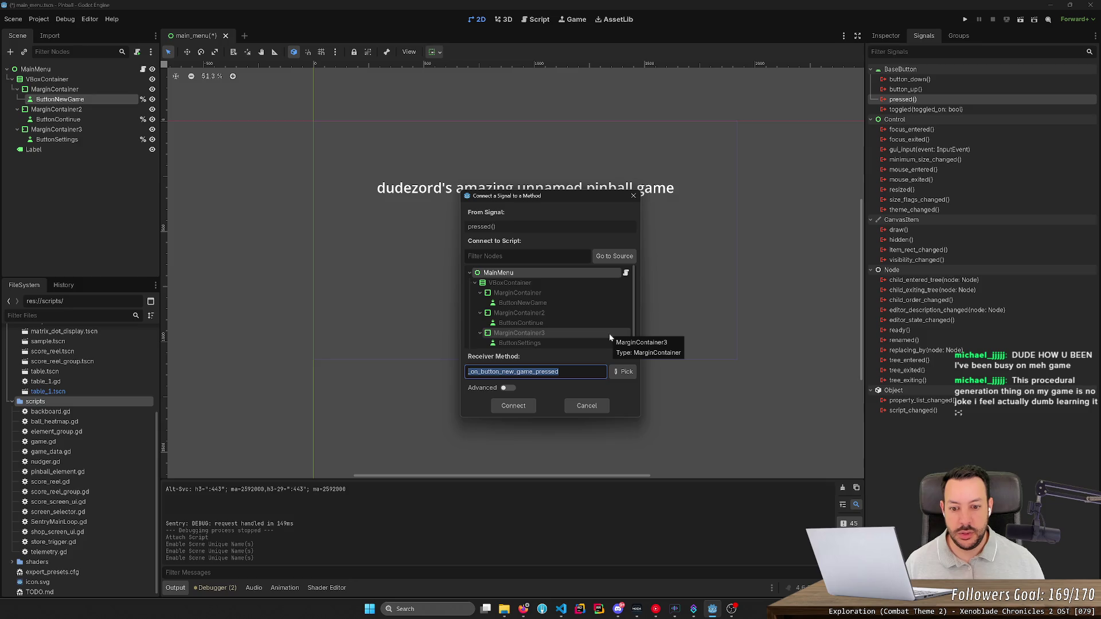
{"action": "left_click", "coordinate": [502, 406]}
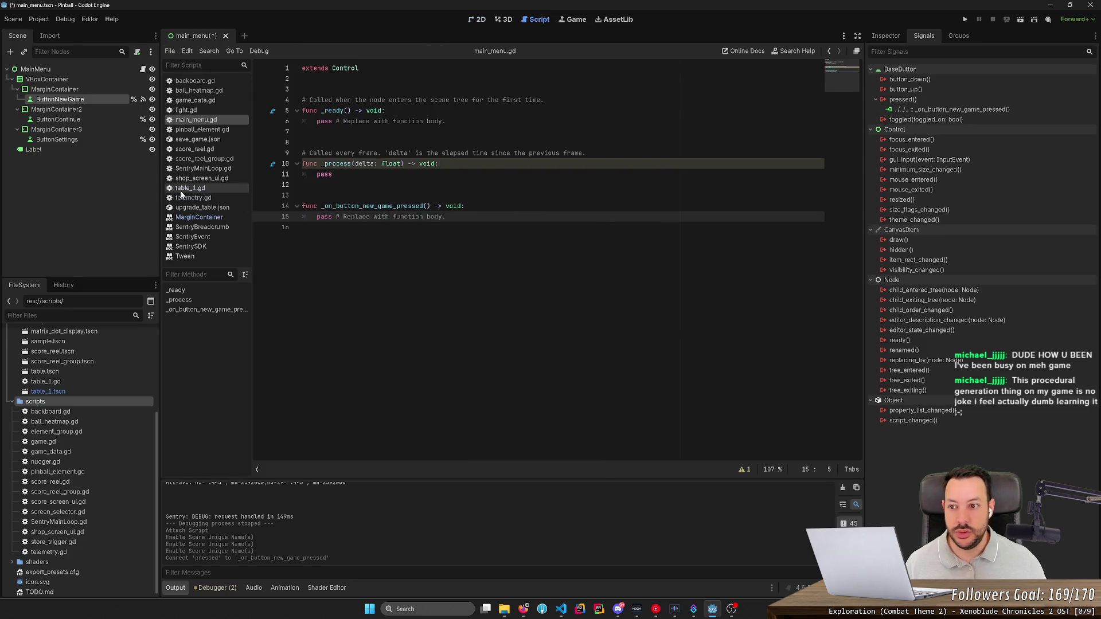
{"action": "left_click", "coordinate": [88, 120]}
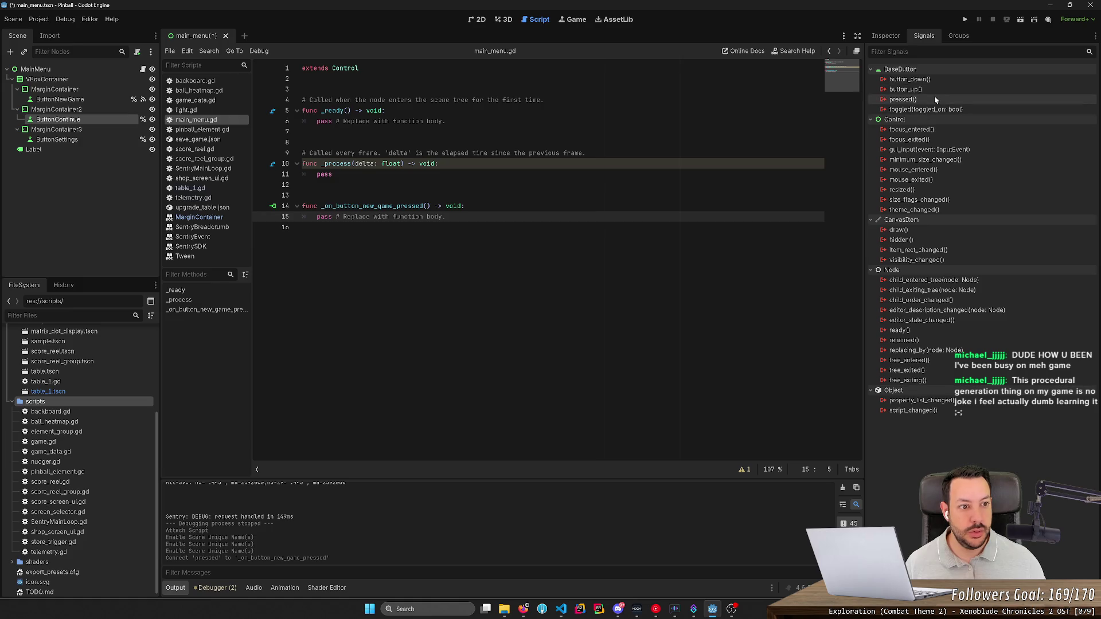
{"action": "double_click", "coordinate": [933, 99]}
{"action": "left_click", "coordinate": [509, 406]}
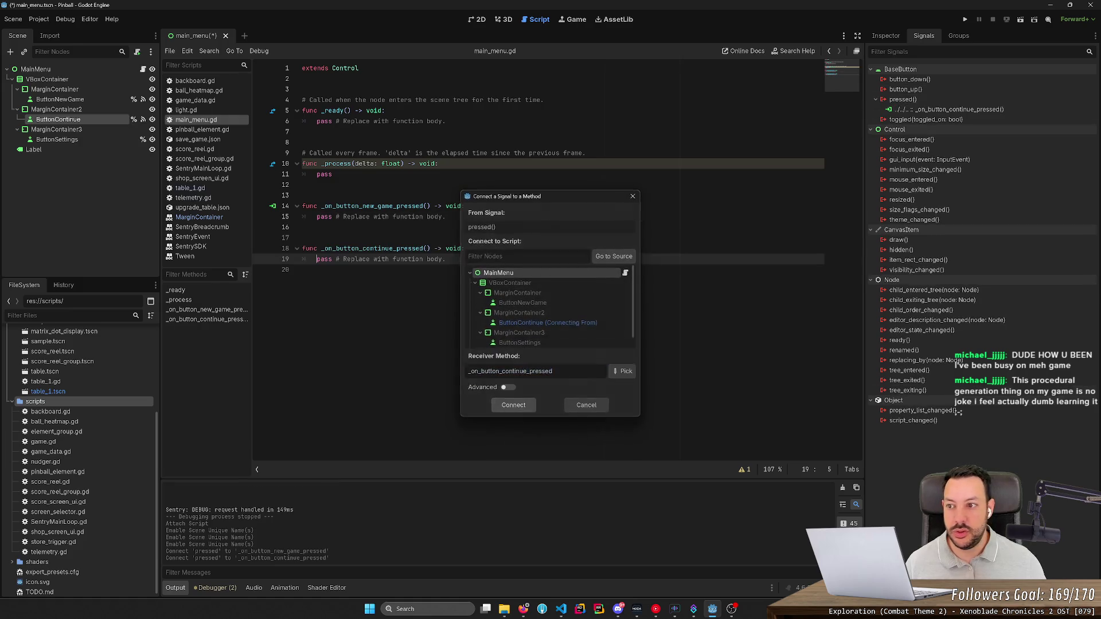
- Connect the Settings button's pressed signal to a new handler and save the scene
{"action": "double_click", "coordinate": [94, 139]}
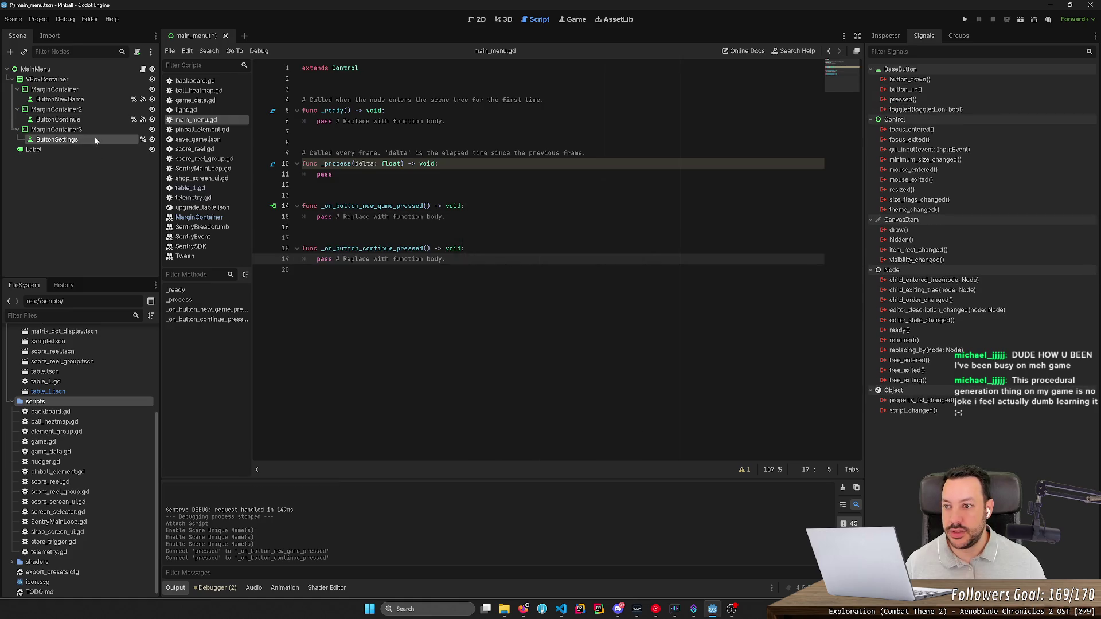
{"action": "left_click", "coordinate": [72, 161]}
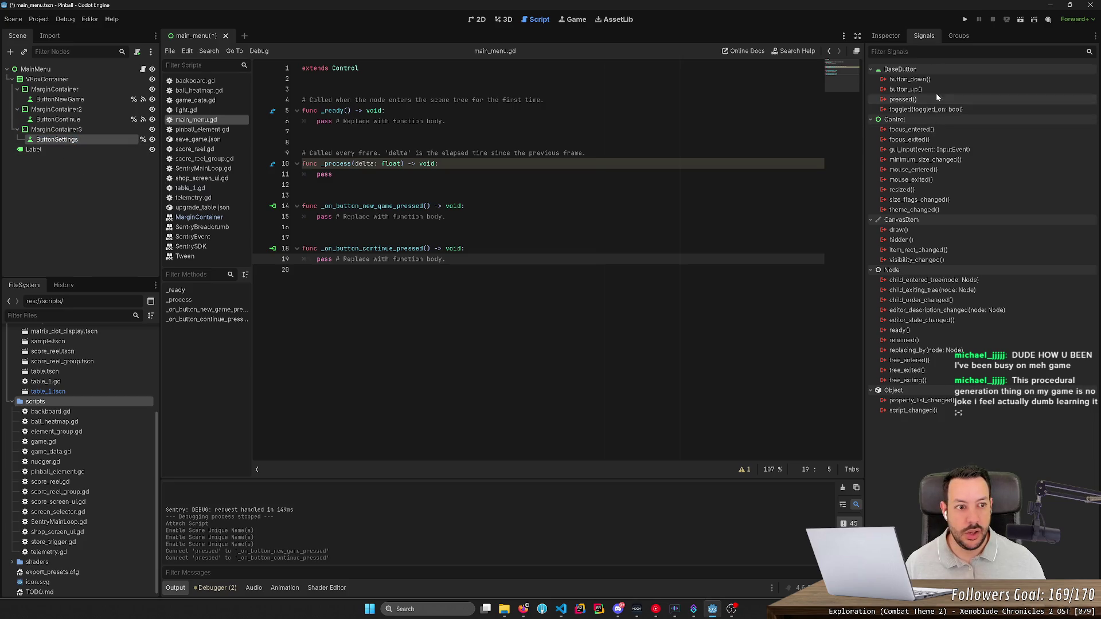
{"action": "double_click", "coordinate": [921, 98]}
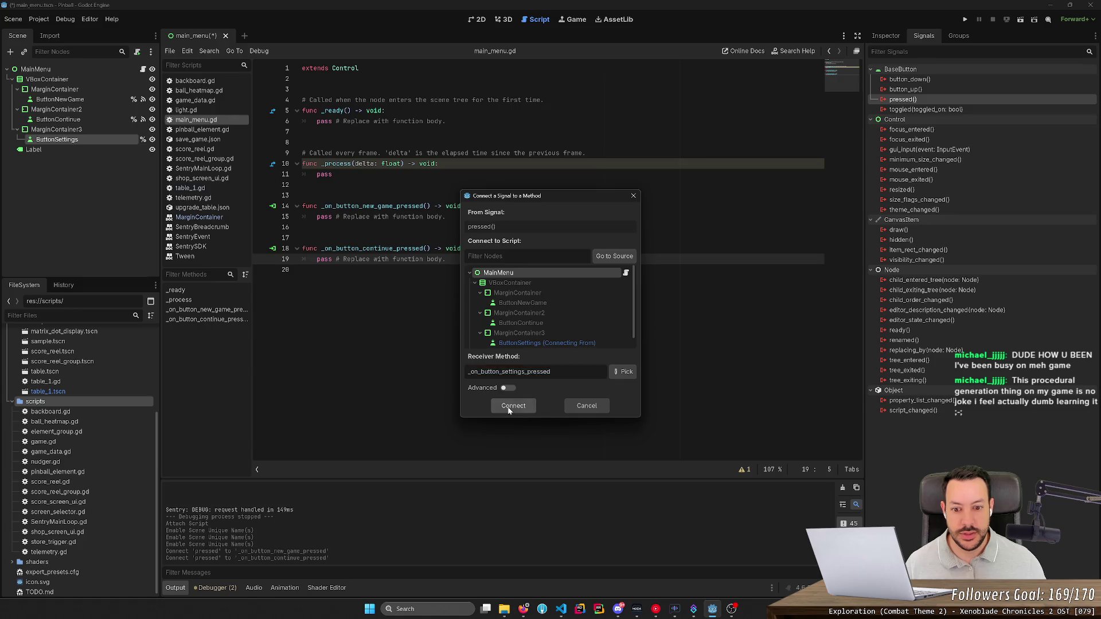
{"action": "left_click", "coordinate": [512, 406]}
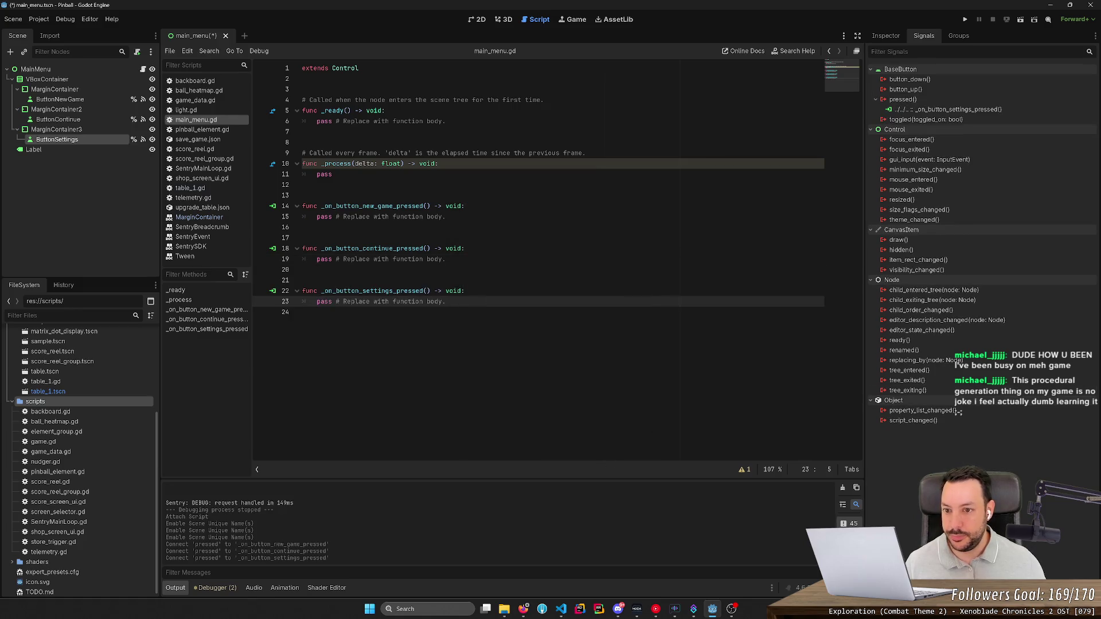
{"action": "key", "text": "ctrl+s"}
{"action": "left_click", "coordinate": [475, 20]}
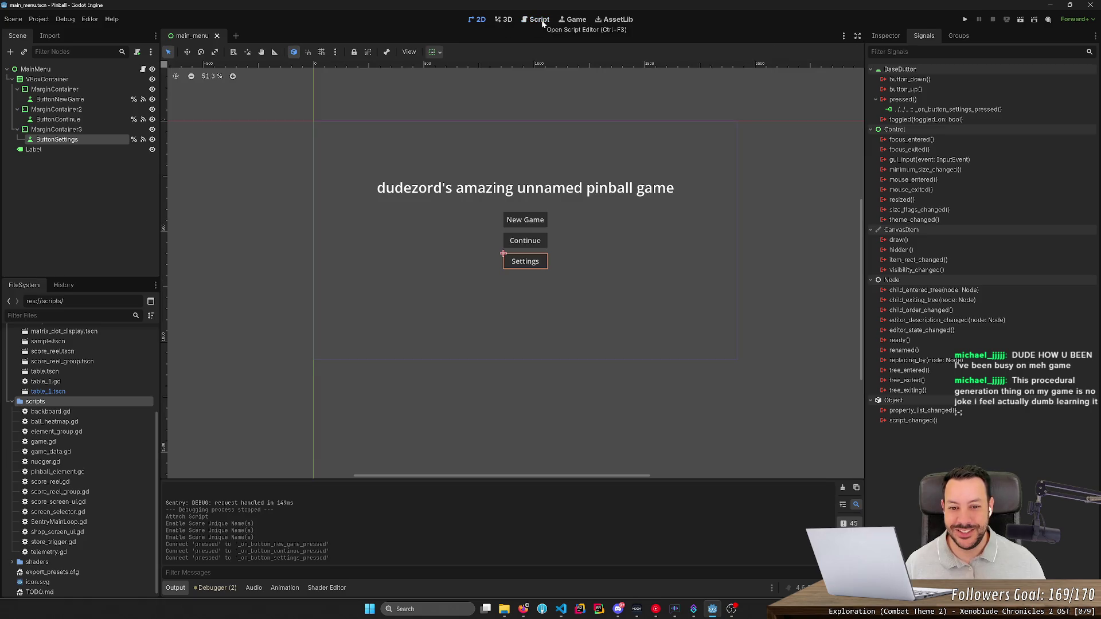
- Set the VBoxContainer's Transform position y to 560 in the Inspector
{"action": "left_click", "coordinate": [77, 79]}
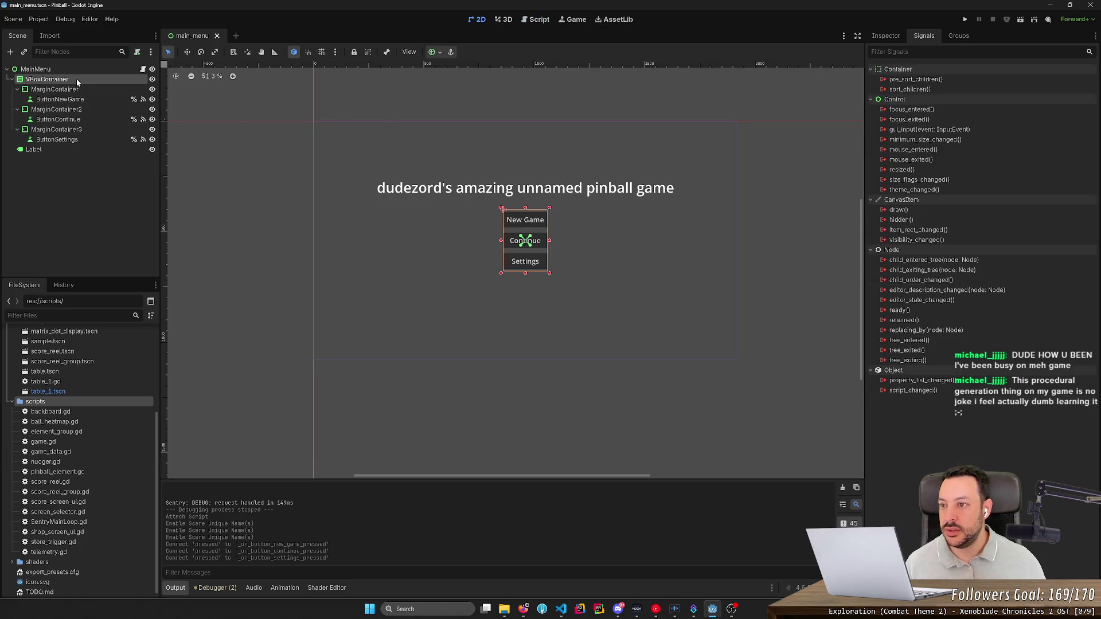
{"action": "left_click", "coordinate": [885, 36]}
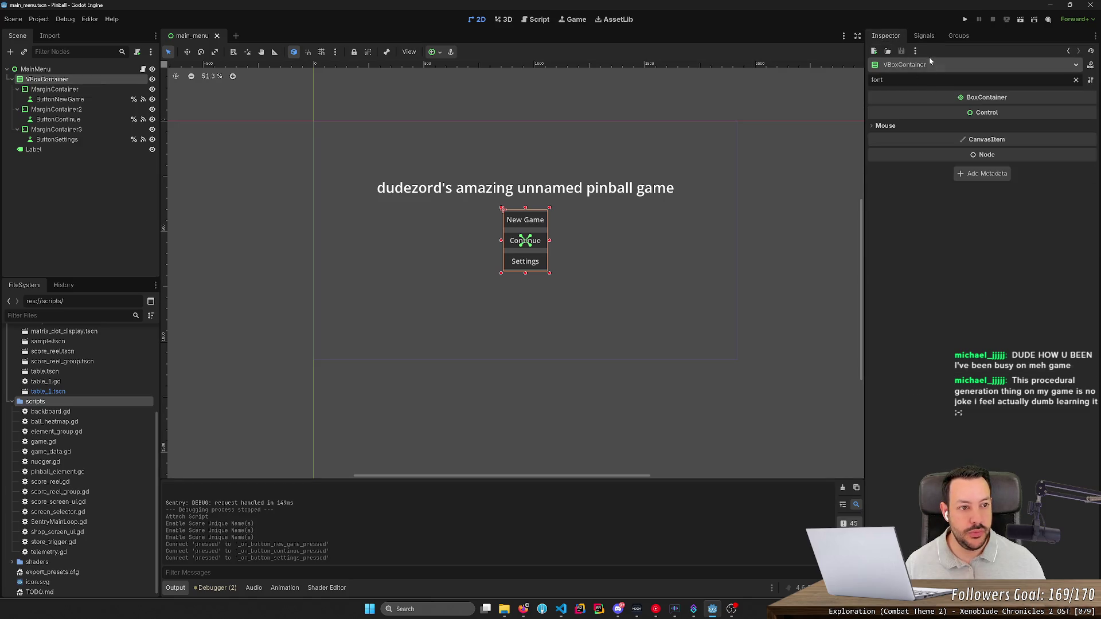
{"action": "key", "text": "BackSpace"}
{"action": "key", "text": "BackSpace"}
{"action": "key", "text": "BackSpace"}
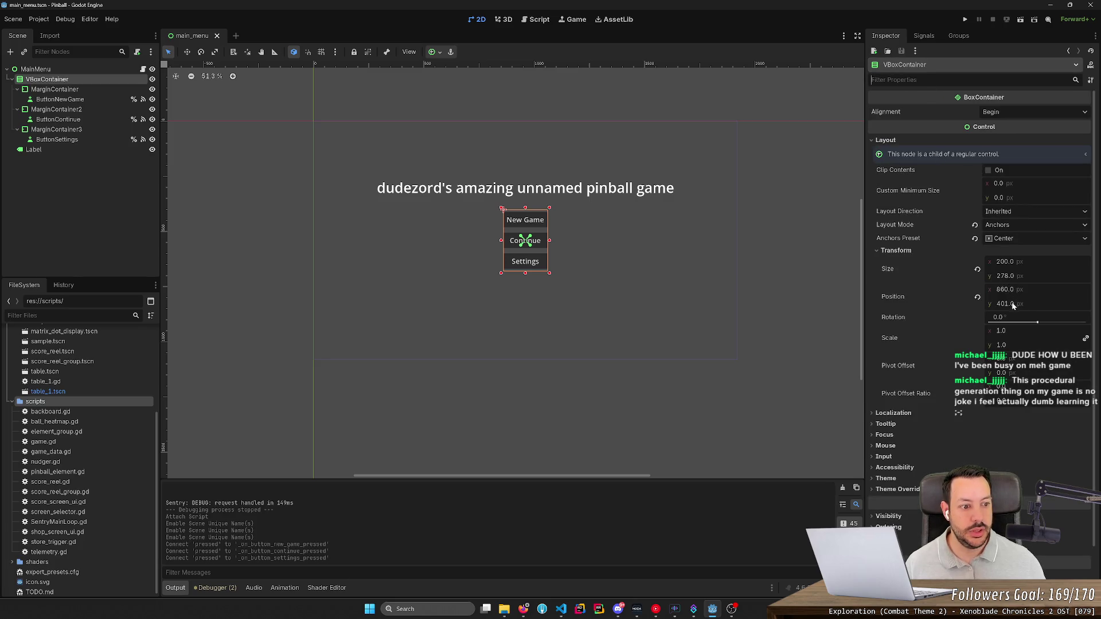
{"action": "left_click_drag", "start_coordinate": [1012, 304], "coordinate": [1078, 304]}
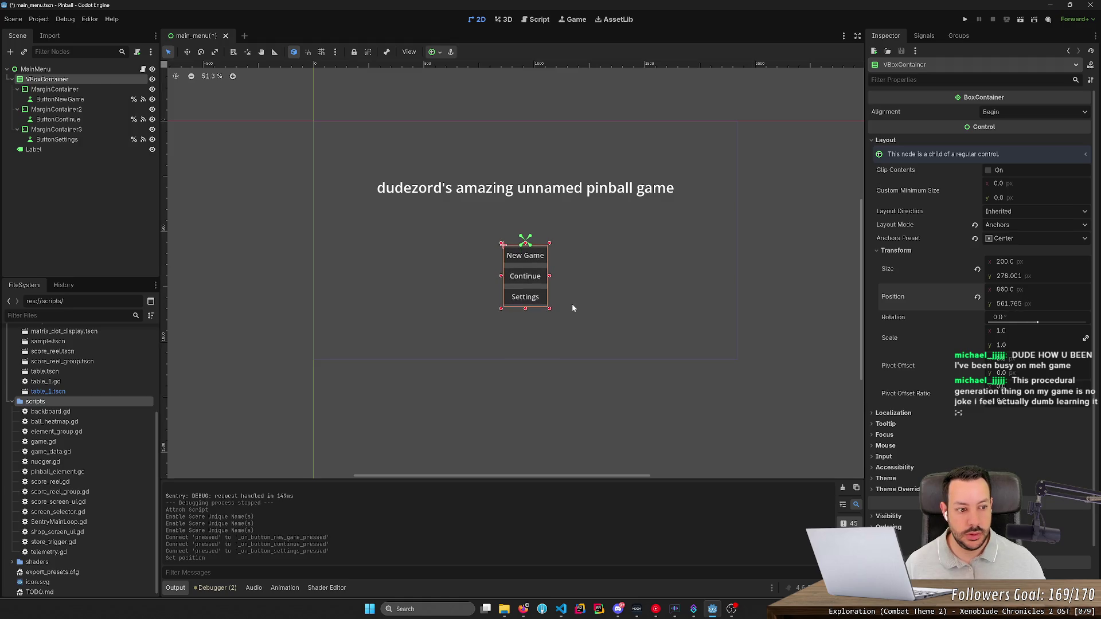
{"action": "left_click", "coordinate": [1008, 304]}
{"action": "type", "text": "560"}
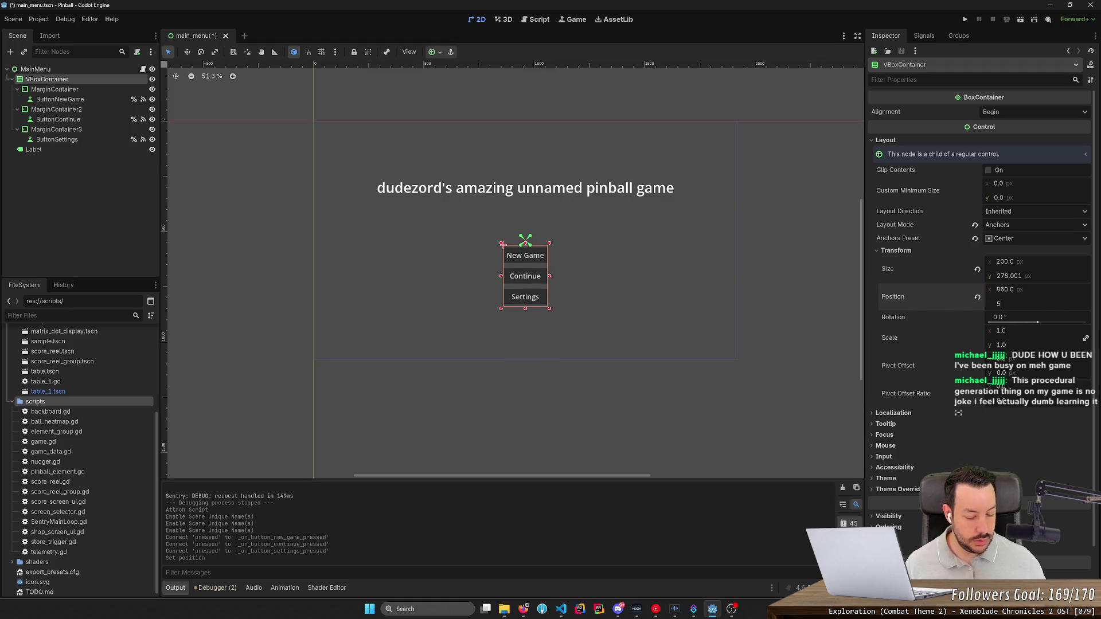
{"action": "key", "text": "Return"}
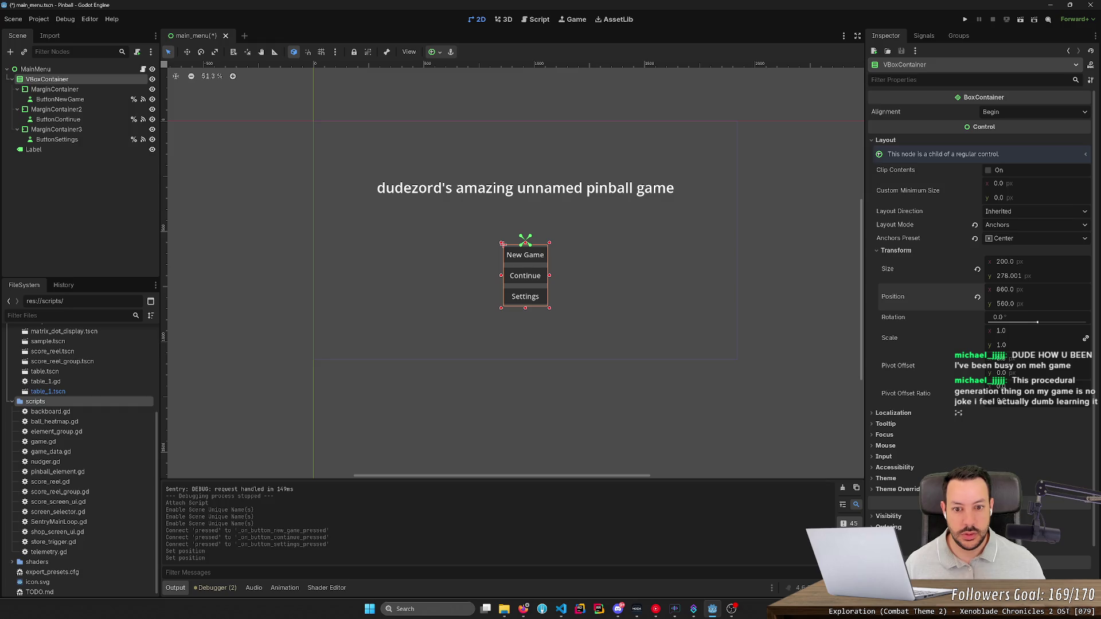
{"action": "left_click", "coordinate": [590, 187]}
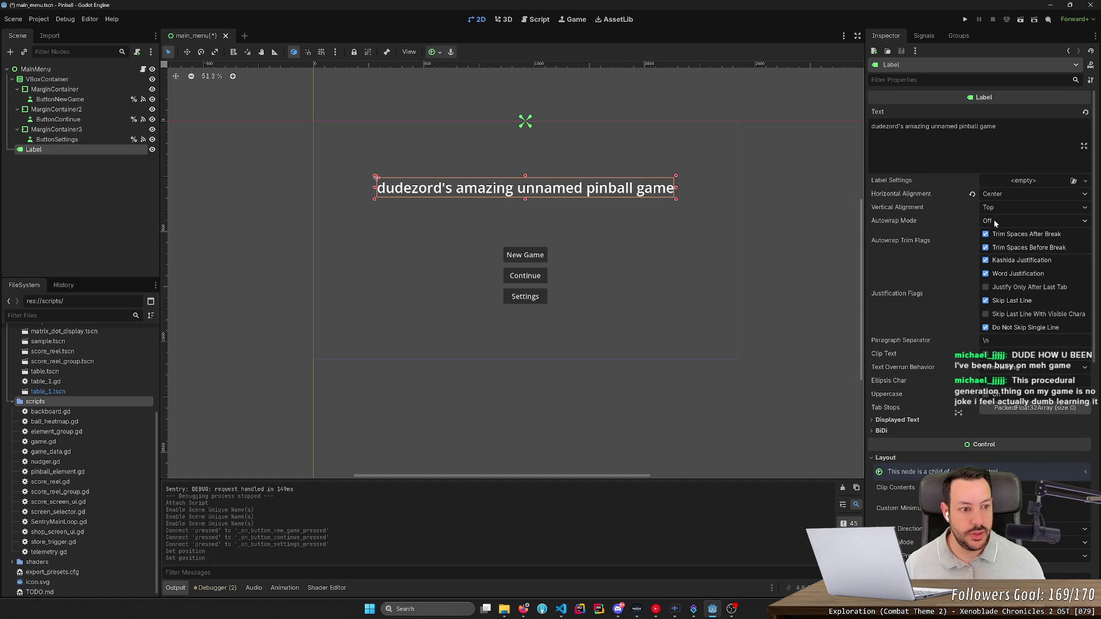
- Apply the Center anchor preset to the title label
{"action": "scroll", "coordinate": [1008, 402], "scroll_direction": "down", "scroll_amount": 3}
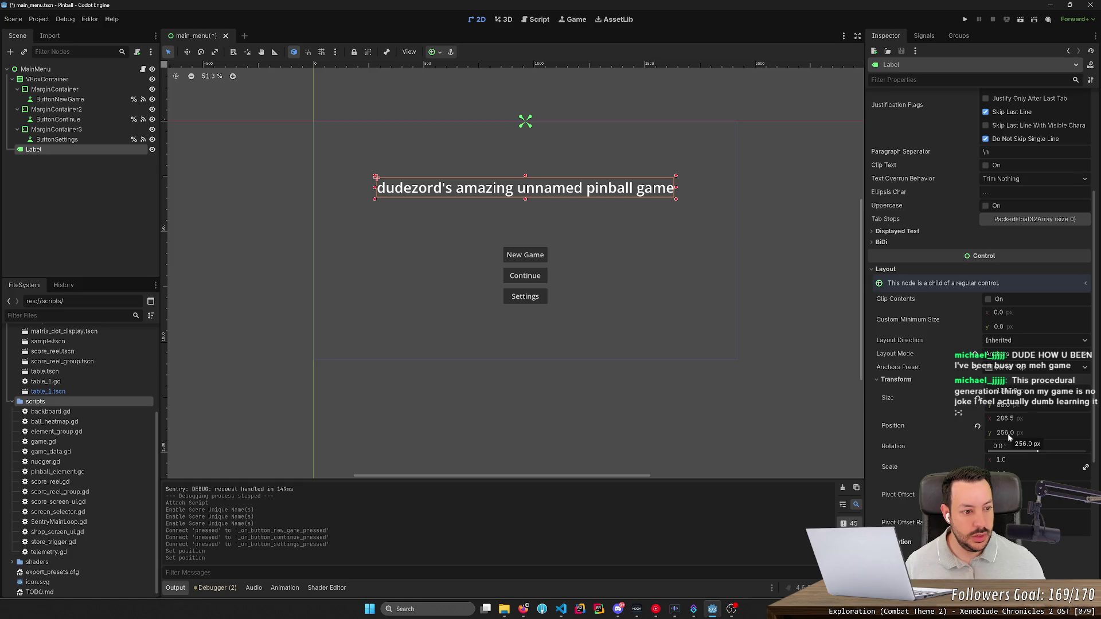
{"action": "left_click", "coordinate": [1015, 369]}
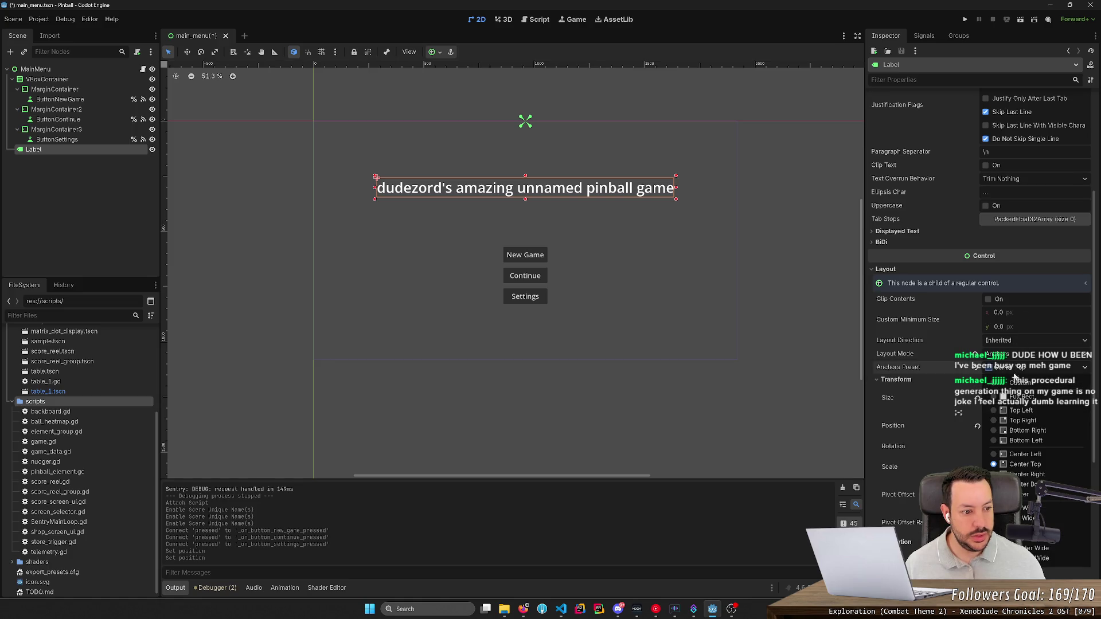
{"action": "left_click", "coordinate": [1024, 494]}
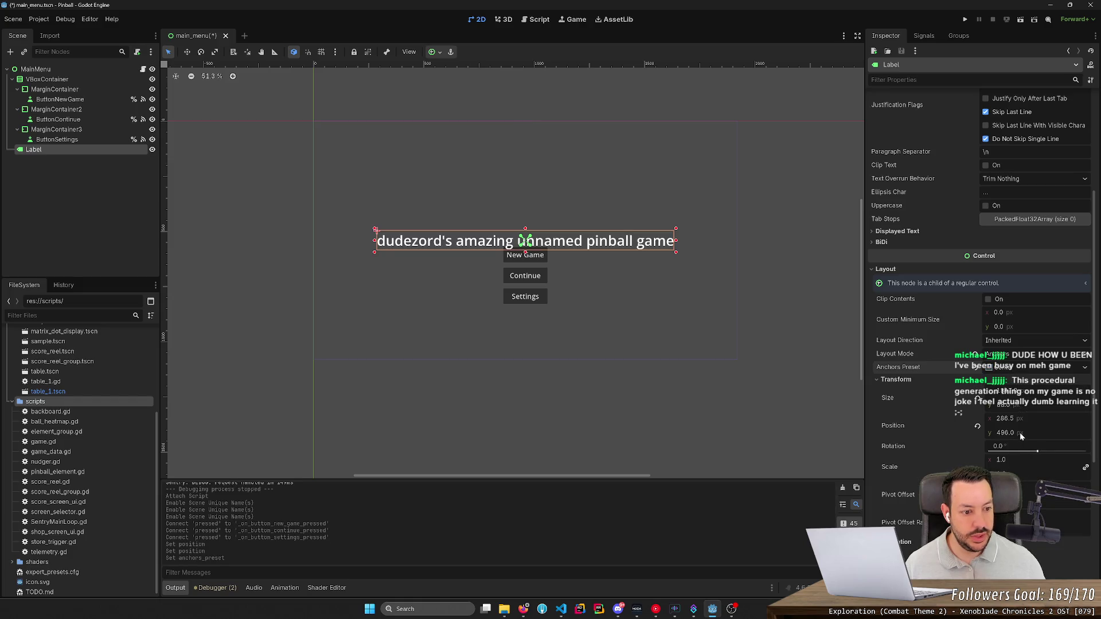
- Set the title label's vertical position to 350 and run the menu scene
{"action": "left_click_drag", "start_coordinate": [1020, 434], "coordinate": [964, 433]}
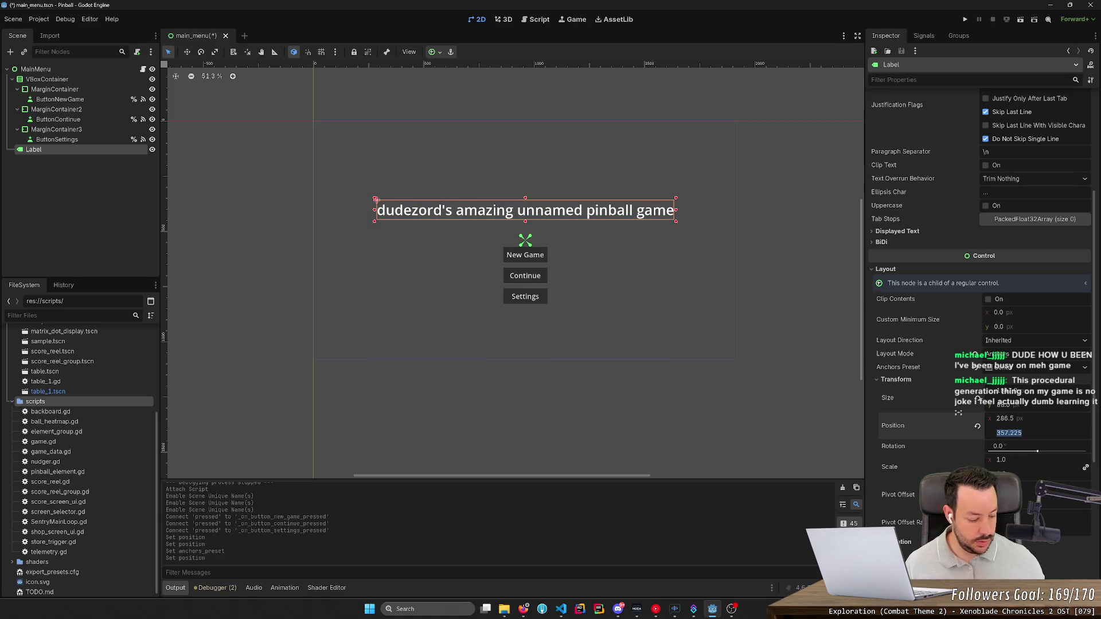
{"action": "type", "text": "320"}
{"action": "key", "text": "Return"}
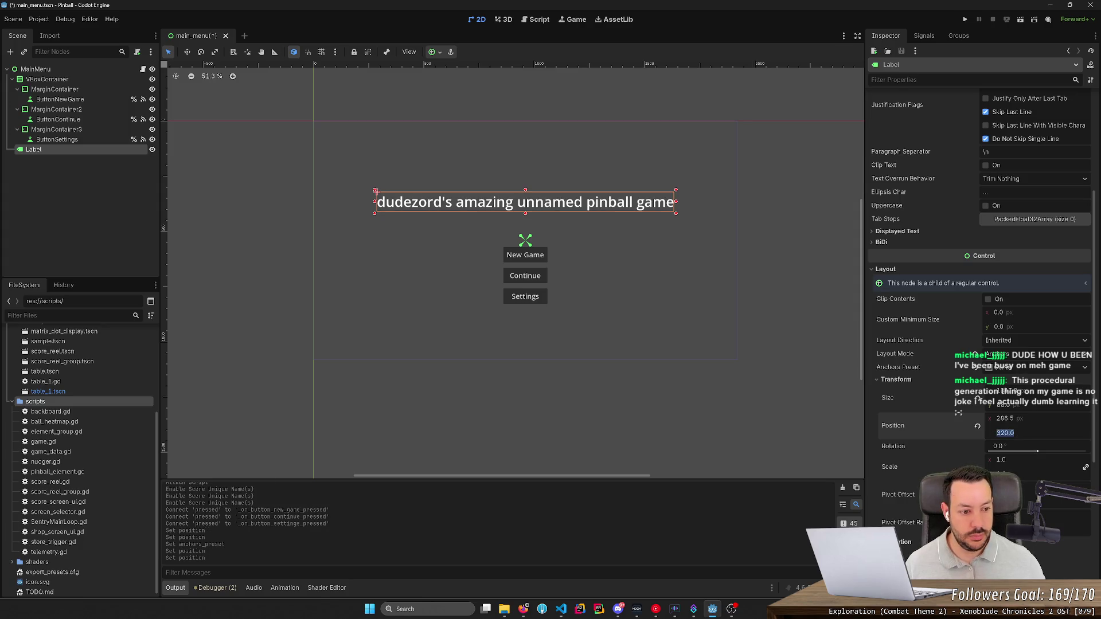
{"action": "type", "text": "300"}
{"action": "key", "text": "Return"}
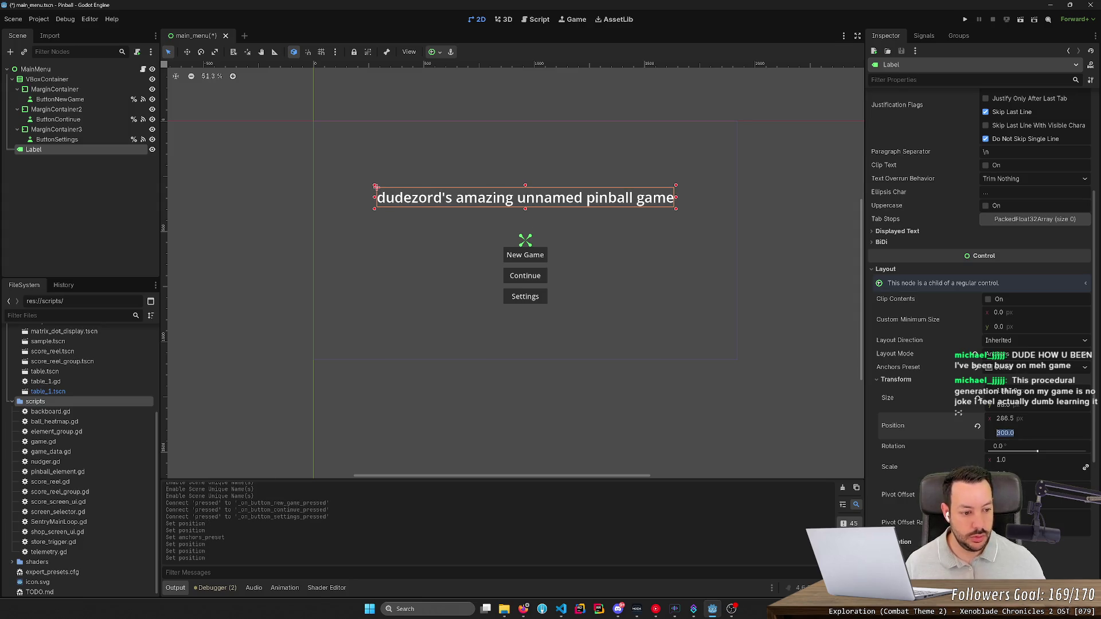
{"action": "type", "text": "350"}
{"action": "key", "text": "Return"}
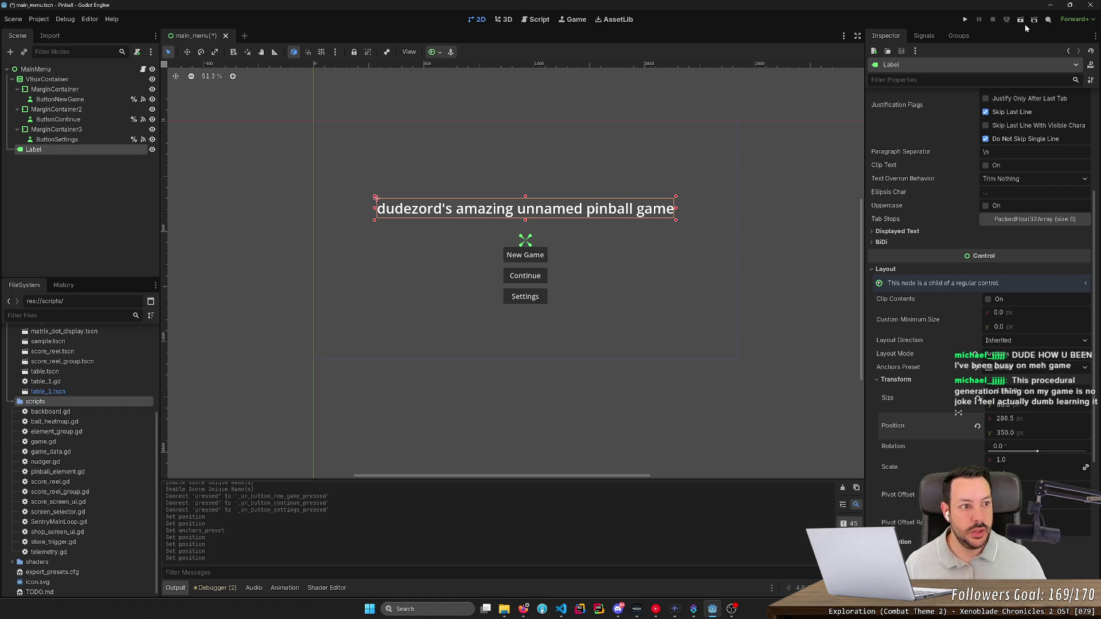
{"action": "left_click", "coordinate": [1024, 23]}
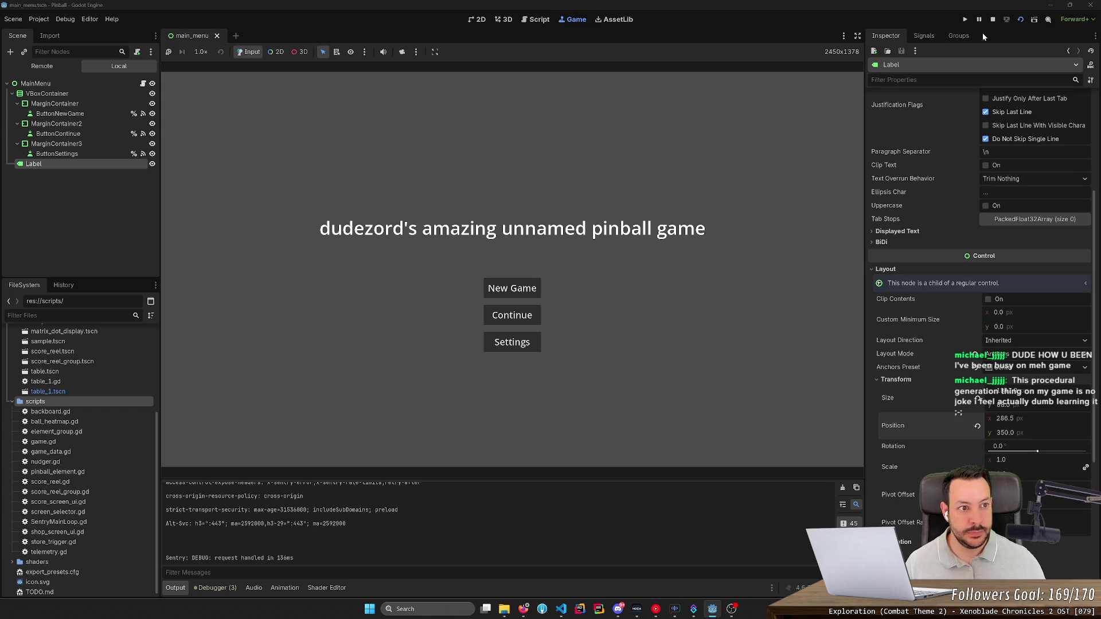
- Stop the game and open ButtonNewGame's pressed handler from its Signals connection
{"action": "left_click", "coordinate": [994, 19]}
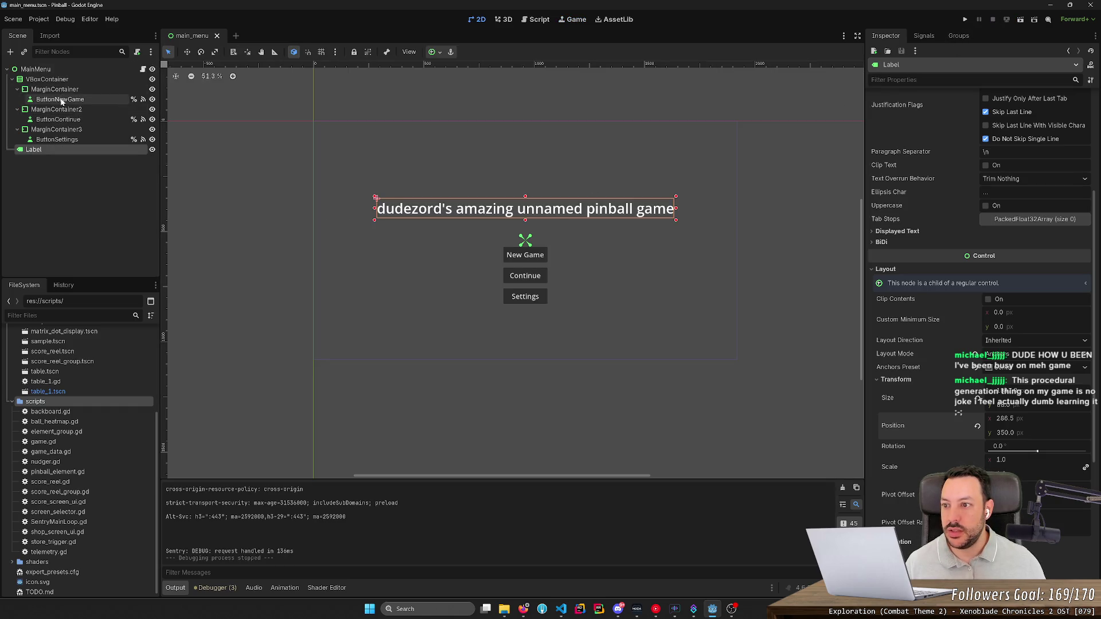
{"action": "left_click", "coordinate": [68, 99]}
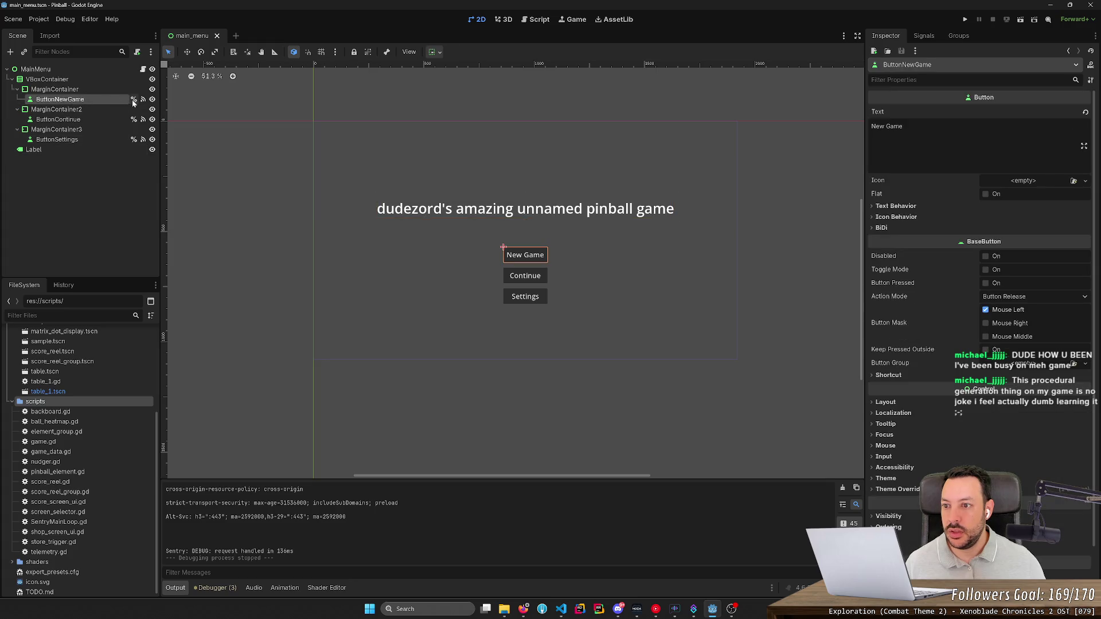
{"action": "left_click", "coordinate": [142, 100]}
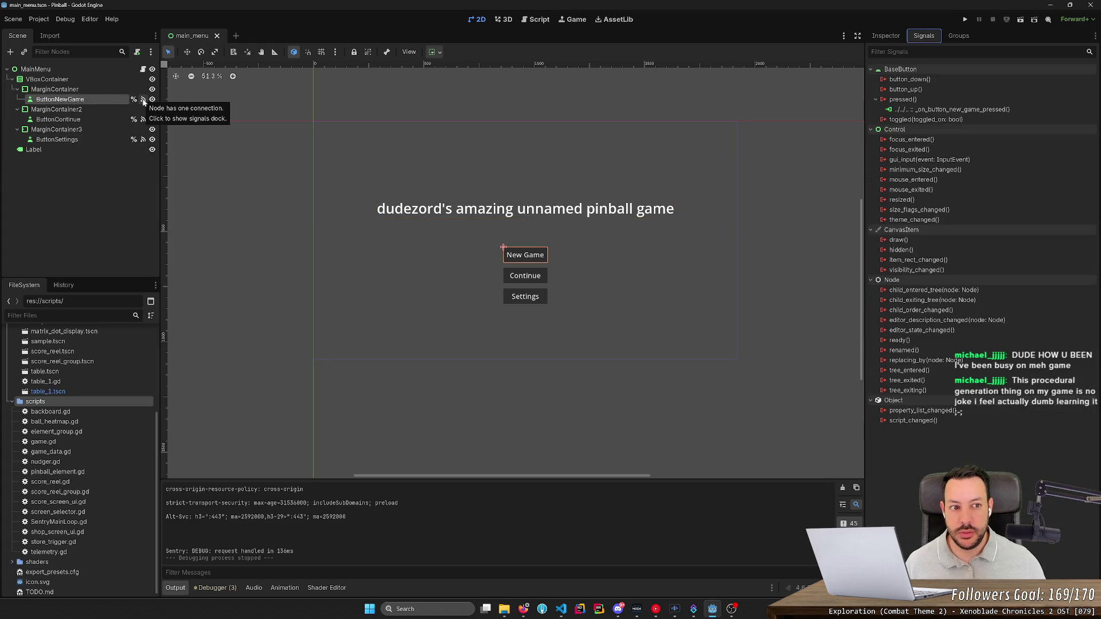
{"action": "double_click", "coordinate": [951, 109]}
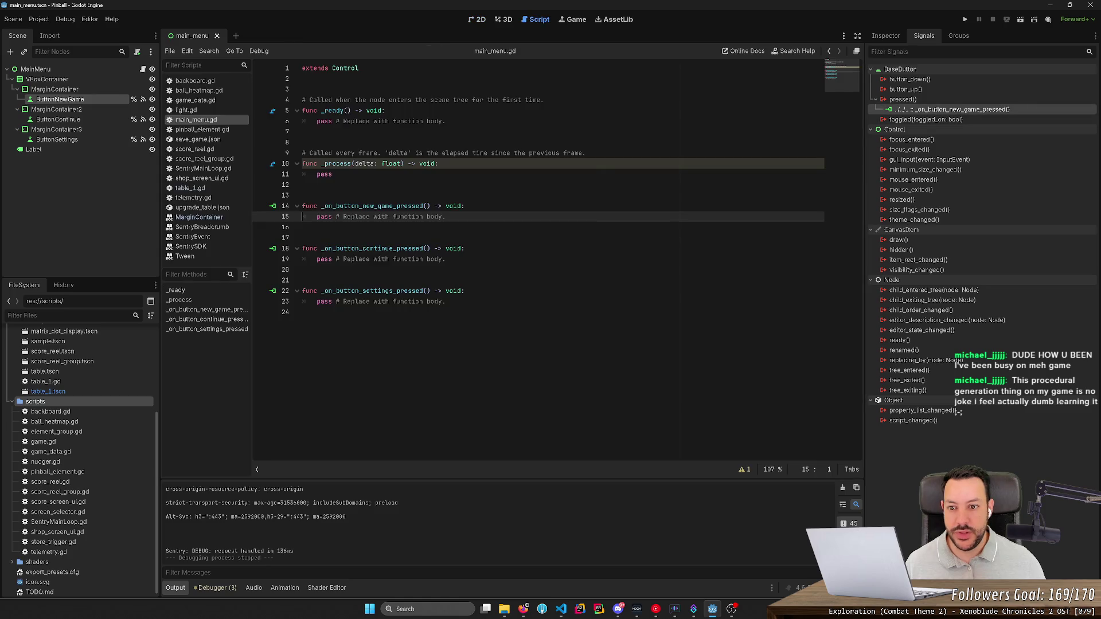
- Locate save_game.json in the data folder, cancel its rename, and switch to the 3D workspace
{"action": "key", "text": "Up"}
{"action": "key", "text": "End"}
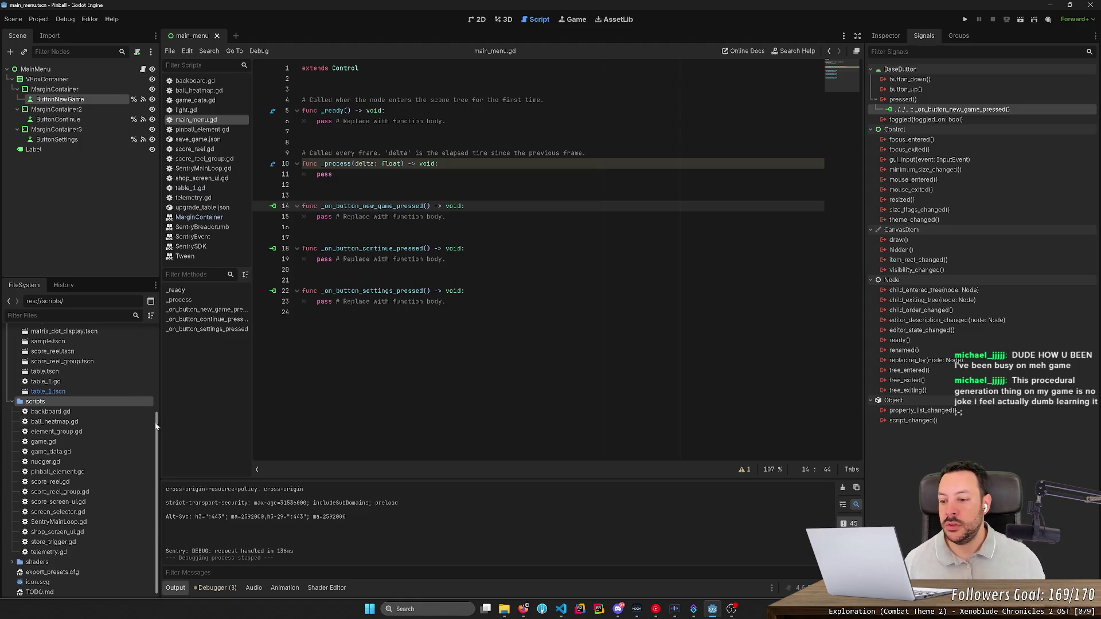
{"action": "left_click_drag", "start_coordinate": [156, 424], "coordinate": [169, 323]}
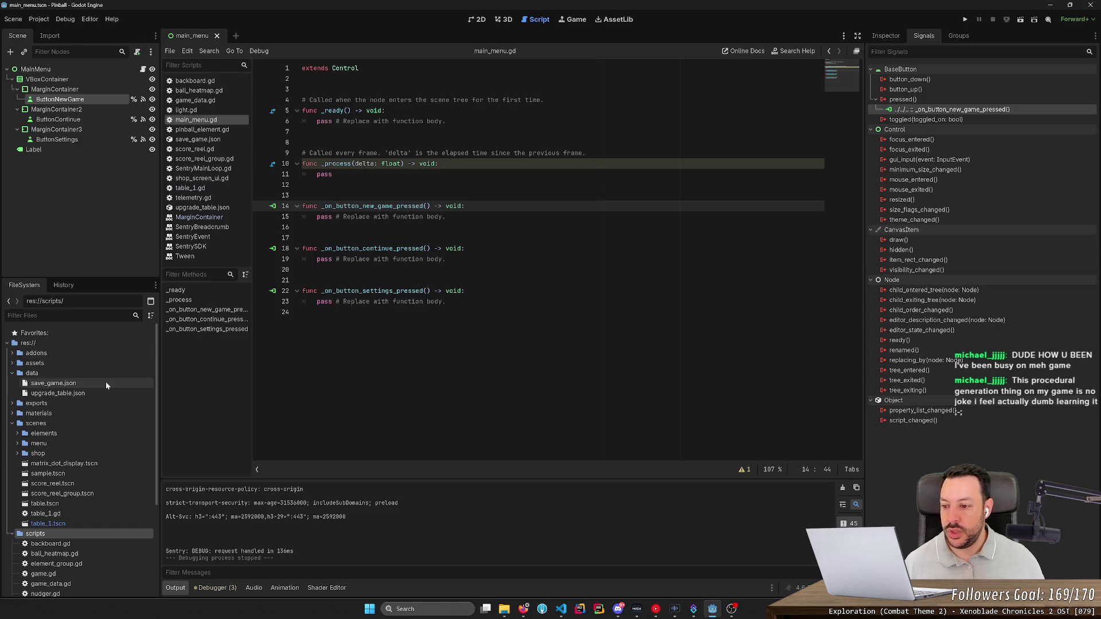
{"action": "left_click", "coordinate": [51, 383]}
{"action": "key", "text": "F2"}
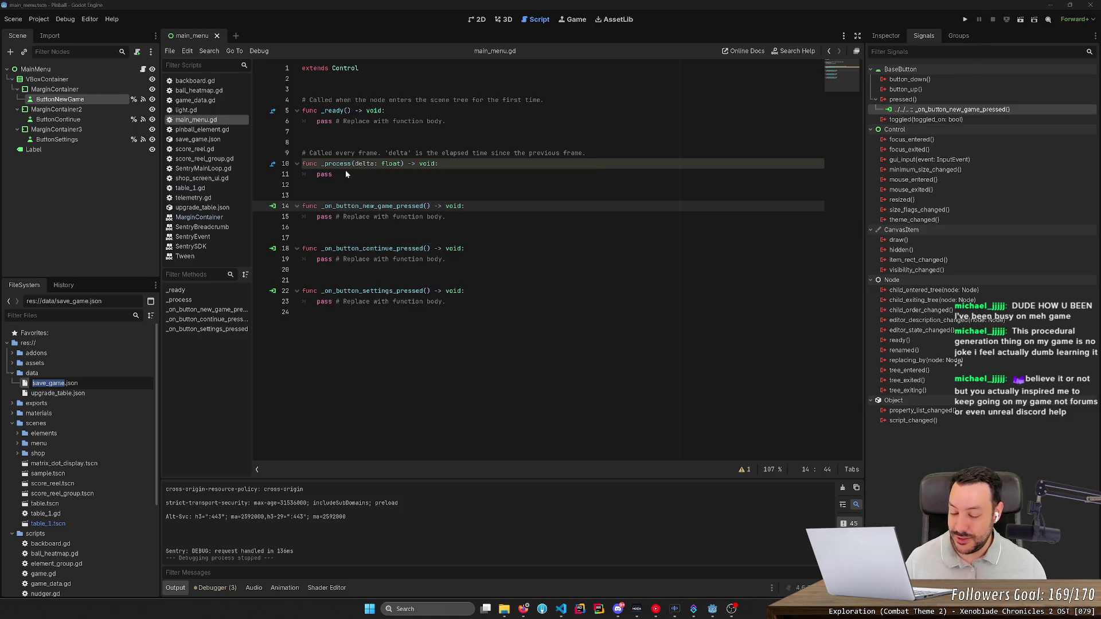
{"action": "left_click", "coordinate": [508, 33]}
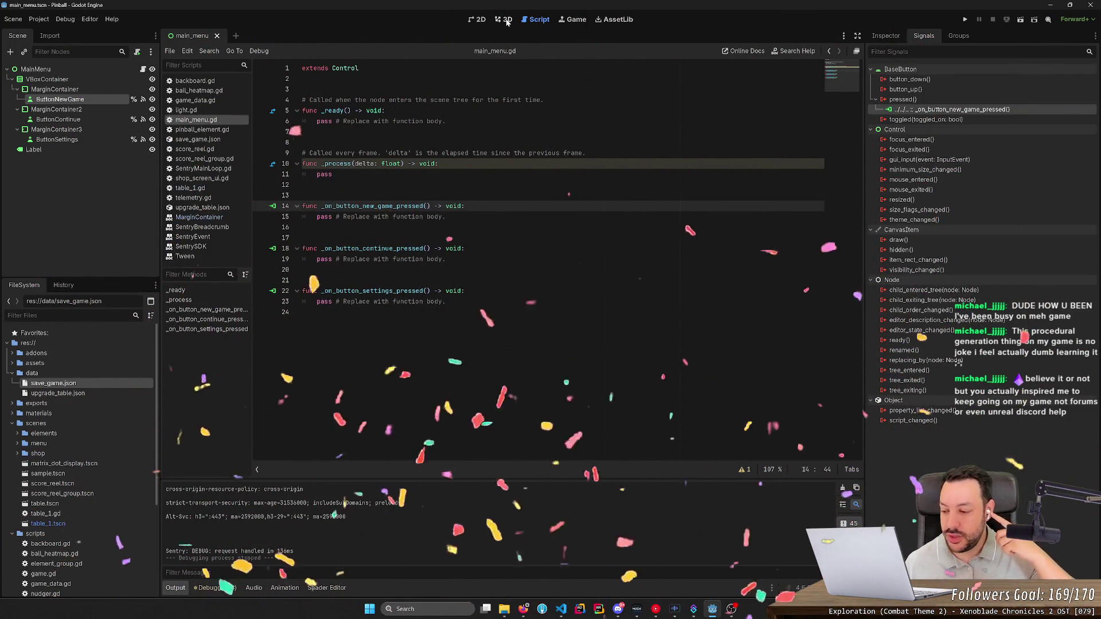
{"action": "left_click", "coordinate": [506, 22]}
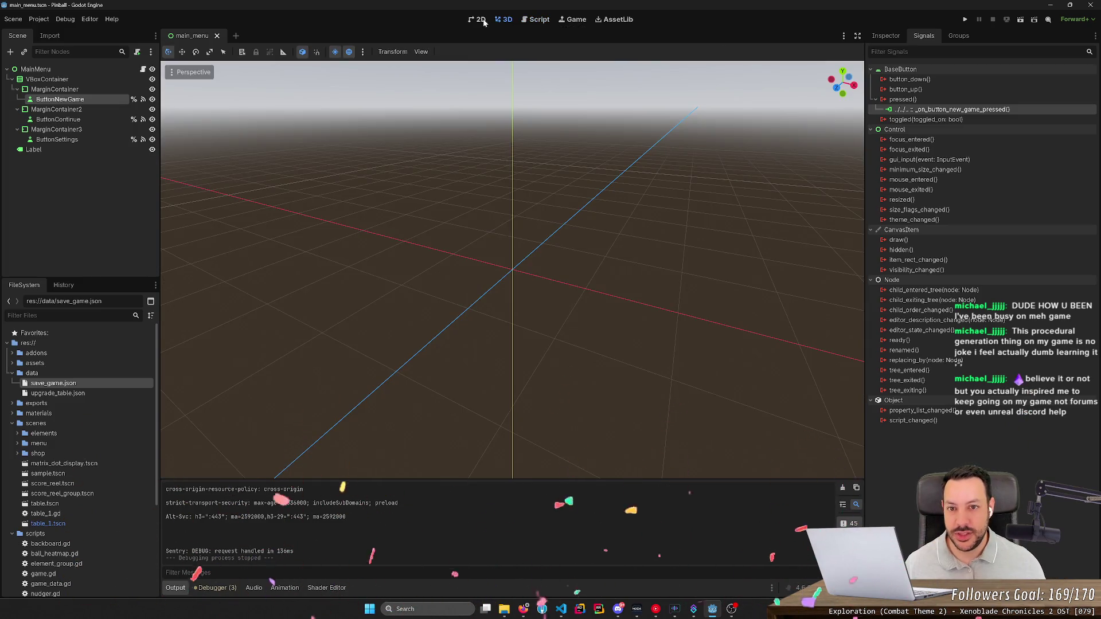
- Review the main menu in 2D, checking New Game's properties and signals, then reopen main_menu.gd
{"action": "left_click", "coordinate": [480, 22]}
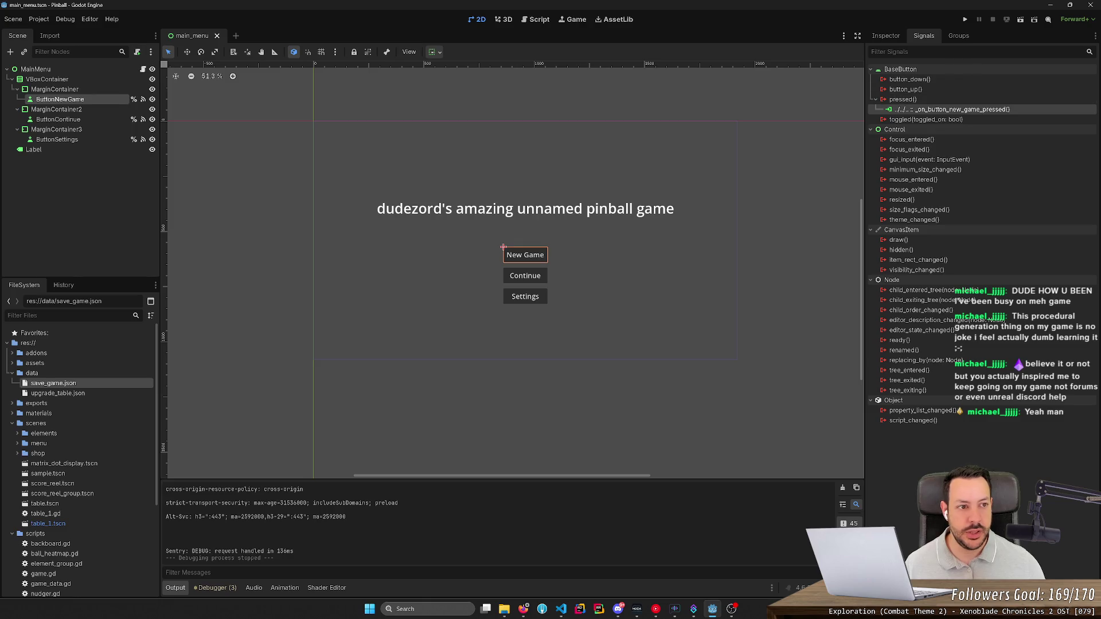
{"action": "left_click", "coordinate": [886, 35]}
{"action": "left_click", "coordinate": [924, 36]}
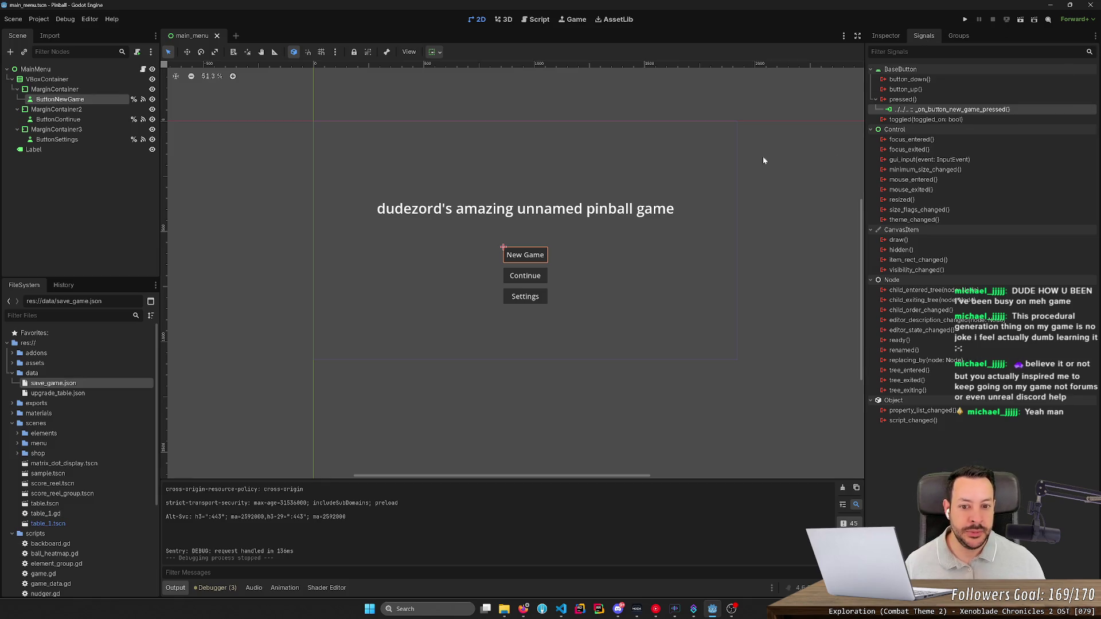
{"action": "left_click", "coordinate": [810, 203]}
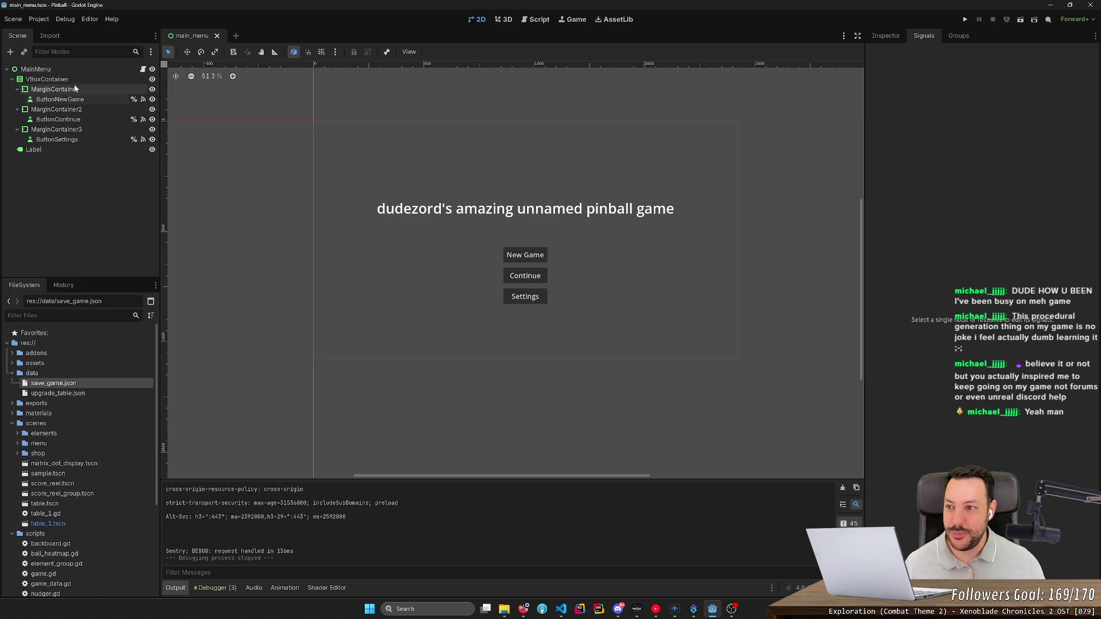
{"action": "left_click", "coordinate": [143, 68]}
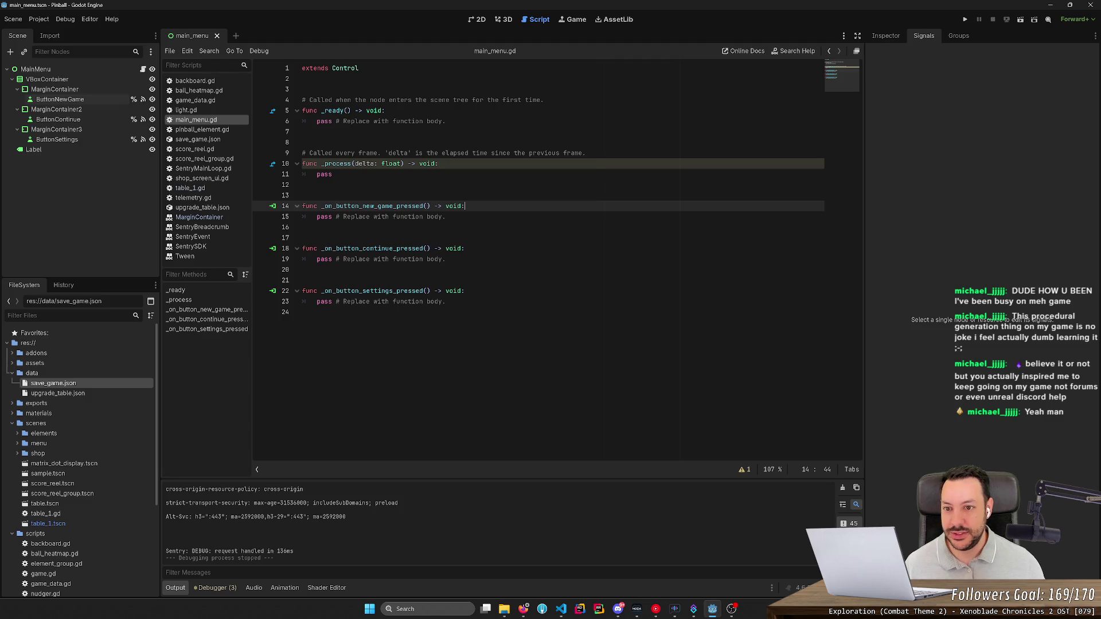
- Add %ButtonContinue.disabled = true to _ready, save, and test-run the menu scene
{"action": "left_click", "coordinate": [385, 110]}
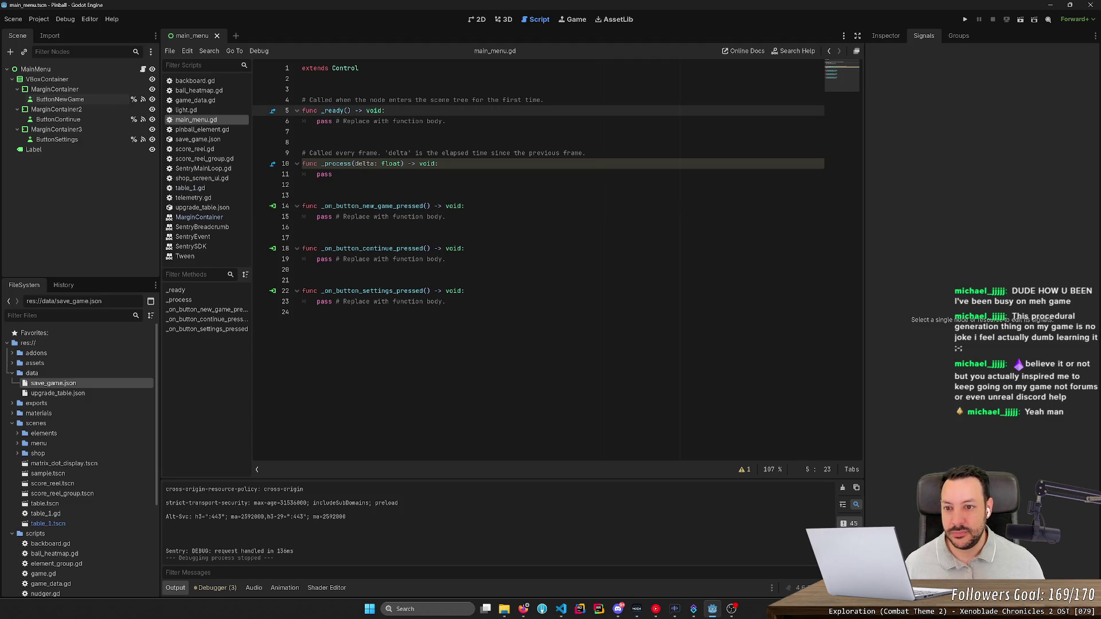
{"action": "key", "text": "Return"}
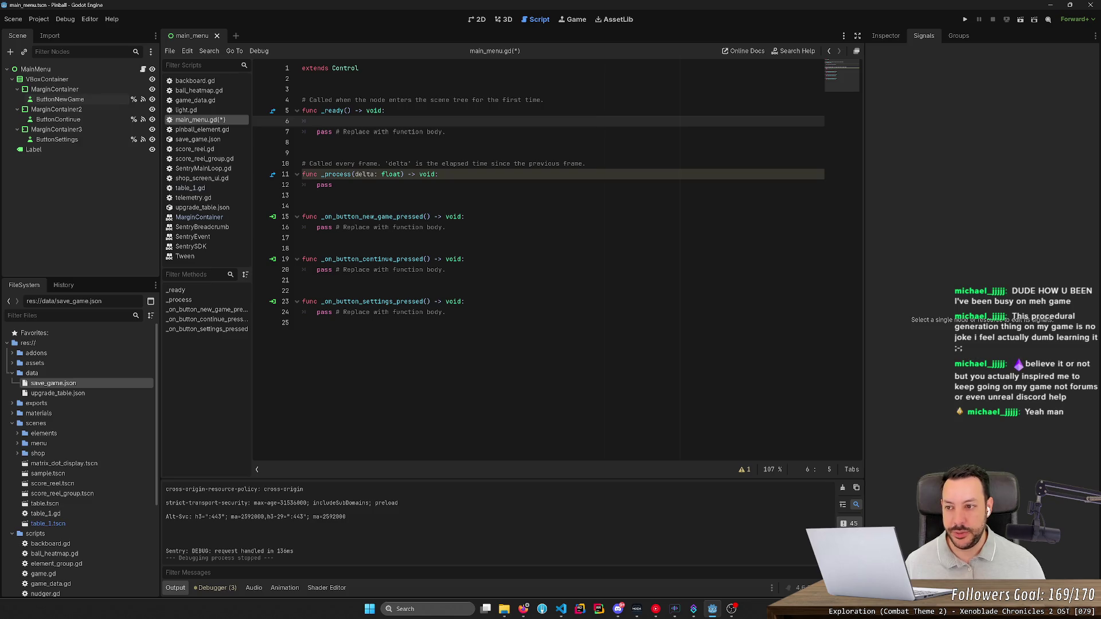
{"action": "type", "text": "$"}
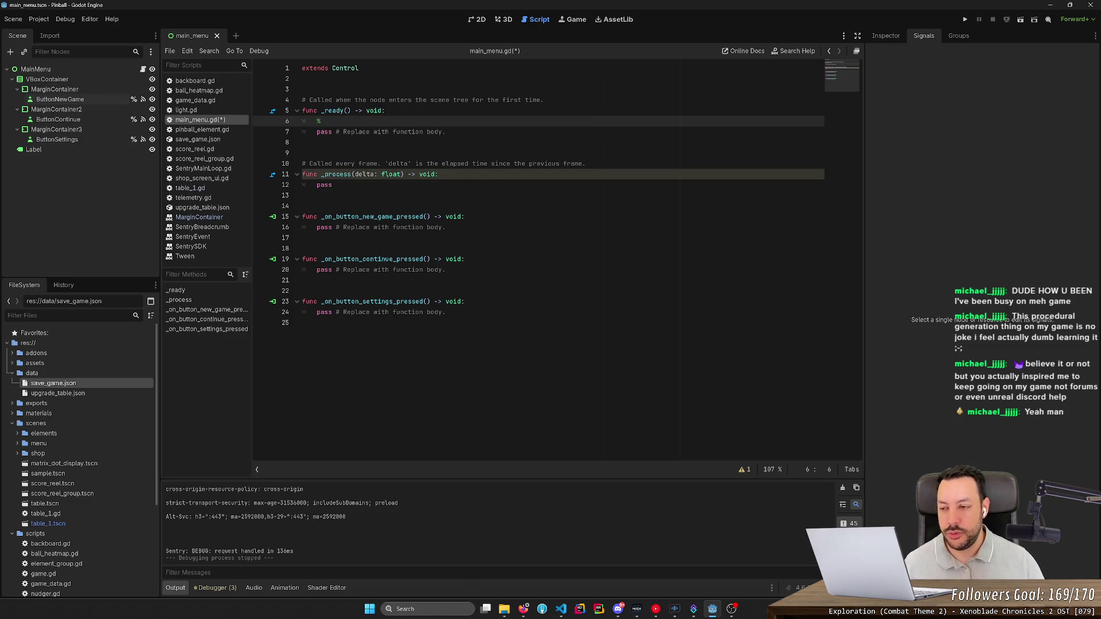
{"action": "type", "text": "B"}
{"action": "key", "text": "Return"}
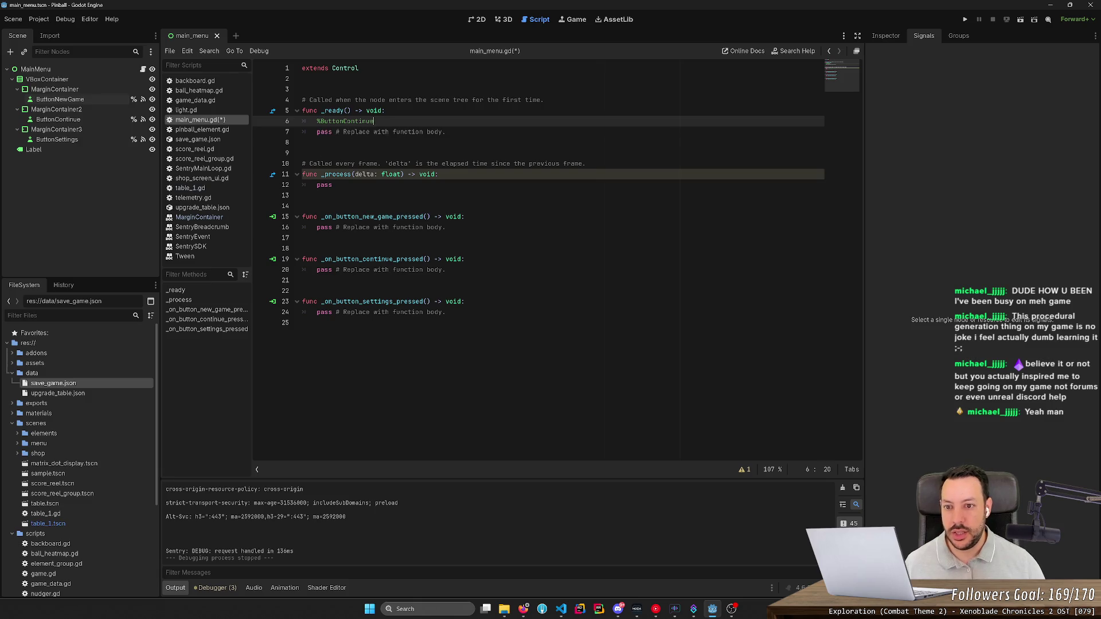
{"action": "type", "text": ".disa"}
{"action": "key", "text": "Return"}
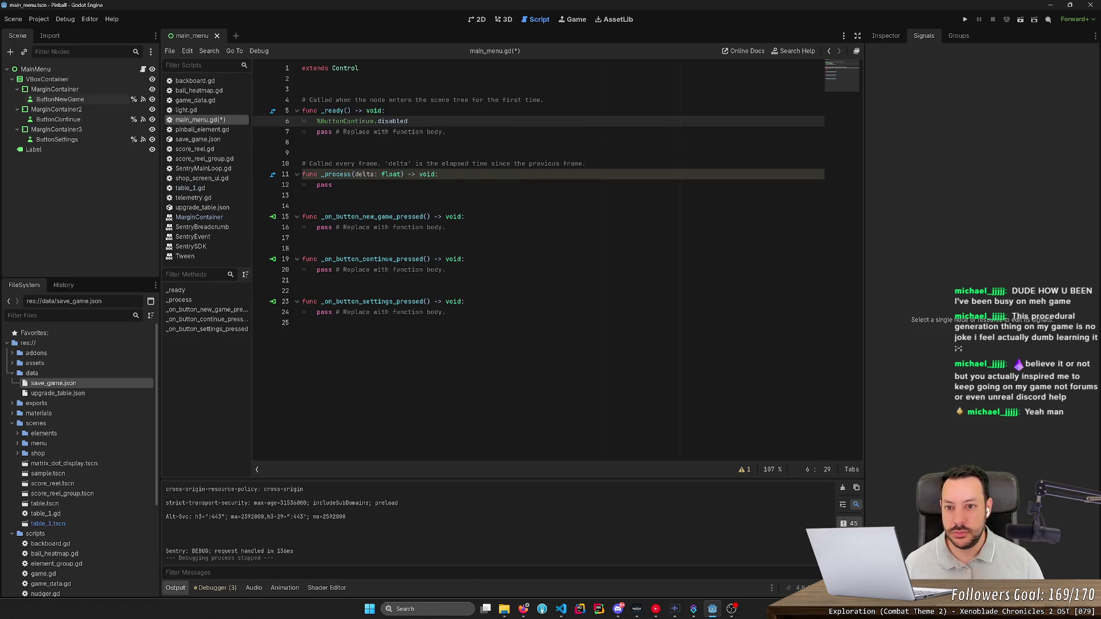
{"action": "type", "text": "true"}
{"action": "key", "text": "ctrl+s"}
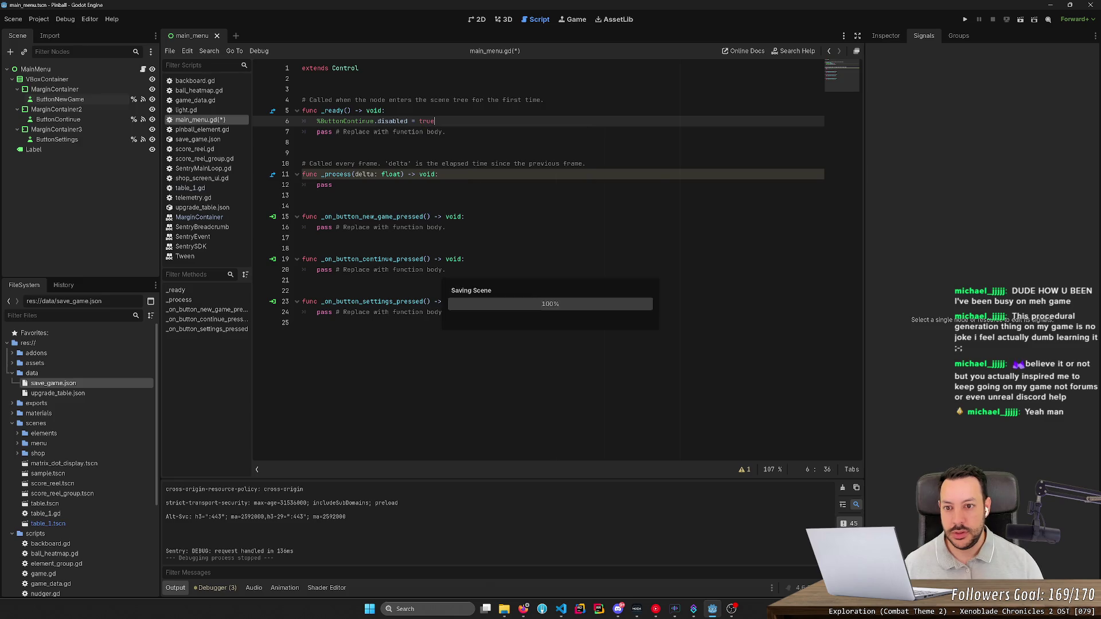
{"action": "left_click", "coordinate": [1019, 19]}
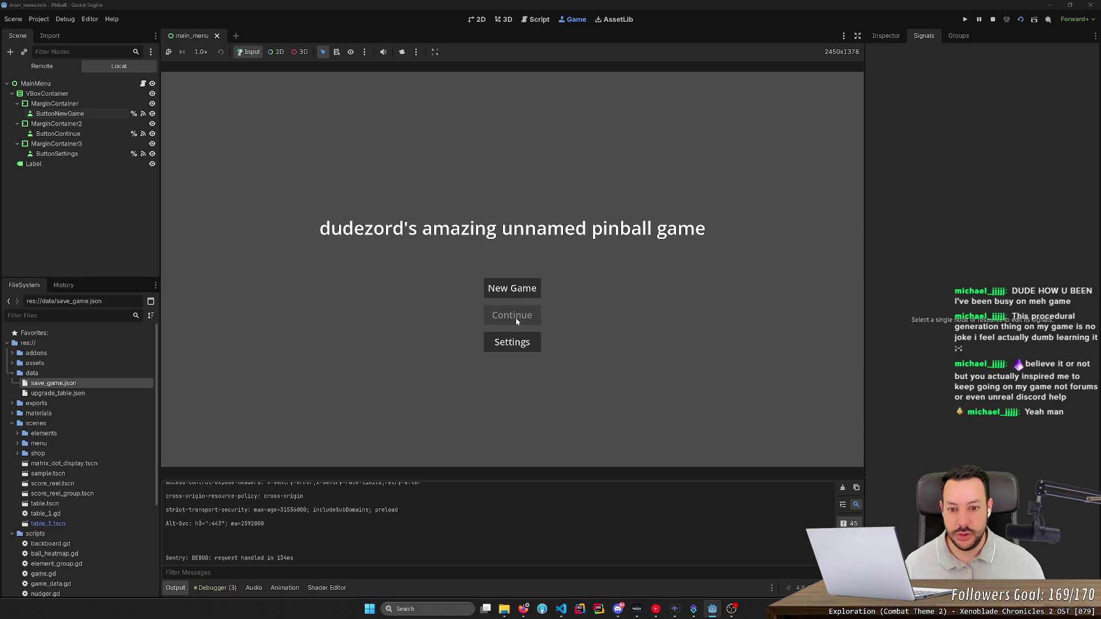
{"action": "left_click", "coordinate": [993, 20]}
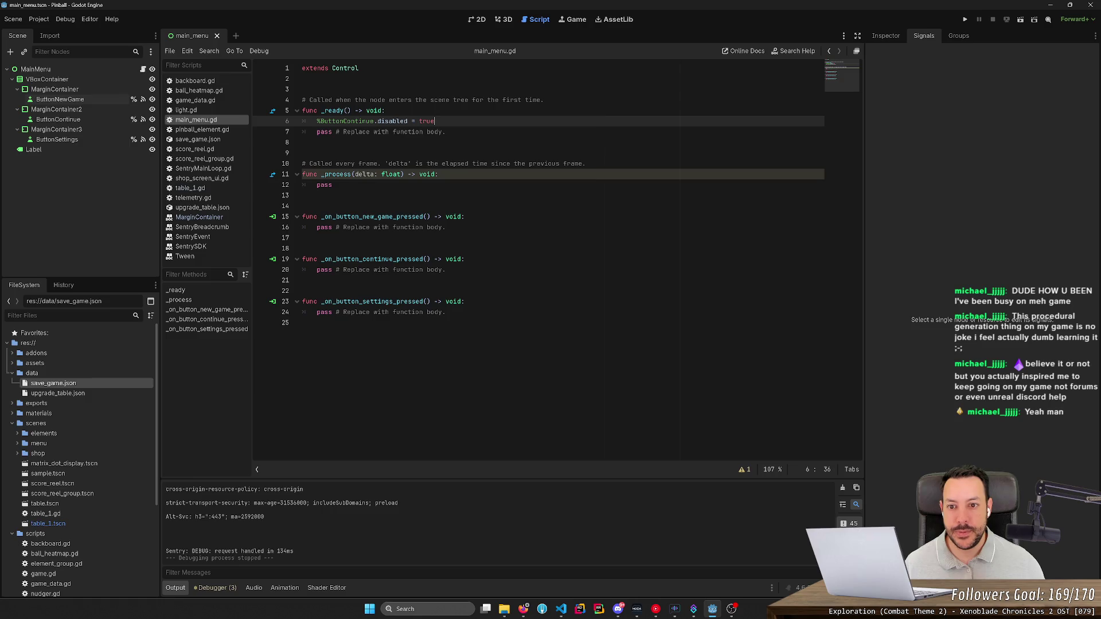
- Add the comment '# TODO: check if we have any ongoing savegame' in _ready and save
{"action": "left_click", "coordinate": [385, 110]}
{"action": "key", "text": "Return"}
{"action": "key", "text": "Return"}
{"action": "type", "text": "//"}
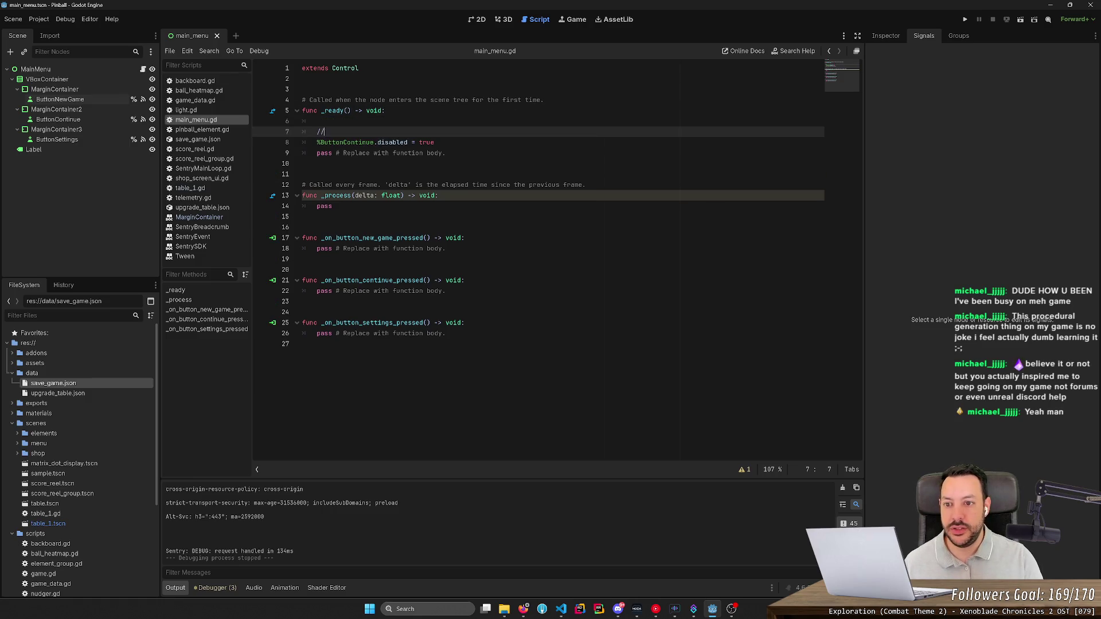
{"action": "type", "text": " TODO: check if we"}
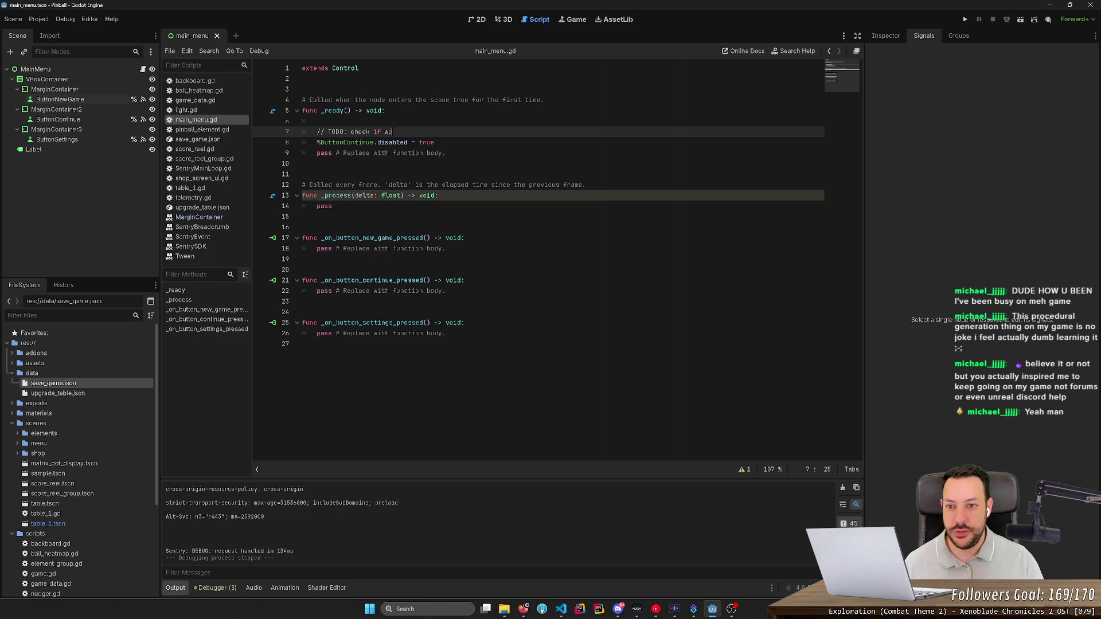
{"action": "type", "text": " have any"}
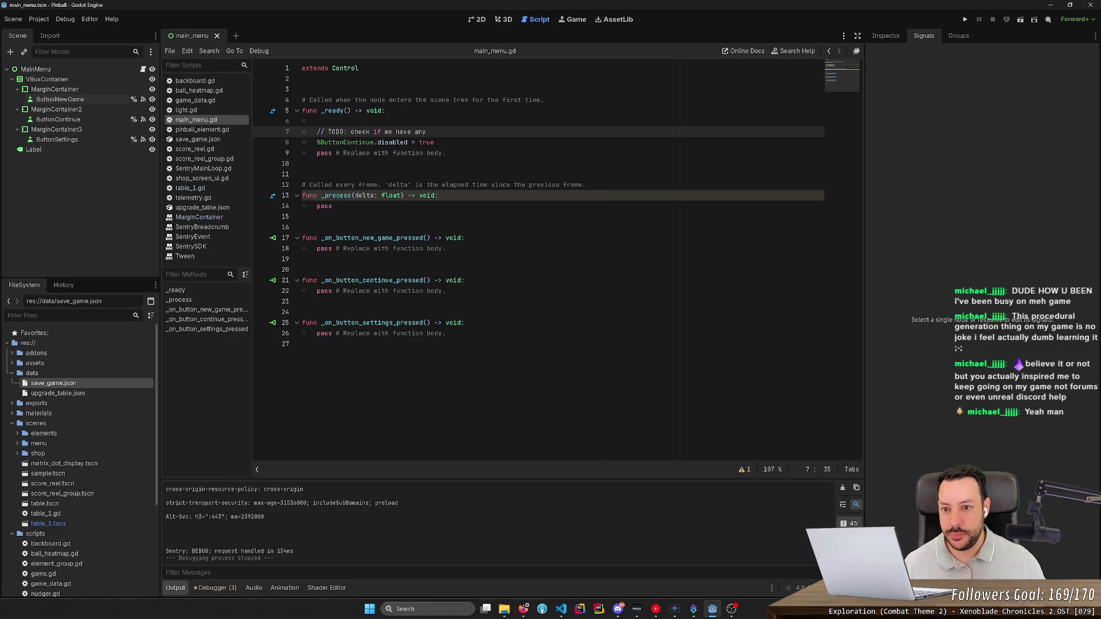
{"action": "left_click", "coordinate": [328, 132]}
{"action": "key", "text": "BackSpace"}
{"action": "key", "text": "BackSpace"}
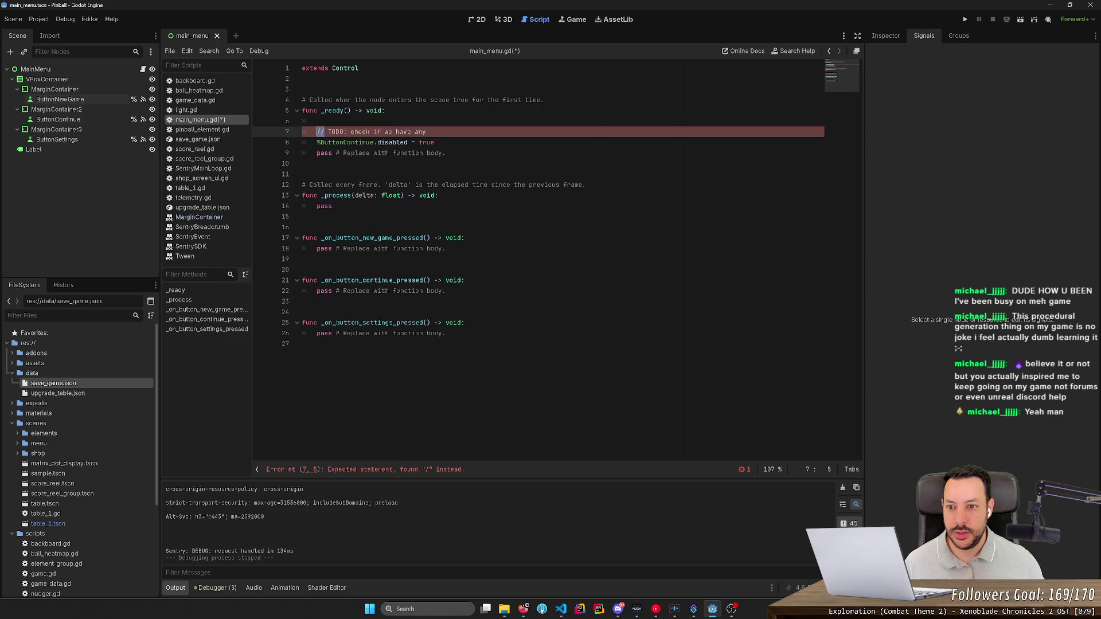
{"action": "type", "text": "#"}
{"action": "left_click", "coordinate": [341, 131]}
{"action": "left_click", "coordinate": [425, 132]}
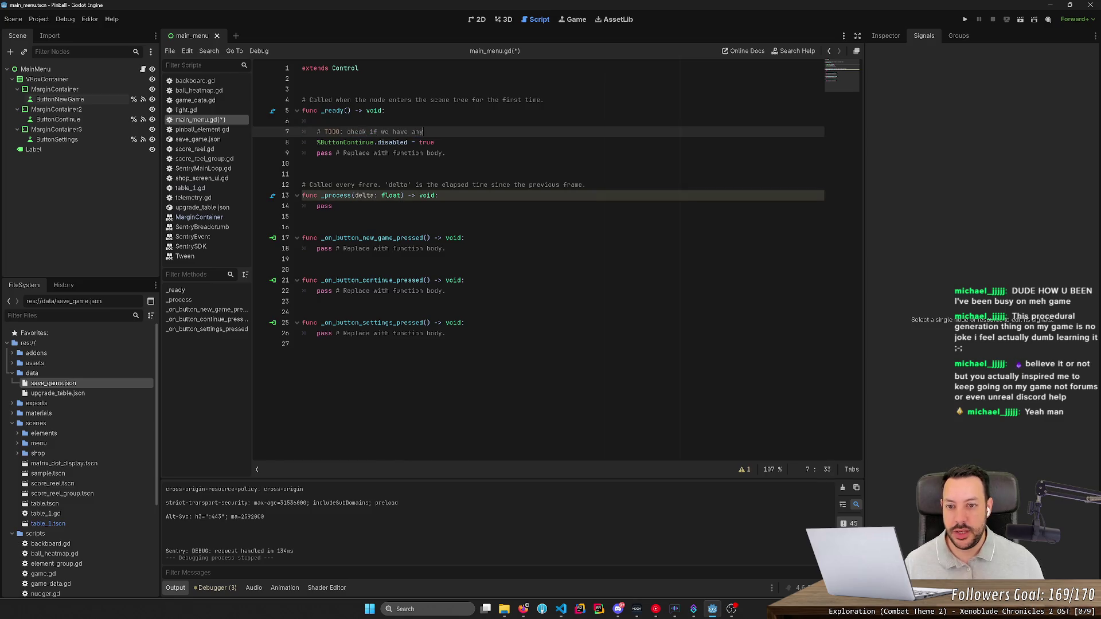
{"action": "type", "text": "ongoing savegame"}
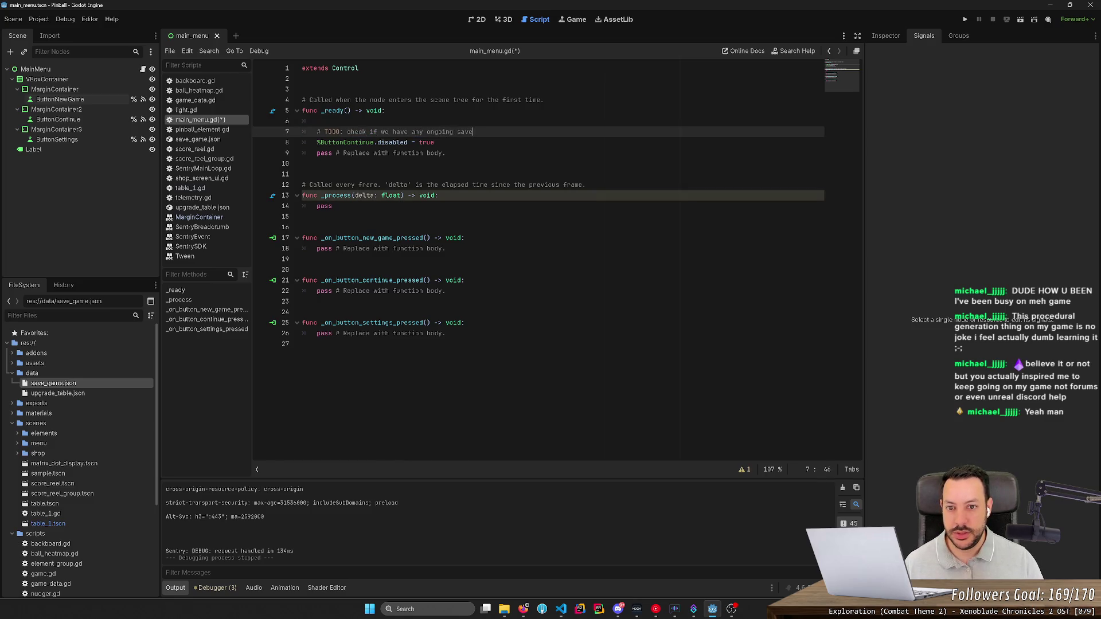
{"action": "key", "text": "Up"}
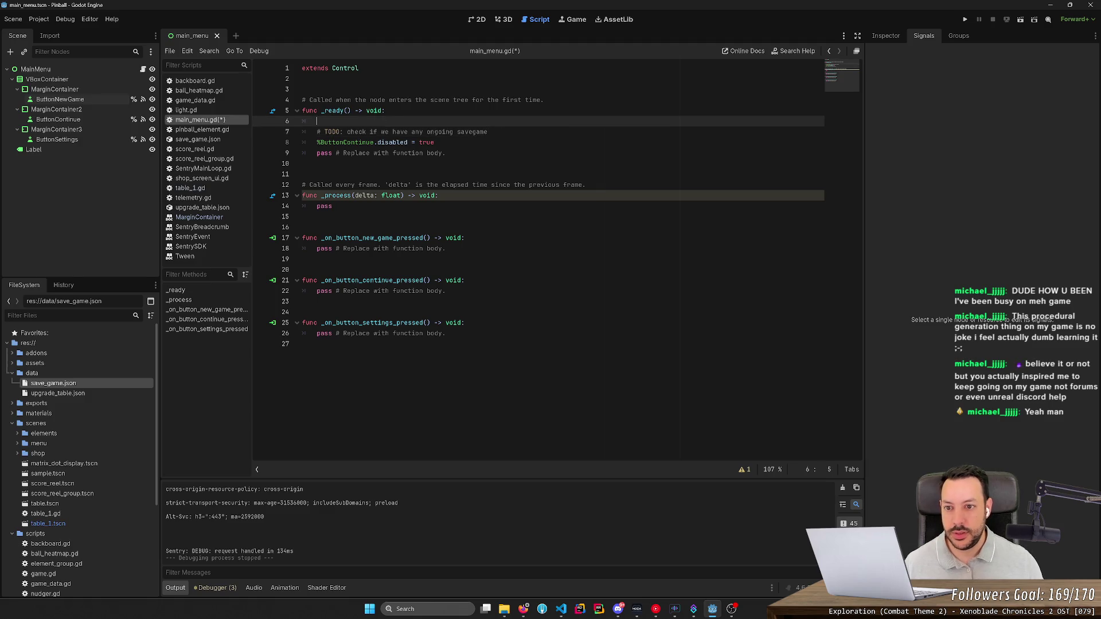
{"action": "key", "text": "ctrl+shift+k"}
{"action": "key", "text": "ctrl+s"}
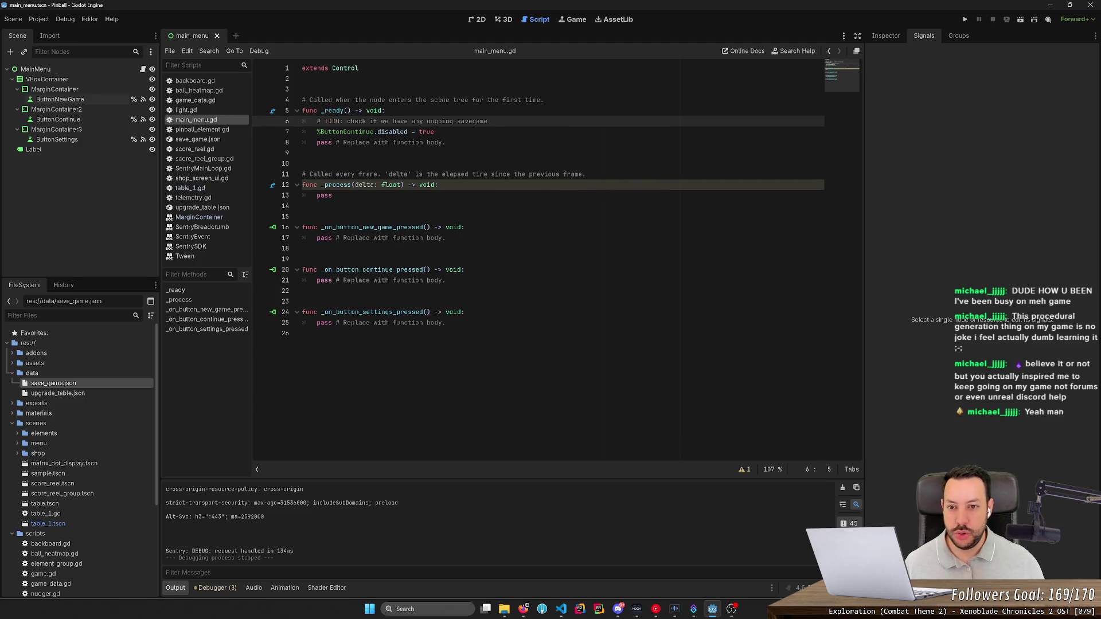
- Delete the unused _process function and its comment from main_menu.gd
{"action": "key", "text": "End"}
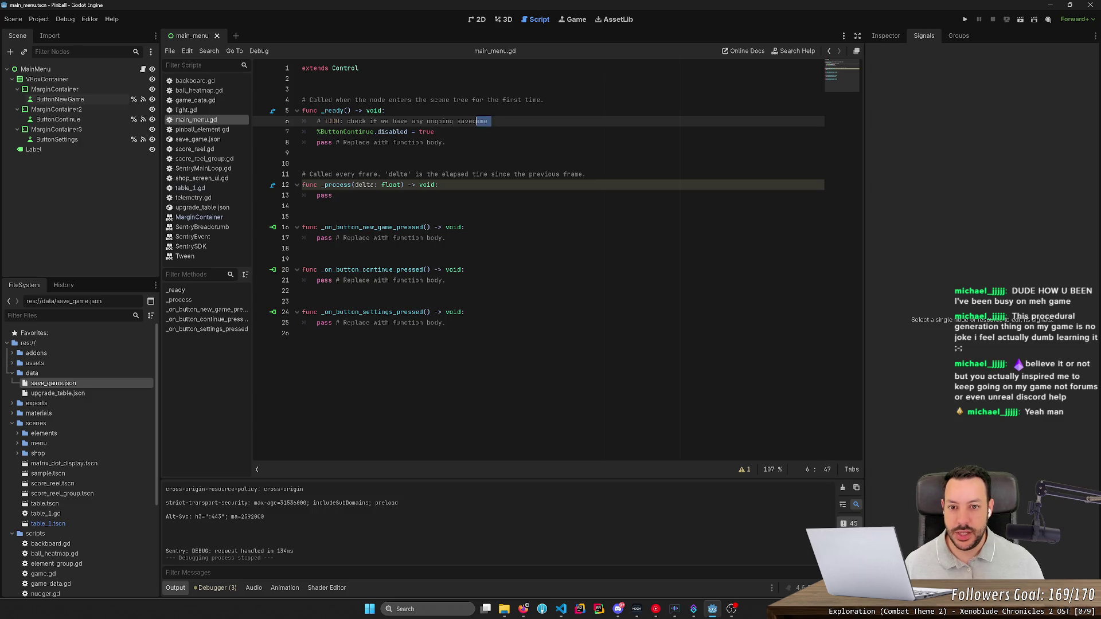
{"action": "key", "text": "shift+Home"}
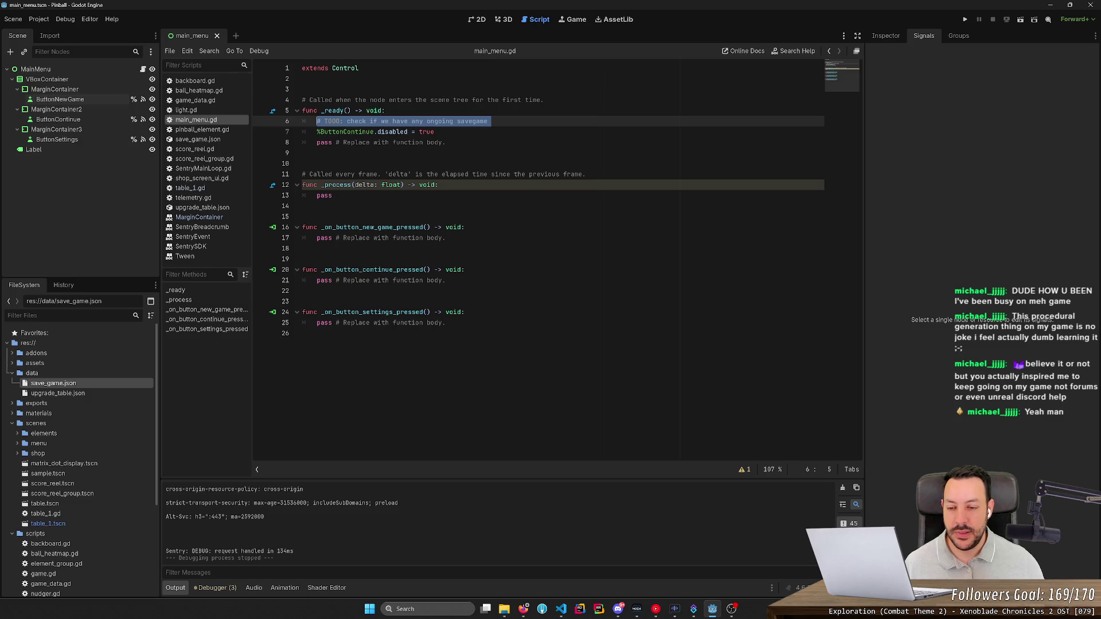
{"action": "left_click_drag", "start_coordinate": [303, 207], "coordinate": [303, 163]}
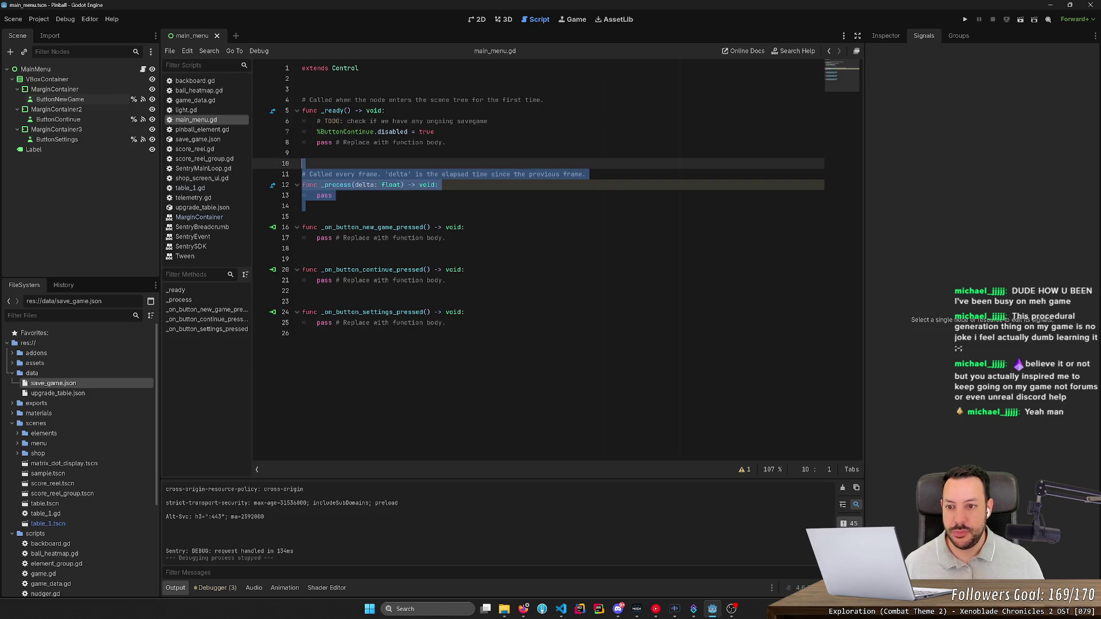
{"action": "key", "text": "BackSpace"}
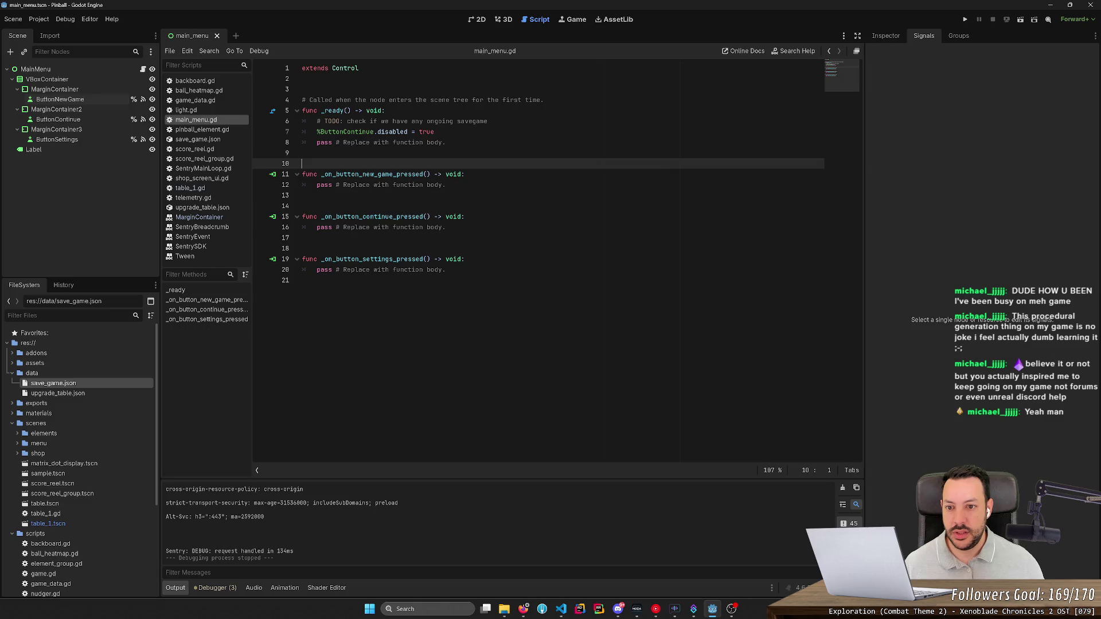
{"action": "left_click", "coordinate": [464, 174]}
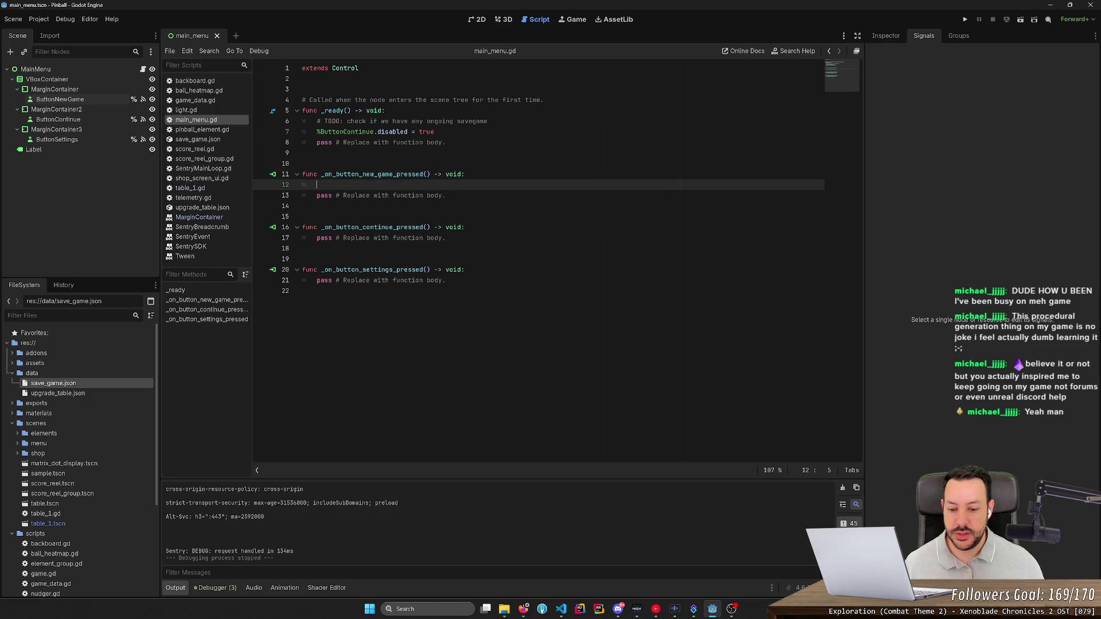
{"action": "left_click", "coordinate": [522, 609]}
{"action": "left_click", "coordinate": [483, 9]}
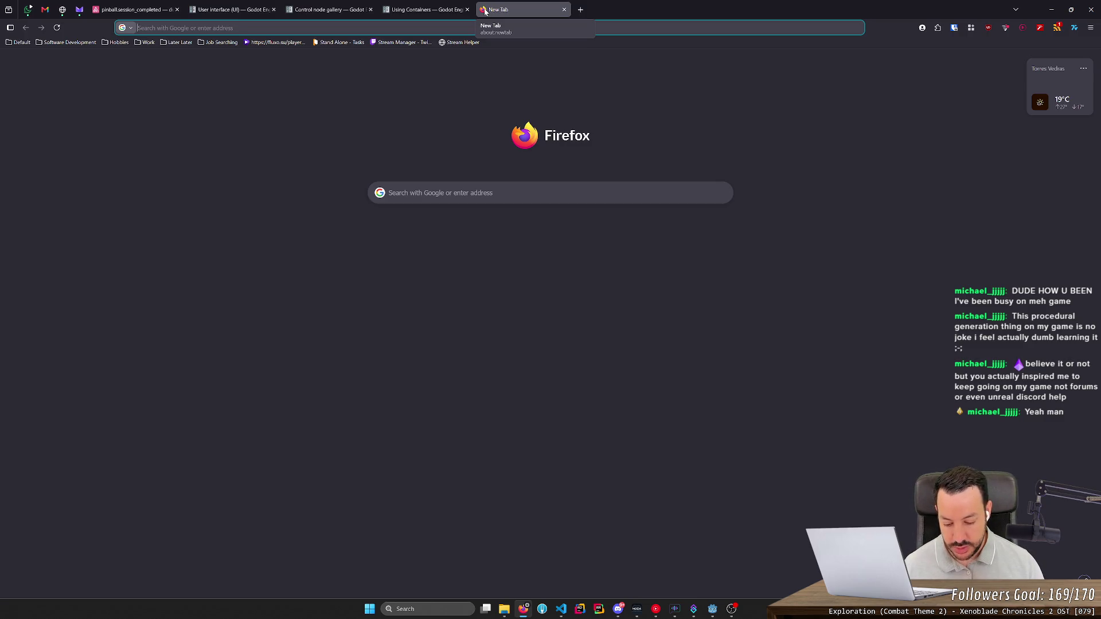
- Search Google for 'godot load new scene' and open the Godot Docs 'Change scenes manually' result
{"action": "type", "text": "load"}
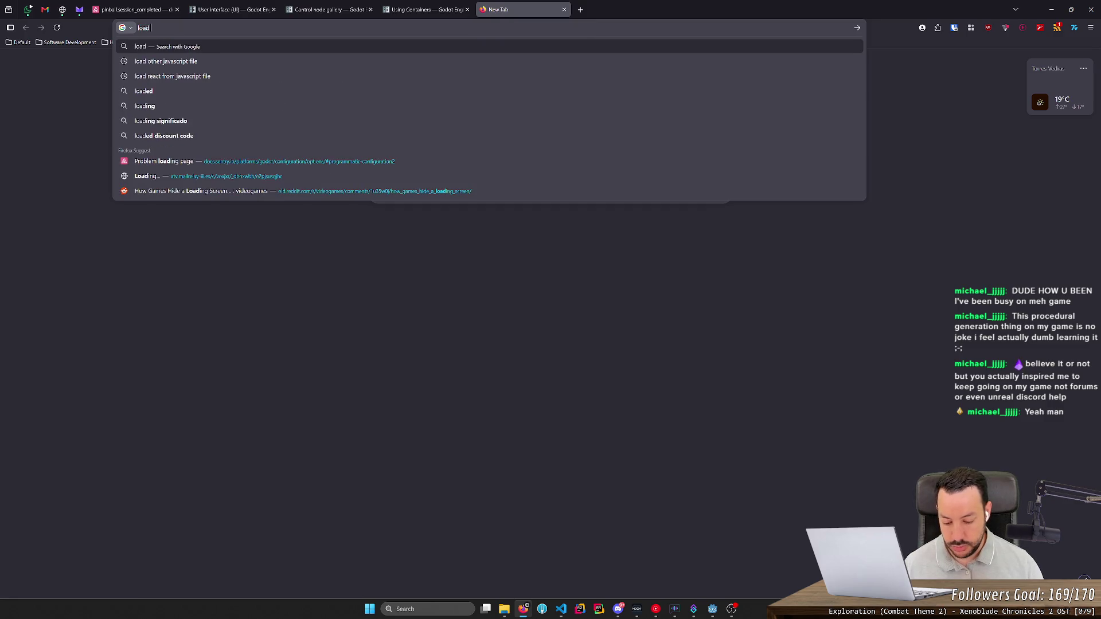
{"action": "key", "text": "BackSpace"}
{"action": "key", "text": "BackSpace"}
{"action": "key", "text": "BackSpace"}
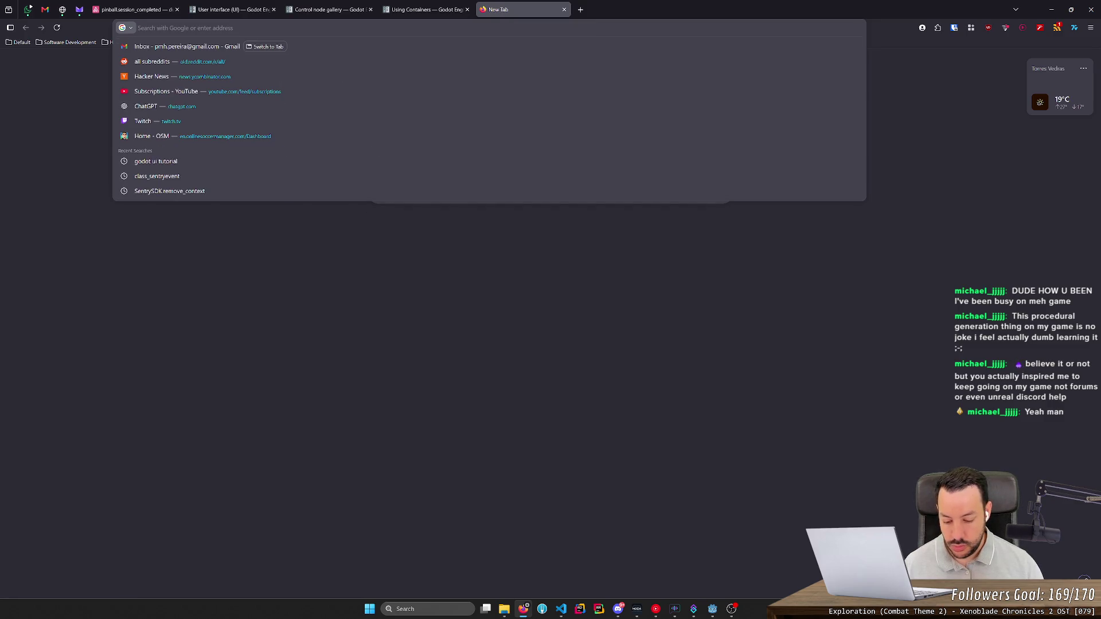
{"action": "type", "text": "godot load "}
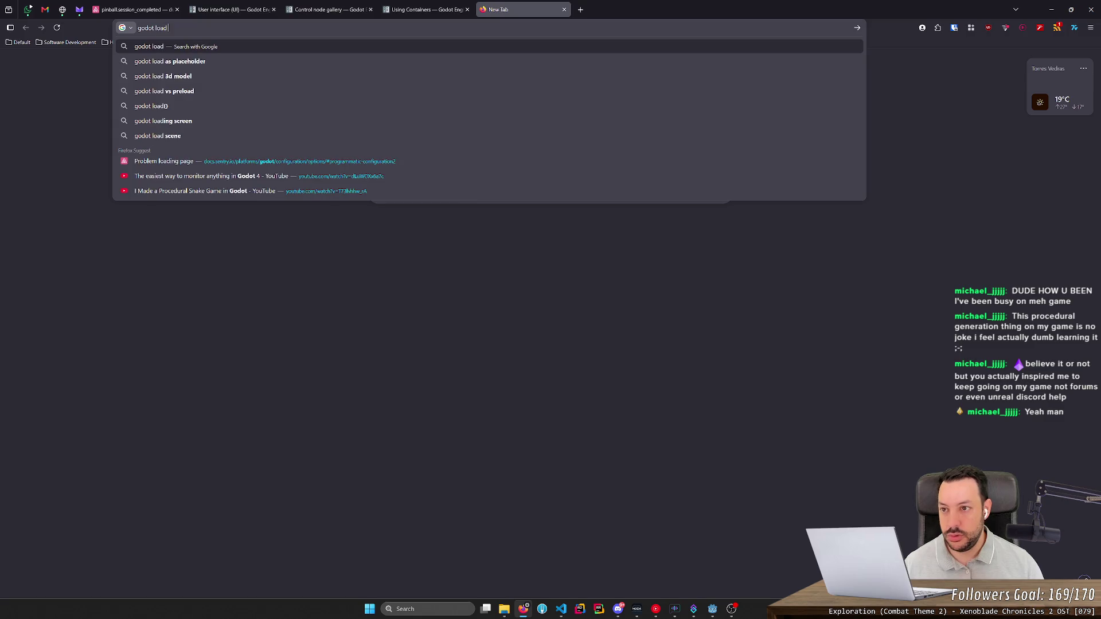
{"action": "type", "text": "new scene"}
{"action": "key", "text": "Return"}
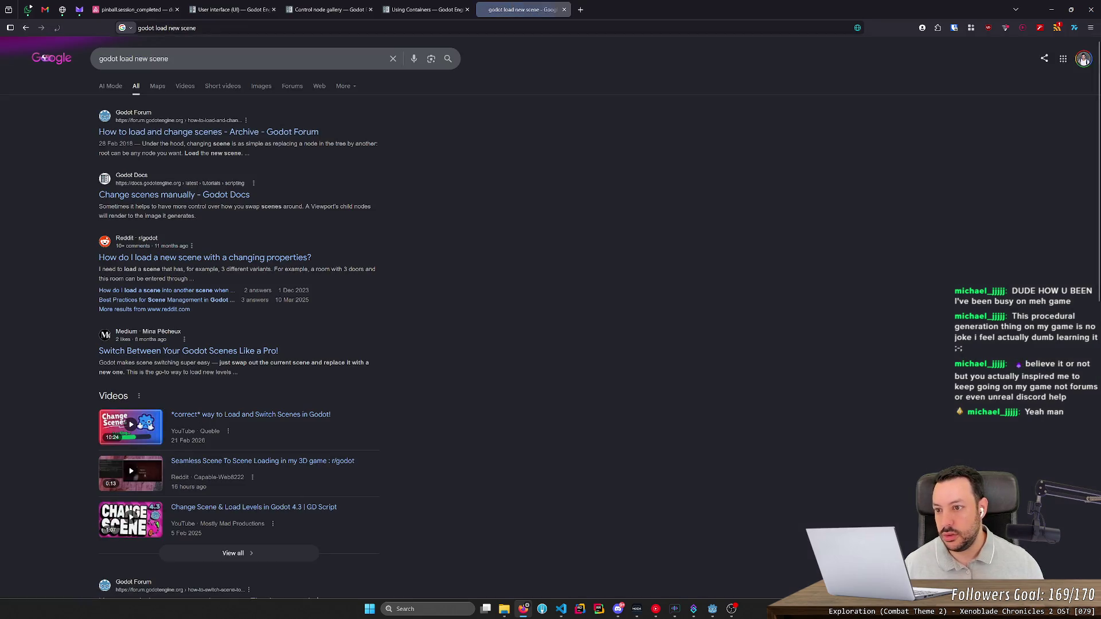
{"action": "left_click", "coordinate": [261, 133]}
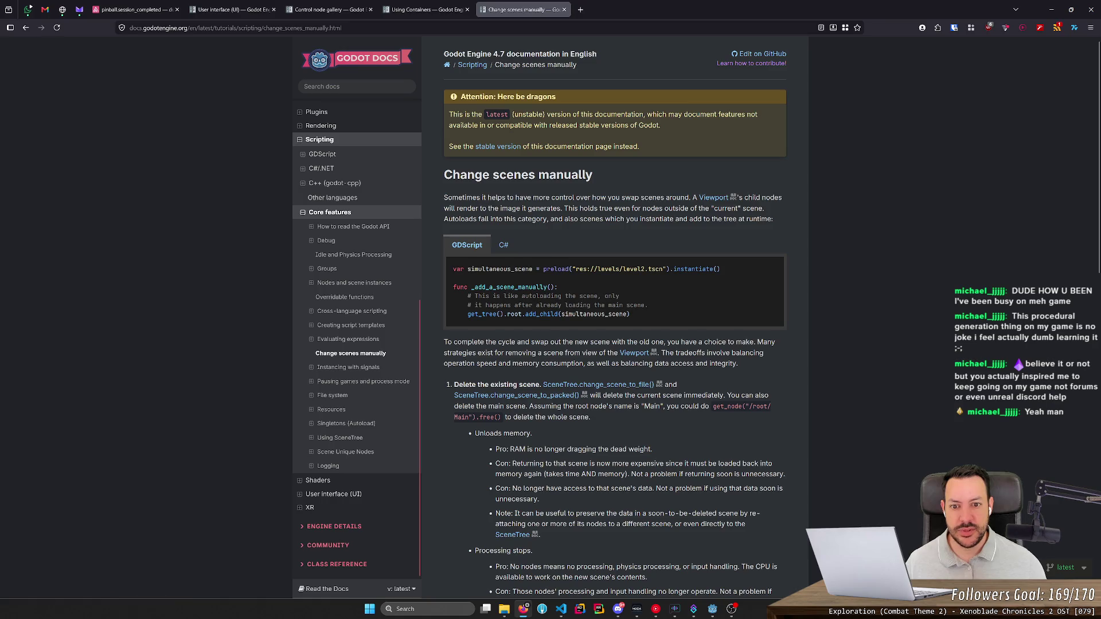
- Read through the Change scenes manually guide, highlighting key passages
{"action": "left_click_drag", "start_coordinate": [486, 197], "coordinate": [612, 197]}
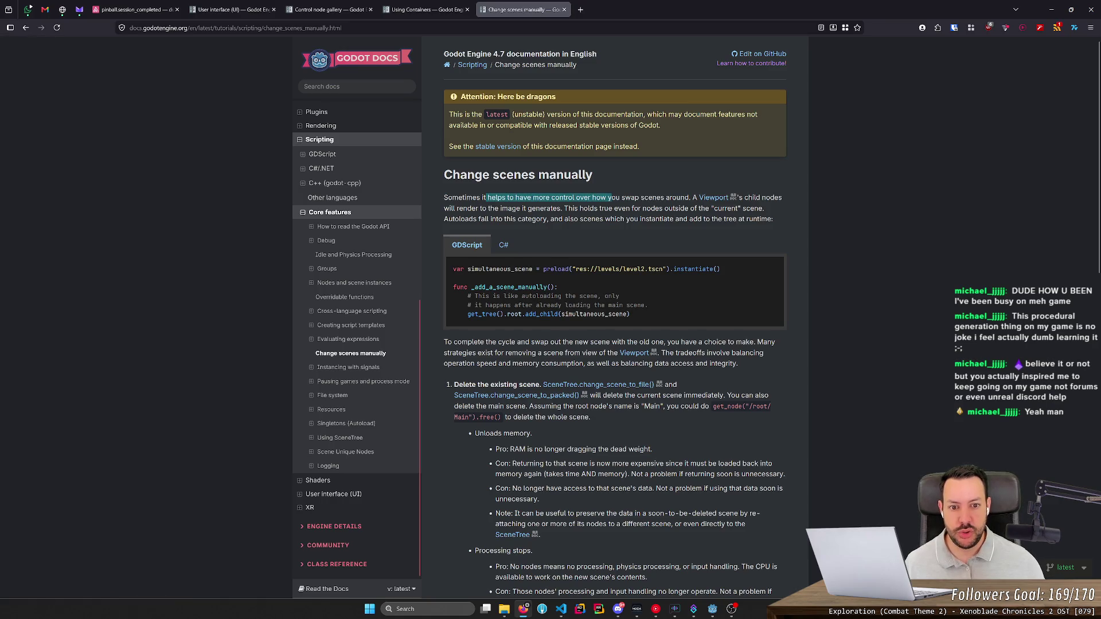
{"action": "left_click", "coordinate": [612, 197]}
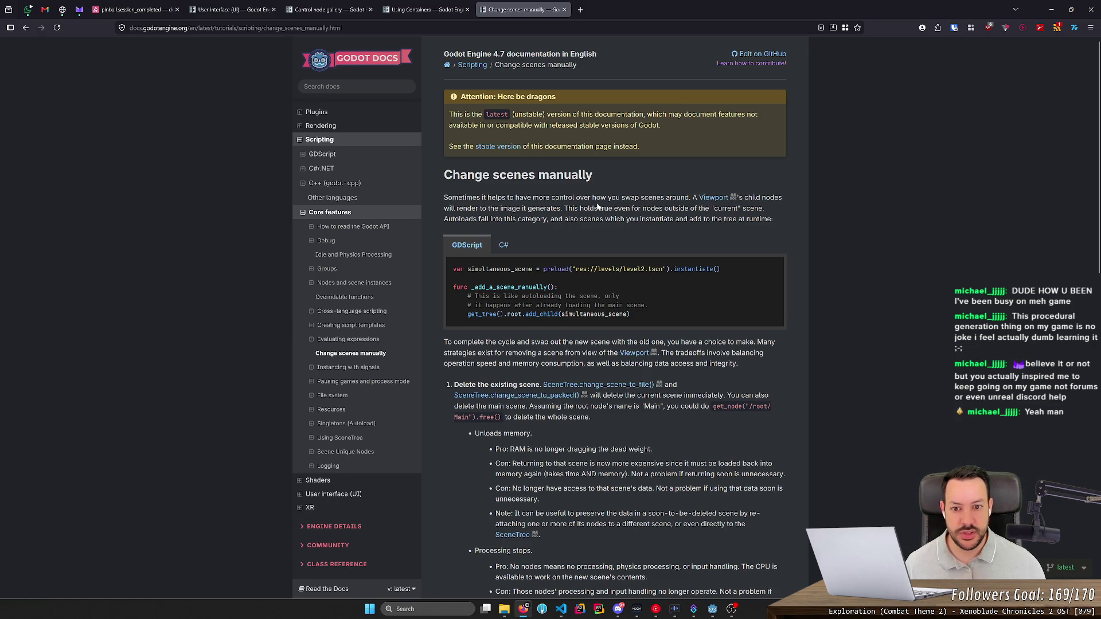
{"action": "middle_click", "coordinate": [504, 197]}
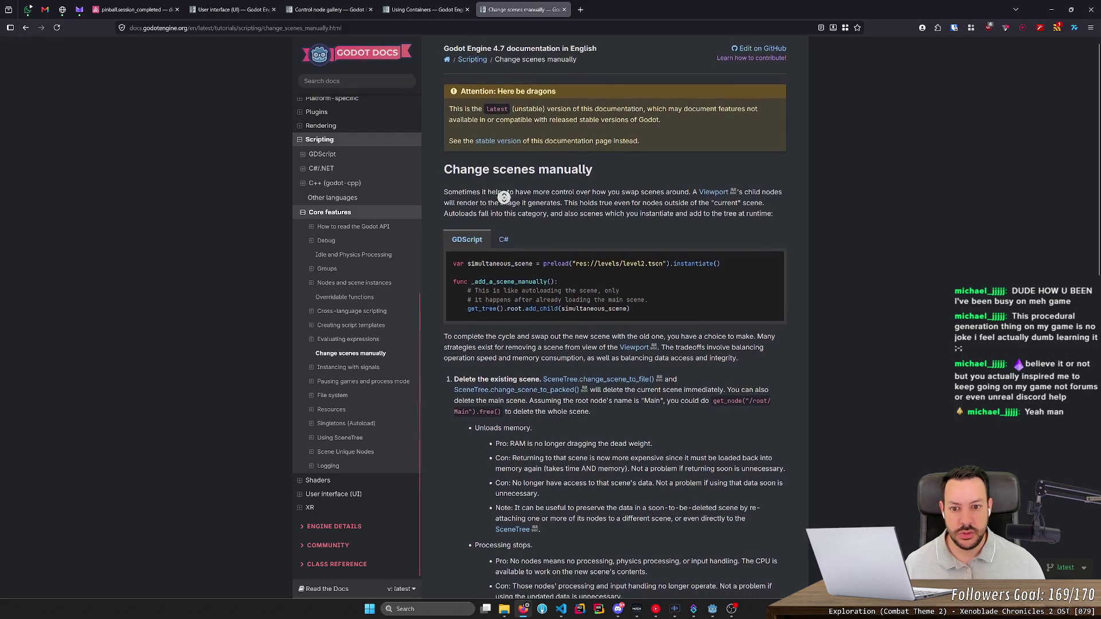
{"action": "left_click", "coordinate": [508, 201]}
{"action": "left_click_drag", "start_coordinate": [532, 197], "coordinate": [626, 197]}
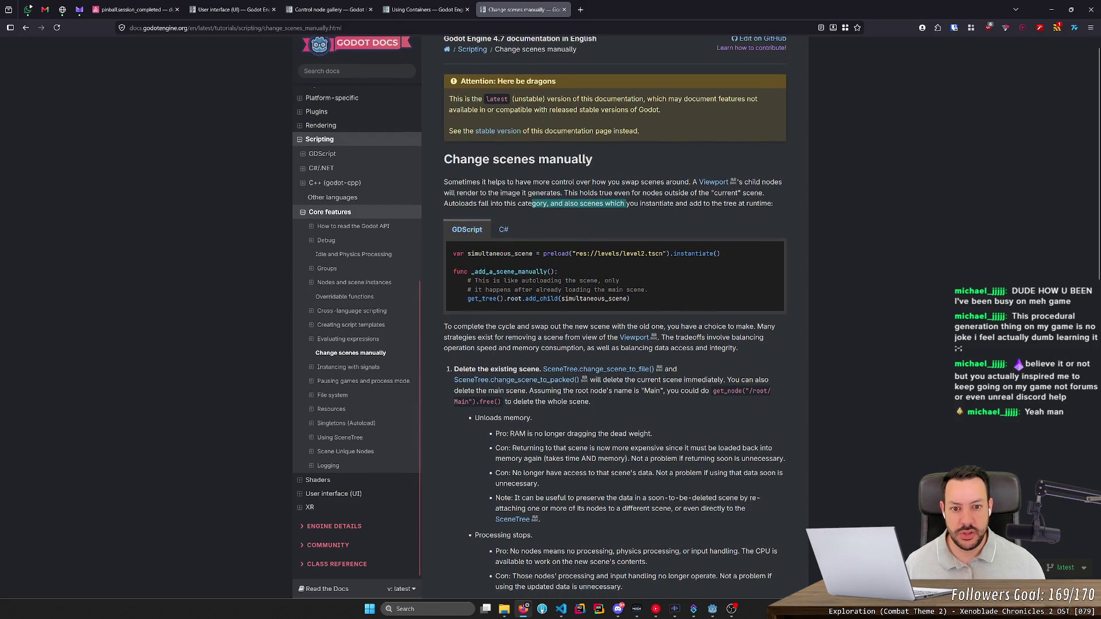
{"action": "left_click", "coordinate": [626, 197]}
{"action": "middle_click", "coordinate": [594, 174]}
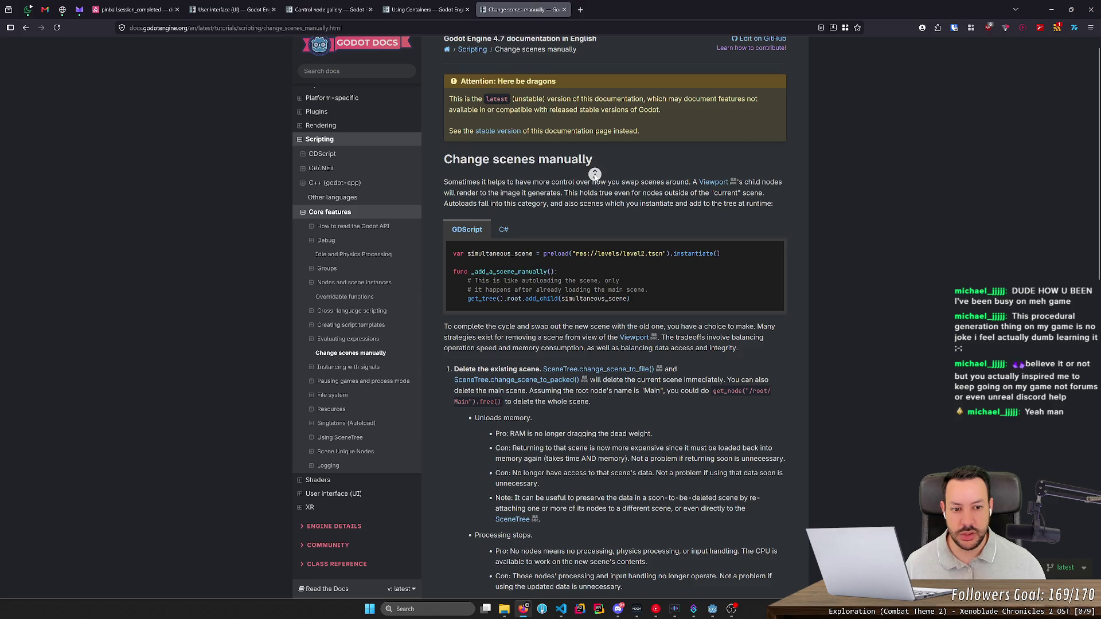
{"action": "left_click", "coordinate": [594, 175]}
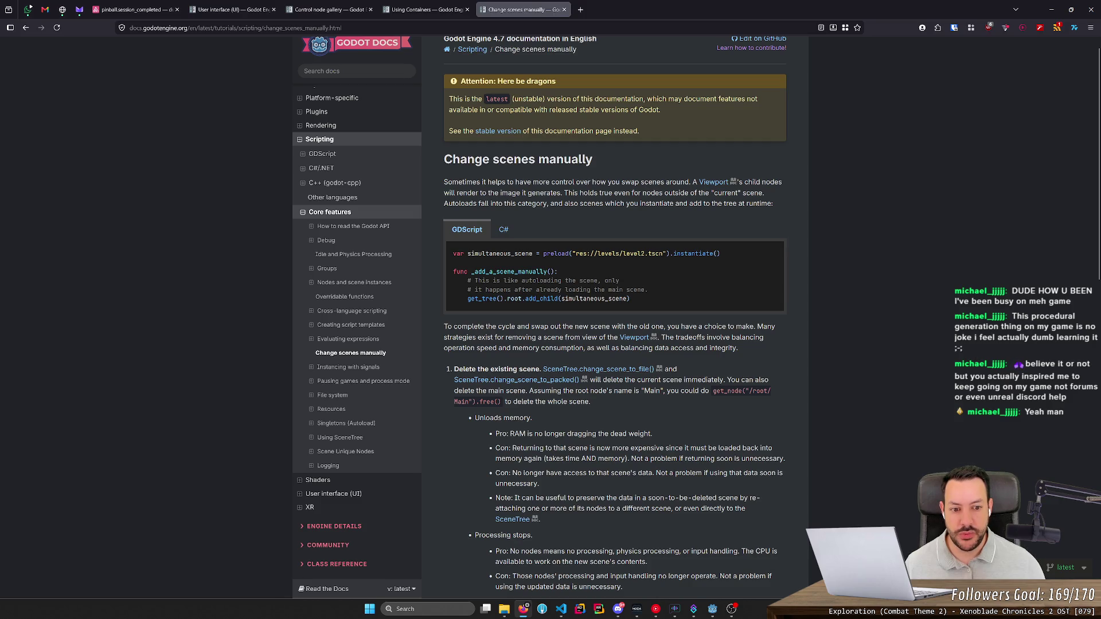
{"action": "left_click_drag", "start_coordinate": [456, 338], "coordinate": [592, 338]}
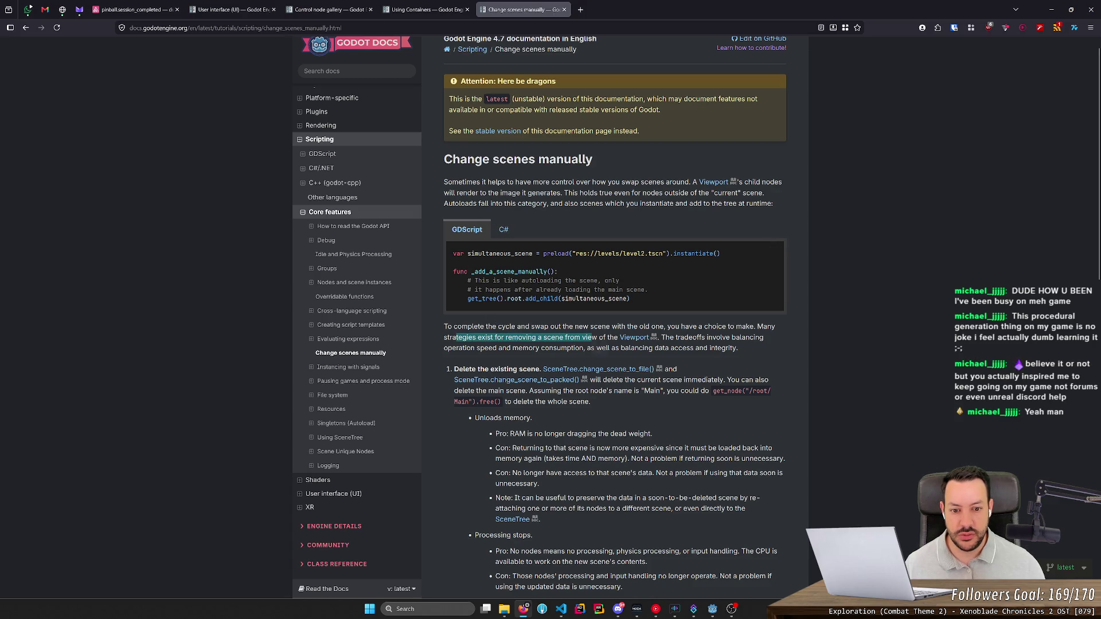
{"action": "left_click", "coordinate": [599, 347]}
{"action": "scroll", "coordinate": [543, 314], "scroll_direction": "down", "scroll_amount": 2}
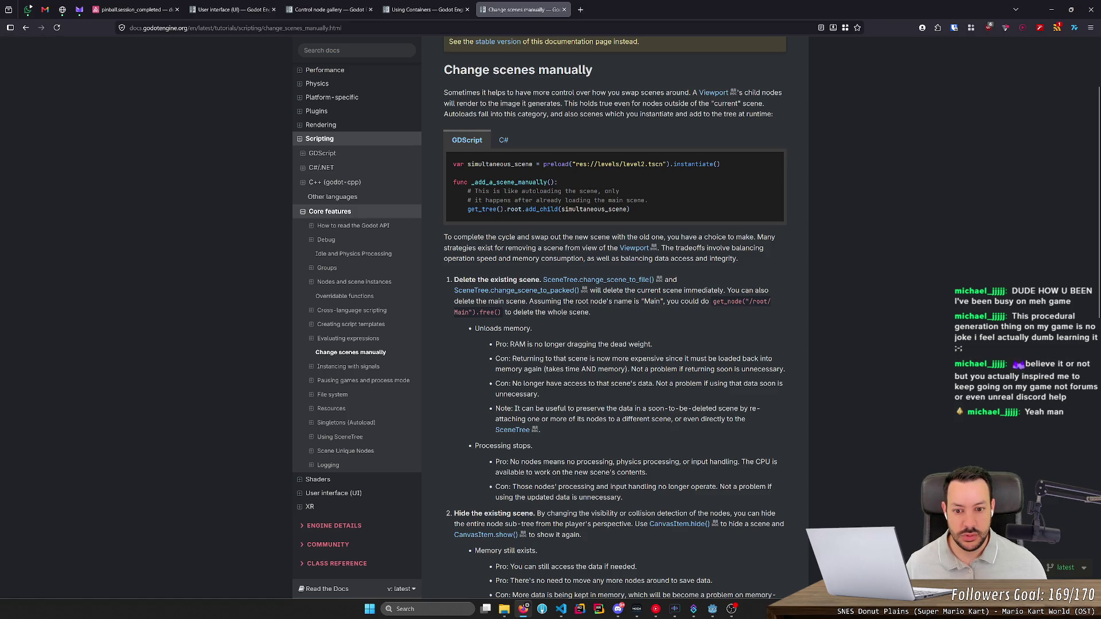
- Open the SceneTree change_scene_to_file and change_scene_to_packed references in new tabs
{"action": "key", "text": "alt+Tab"}
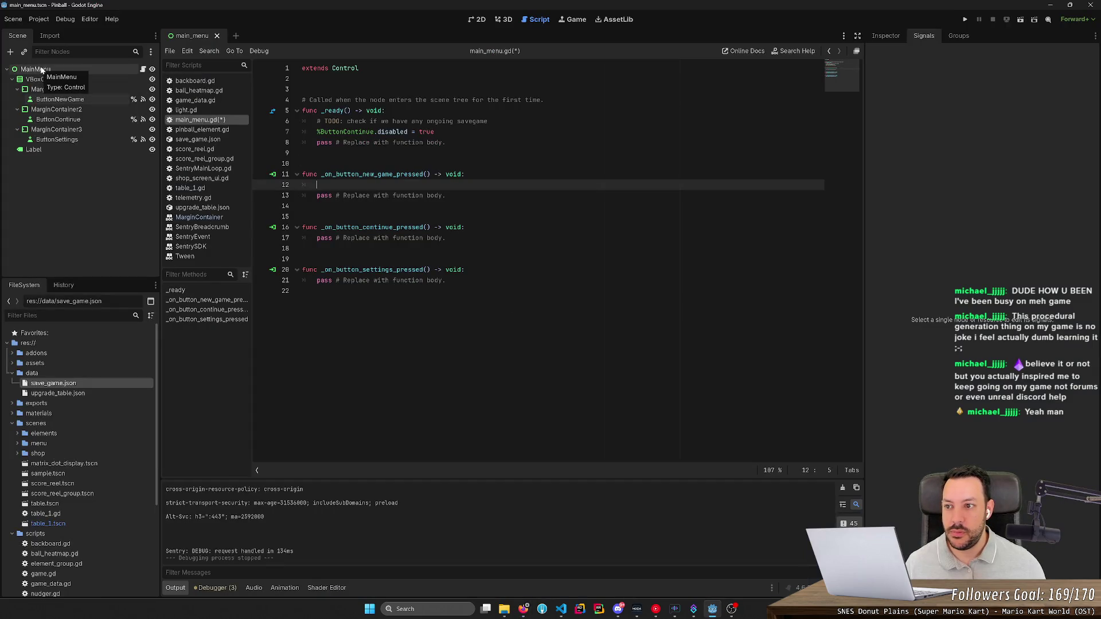
{"action": "key", "text": "alt+Tab"}
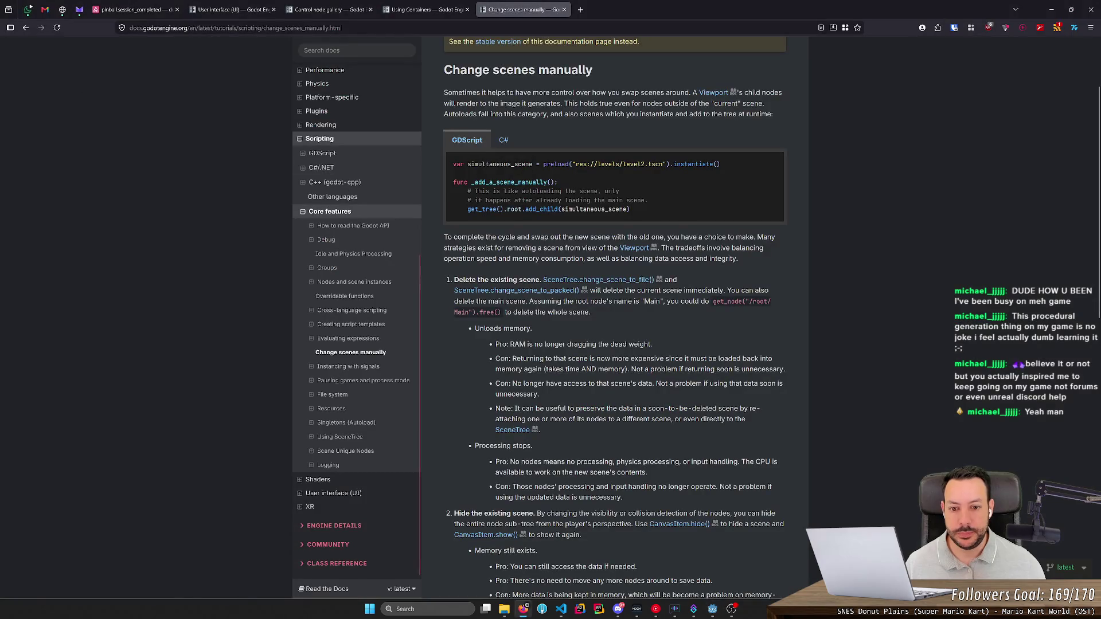
{"action": "middle_click", "coordinate": [609, 330]}
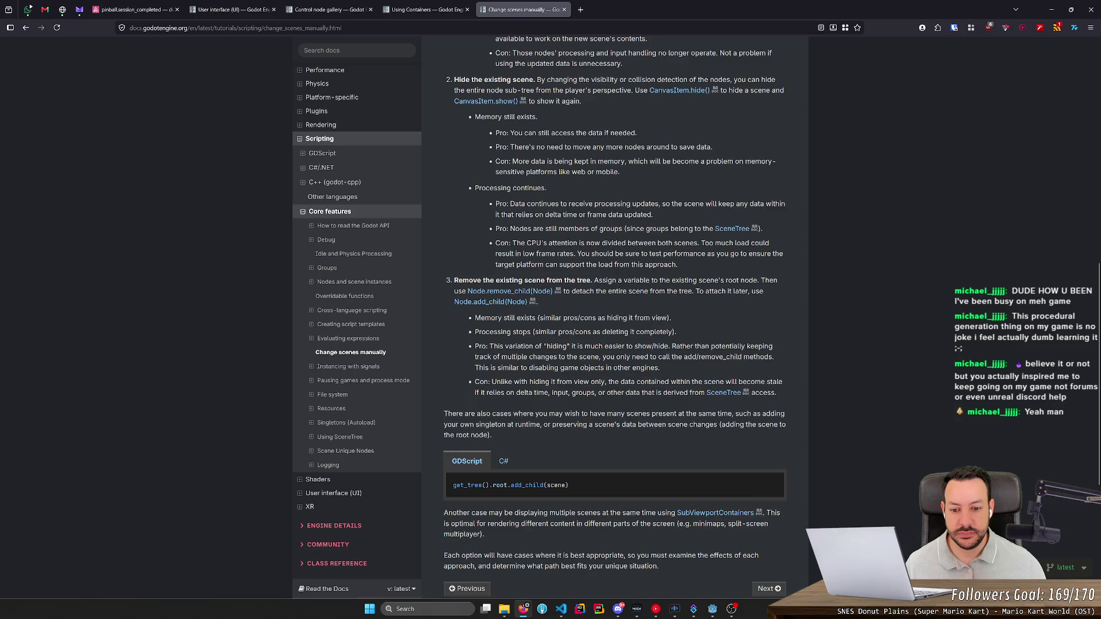
{"action": "scroll", "coordinate": [587, 321], "scroll_direction": "down", "scroll_amount": 5}
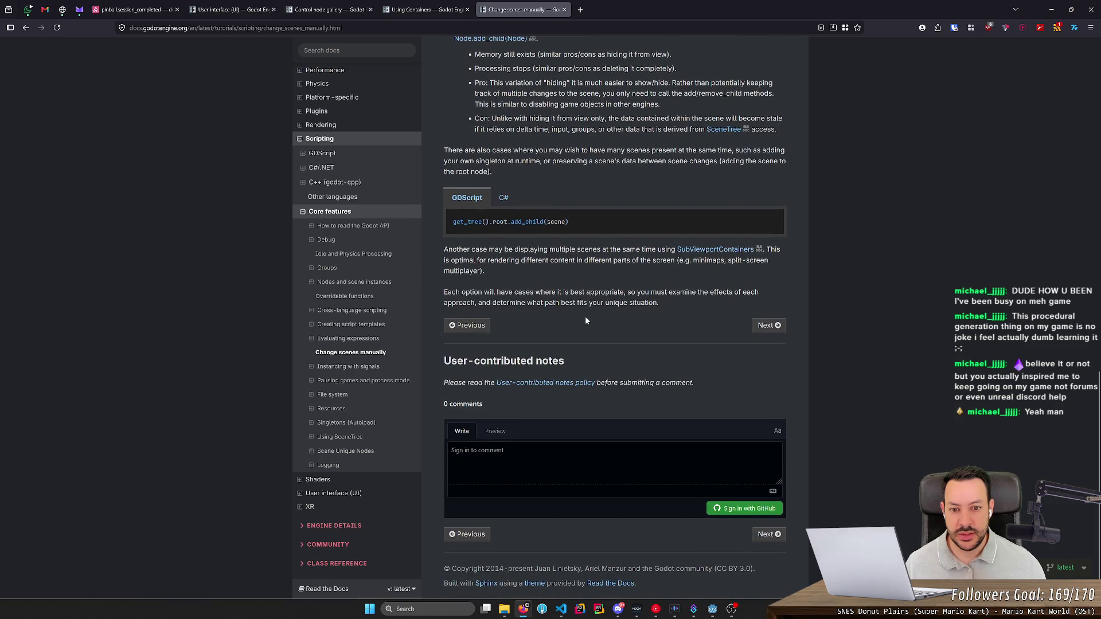
{"action": "scroll", "coordinate": [502, 160], "scroll_direction": "up", "scroll_amount": 15}
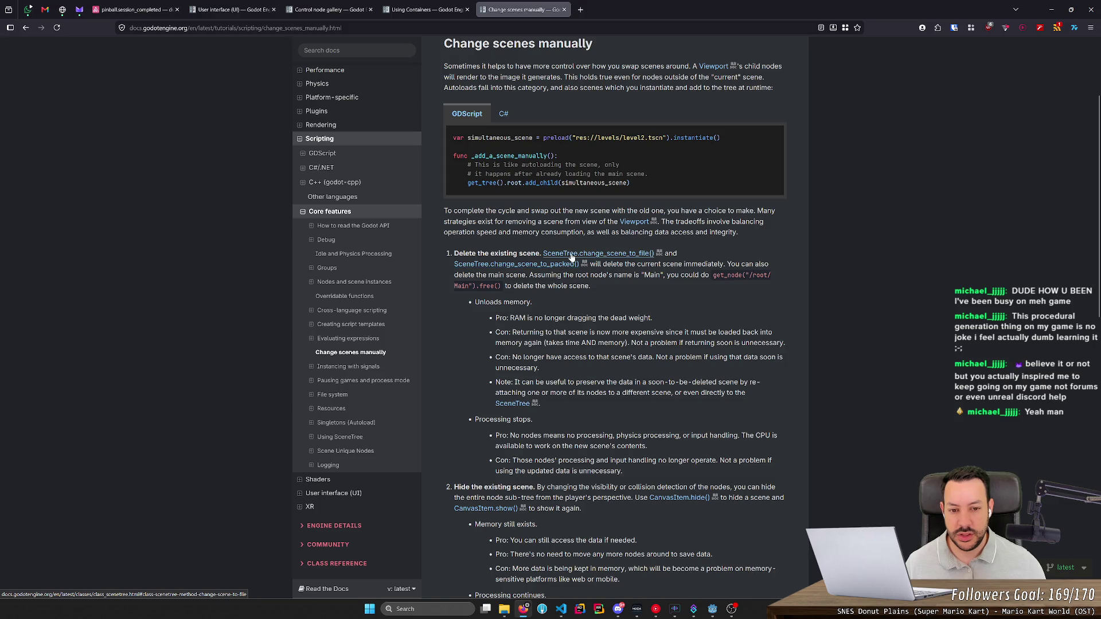
{"action": "middle_click", "coordinate": [571, 258]}
{"action": "middle_click", "coordinate": [570, 265]}
{"action": "left_click", "coordinate": [638, 7]}
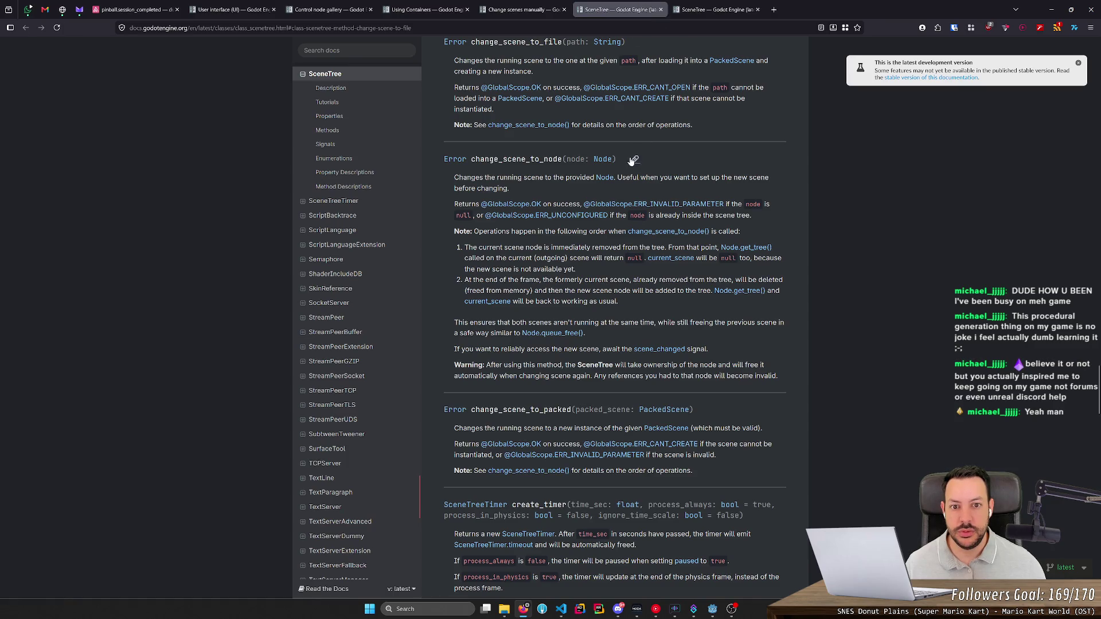
- Read the change_scene_to_file and change_scene_to_packed entries, then go back to the Godot editor
{"action": "scroll", "coordinate": [633, 161], "scroll_direction": "up", "scroll_amount": 1}
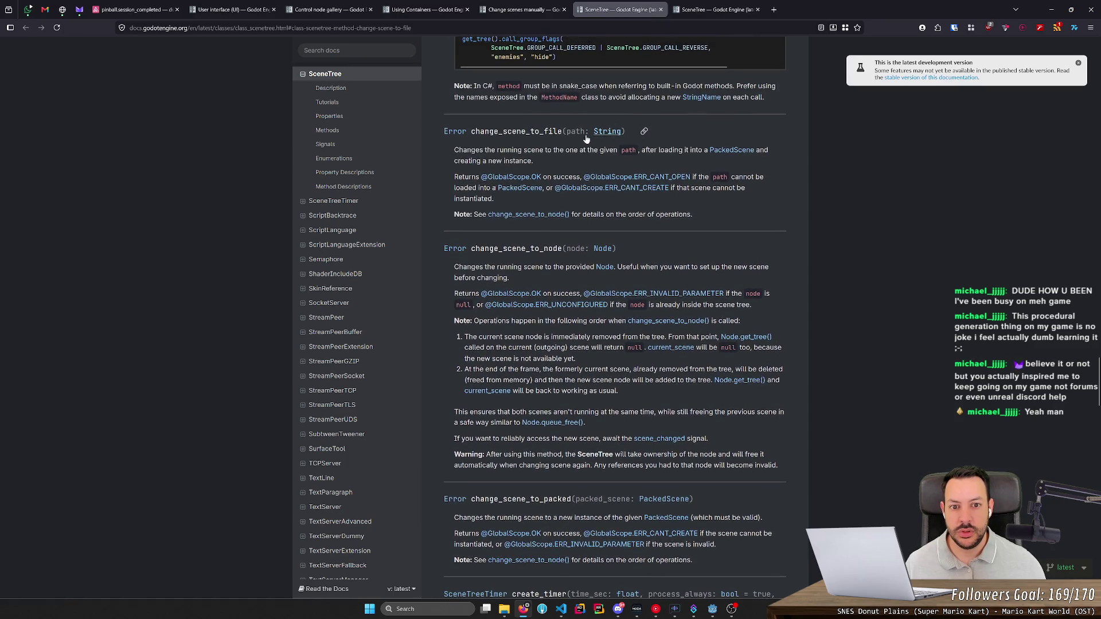
{"action": "left_click", "coordinate": [710, 4]}
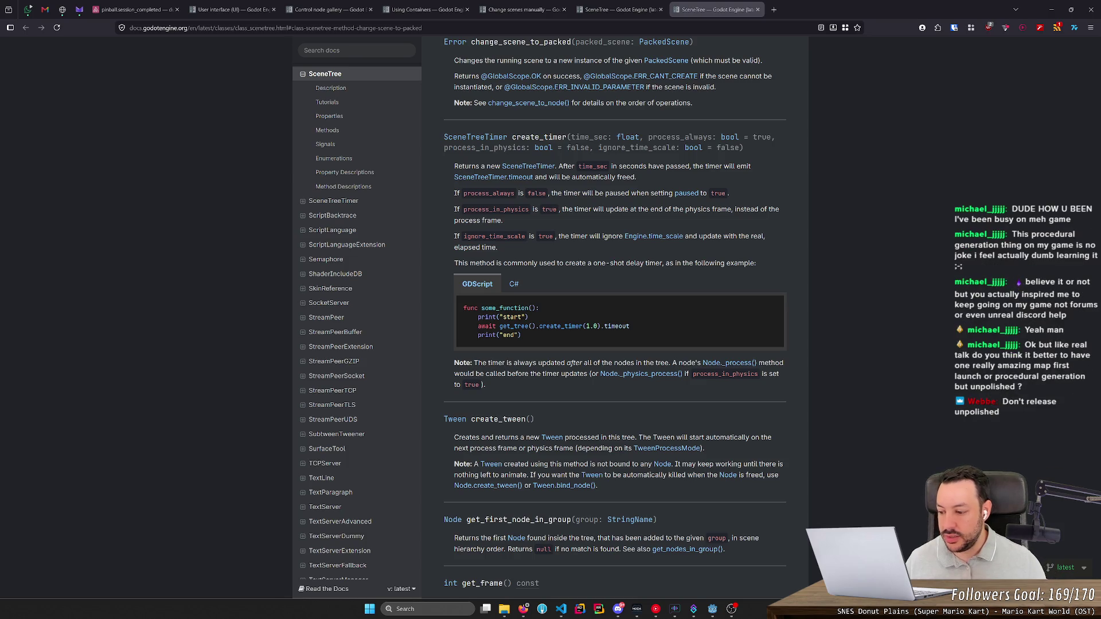
{"action": "scroll", "coordinate": [287, 317], "scroll_direction": "down", "scroll_amount": 6}
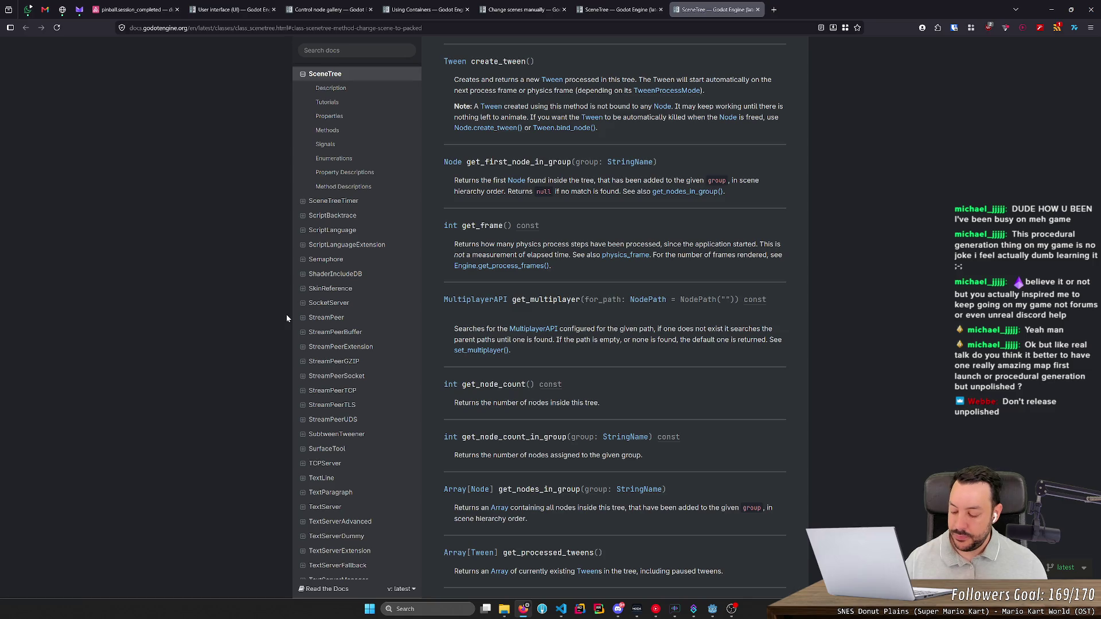
{"action": "left_click", "coordinate": [712, 609]}
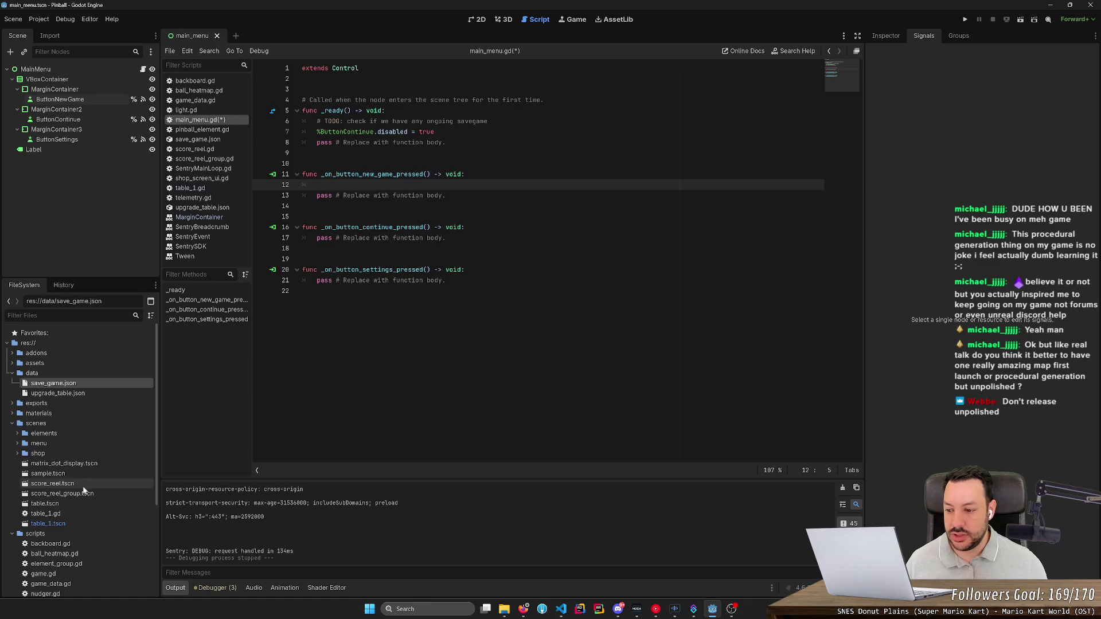
{"action": "double_click", "coordinate": [71, 522]}
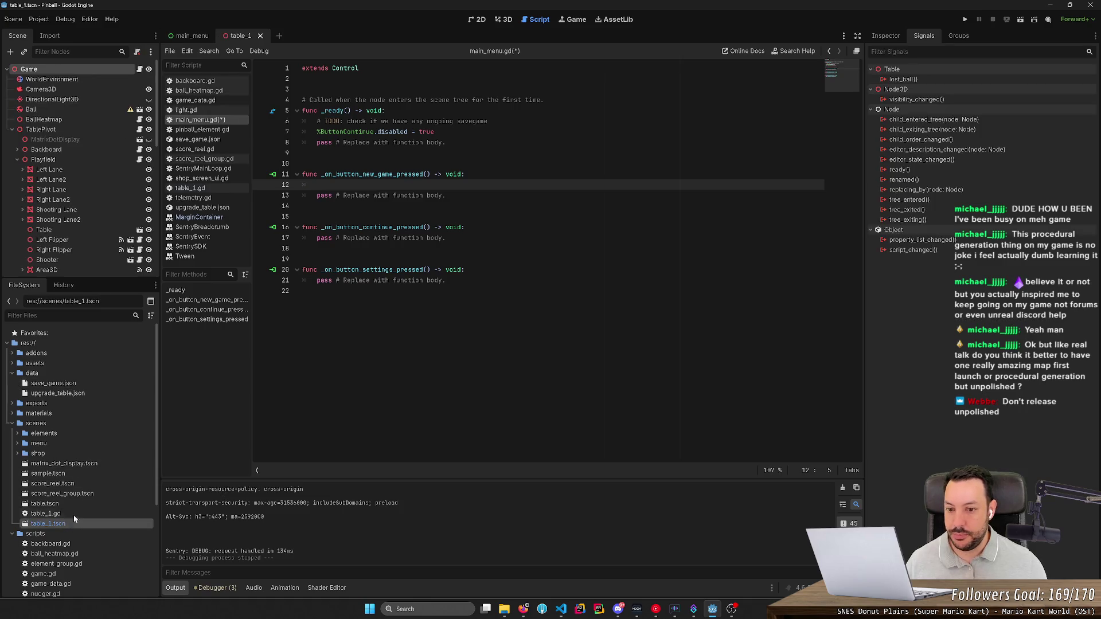
{"action": "left_click", "coordinate": [503, 19]}
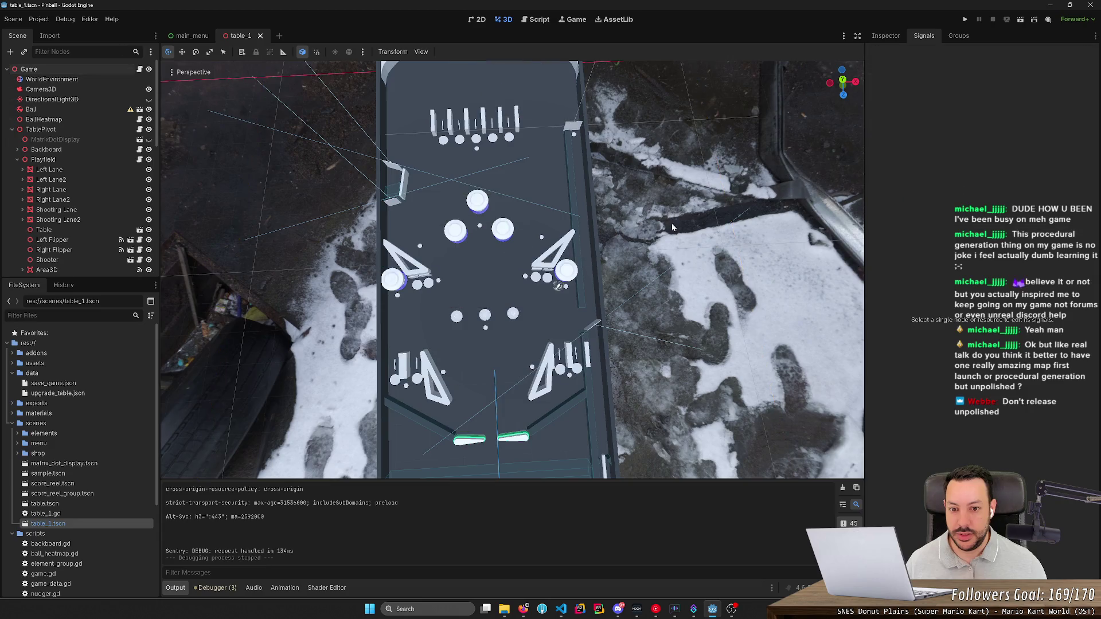
{"action": "left_click_drag", "start_coordinate": [573, 258], "coordinate": [676, 245]}
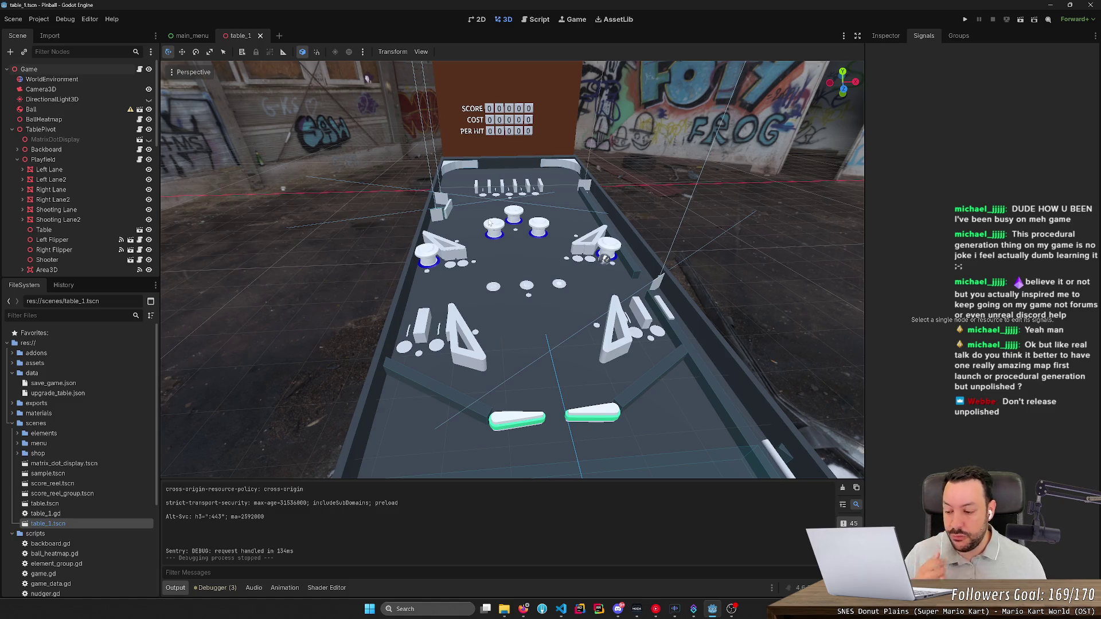
{"action": "mouse_move", "coordinate": [489, 222]}
{"action": "left_mouse_down"}
{"action": "mouse_move", "coordinate": [464, 227]}
{"action": "mouse_move", "coordinate": [520, 235]}
{"action": "mouse_move", "coordinate": [493, 238]}
{"action": "mouse_move", "coordinate": [548, 317]}
{"action": "left_mouse_up"}
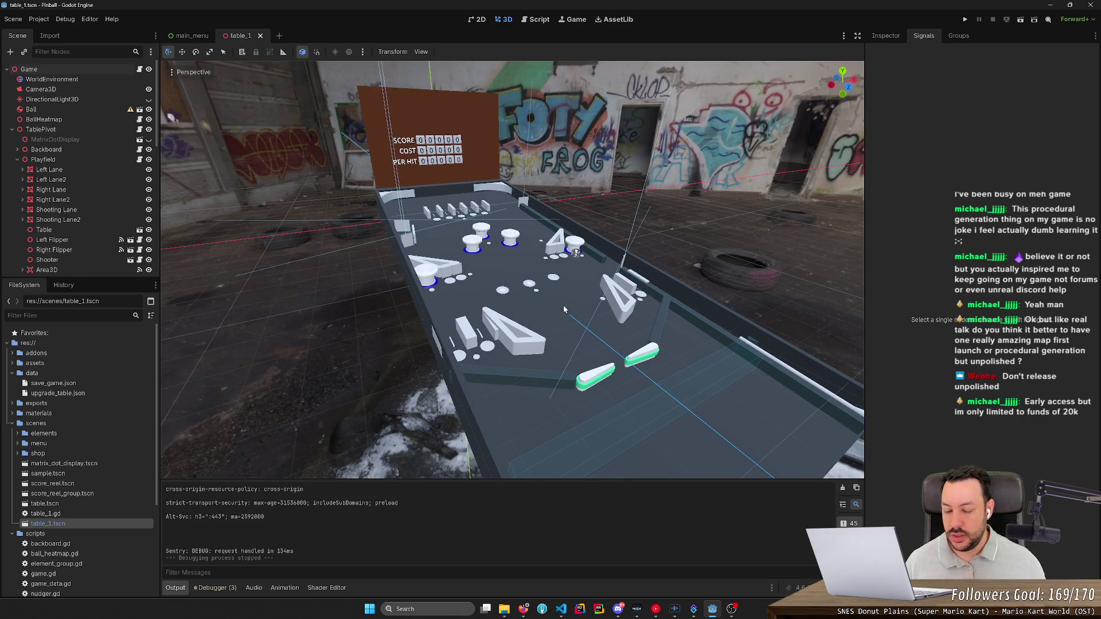
{"action": "mouse_move", "coordinate": [563, 310]}
{"action": "left_mouse_down"}
{"action": "mouse_move", "coordinate": [516, 321]}
{"action": "mouse_move", "coordinate": [565, 309]}
{"action": "left_mouse_up"}
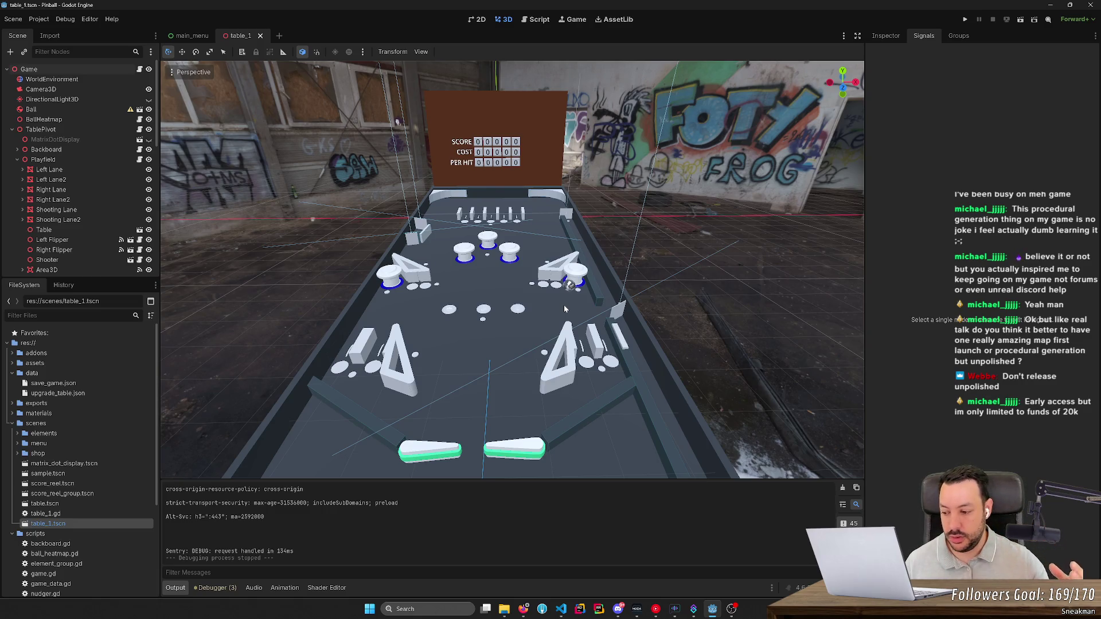
{"action": "left_click_drag", "start_coordinate": [565, 308], "coordinate": [564, 308]}
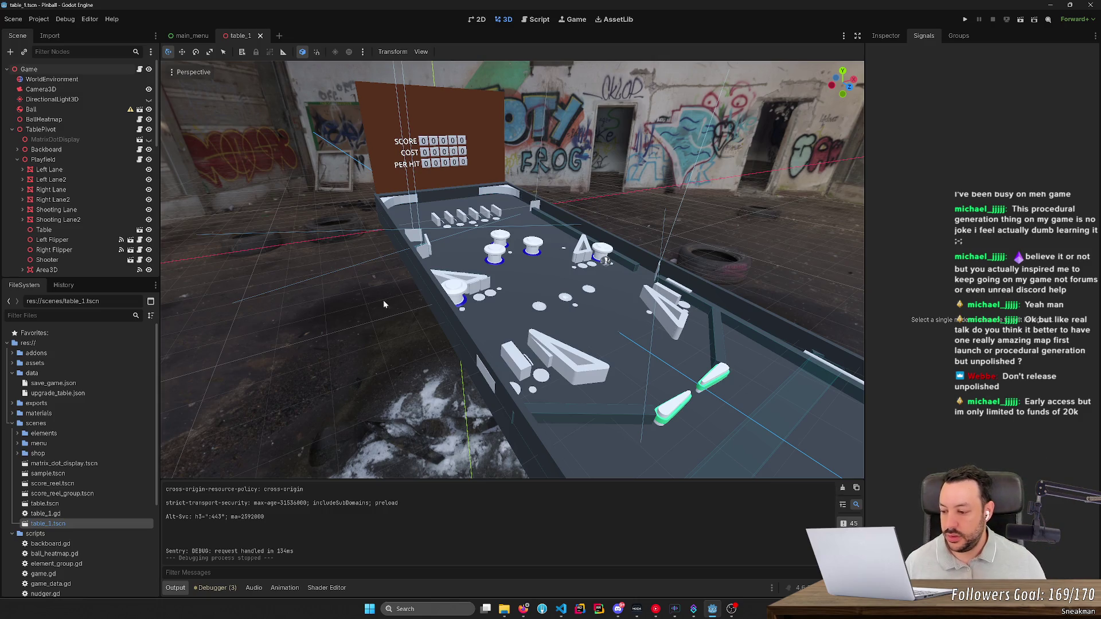
{"action": "mouse_move", "coordinate": [184, 298]}
{"action": "left_mouse_down"}
{"action": "mouse_move", "coordinate": [307, 105]}
{"action": "mouse_move", "coordinate": [428, 91]}
{"action": "mouse_move", "coordinate": [421, 117]}
{"action": "mouse_move", "coordinate": [380, 121]}
{"action": "mouse_move", "coordinate": [411, 139]}
{"action": "left_mouse_up"}
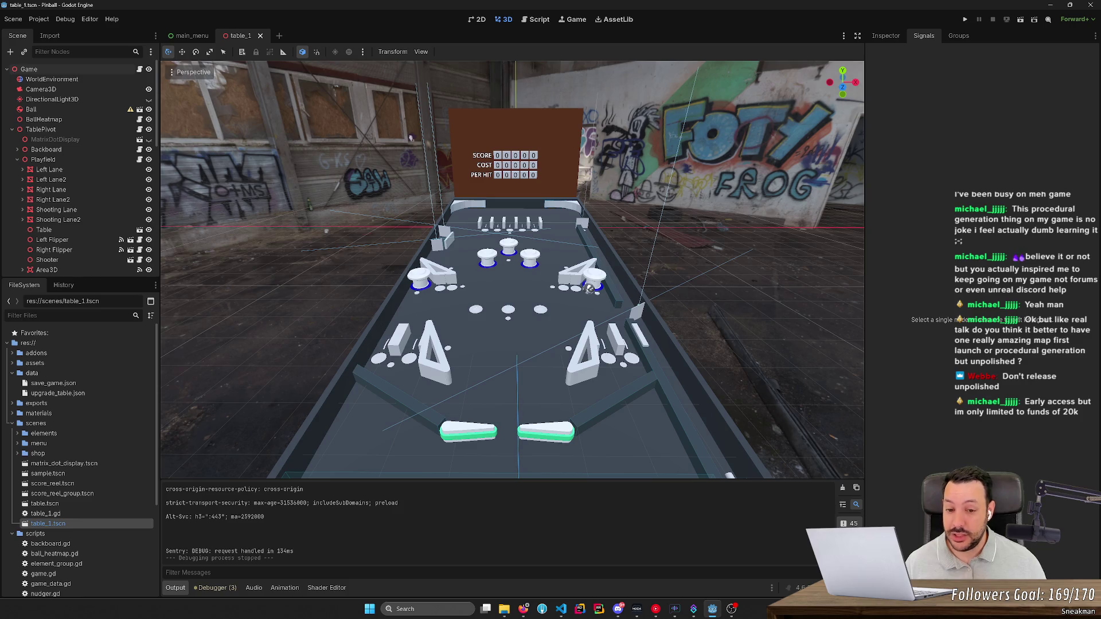
{"action": "left_click_drag", "start_coordinate": [410, 138], "coordinate": [369, 131]}
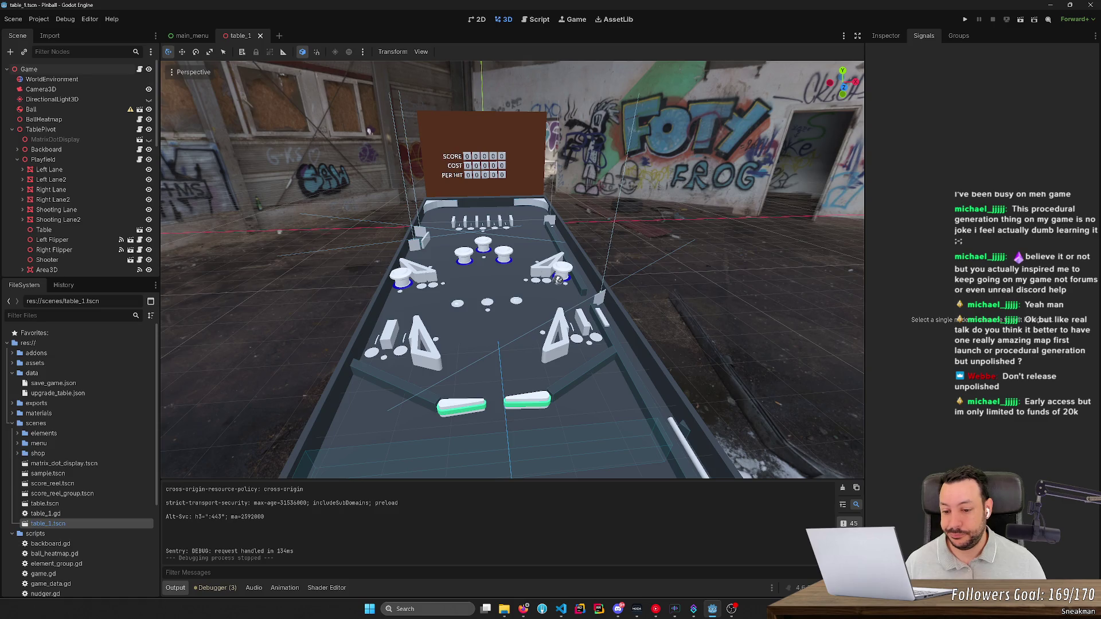
{"action": "left_click_drag", "start_coordinate": [369, 131], "coordinate": [378, 132]}
{"action": "scroll", "coordinate": [378, 132], "scroll_direction": "down", "scroll_amount": 5}
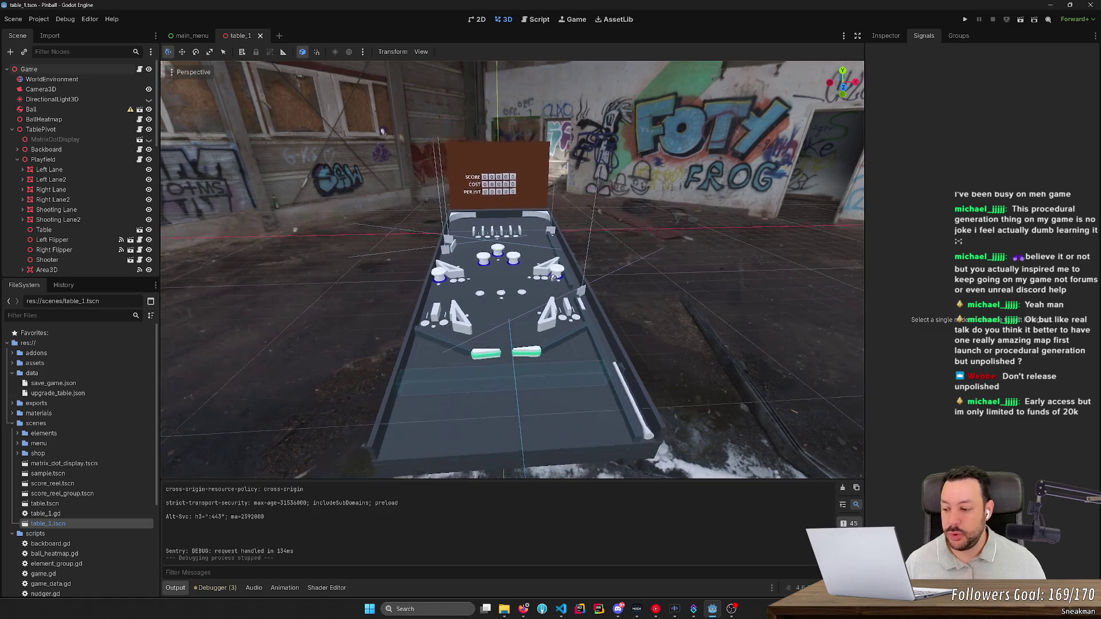
{"action": "scroll", "coordinate": [401, 133], "scroll_direction": "up", "scroll_amount": 5}
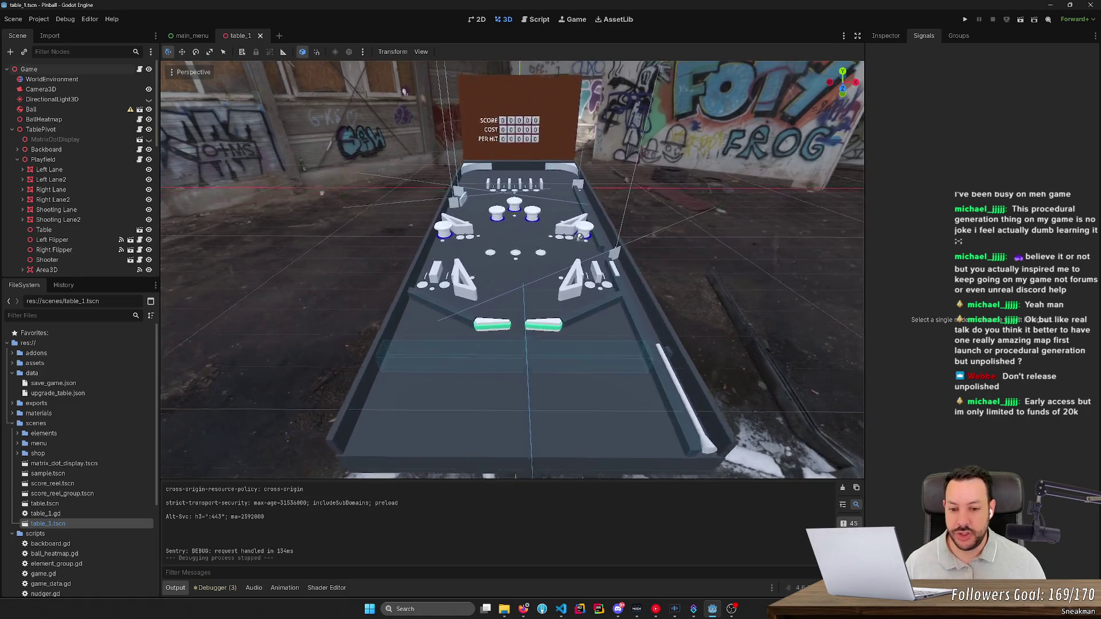
{"action": "scroll", "coordinate": [403, 91], "scroll_direction": "up", "scroll_amount": 4}
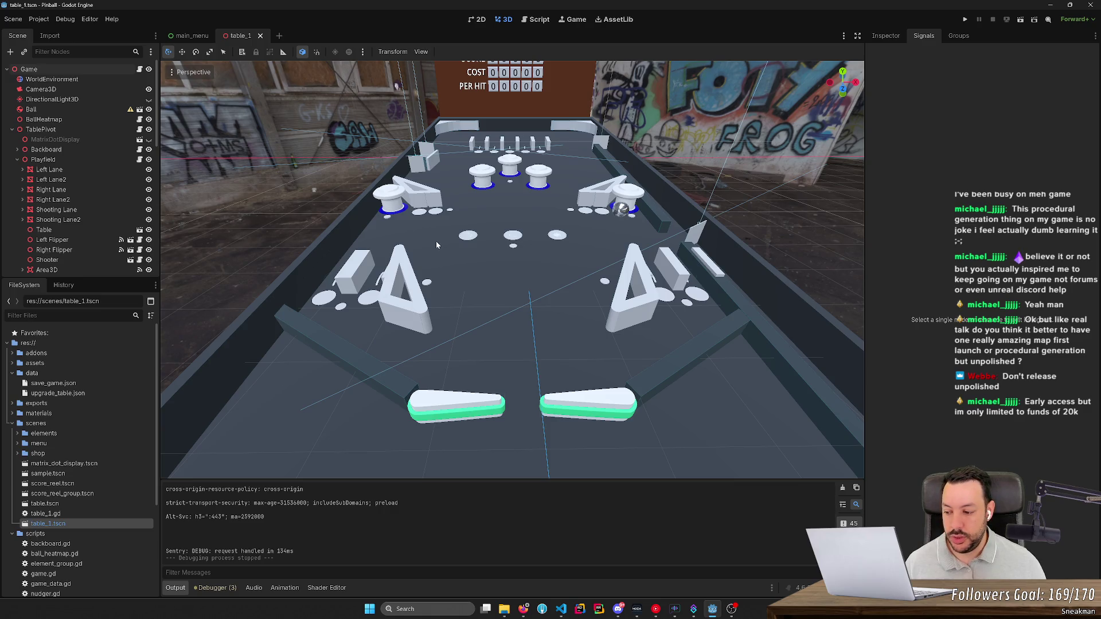
{"action": "mouse_move", "coordinate": [435, 245]}
{"action": "left_mouse_down"}
{"action": "mouse_move", "coordinate": [436, 197]}
{"action": "mouse_move", "coordinate": [436, 224]}
{"action": "left_mouse_up"}
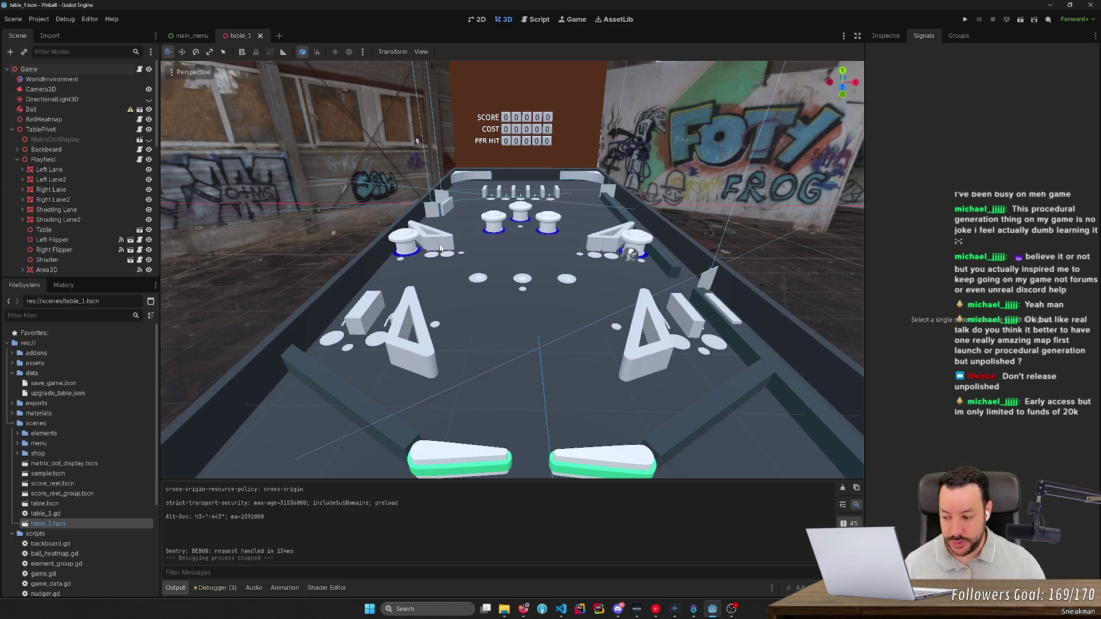
{"action": "scroll", "coordinate": [417, 140], "scroll_direction": "down", "scroll_amount": 2}
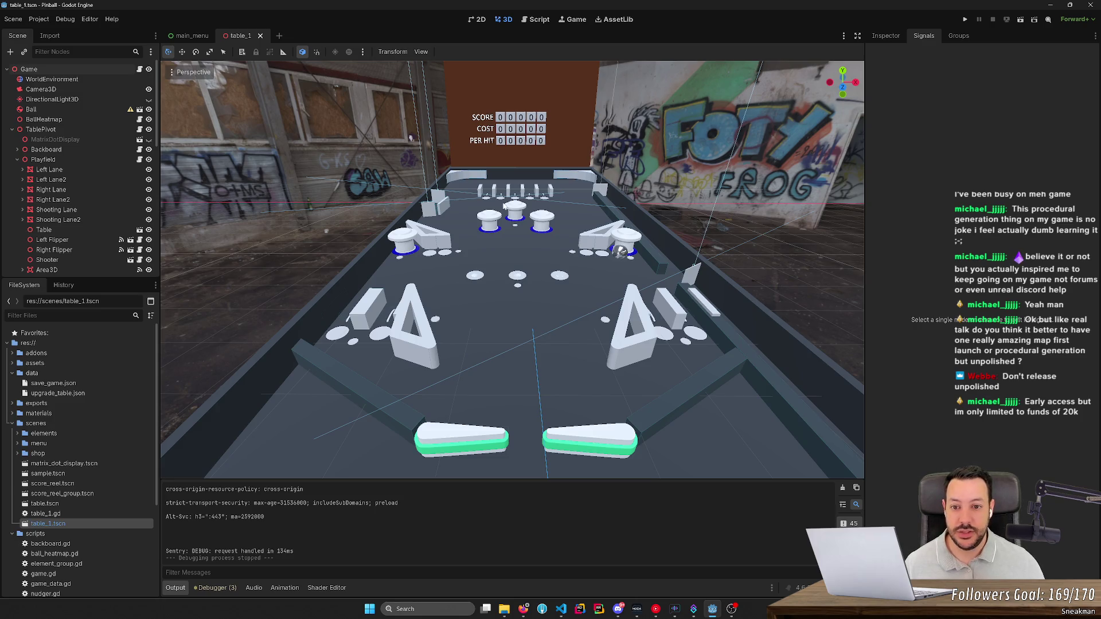
{"action": "scroll", "coordinate": [503, 204], "scroll_direction": "down", "scroll_amount": 1}
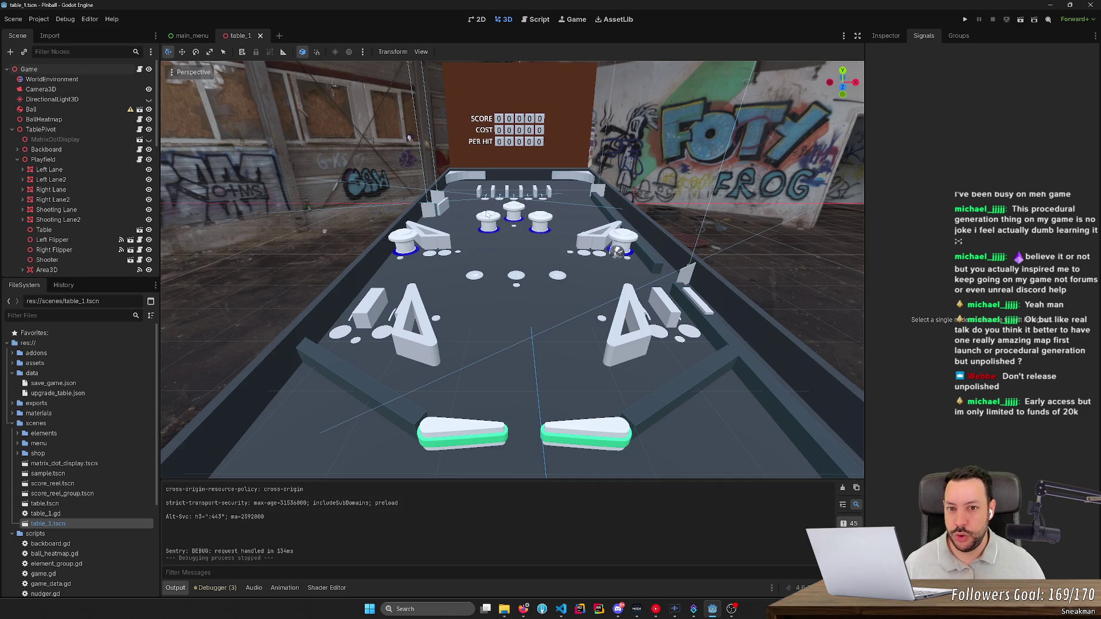
{"action": "scroll", "coordinate": [474, 219], "scroll_direction": "up", "scroll_amount": 2}
{"action": "scroll", "coordinate": [474, 220], "scroll_direction": "down", "scroll_amount": 2}
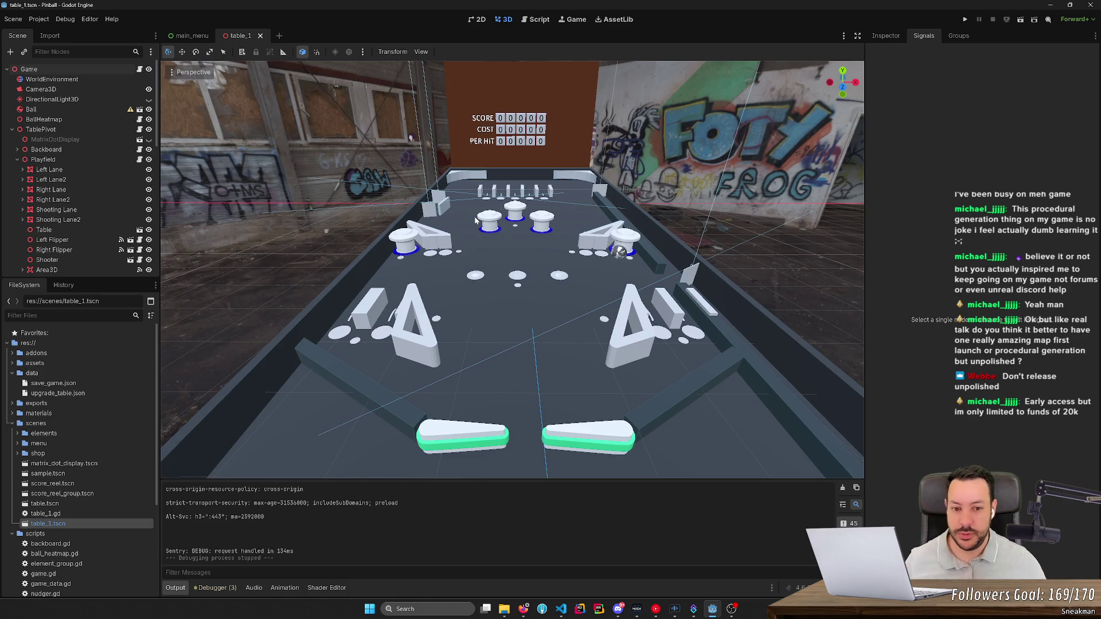
{"action": "left_click_drag", "start_coordinate": [476, 219], "coordinate": [553, 254]}
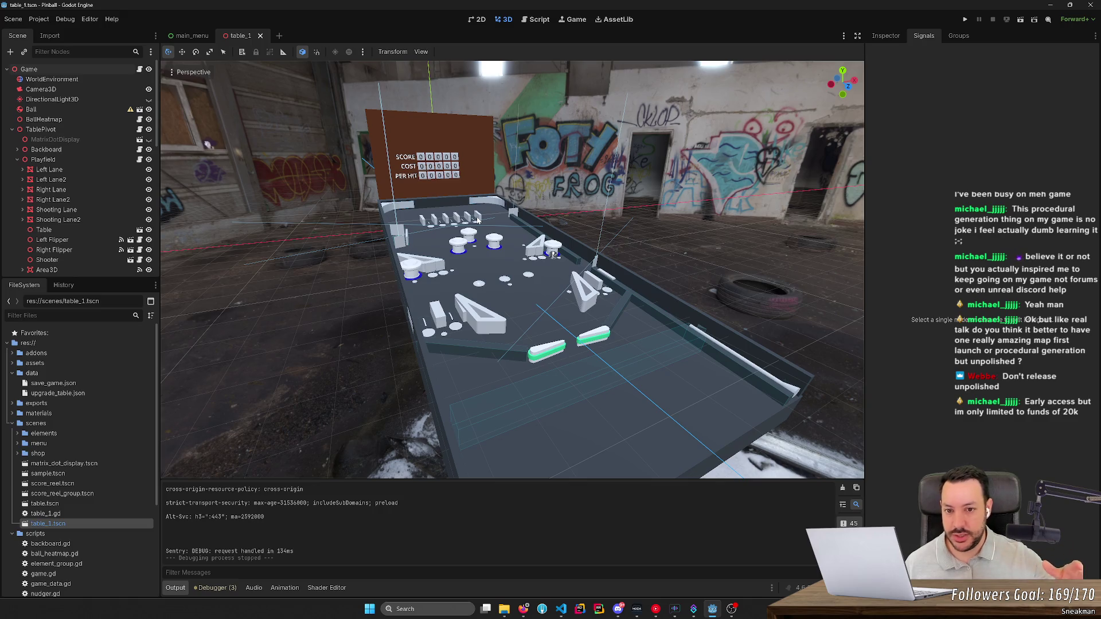
{"action": "left_click_drag", "start_coordinate": [477, 219], "coordinate": [477, 220]}
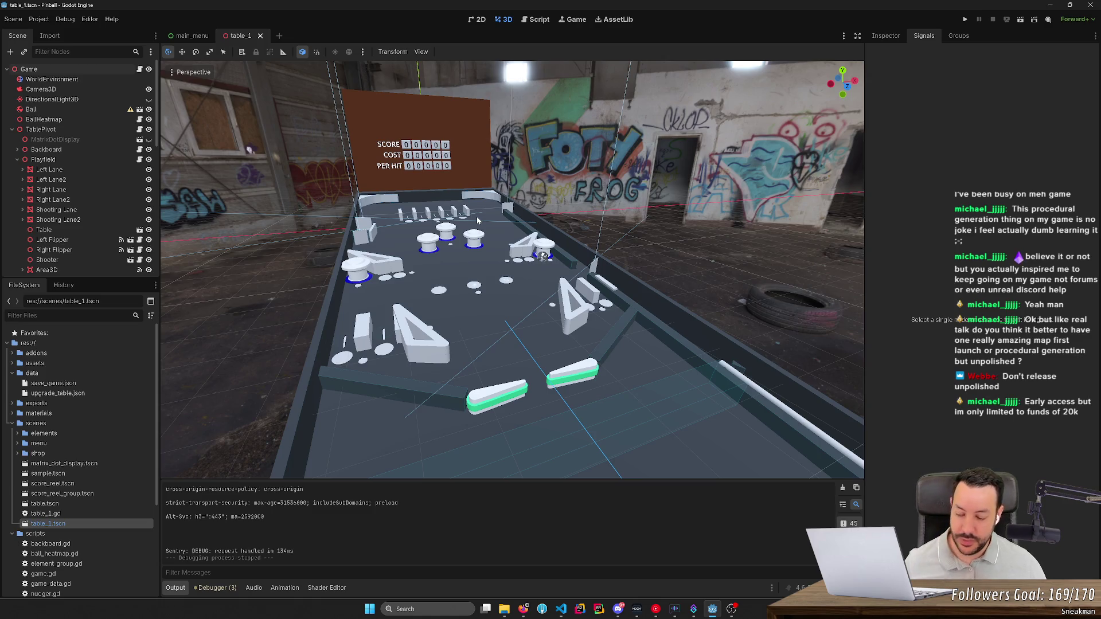
{"action": "left_click_drag", "start_coordinate": [477, 221], "coordinate": [478, 221]}
{"action": "left_click_drag", "start_coordinate": [572, 252], "coordinate": [488, 347]}
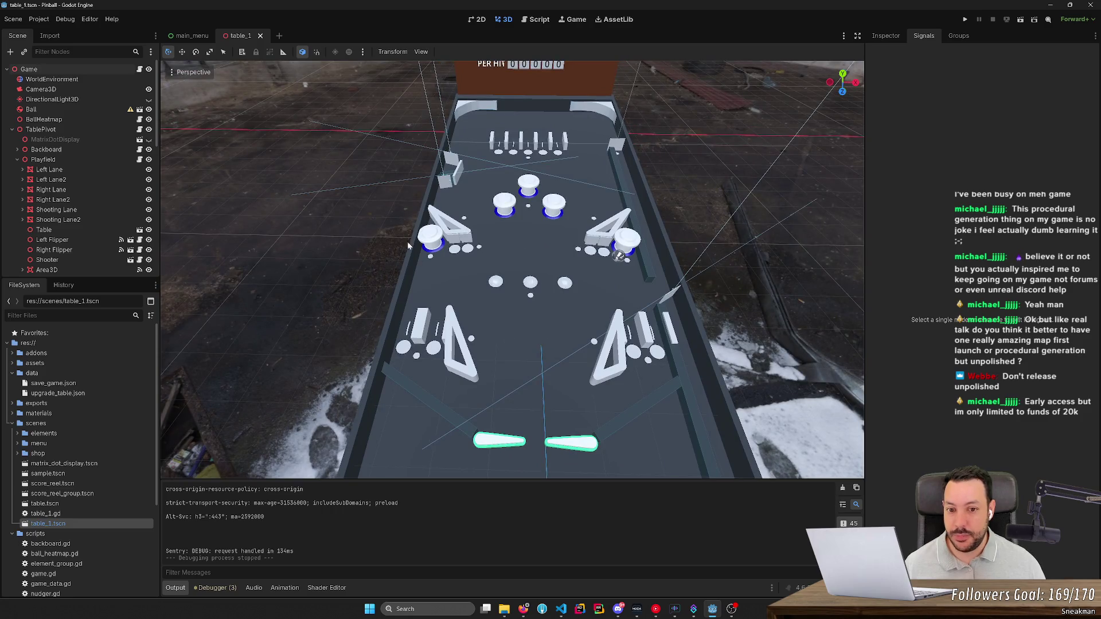
{"action": "left_click_drag", "start_coordinate": [408, 245], "coordinate": [607, 280]}
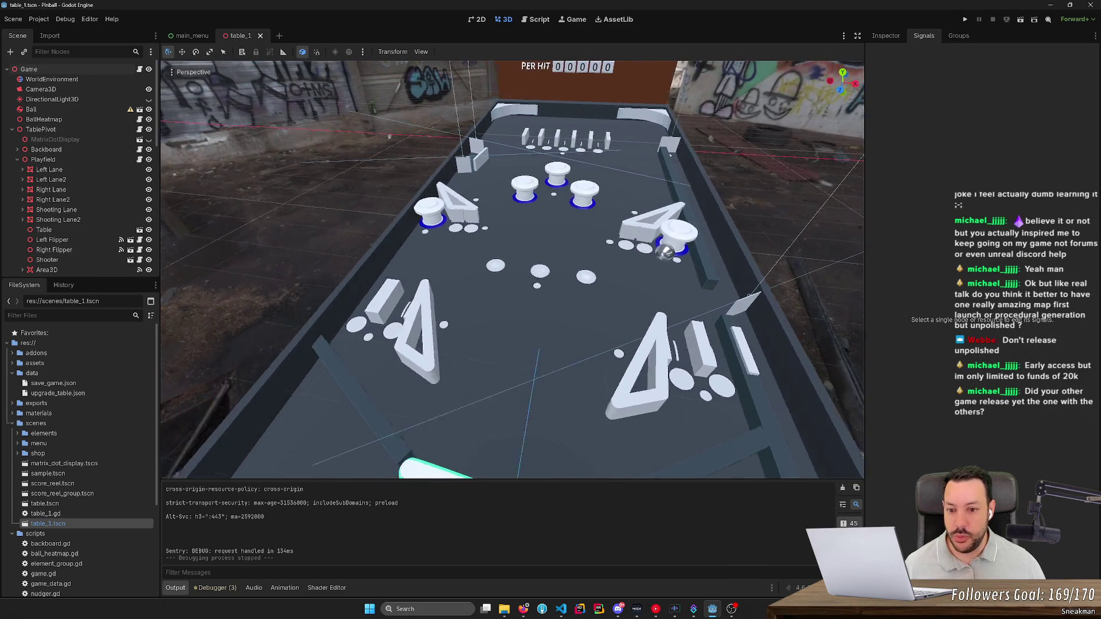
{"action": "left_click_drag", "start_coordinate": [497, 333], "coordinate": [497, 332]}
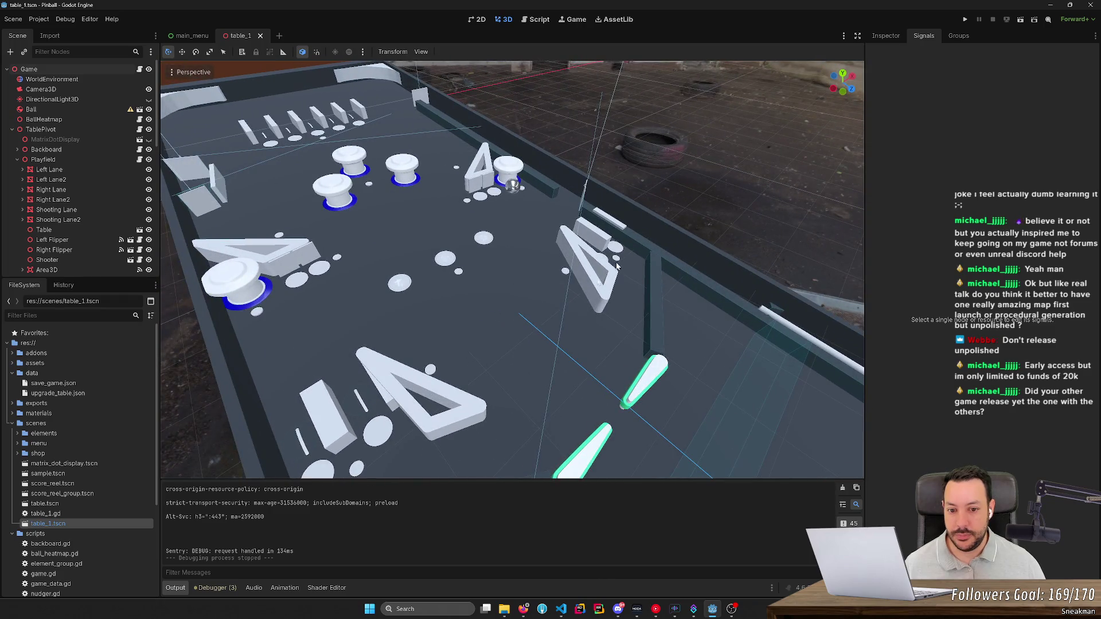
{"action": "left_click_drag", "start_coordinate": [543, 310], "coordinate": [550, 344]}
{"action": "mouse_move", "coordinate": [610, 364]}
{"action": "left_mouse_down"}
{"action": "mouse_move", "coordinate": [605, 327]}
{"action": "mouse_move", "coordinate": [622, 328]}
{"action": "mouse_move", "coordinate": [604, 307]}
{"action": "mouse_move", "coordinate": [625, 332]}
{"action": "left_mouse_up"}
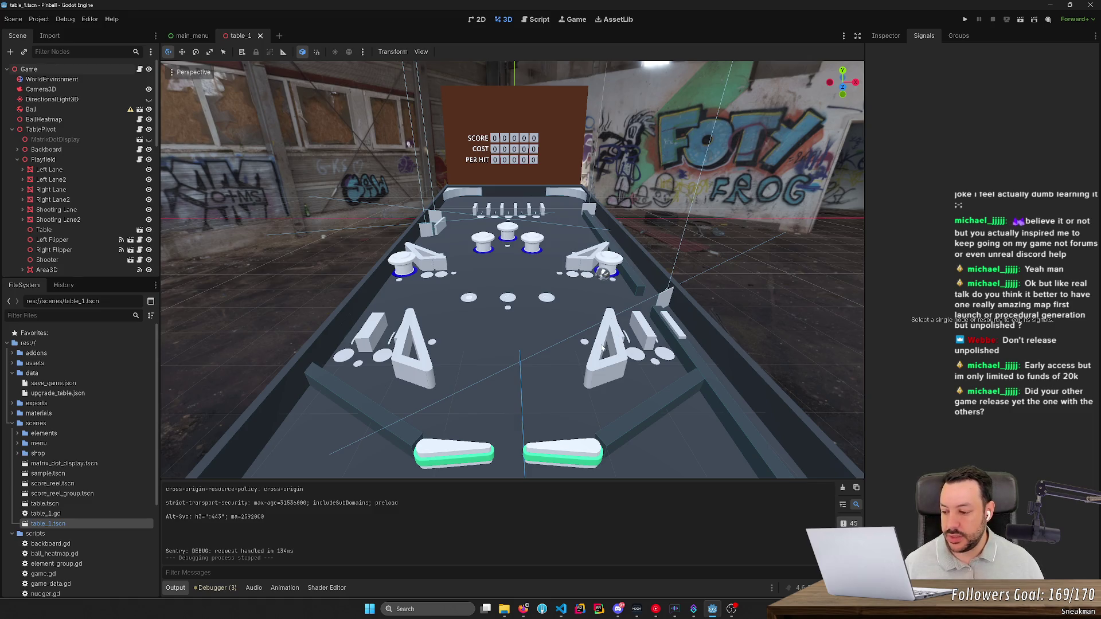
{"action": "scroll", "coordinate": [685, 357], "scroll_direction": "down", "scroll_amount": 3}
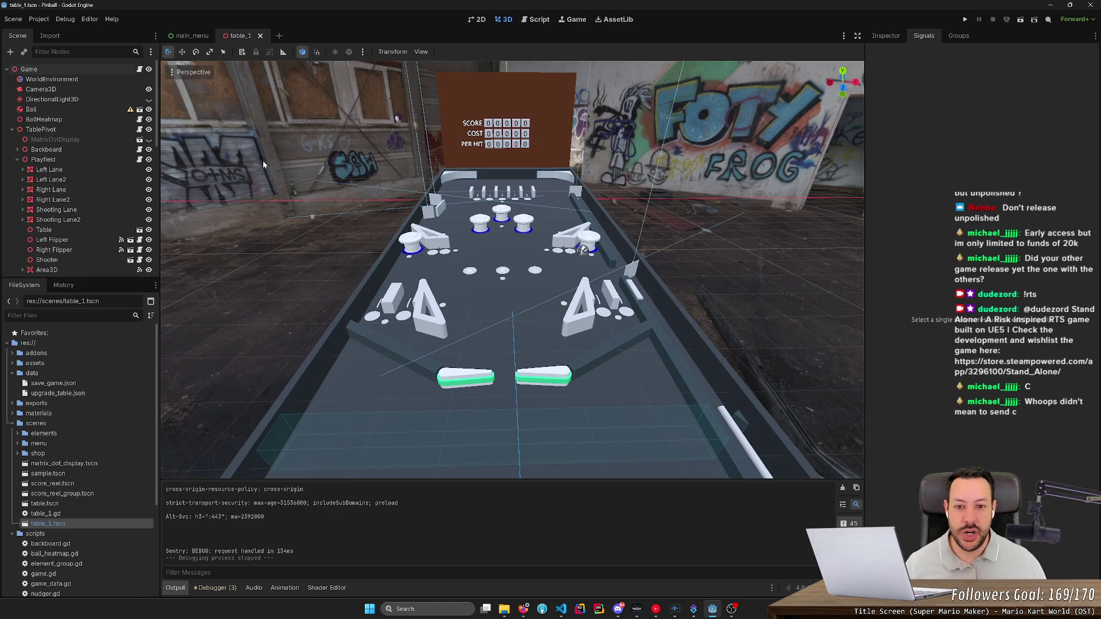
{"action": "scroll", "coordinate": [262, 160], "scroll_direction": "up", "scroll_amount": 3}
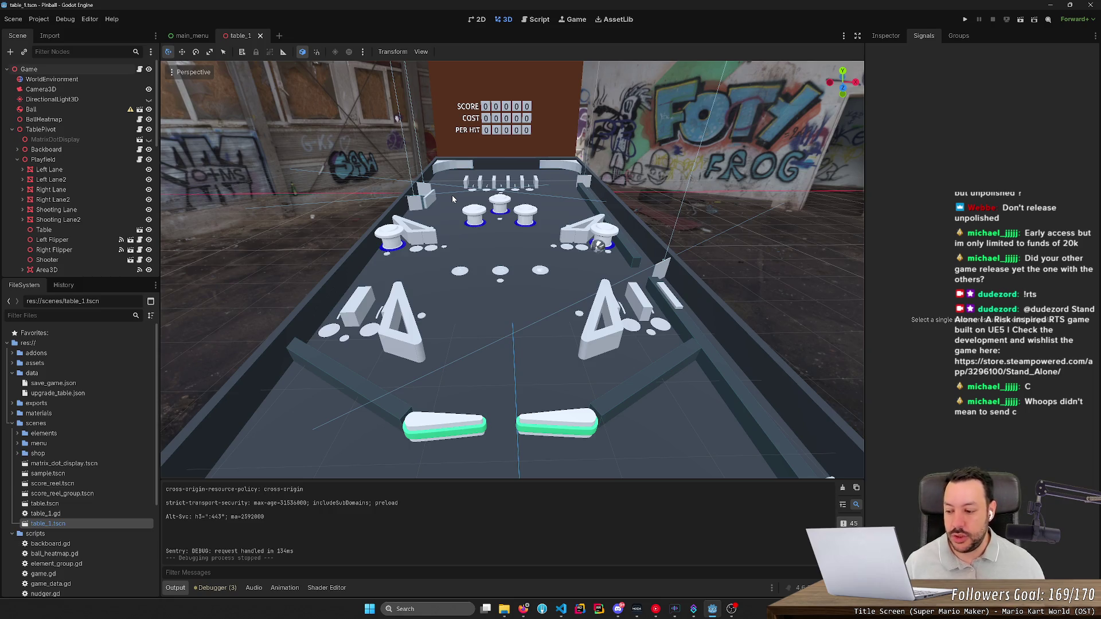
{"action": "scroll", "coordinate": [560, 219], "scroll_direction": "down", "scroll_amount": 5}
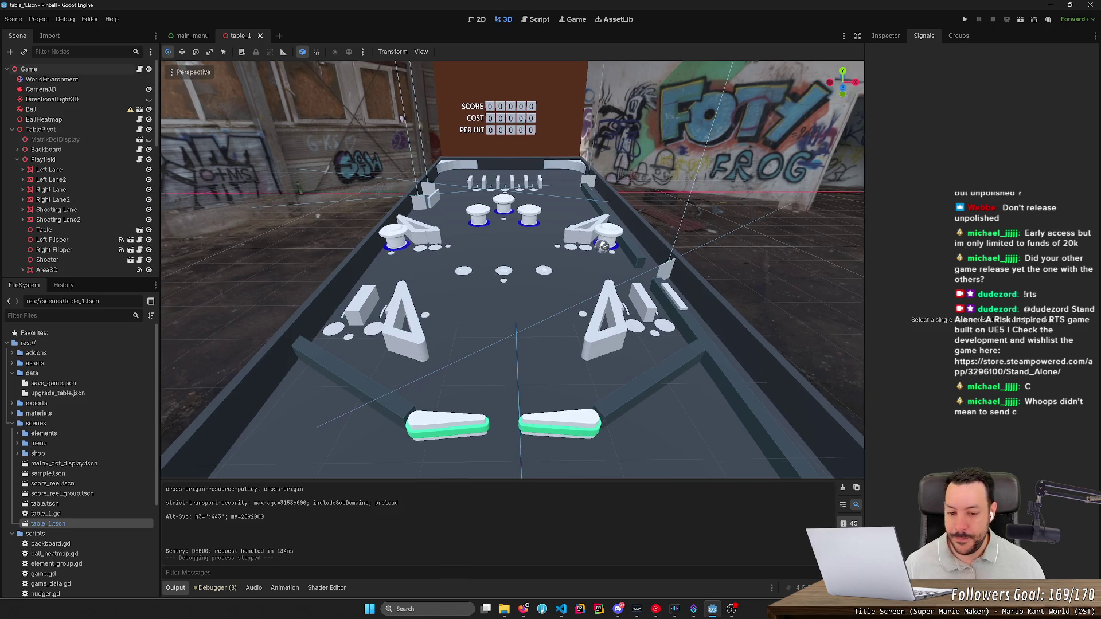
{"action": "scroll", "coordinate": [512, 269], "scroll_direction": "down", "scroll_amount": 5}
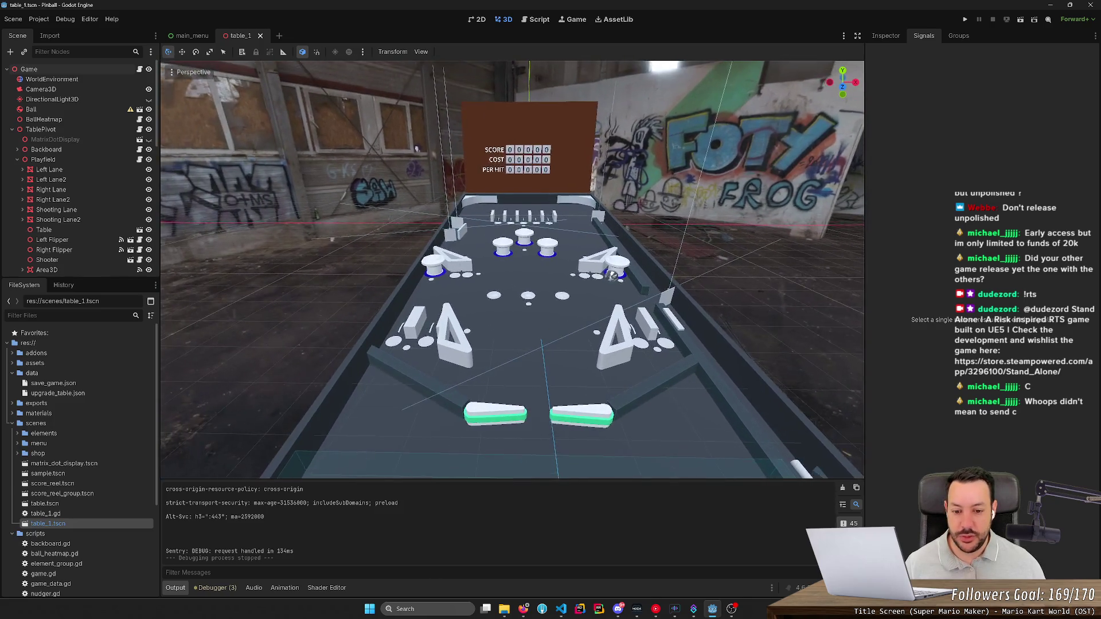
{"action": "scroll", "coordinate": [560, 219], "scroll_direction": "down", "scroll_amount": 2}
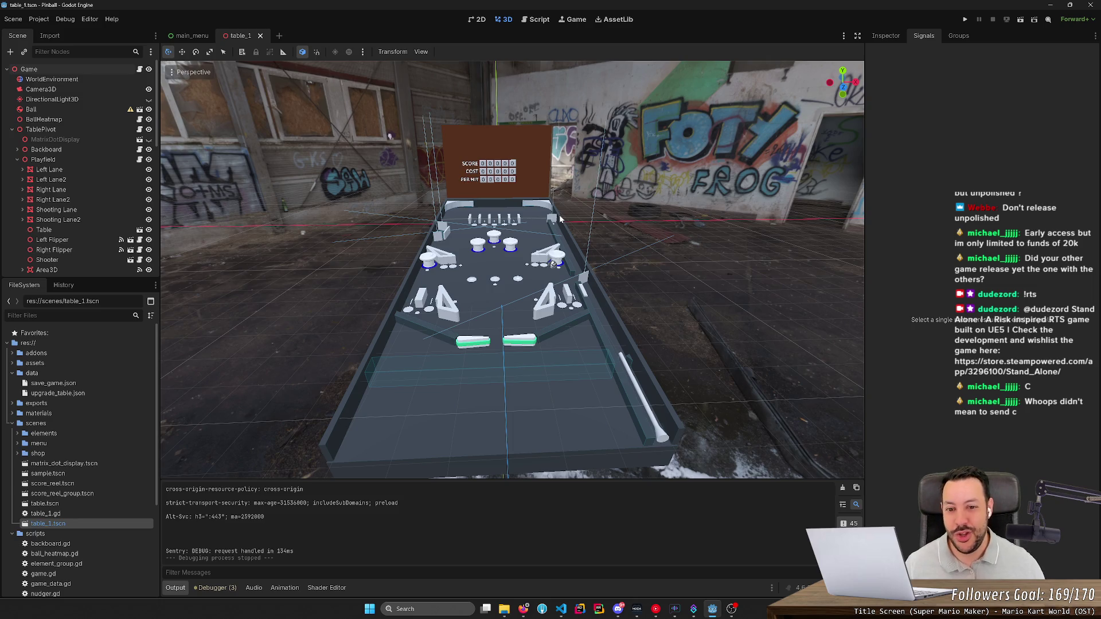
{"action": "left_click_drag", "start_coordinate": [559, 178], "coordinate": [410, 128]}
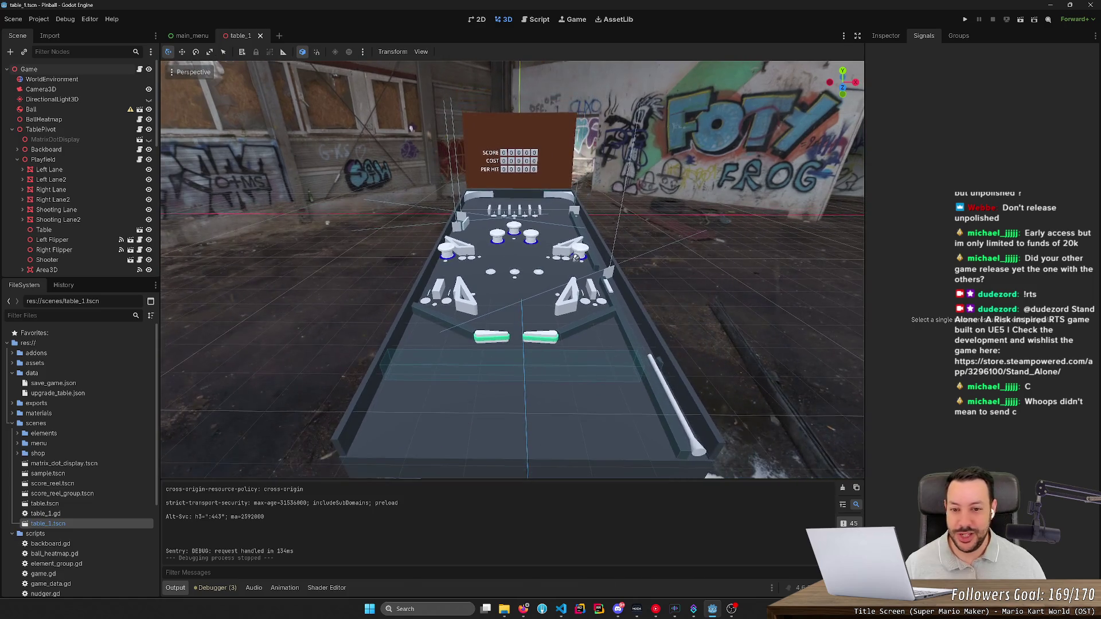
{"action": "scroll", "coordinate": [410, 128], "scroll_direction": "up", "scroll_amount": 5}
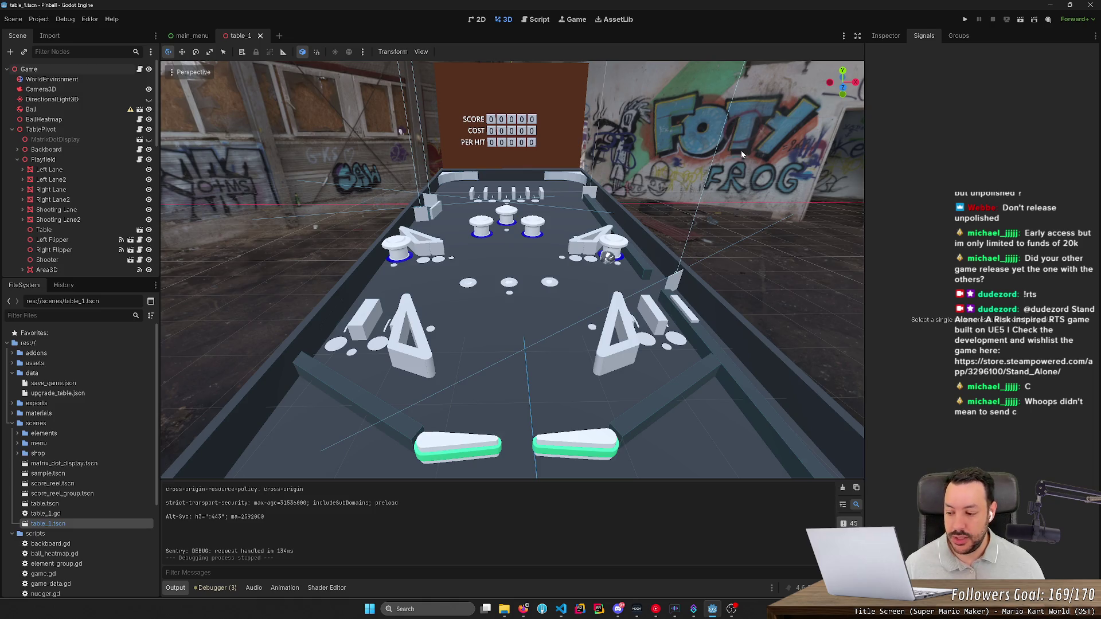
{"action": "left_click_drag", "start_coordinate": [740, 150], "coordinate": [742, 153]}
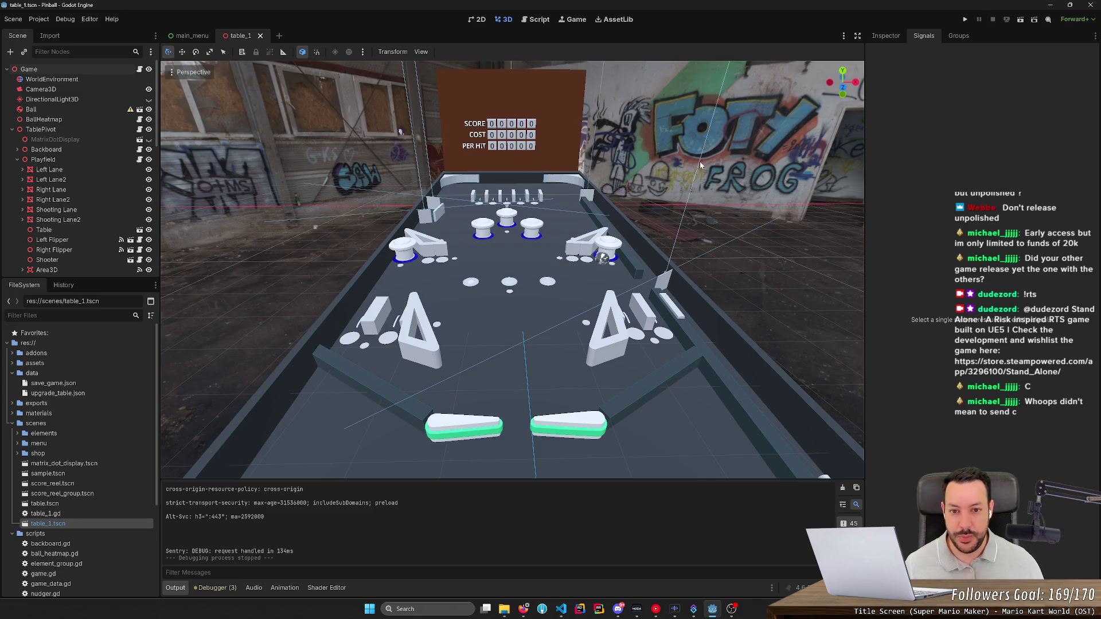
{"action": "scroll", "coordinate": [741, 150], "scroll_direction": "down", "scroll_amount": 2}
{"action": "scroll", "coordinate": [676, 153], "scroll_direction": "up", "scroll_amount": 2}
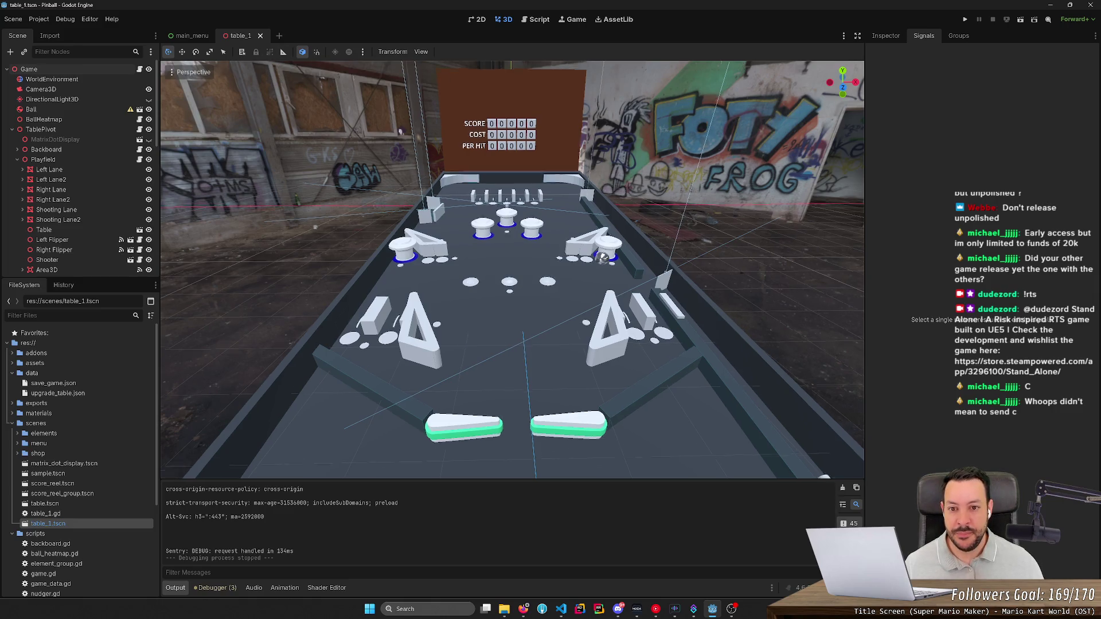
{"action": "scroll", "coordinate": [516, 269], "scroll_direction": "down", "scroll_amount": 2}
{"action": "scroll", "coordinate": [516, 270], "scroll_direction": "up", "scroll_amount": 2}
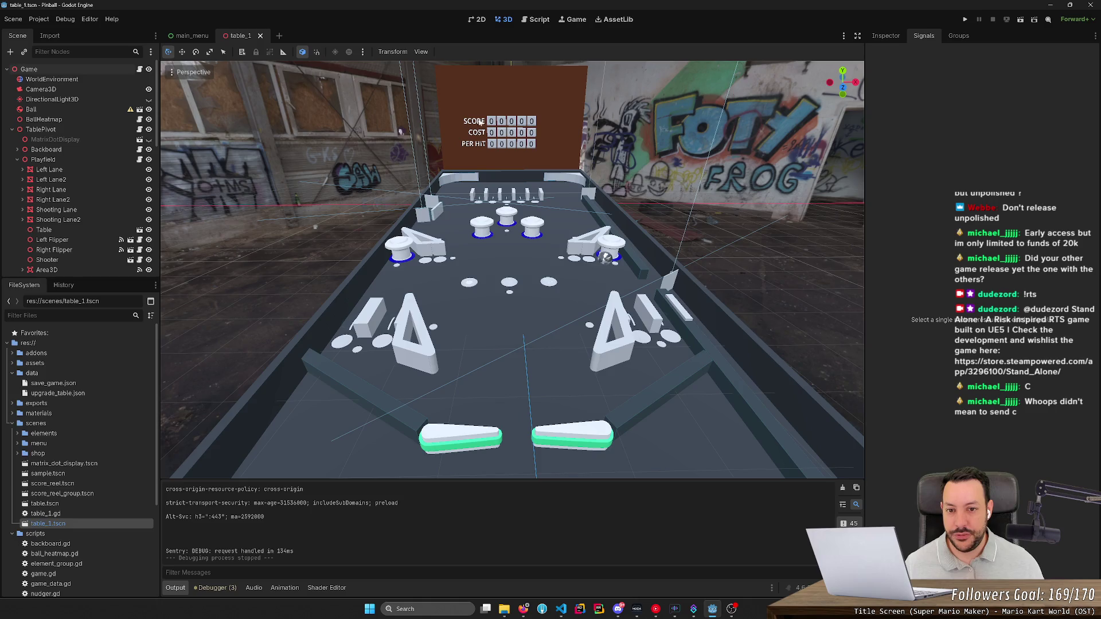
{"action": "left_click", "coordinate": [193, 39]}
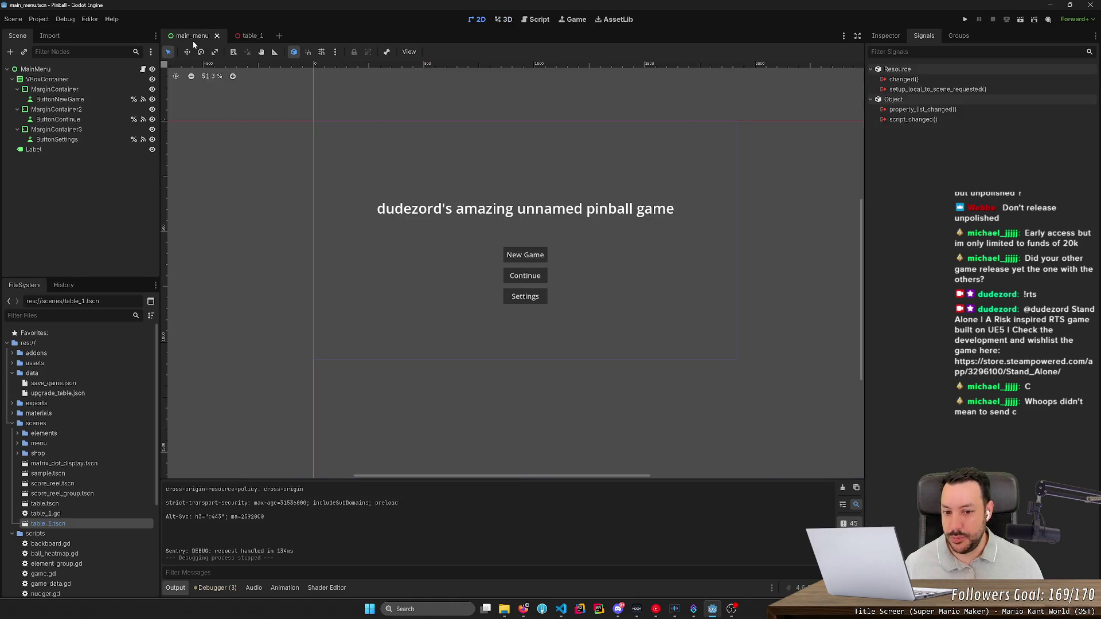
{"action": "left_click", "coordinate": [248, 36]}
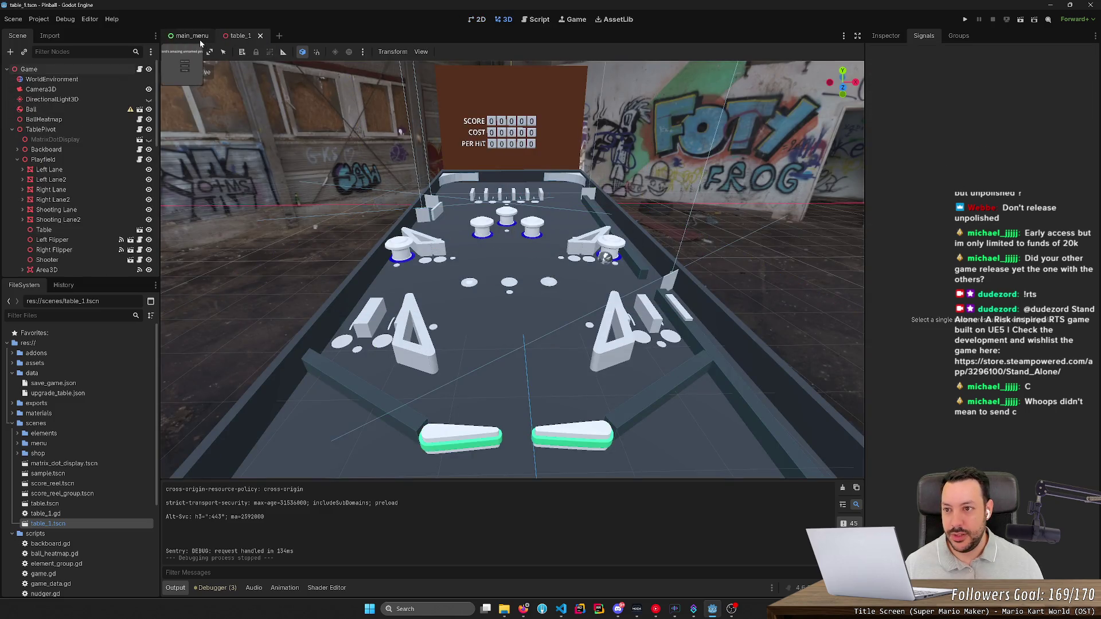
{"action": "left_click", "coordinate": [195, 36]}
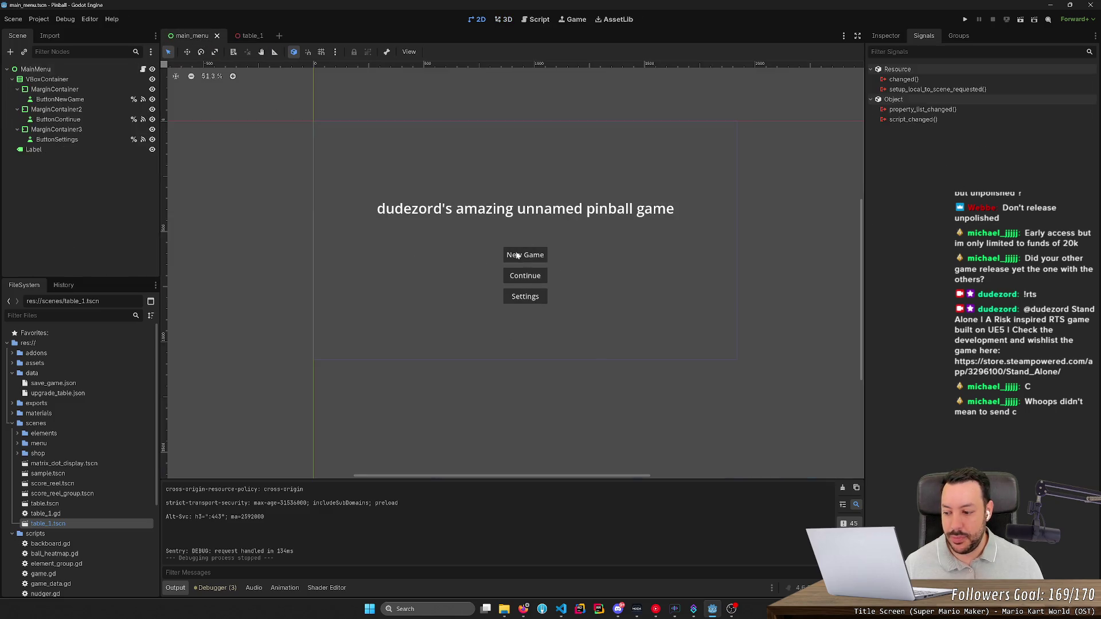
{"action": "left_click", "coordinate": [249, 35]}
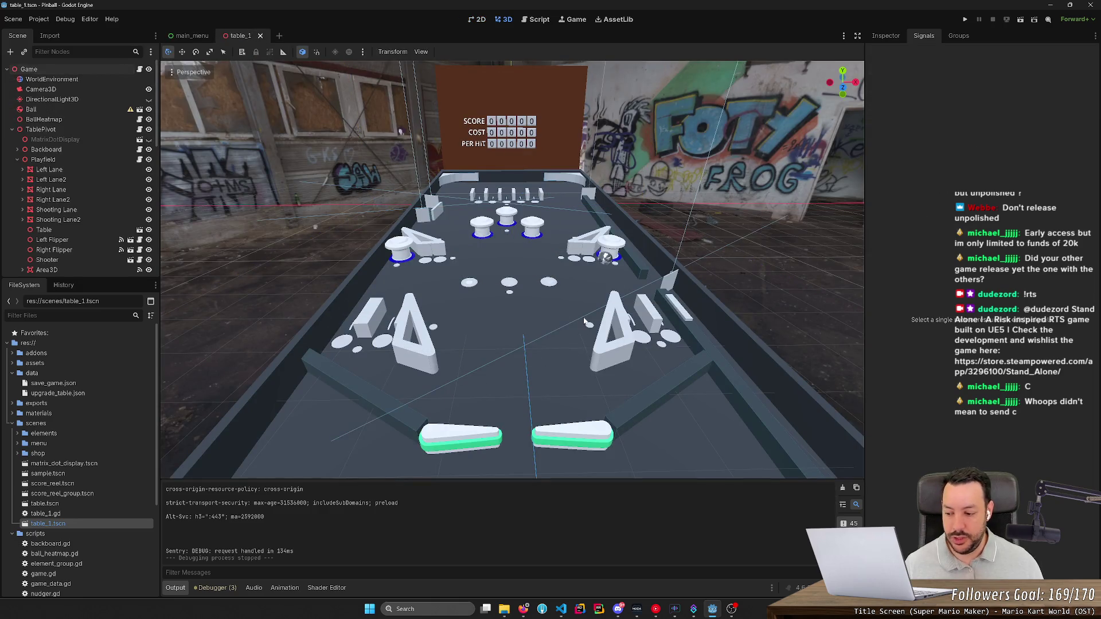
{"action": "left_click", "coordinate": [606, 258]}
{"action": "left_click", "coordinate": [726, 252]}
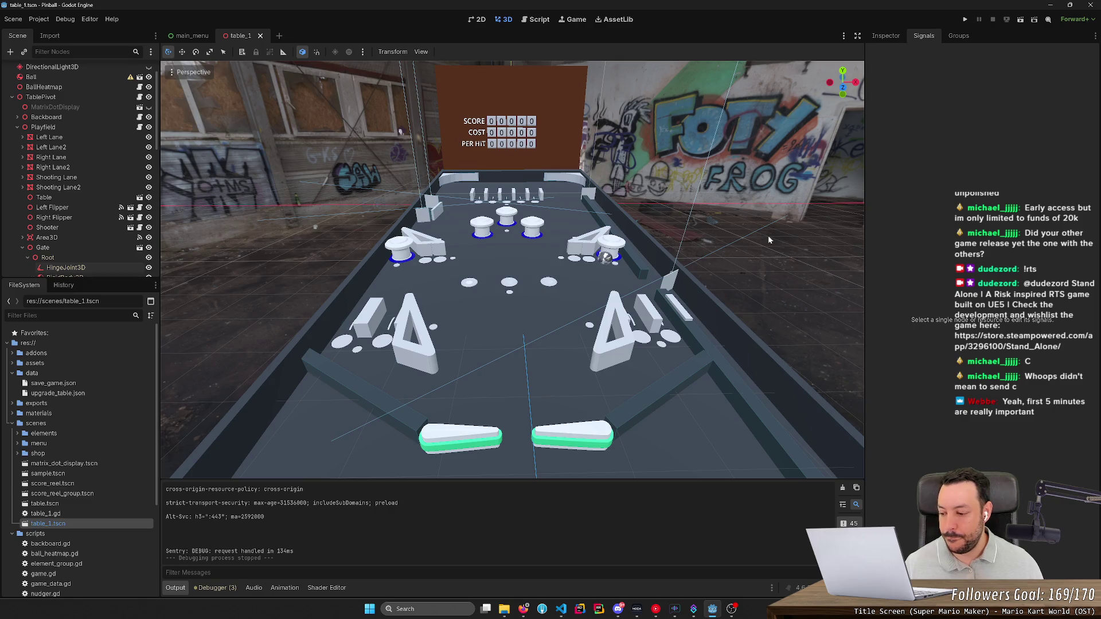
- Orbit and zoom around the table_1 pinball table, then bring up the SceneTree docs in Firefox
{"action": "mouse_move", "coordinate": [768, 240]}
{"action": "left_mouse_down"}
{"action": "mouse_move", "coordinate": [768, 292]}
{"action": "mouse_move", "coordinate": [387, 123]}
{"action": "left_mouse_up"}
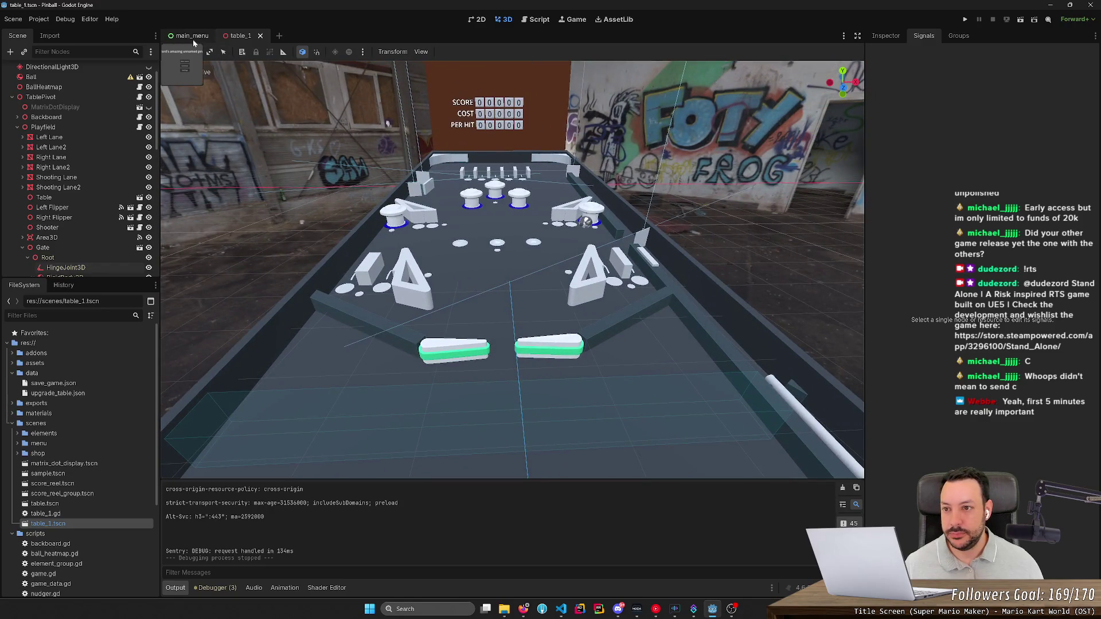
{"action": "scroll", "coordinate": [389, 106], "scroll_direction": "up", "scroll_amount": 4}
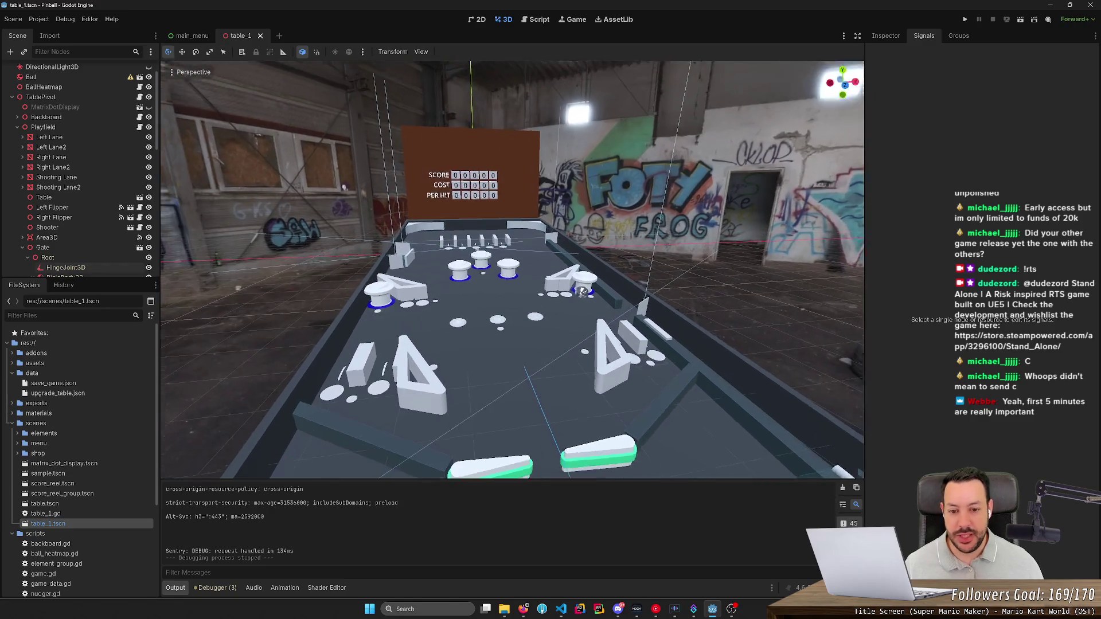
{"action": "left_click_drag", "start_coordinate": [390, 106], "coordinate": [344, 107]}
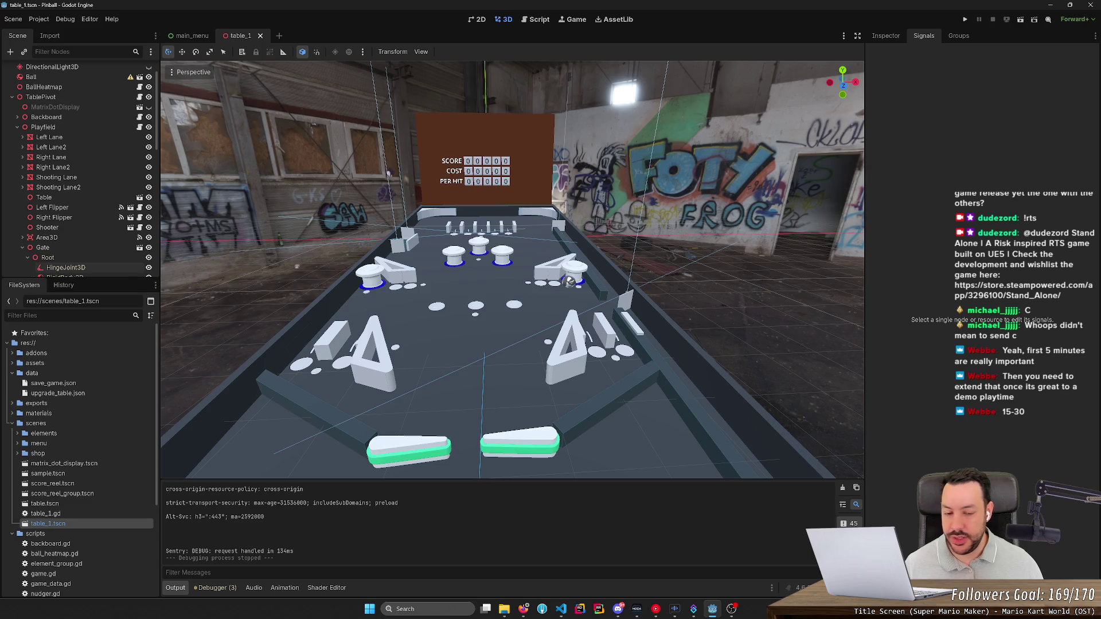
{"action": "scroll", "coordinate": [513, 269], "scroll_direction": "down", "scroll_amount": 3}
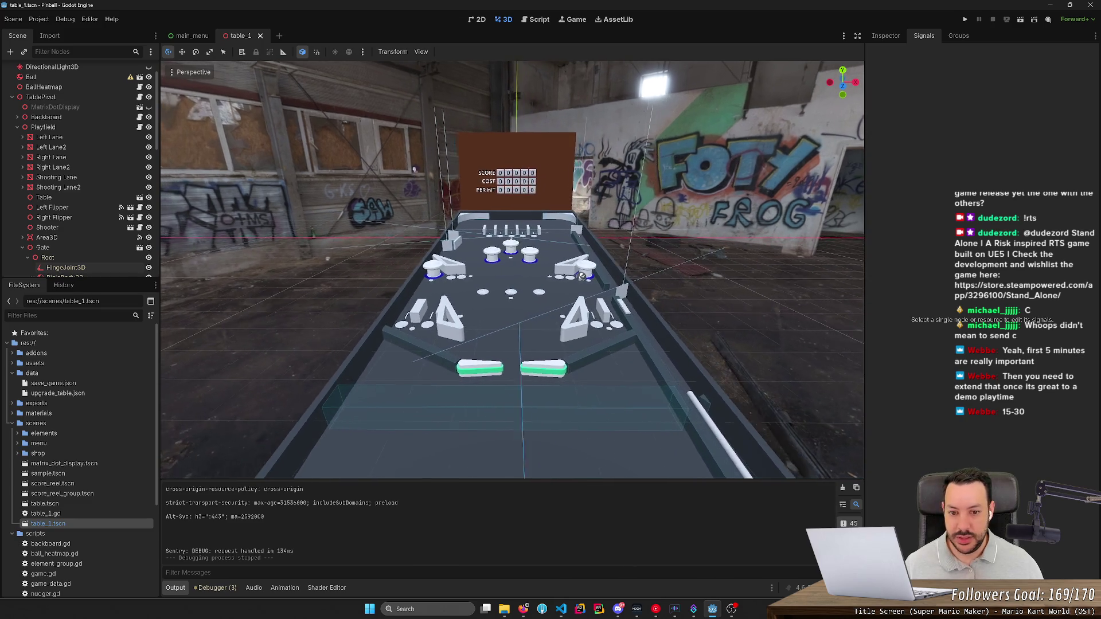
{"action": "scroll", "coordinate": [414, 170], "scroll_direction": "up", "scroll_amount": 4}
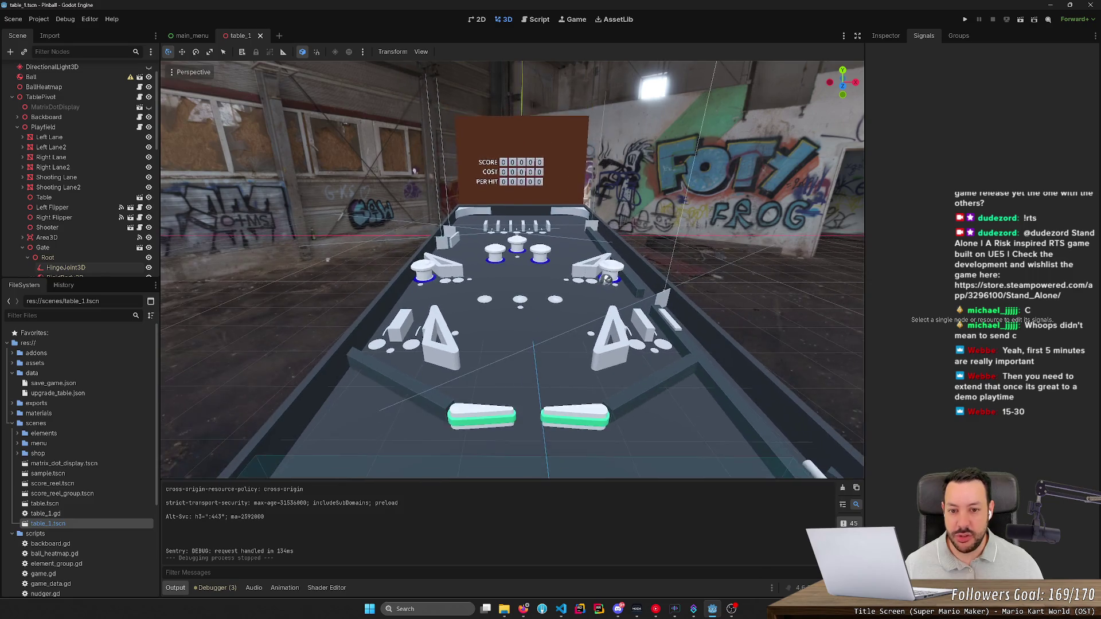
{"action": "scroll", "coordinate": [633, 192], "scroll_direction": "up", "scroll_amount": 2}
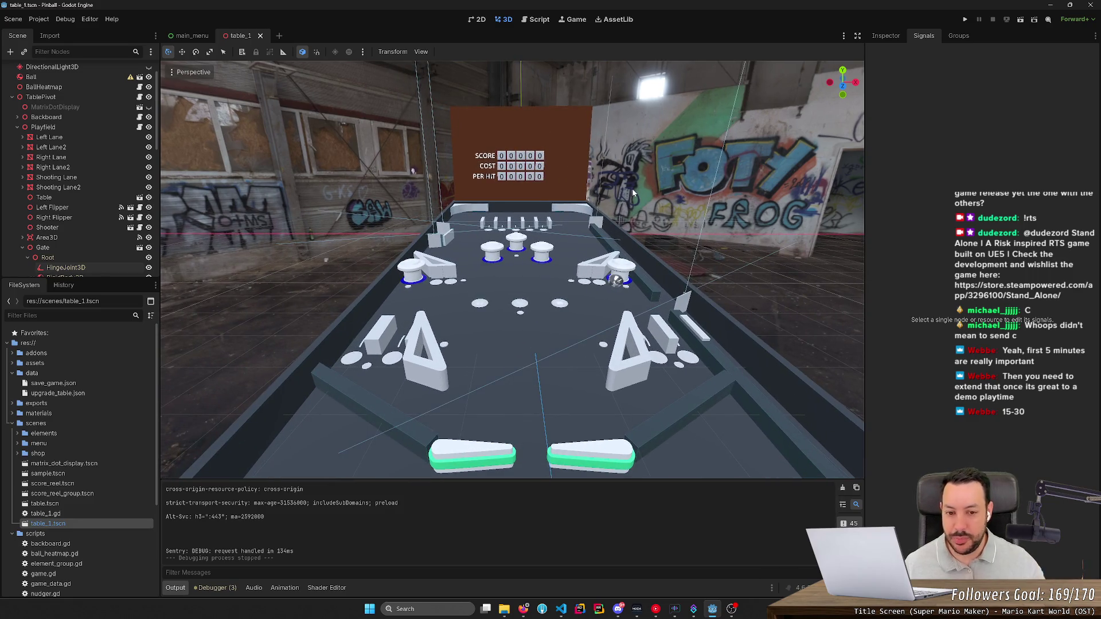
{"action": "left_click_drag", "start_coordinate": [628, 194], "coordinate": [393, 158]}
{"action": "left_click_drag", "start_coordinate": [545, 229], "coordinate": [393, 89]}
{"action": "scroll", "coordinate": [393, 89], "scroll_direction": "up", "scroll_amount": 5}
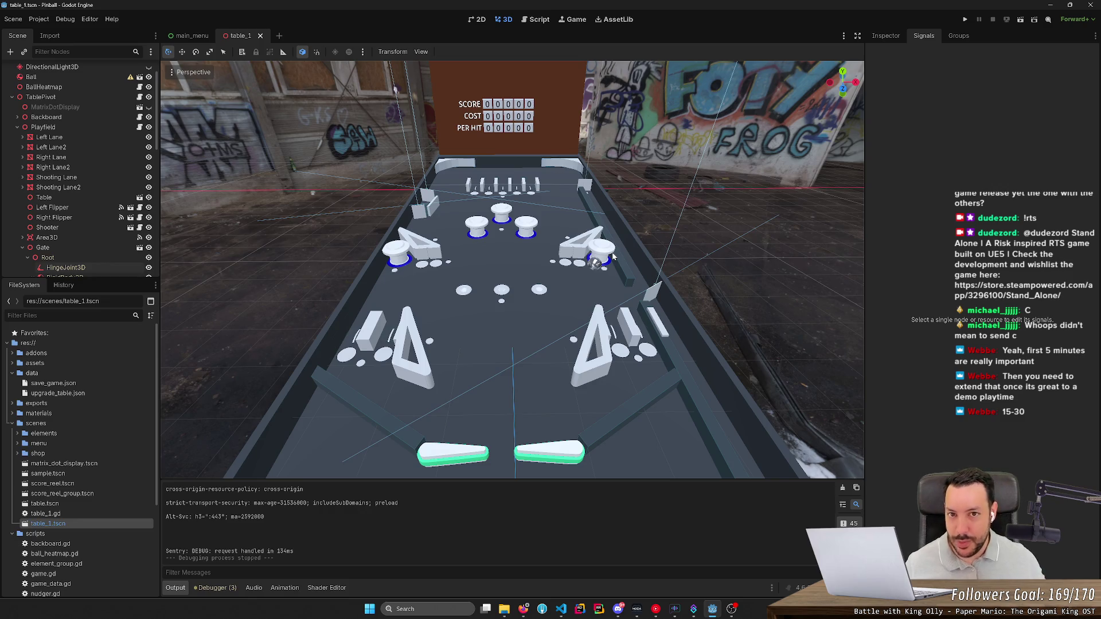
{"action": "left_click", "coordinate": [524, 609]}
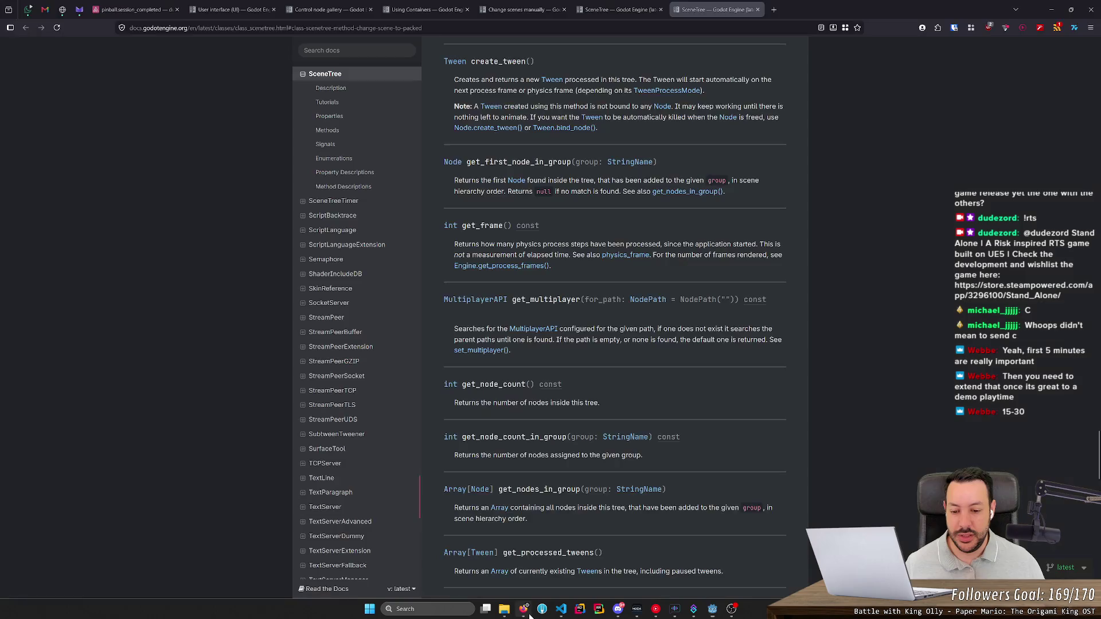
- In the Sentry issue's playthrough JSON, expand the spinner hit (seq 32) and left flipper hit (seq 37) entries
{"action": "left_click", "coordinate": [150, 6]}
{"action": "scroll", "coordinate": [625, 281], "scroll_direction": "up", "scroll_amount": 3}
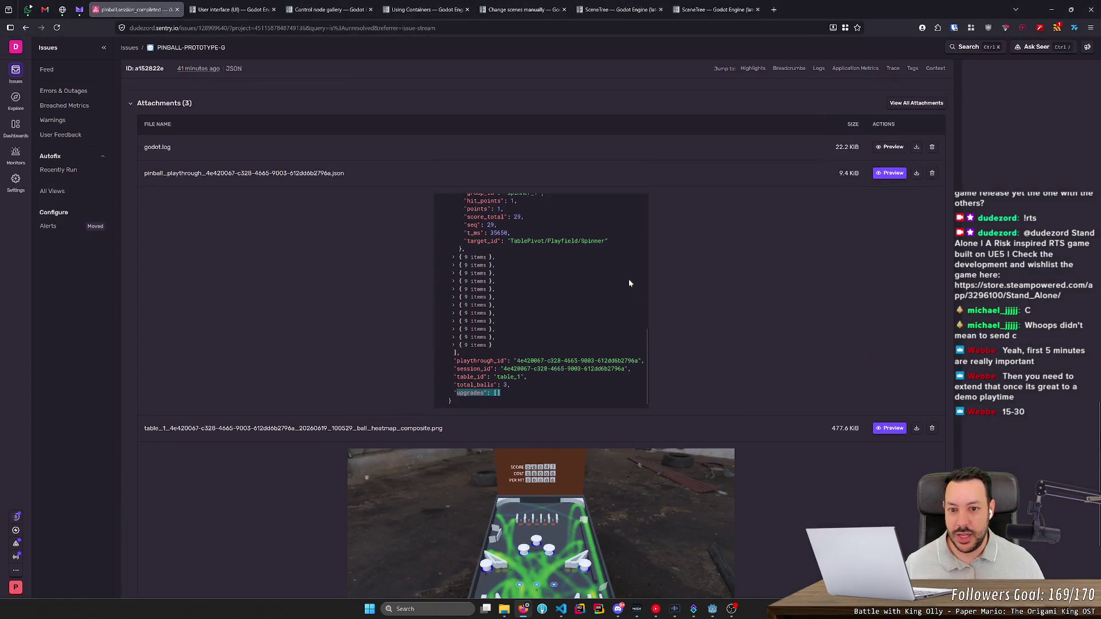
{"action": "left_click", "coordinate": [467, 273]}
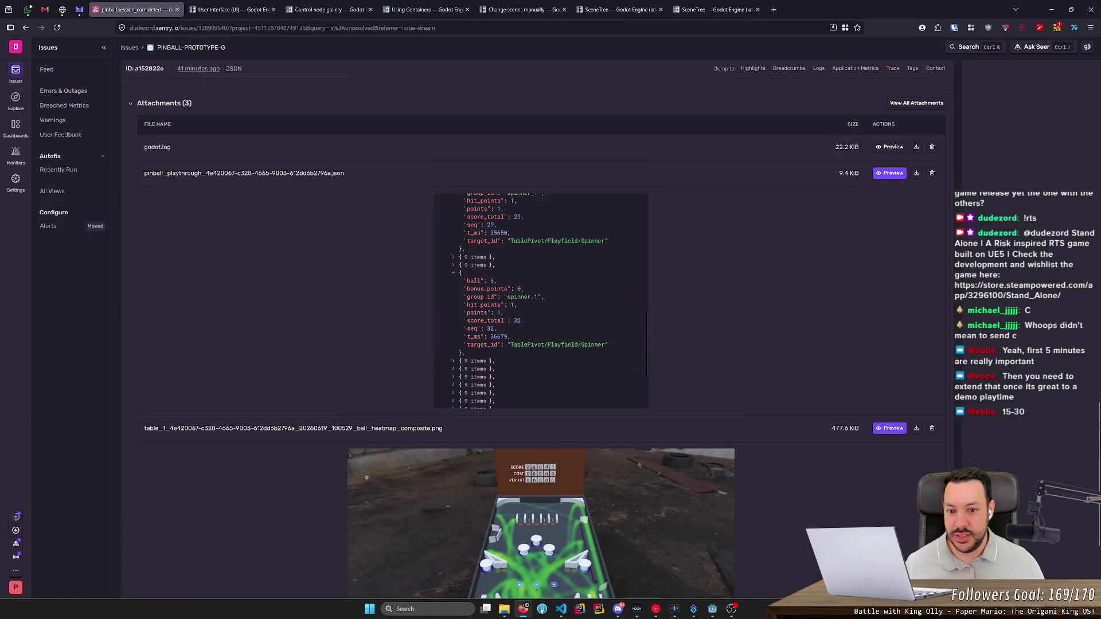
{"action": "scroll", "coordinate": [478, 298], "scroll_direction": "down", "scroll_amount": 3}
{"action": "left_click", "coordinate": [484, 313]}
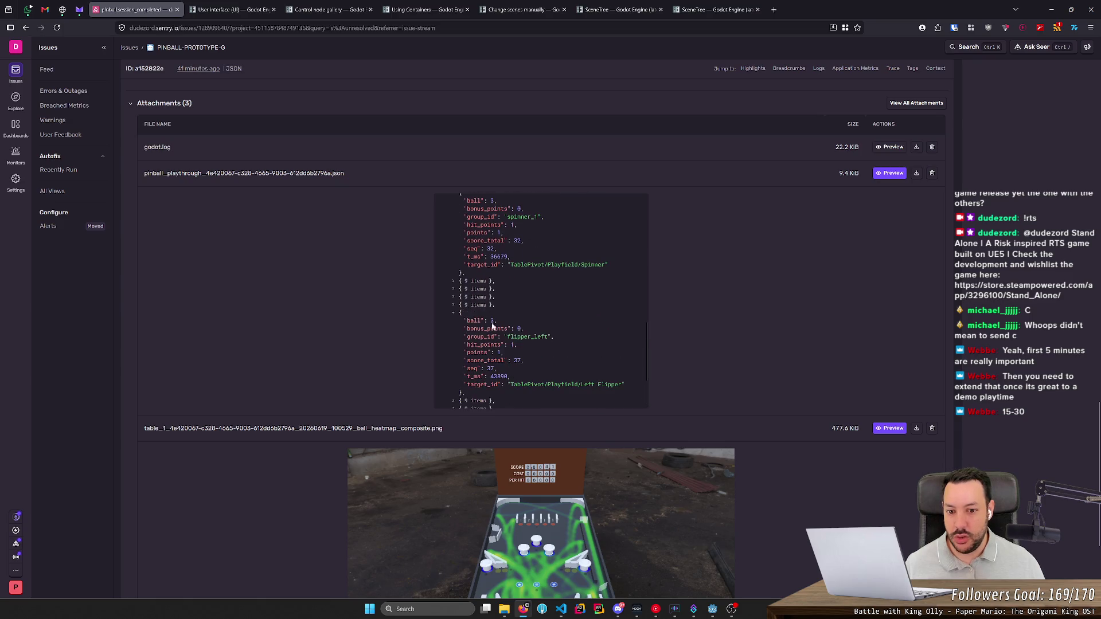
- Scroll through the JSON preview, select "upgrades", and minimize Firefox to return to Godot
{"action": "scroll", "coordinate": [504, 333], "scroll_direction": "down", "scroll_amount": 3}
{"action": "scroll", "coordinate": [469, 331], "scroll_direction": "up", "scroll_amount": 3}
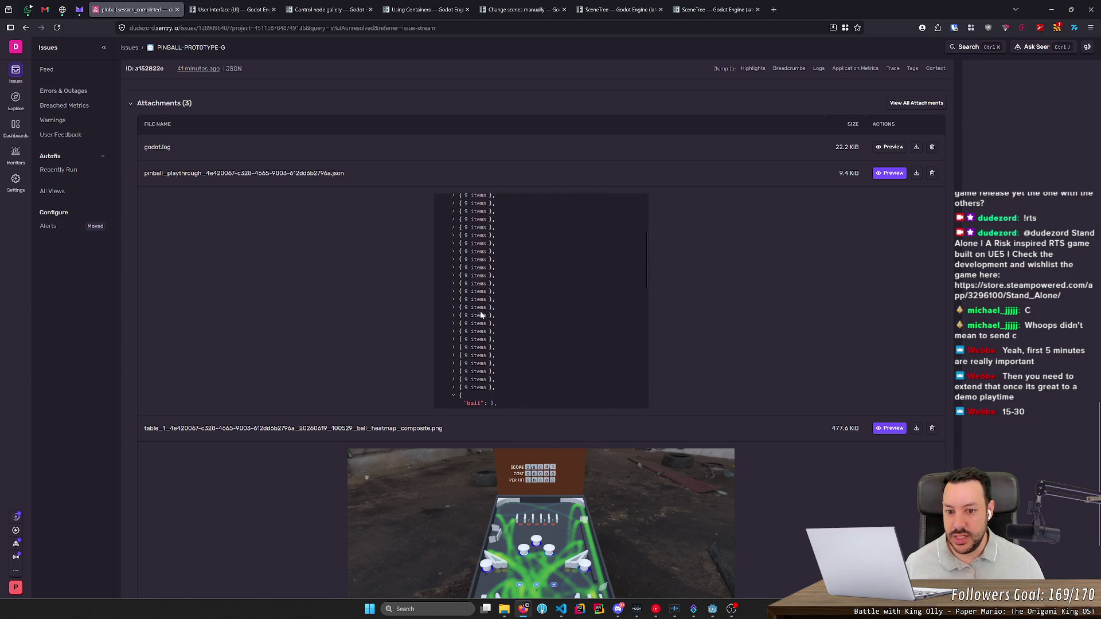
{"action": "scroll", "coordinate": [468, 332], "scroll_direction": "down", "scroll_amount": 4}
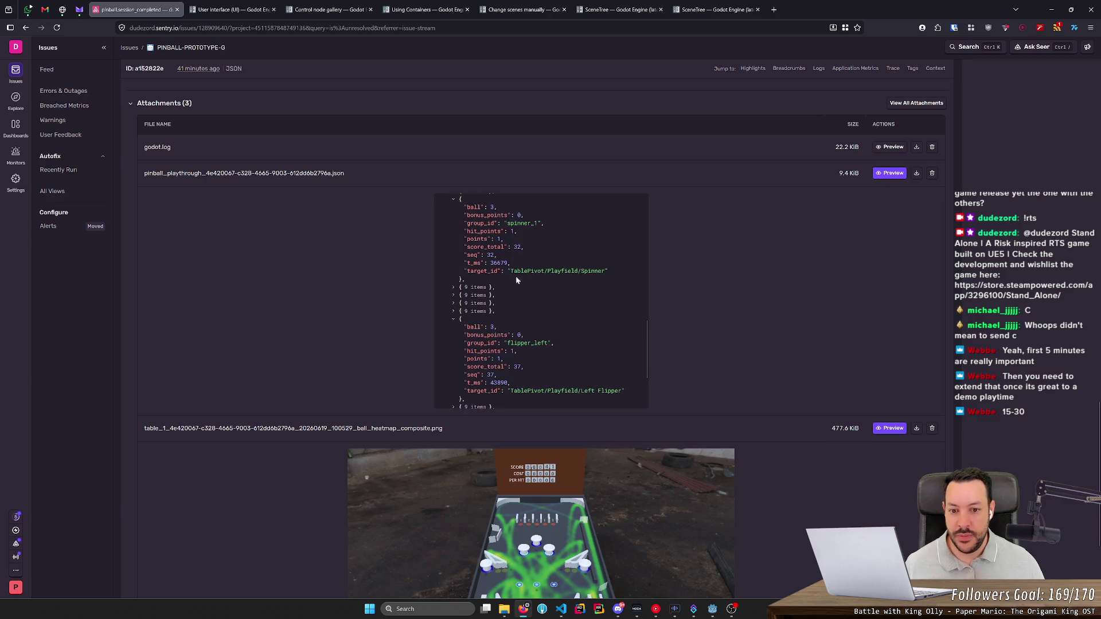
{"action": "scroll", "coordinate": [528, 264], "scroll_direction": "down", "scroll_amount": 5}
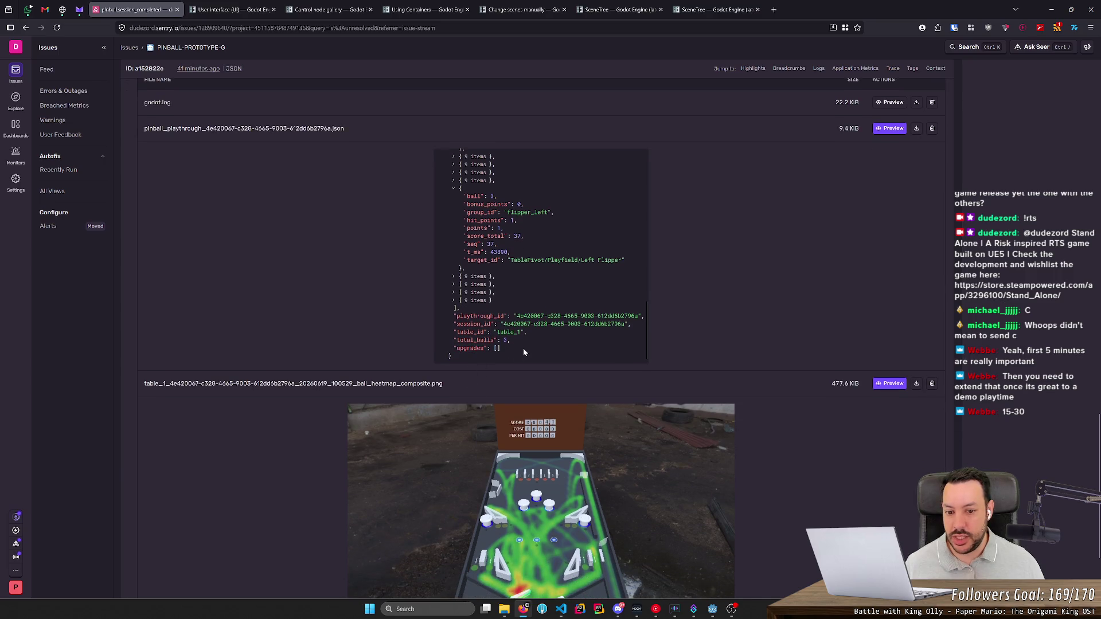
{"action": "left_click_drag", "start_coordinate": [501, 348], "coordinate": [452, 348]}
{"action": "scroll", "coordinate": [526, 379], "scroll_direction": "down", "scroll_amount": 3}
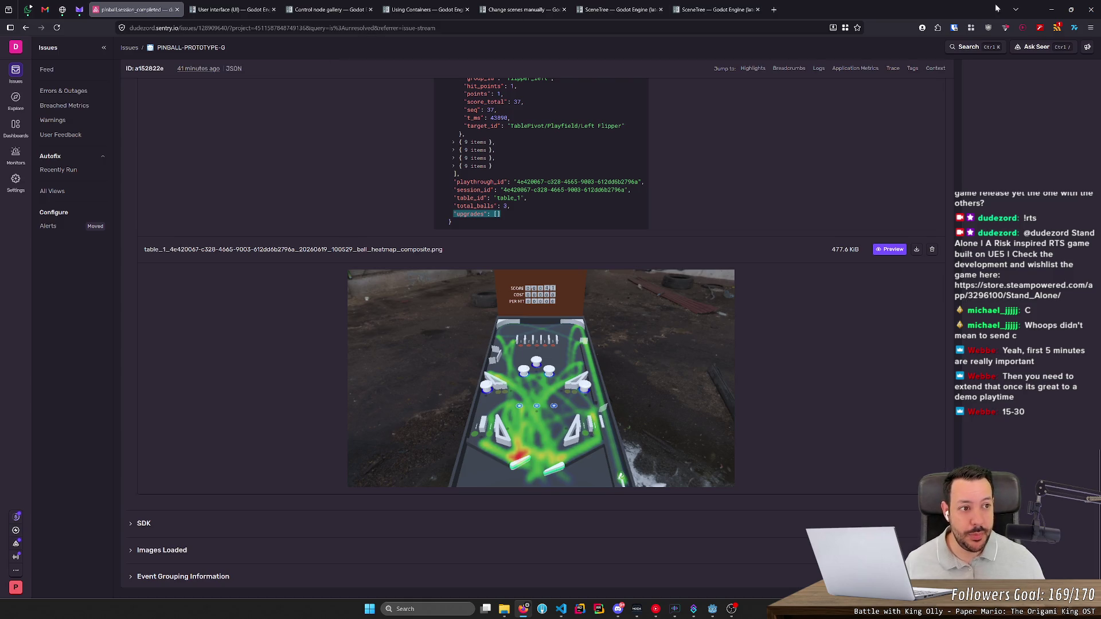
{"action": "left_click", "coordinate": [1047, 8]}
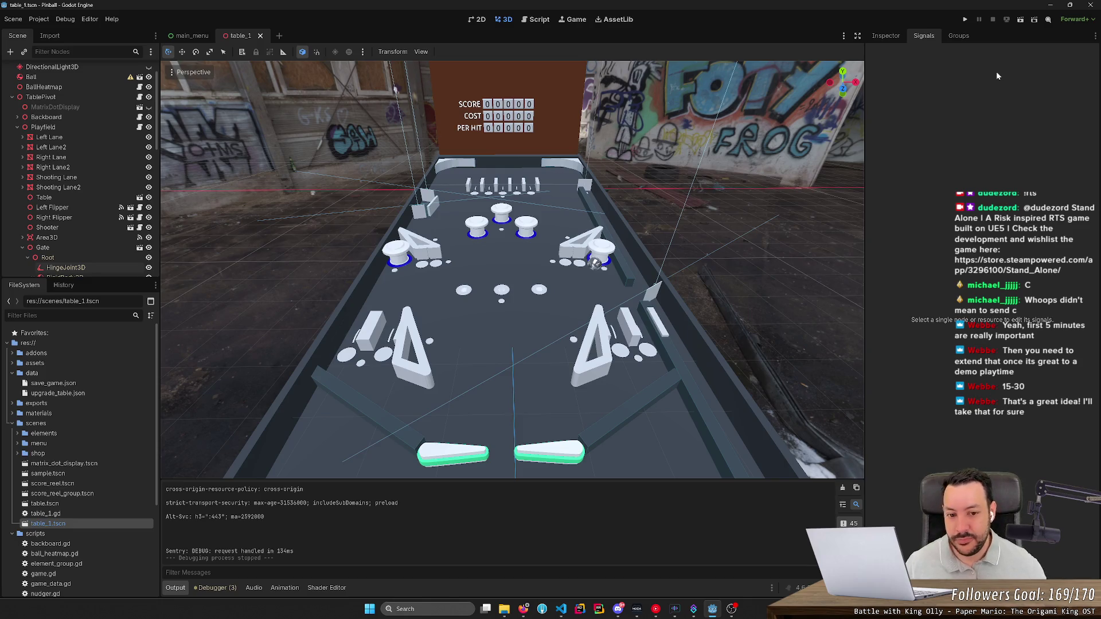
- Zoom and orbit the pinball table, then show the Sentry issue's tags and device contexts
{"action": "scroll", "coordinate": [512, 269], "scroll_direction": "down", "scroll_amount": 3}
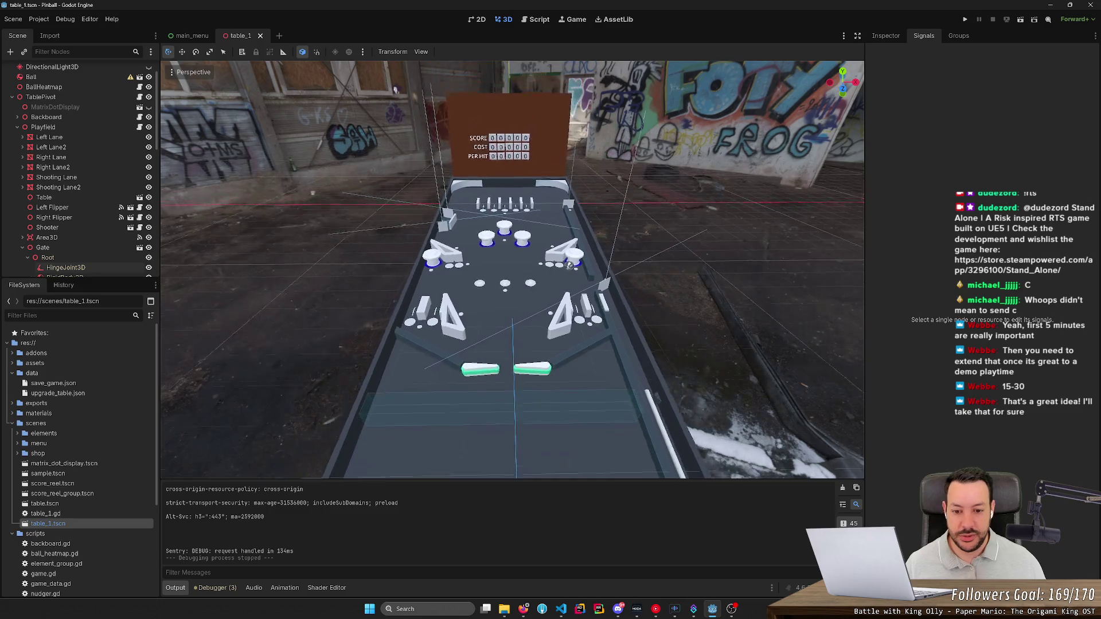
{"action": "scroll", "coordinate": [512, 269], "scroll_direction": "up", "scroll_amount": 3}
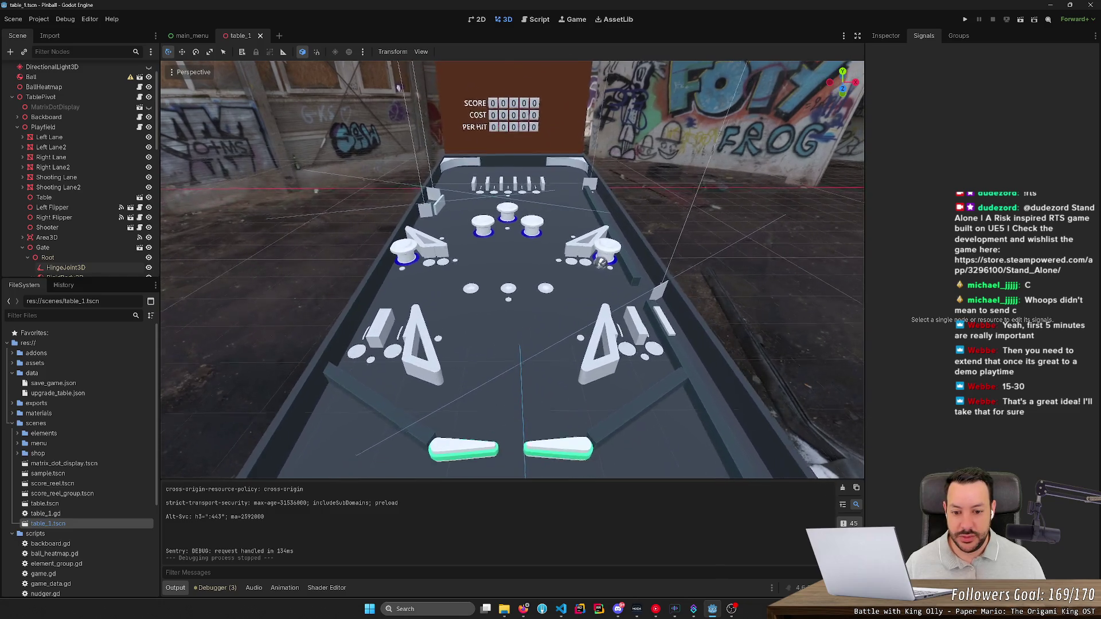
{"action": "scroll", "coordinate": [512, 270], "scroll_direction": "down", "scroll_amount": 3}
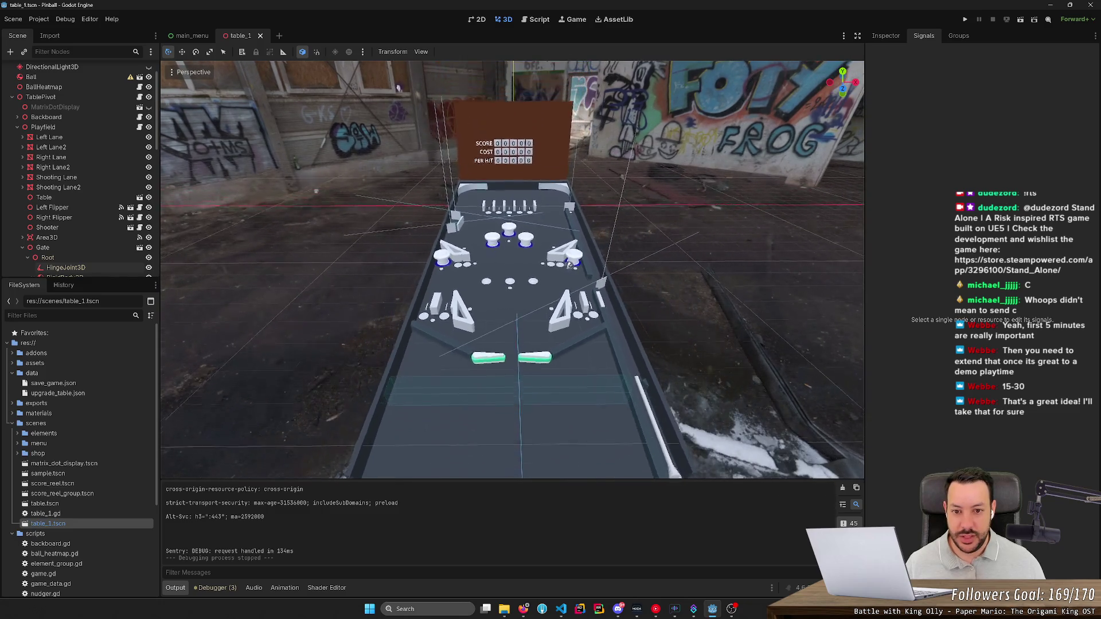
{"action": "scroll", "coordinate": [512, 270], "scroll_direction": "up", "scroll_amount": 3}
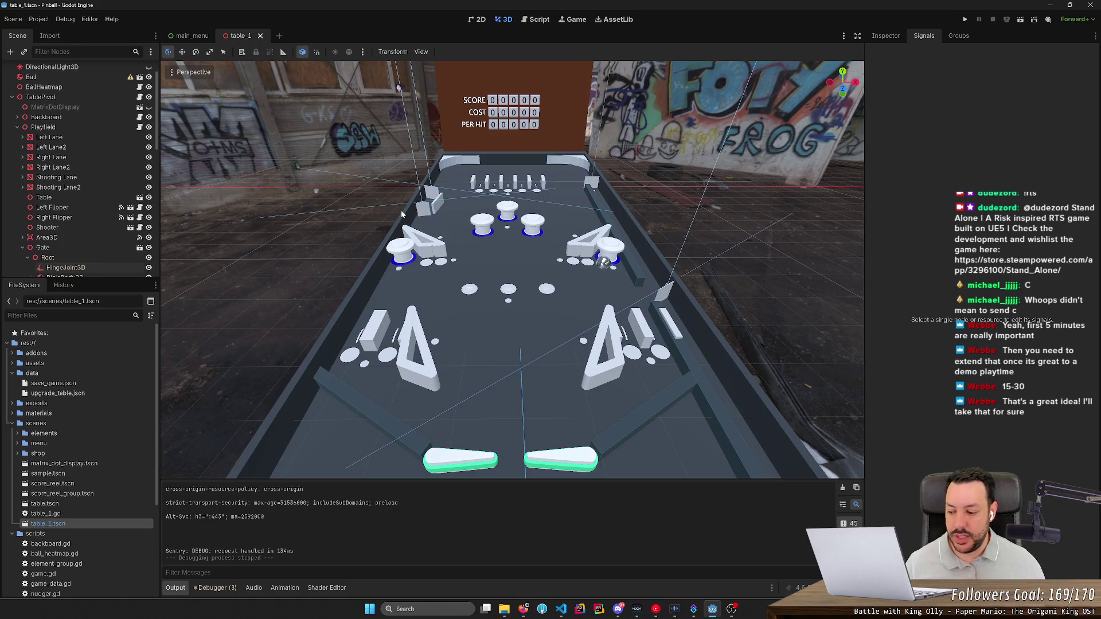
{"action": "key", "text": "alt+Tab"}
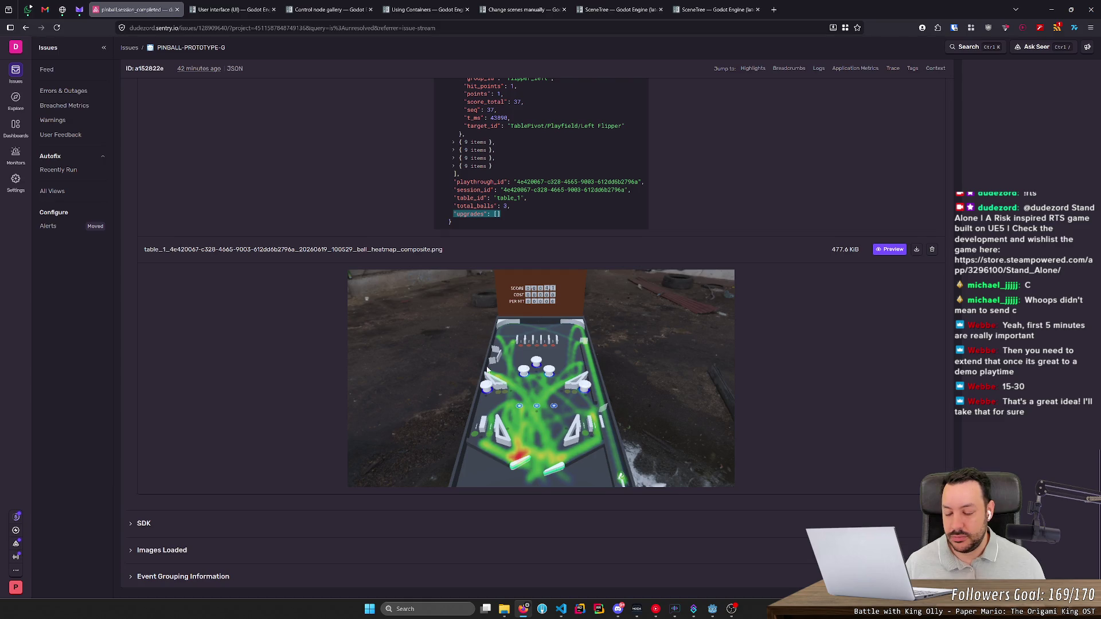
{"action": "key", "text": "alt+Tab"}
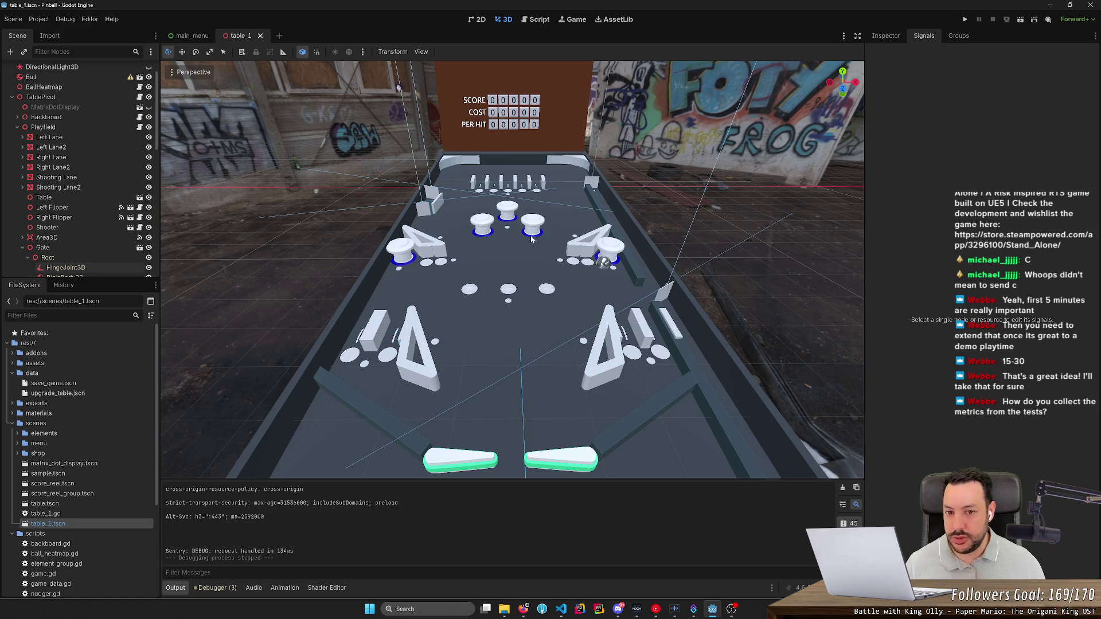
{"action": "mouse_move", "coordinate": [531, 240]}
{"action": "left_mouse_down"}
{"action": "mouse_move", "coordinate": [470, 232]}
{"action": "mouse_move", "coordinate": [545, 246]}
{"action": "mouse_move", "coordinate": [527, 236]}
{"action": "left_mouse_up"}
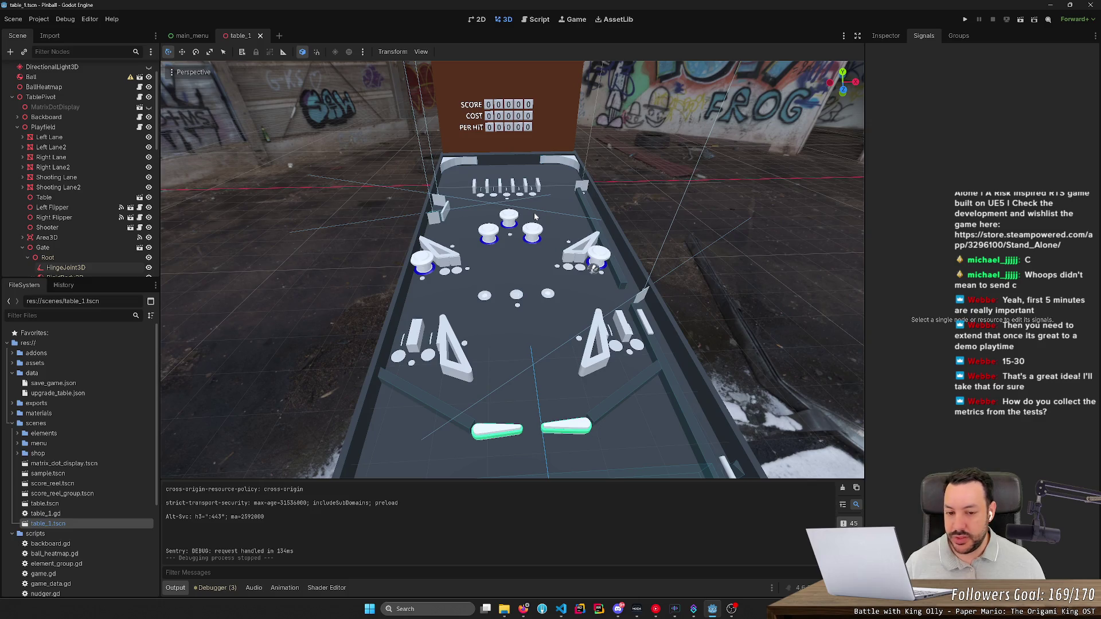
{"action": "key", "text": "alt+Tab"}
{"action": "middle_click", "coordinate": [409, 212]}
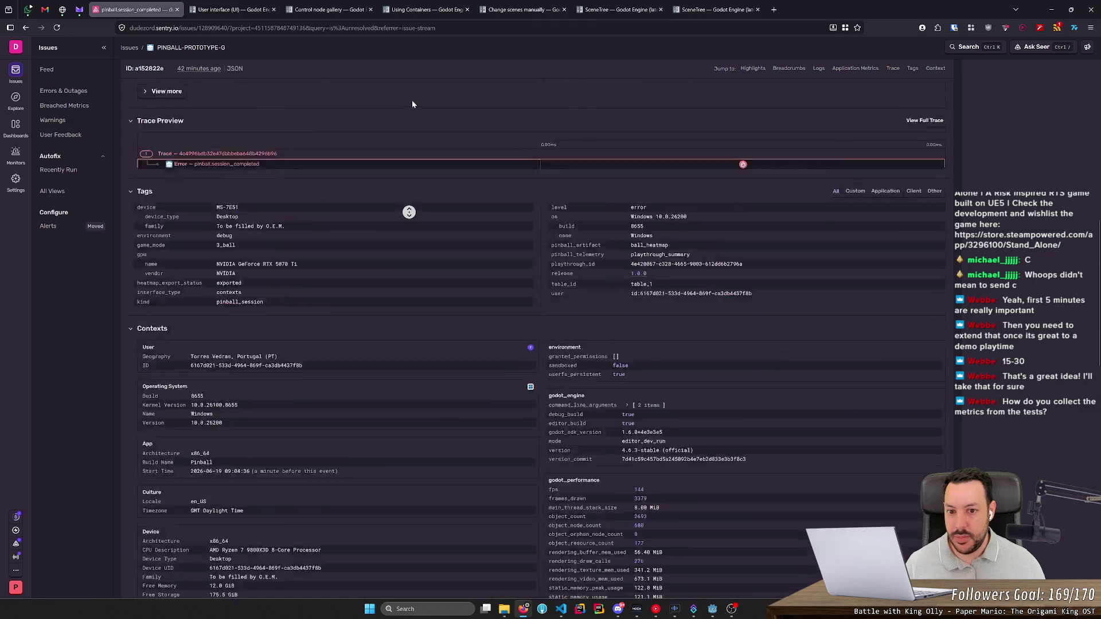
- Run the pinball project in Godot, then go back to Sentry's pinball-prototype Issues feed
{"action": "scroll", "coordinate": [411, 105], "scroll_direction": "up", "scroll_amount": 8}
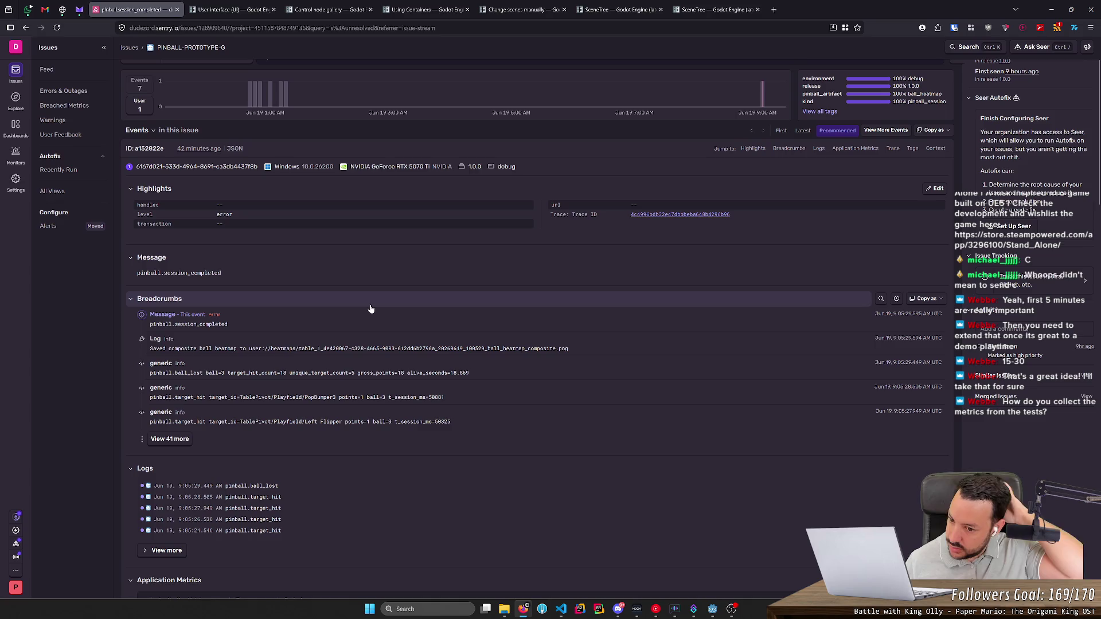
{"action": "key", "text": "alt+Tab"}
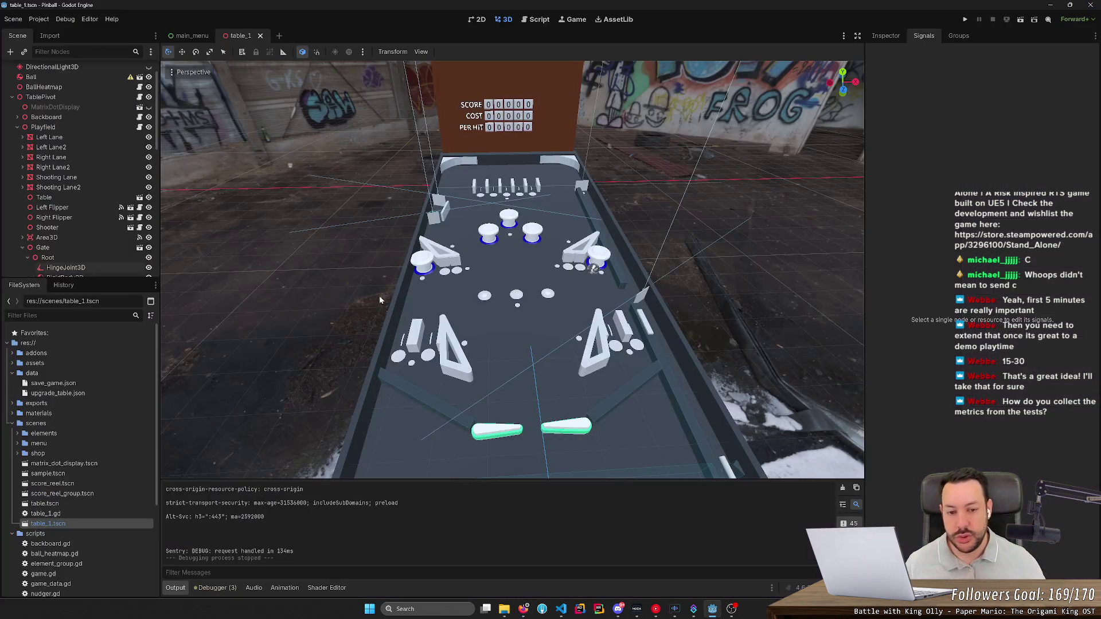
{"action": "left_click", "coordinate": [965, 19]}
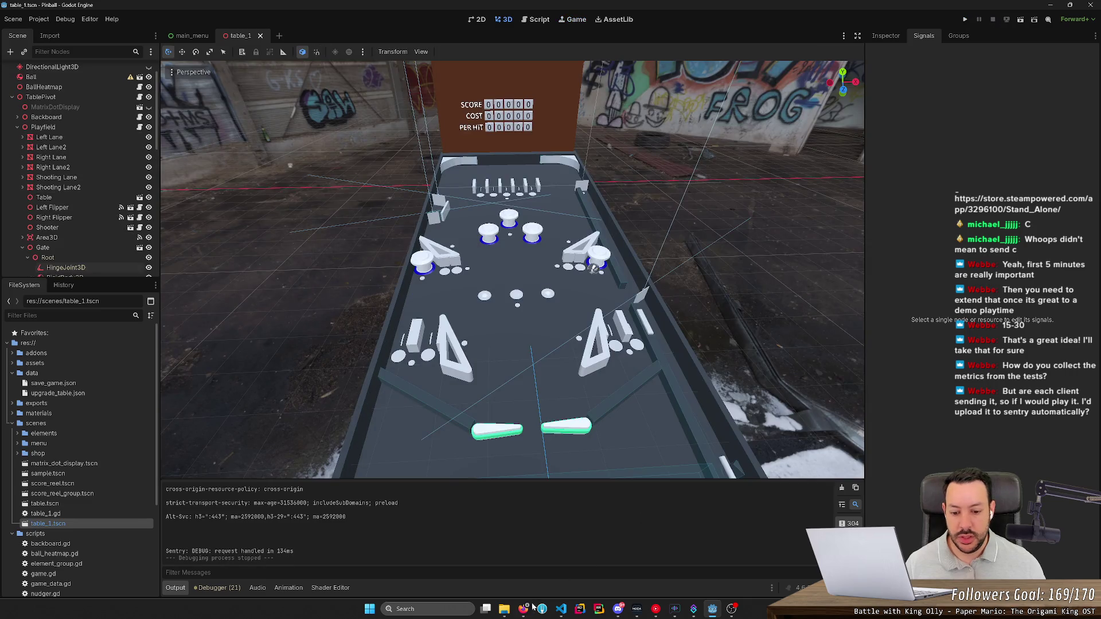
{"action": "key", "text": "alt+Tab"}
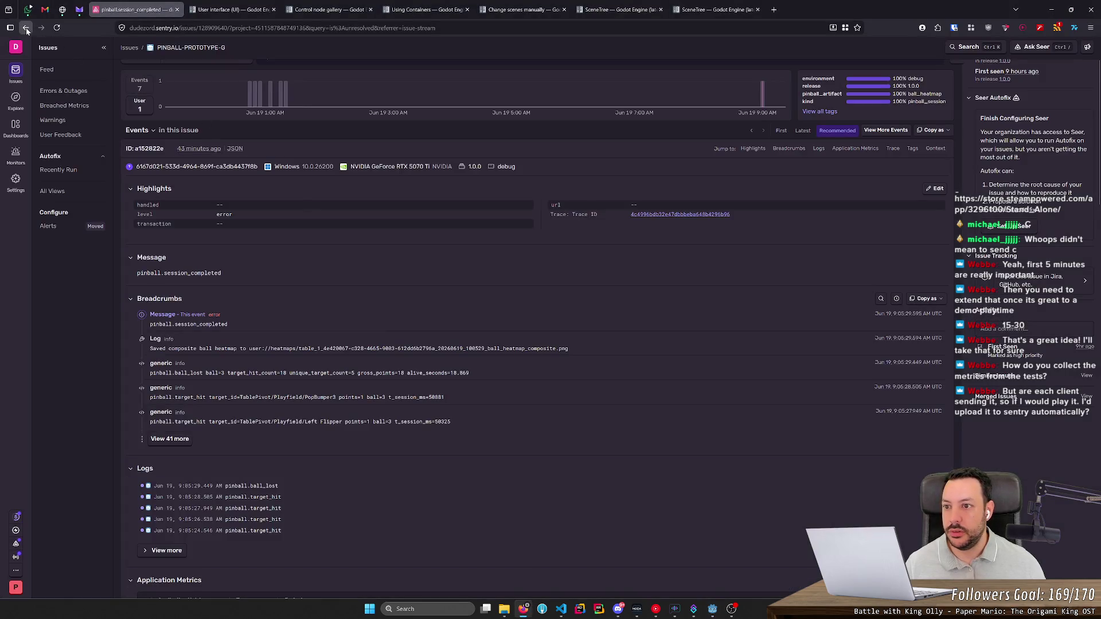
{"action": "left_click", "coordinate": [26, 28]}
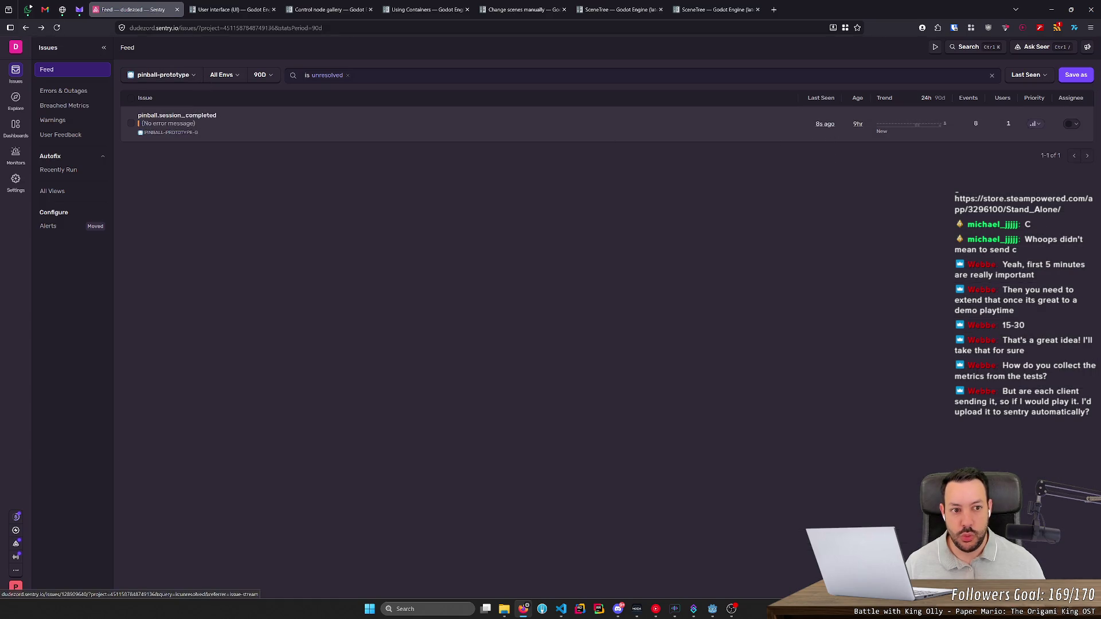
- Open the pinball.session_completed issue details in Sentry
{"action": "left_click", "coordinate": [205, 117]}
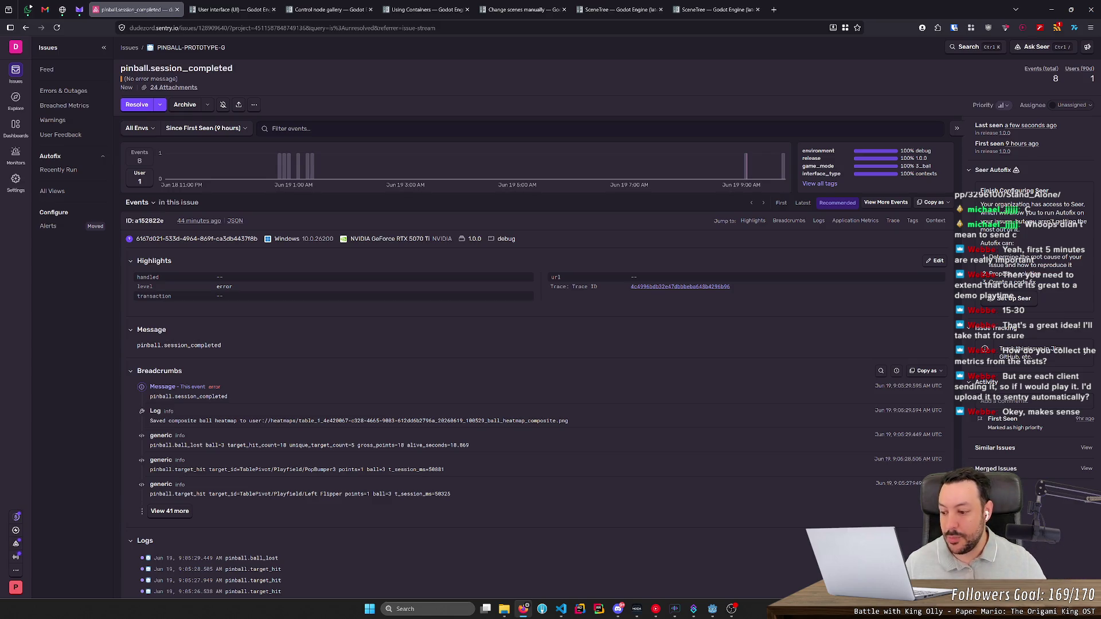
{"action": "scroll", "coordinate": [442, 344], "scroll_direction": "down", "scroll_amount": 5}
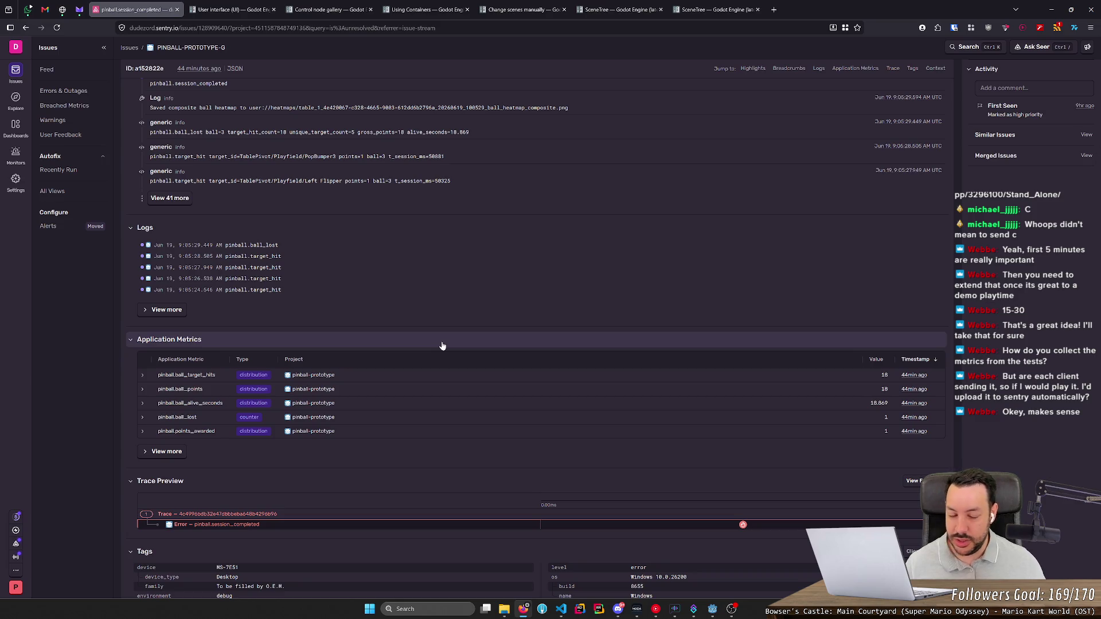
{"action": "scroll", "coordinate": [515, 361], "scroll_direction": "up", "scroll_amount": 4}
{"action": "scroll", "coordinate": [514, 361], "scroll_direction": "down", "scroll_amount": 4}
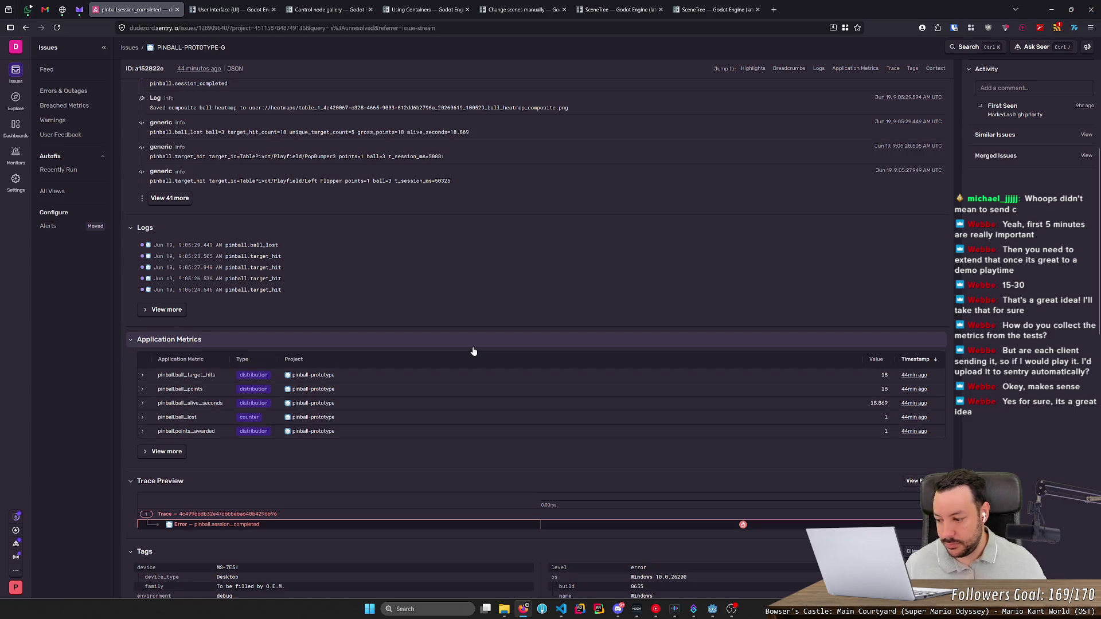
{"action": "scroll", "coordinate": [473, 351], "scroll_direction": "up", "scroll_amount": 5}
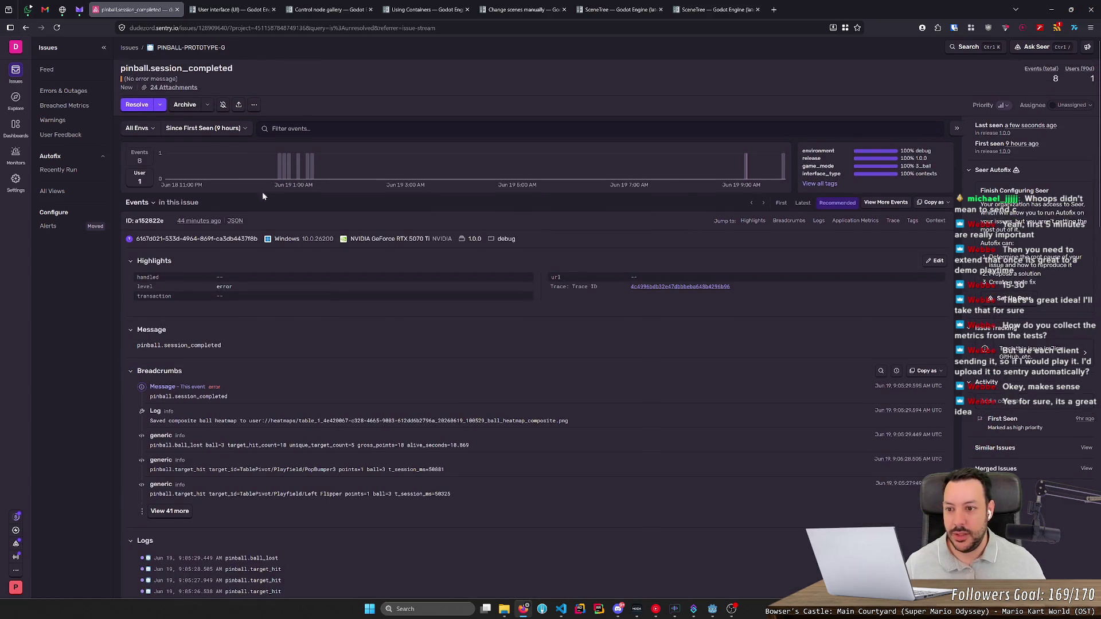
- Preview the table_1 ball heatmap composite PNG attachment, then head back toward the issue header
{"action": "middle_click", "coordinate": [590, 323]}
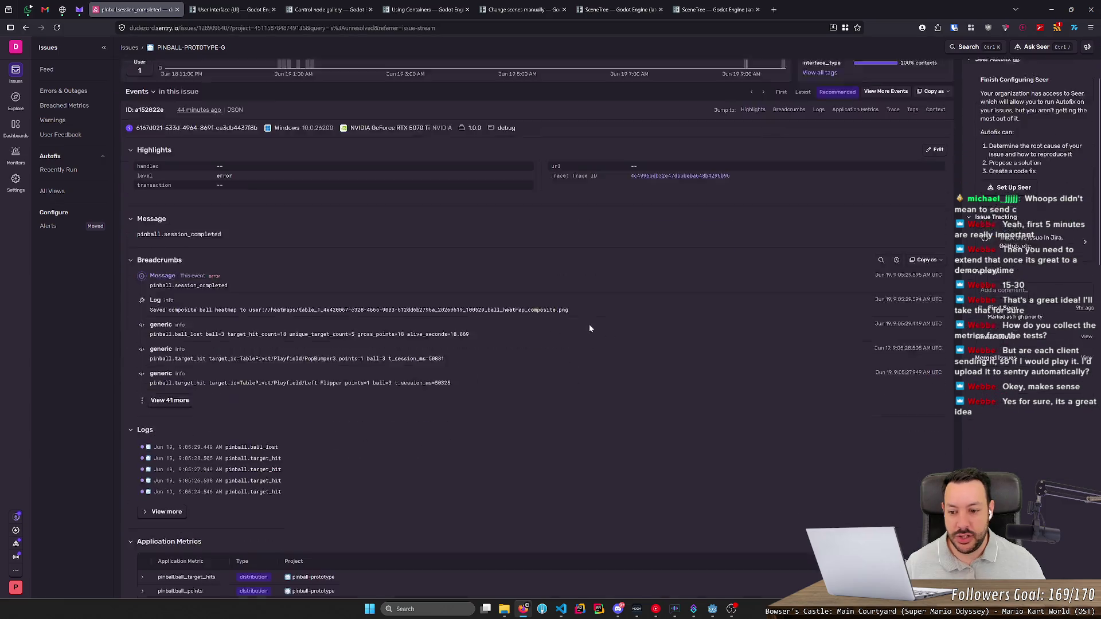
{"action": "left_click", "coordinate": [890, 481]}
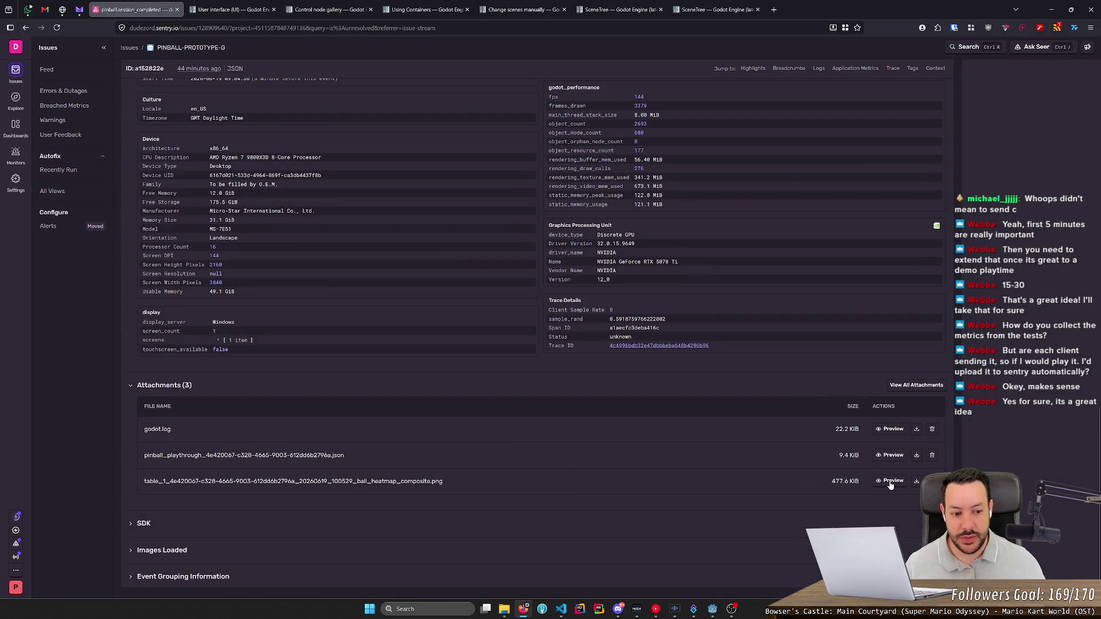
{"action": "scroll", "coordinate": [502, 414], "scroll_direction": "down", "scroll_amount": 3}
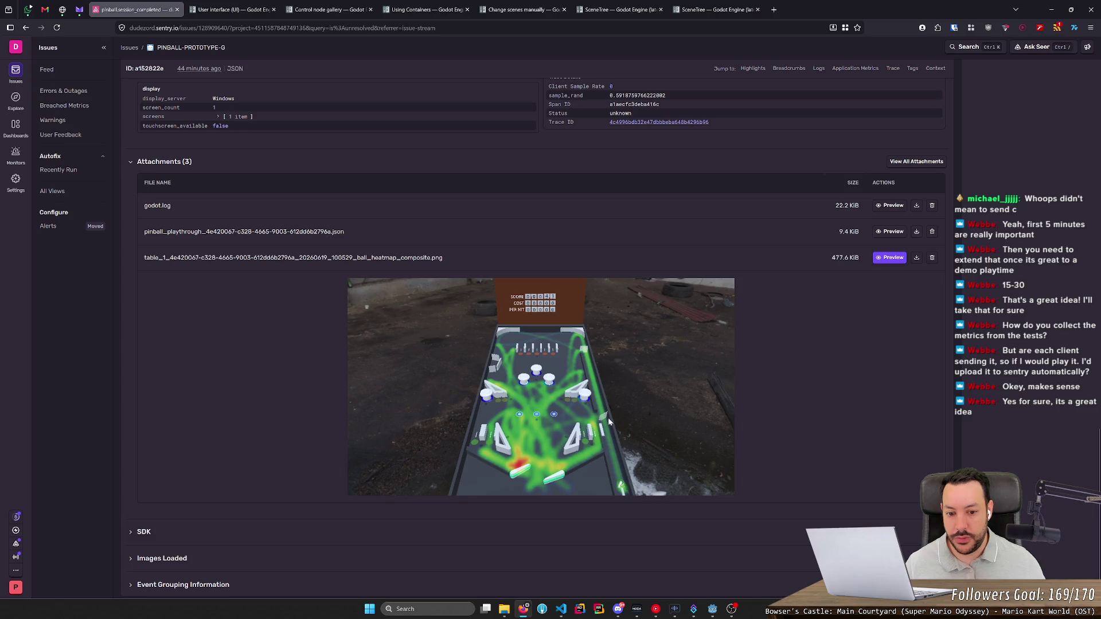
{"action": "middle_click", "coordinate": [467, 273]}
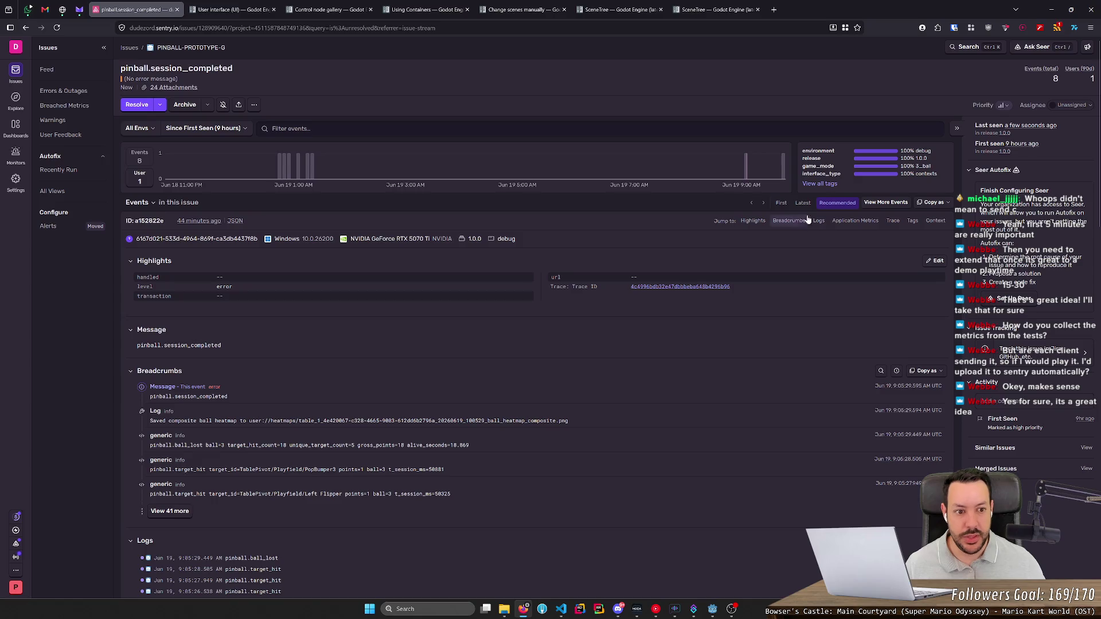
- Switch to the issue's latest event and preview its playthrough JSON attachment
{"action": "left_click", "coordinate": [802, 204]}
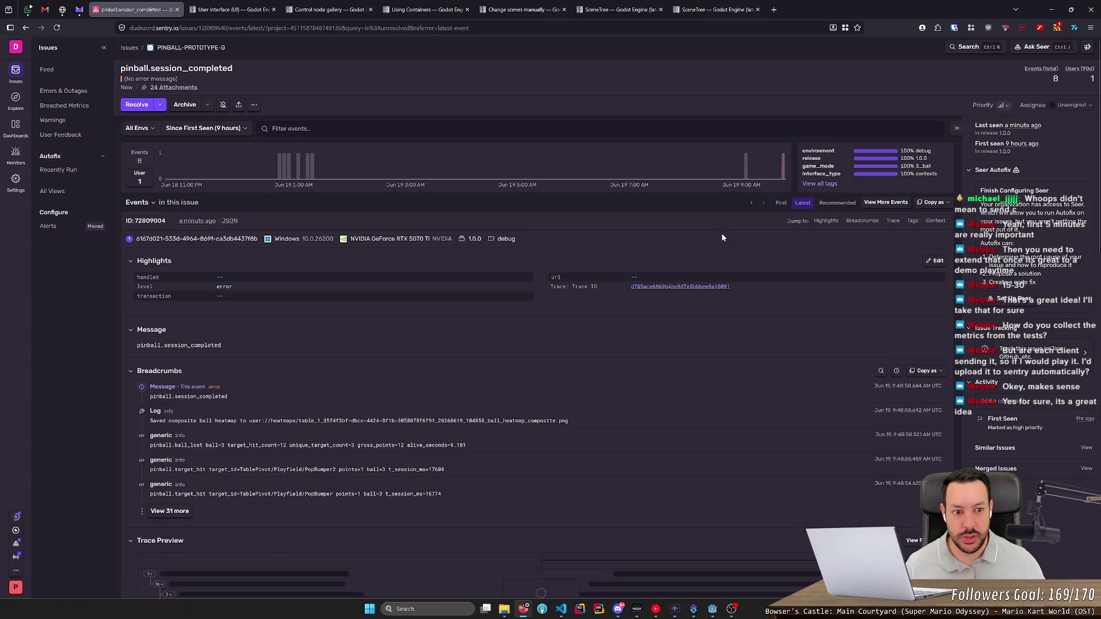
{"action": "middle_click", "coordinate": [721, 232]}
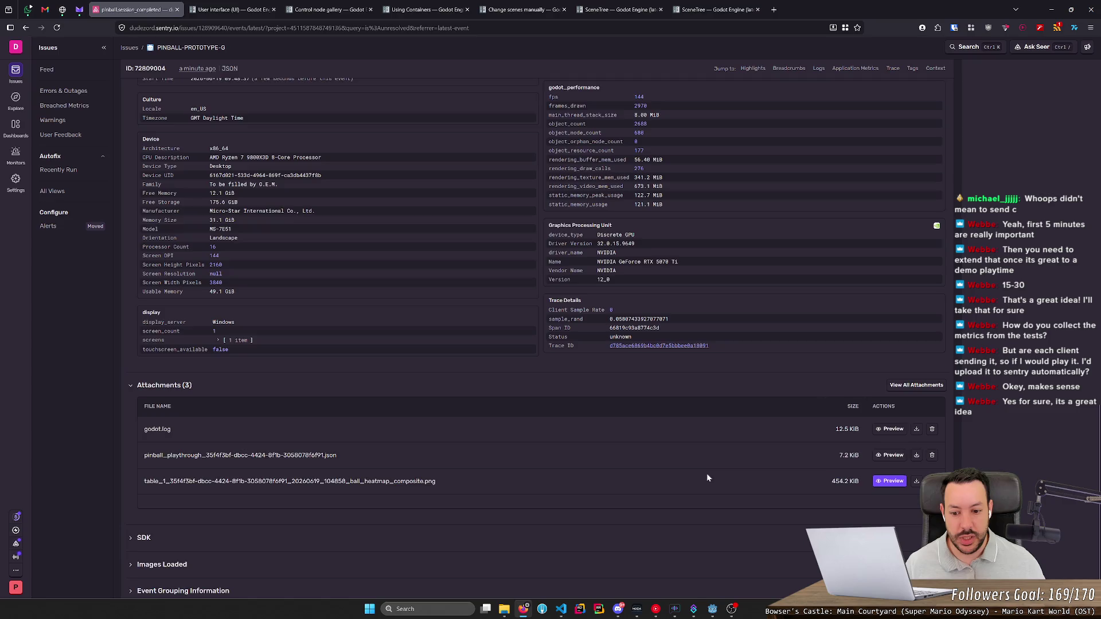
{"action": "left_click", "coordinate": [510, 456]}
{"action": "scroll", "coordinate": [511, 459], "scroll_direction": "down", "scroll_amount": 3}
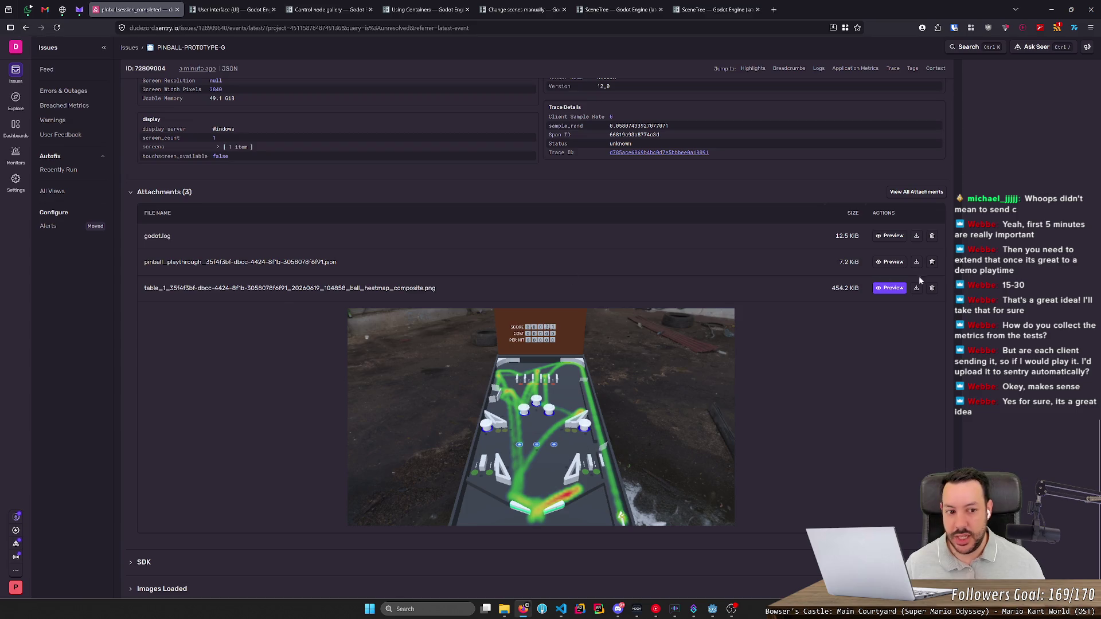
{"action": "left_click", "coordinate": [890, 262]}
- Expand the JSON's top-level keys, hits array, balls array and all three ball stat entries
{"action": "left_click", "coordinate": [539, 291]}
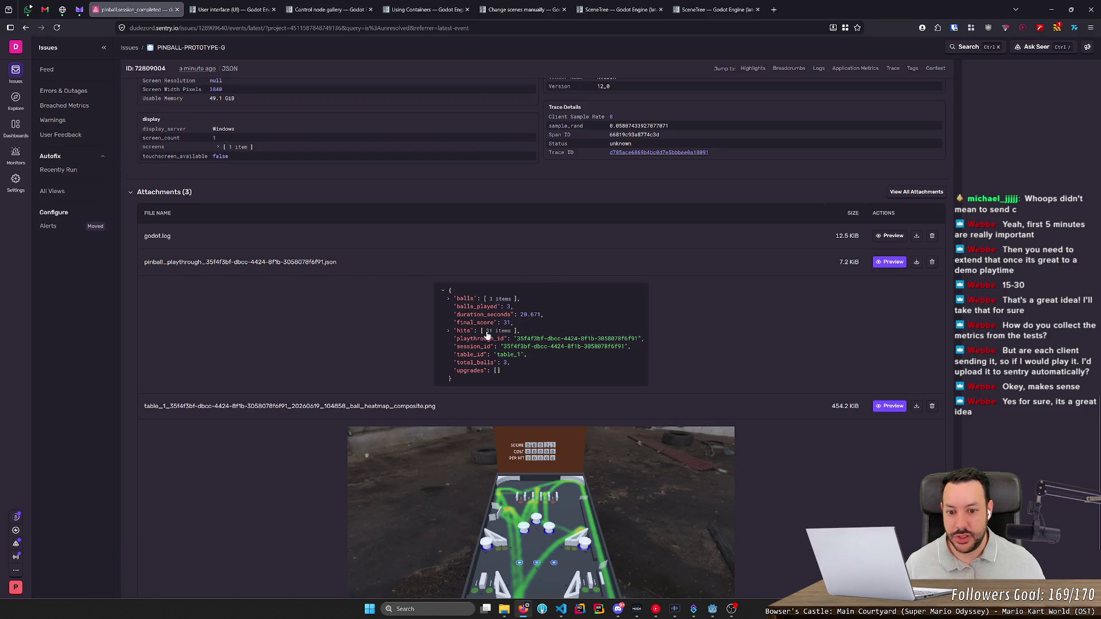
{"action": "left_click", "coordinate": [449, 331]}
{"action": "scroll", "coordinate": [475, 367], "scroll_direction": "down", "scroll_amount": 3}
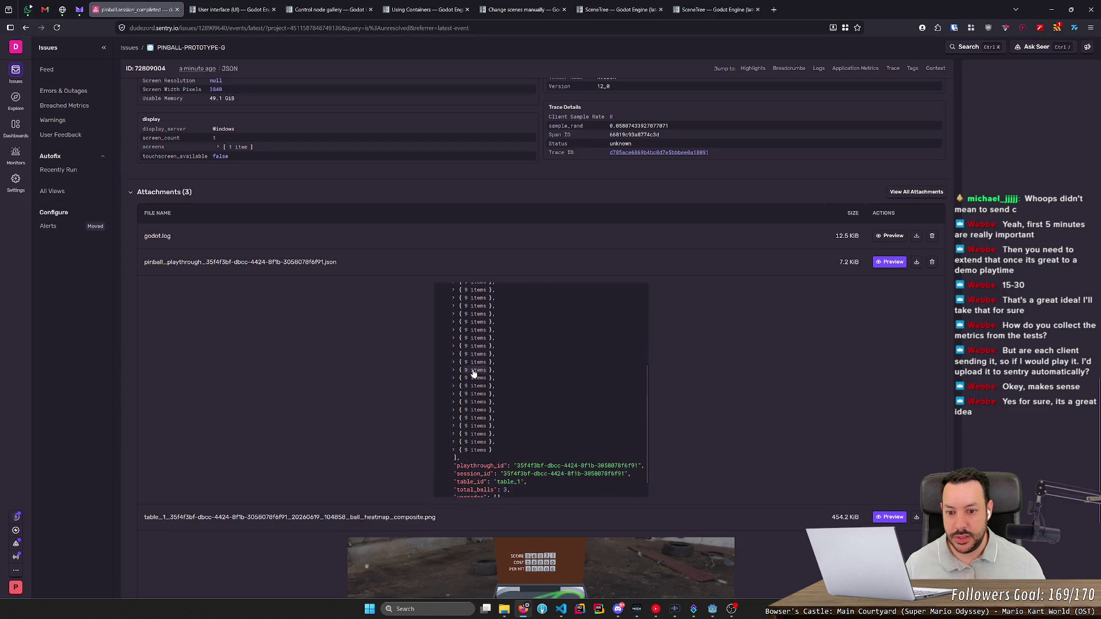
{"action": "scroll", "coordinate": [493, 376], "scroll_direction": "up", "scroll_amount": 3}
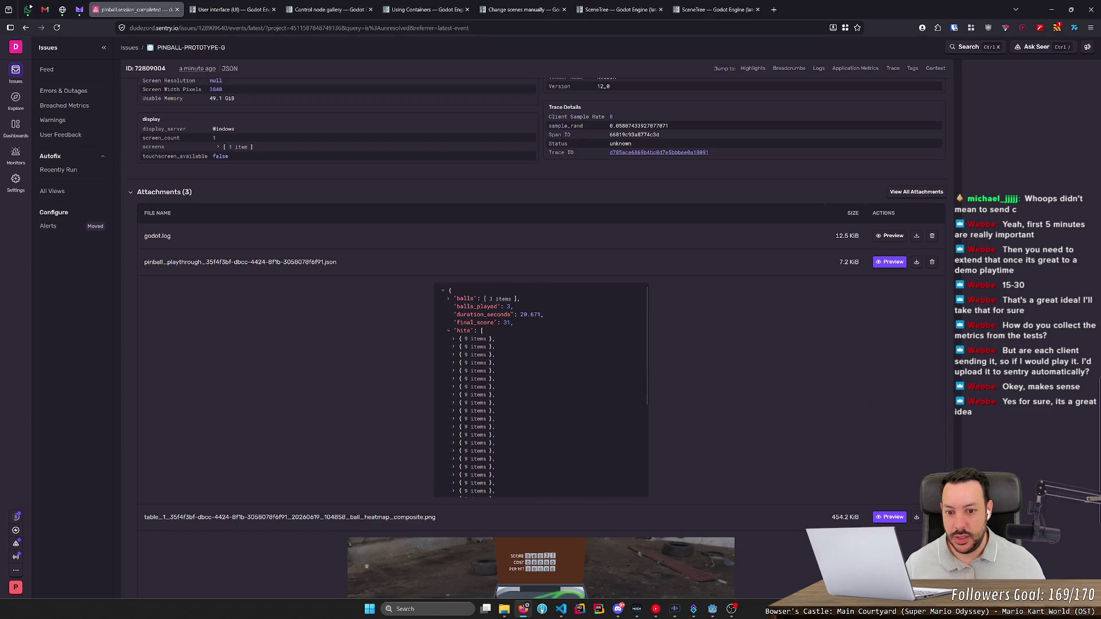
{"action": "left_click", "coordinate": [448, 298]}
{"action": "left_click", "coordinate": [454, 322]}
{"action": "left_click", "coordinate": [453, 315]}
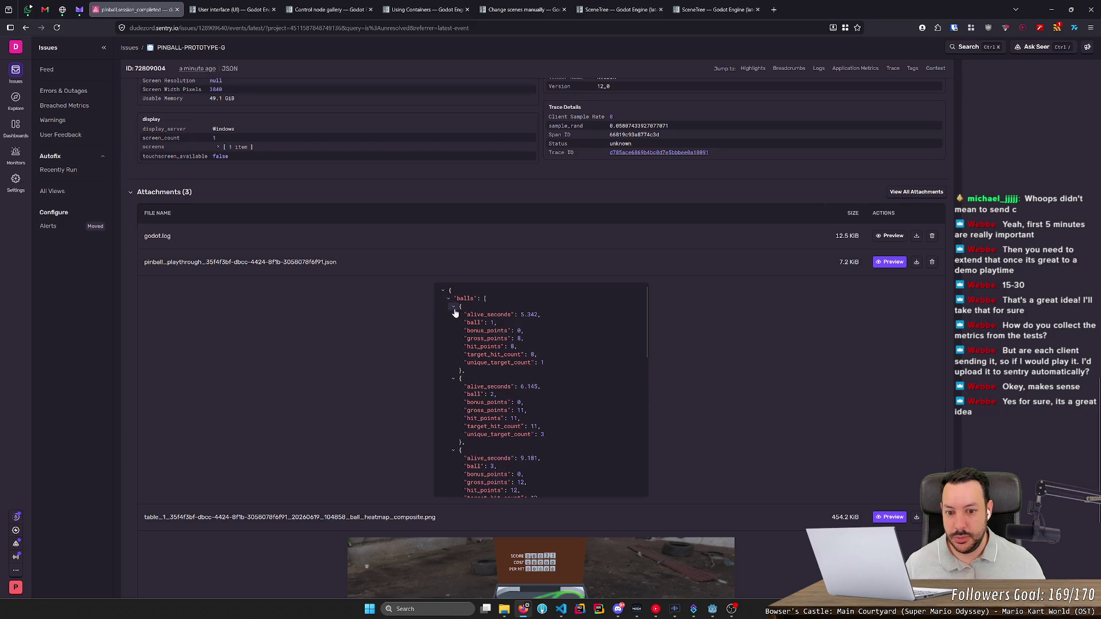
{"action": "left_click", "coordinate": [453, 307]}
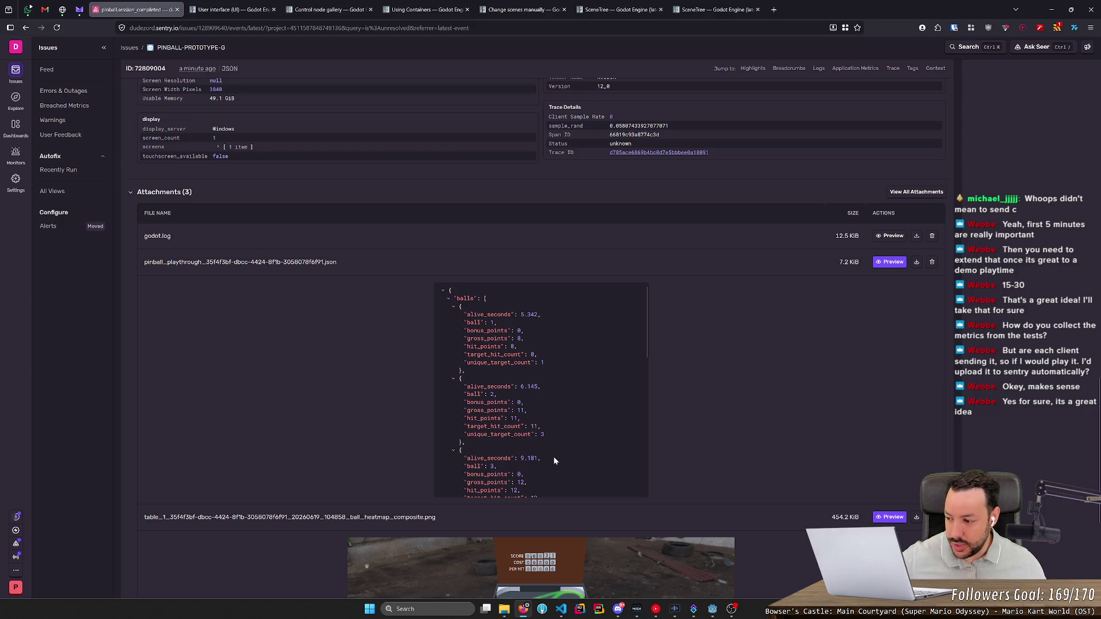
- Scroll through the expanded ball stats, then minimize the browser to return to Godot
{"action": "scroll", "coordinate": [554, 460], "scroll_direction": "down", "scroll_amount": 1}
{"action": "scroll", "coordinate": [550, 455], "scroll_direction": "up", "scroll_amount": 2}
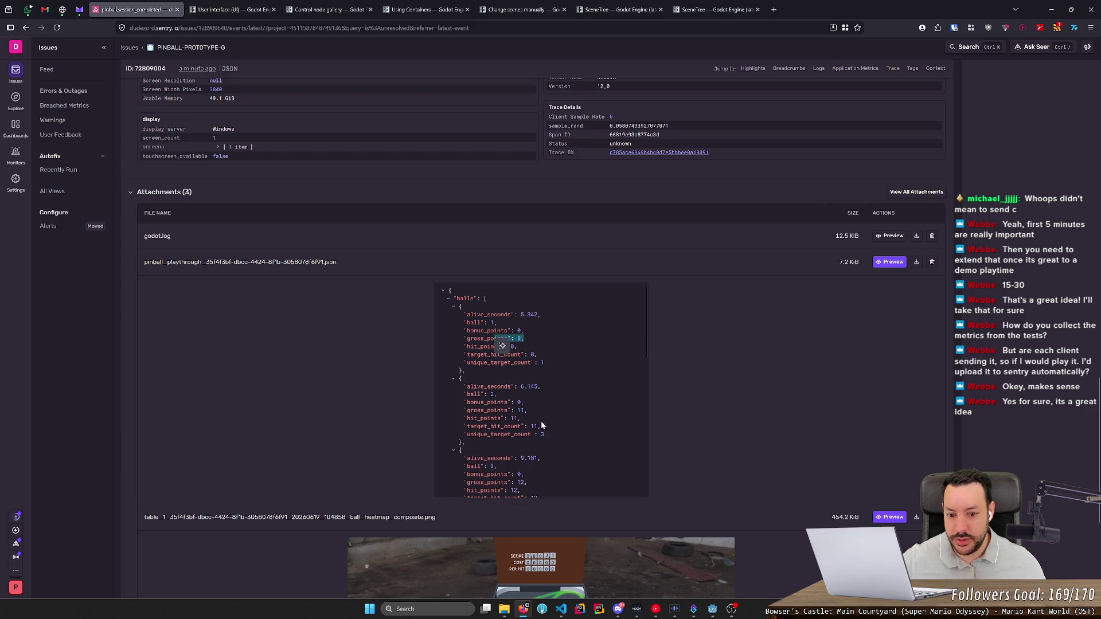
{"action": "scroll", "coordinate": [555, 428], "scroll_direction": "down", "scroll_amount": 1}
{"action": "scroll", "coordinate": [689, 302], "scroll_direction": "up", "scroll_amount": 15}
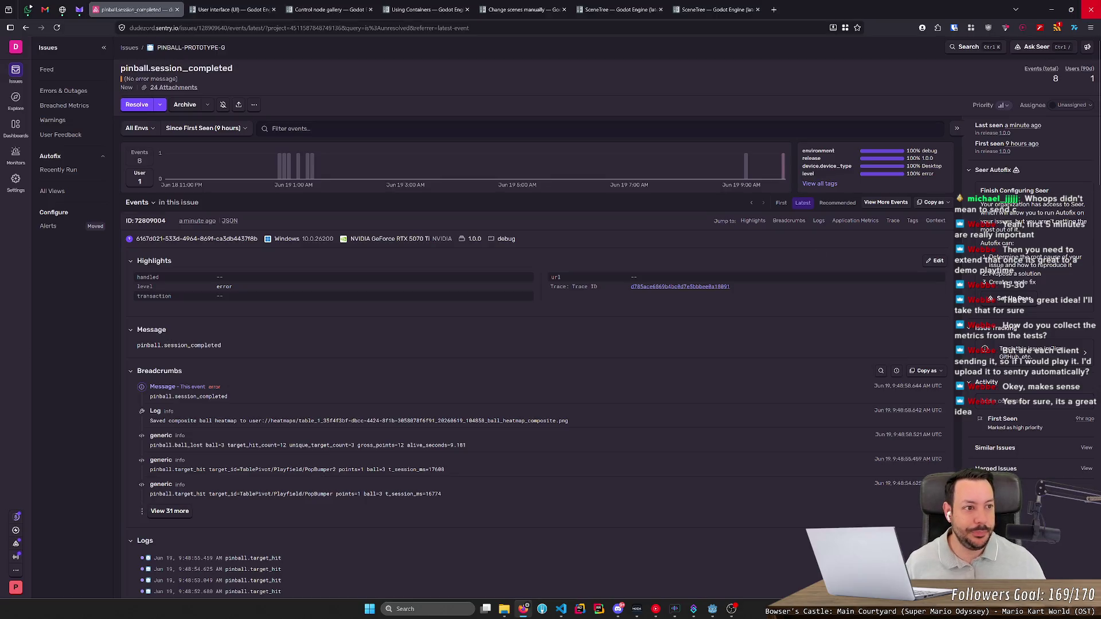
{"action": "left_click", "coordinate": [1051, 9]}
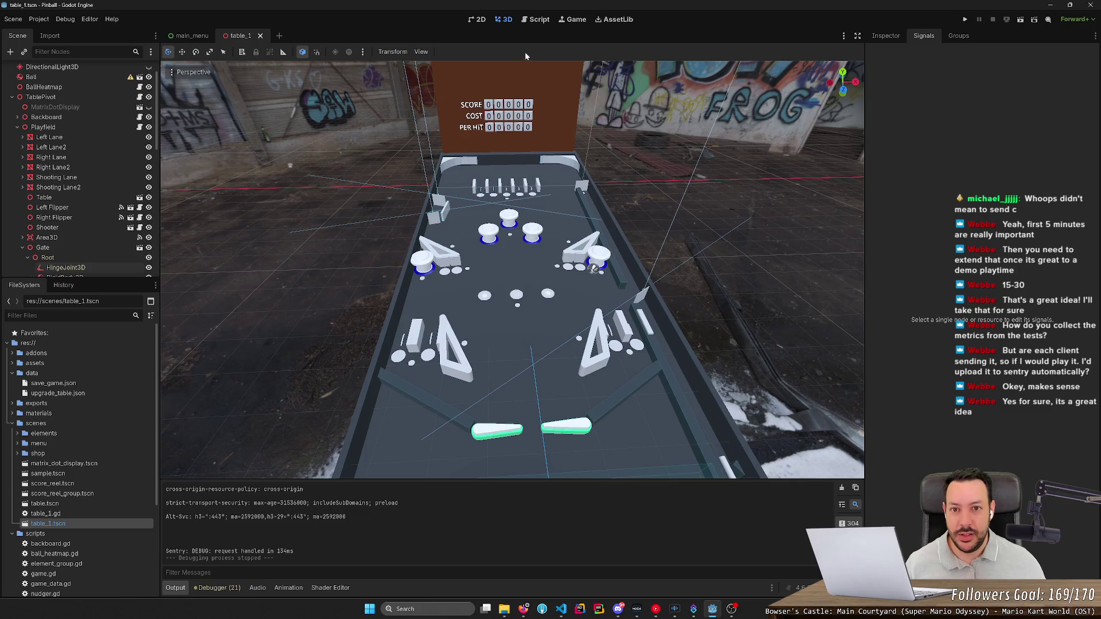
- Show the main_menu scene and read the SceneTree change_scene_to_file docs in Firefox
{"action": "left_click", "coordinate": [191, 35]}
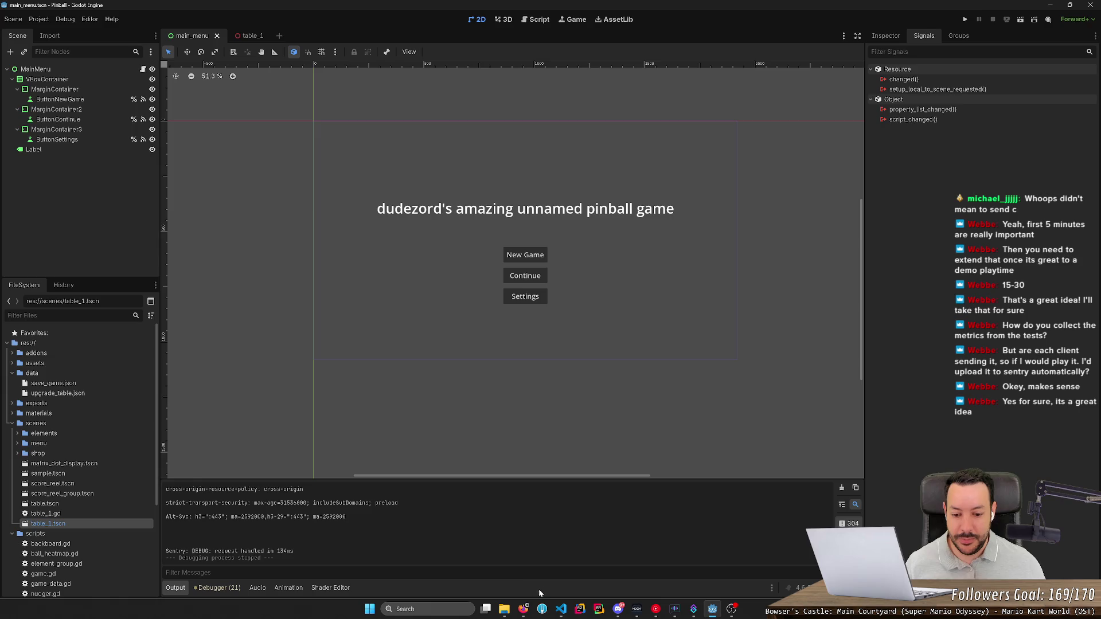
{"action": "left_click", "coordinate": [523, 608]}
{"action": "left_click", "coordinate": [717, 10]}
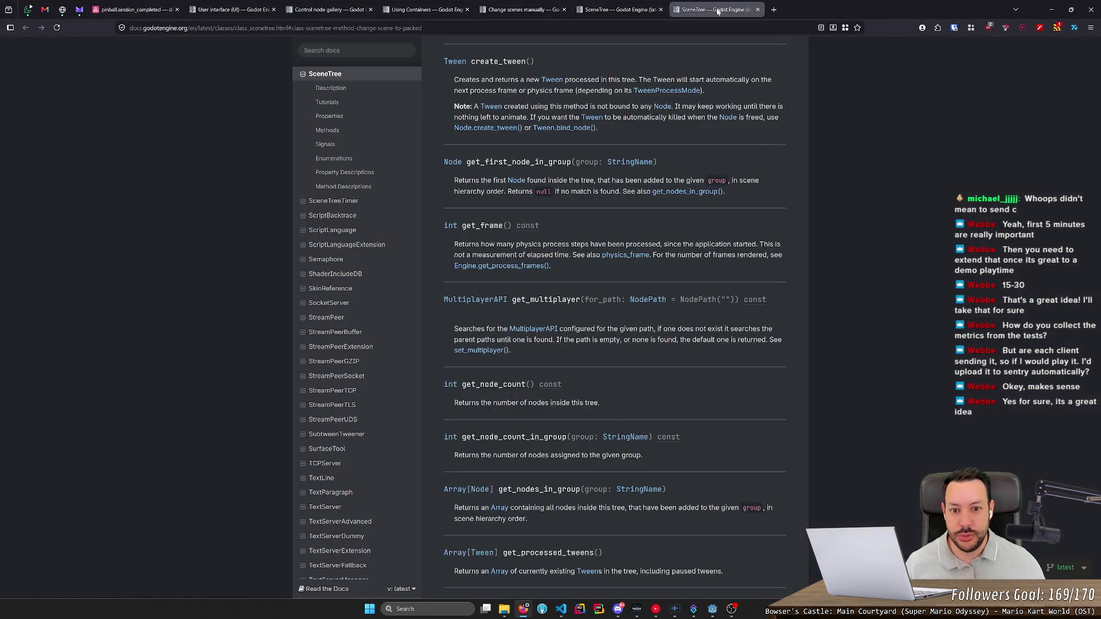
{"action": "left_click", "coordinate": [619, 9]}
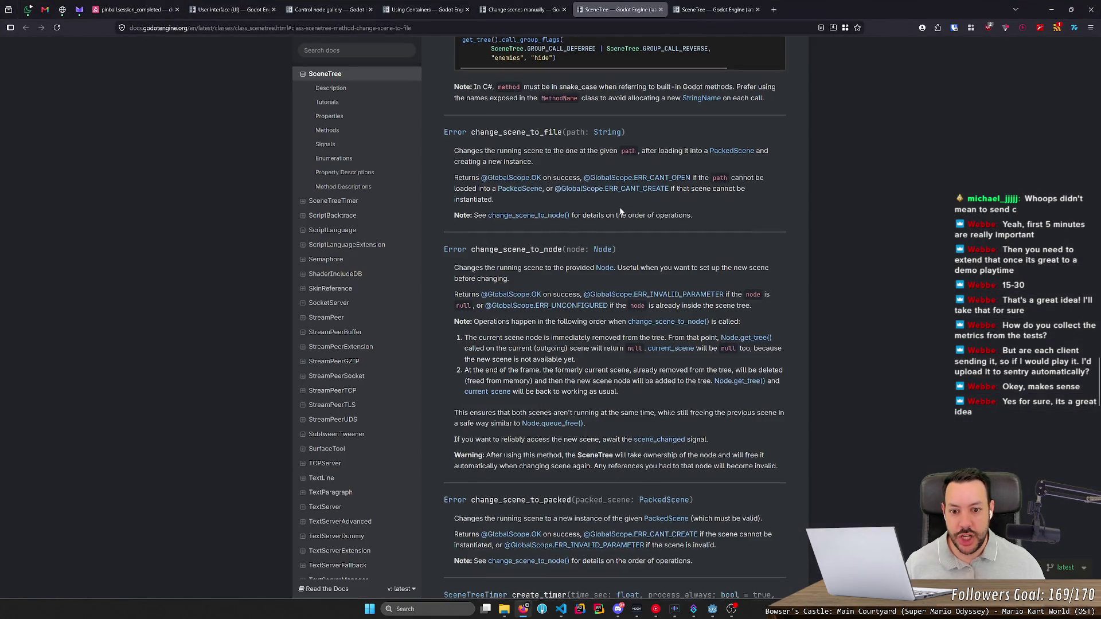
{"action": "scroll", "coordinate": [613, 230], "scroll_direction": "up", "scroll_amount": 3}
{"action": "key", "text": "alt+Tab"}
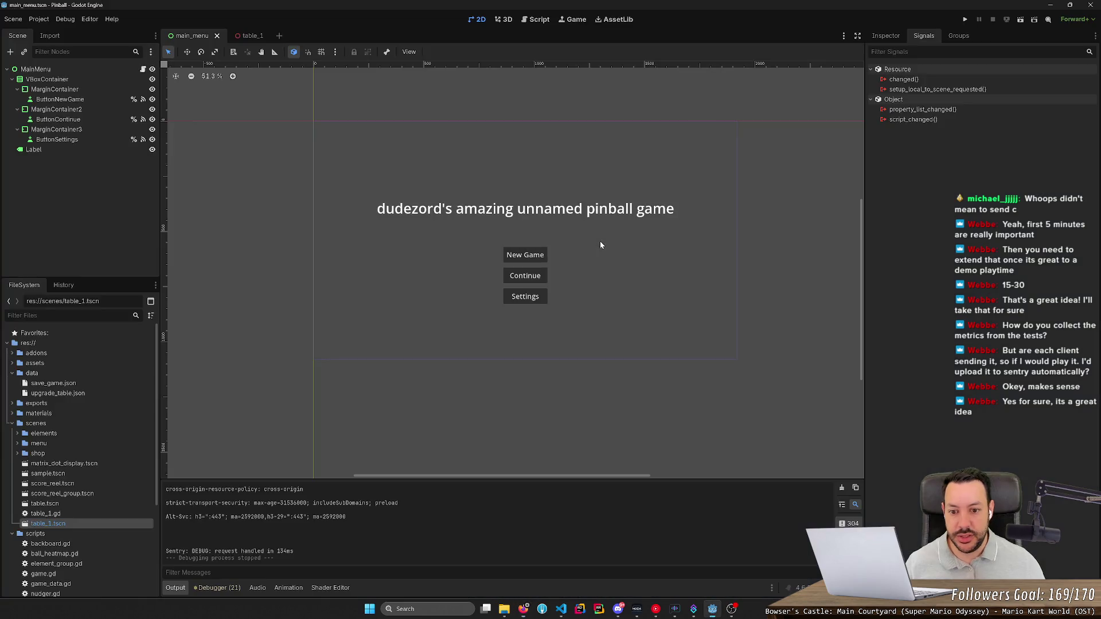
- Search all project files for change_scene, which finds no matches
{"action": "key", "text": "ctrl+shift+f"}
{"action": "type", "text": "cha nge"}
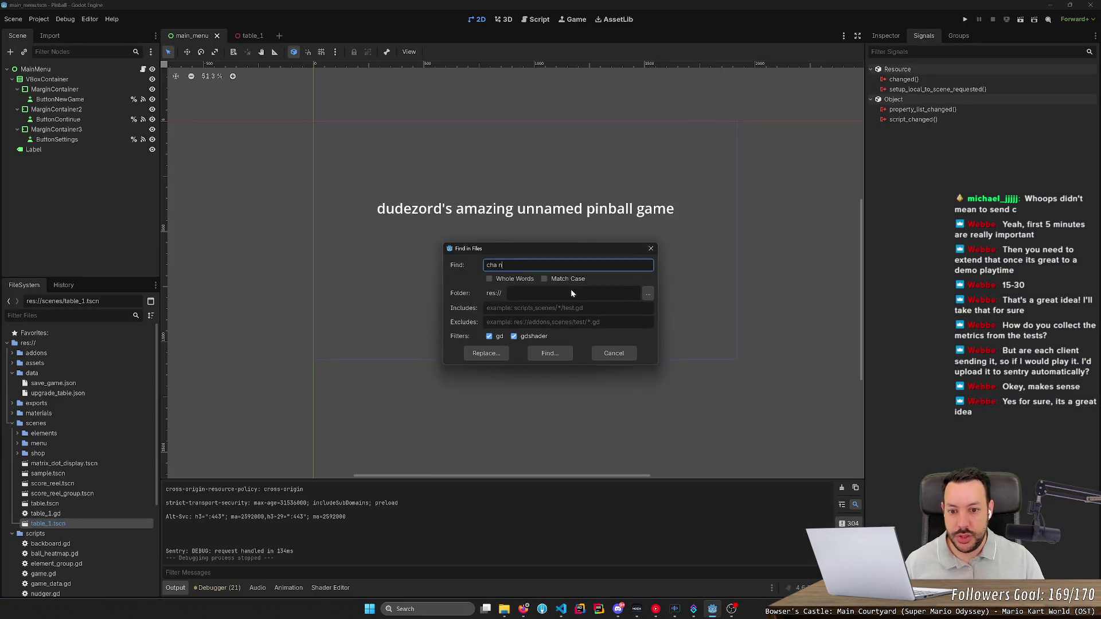
{"action": "key", "text": "BackSpace"}
{"action": "key", "text": "BackSpace"}
{"action": "key", "text": "BackSpace"}
{"action": "type", "text": "nge"}
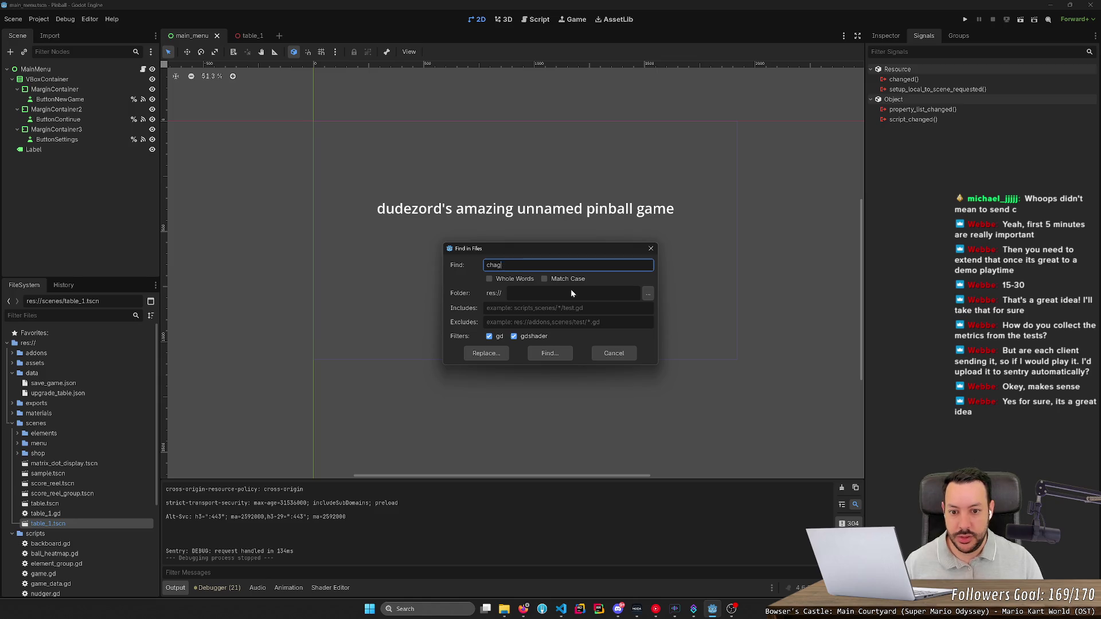
{"action": "type", "text": "_scene"}
{"action": "key", "text": "Return"}
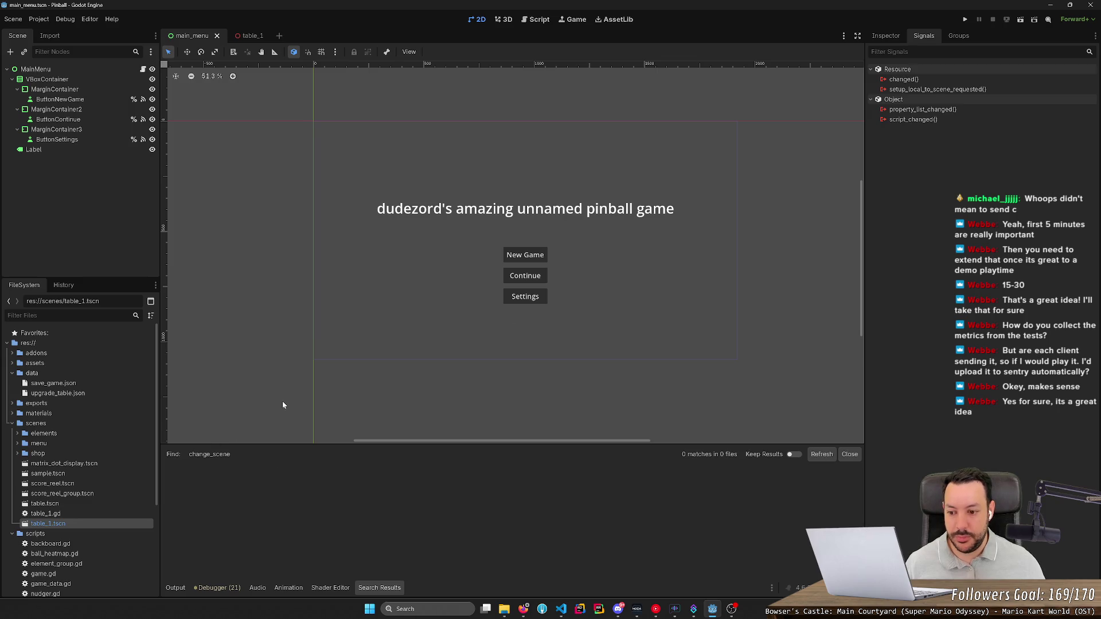
{"action": "key", "text": "alt+Tab"}
{"action": "key", "text": "alt+Tab"}
- Search the project files for scene and scroll through the 19 matches in 11 files
{"action": "key", "text": "ctrl+shift+f"}
{"action": "type", "text": "s"}
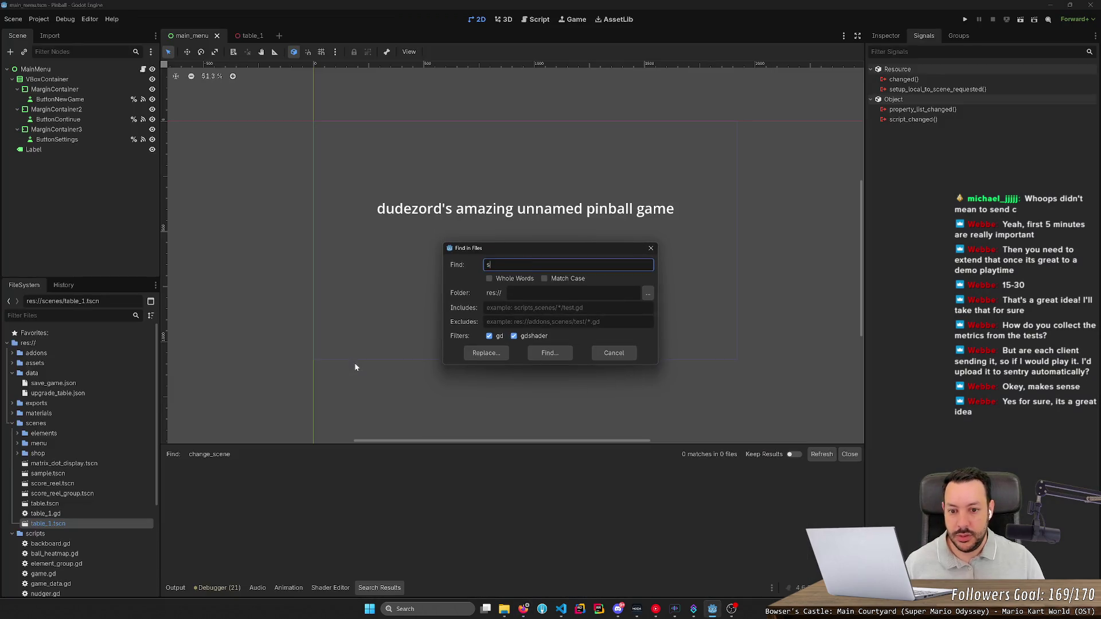
{"action": "type", "text": "cene"}
{"action": "key", "text": "Return"}
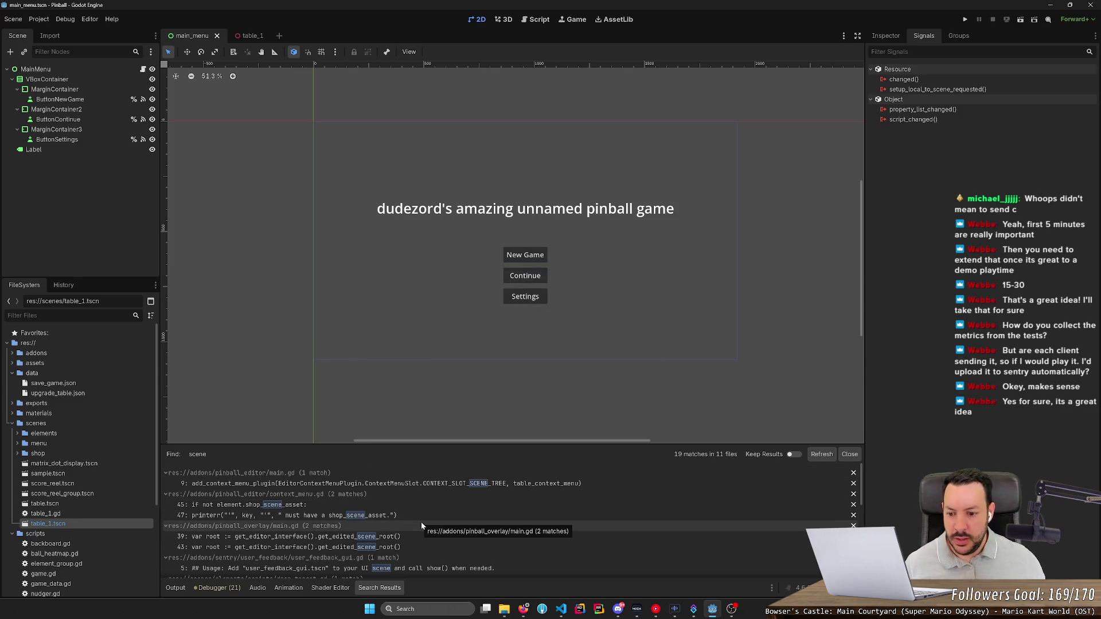
{"action": "scroll", "coordinate": [421, 526], "scroll_direction": "down", "scroll_amount": 3}
{"action": "scroll", "coordinate": [421, 526], "scroll_direction": "down", "scroll_amount": 3}
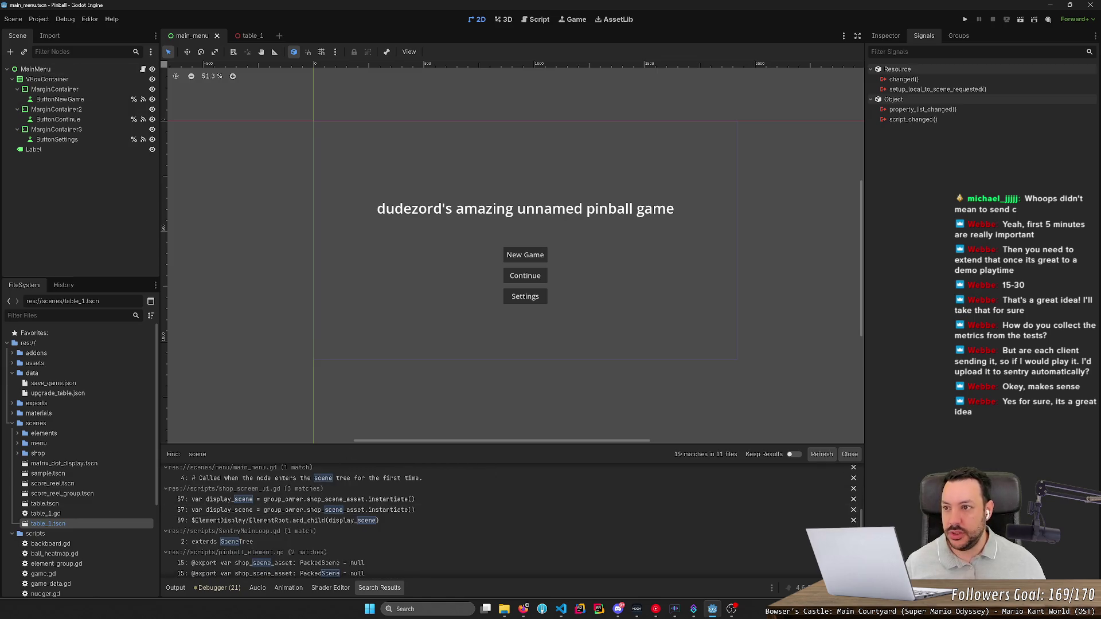
- Glance at the Project menu, then return to the SceneTree change_scene_to_file docs
{"action": "left_click", "coordinate": [38, 19]}
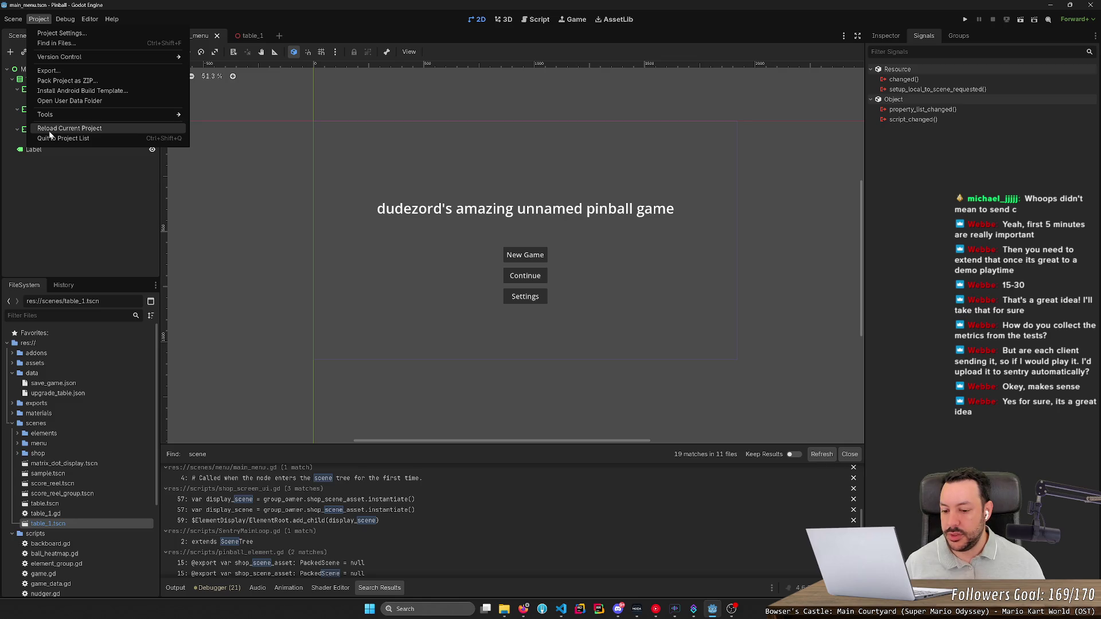
{"action": "scroll", "coordinate": [348, 570], "scroll_direction": "down", "scroll_amount": 2}
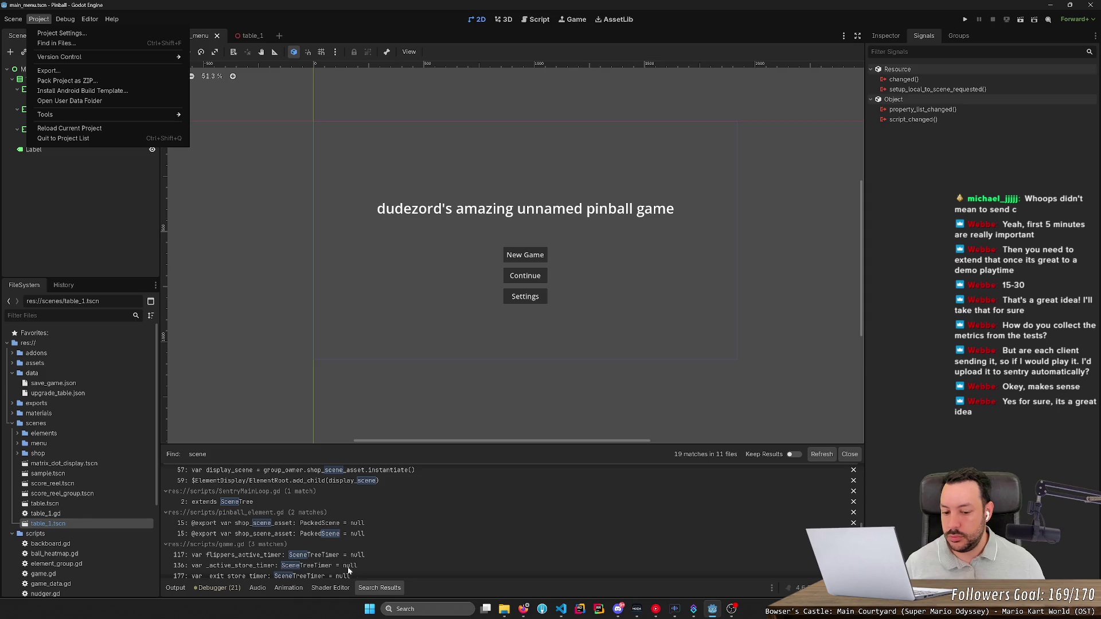
{"action": "left_click", "coordinate": [523, 609]}
{"action": "scroll", "coordinate": [558, 57], "scroll_direction": "up", "scroll_amount": 3}
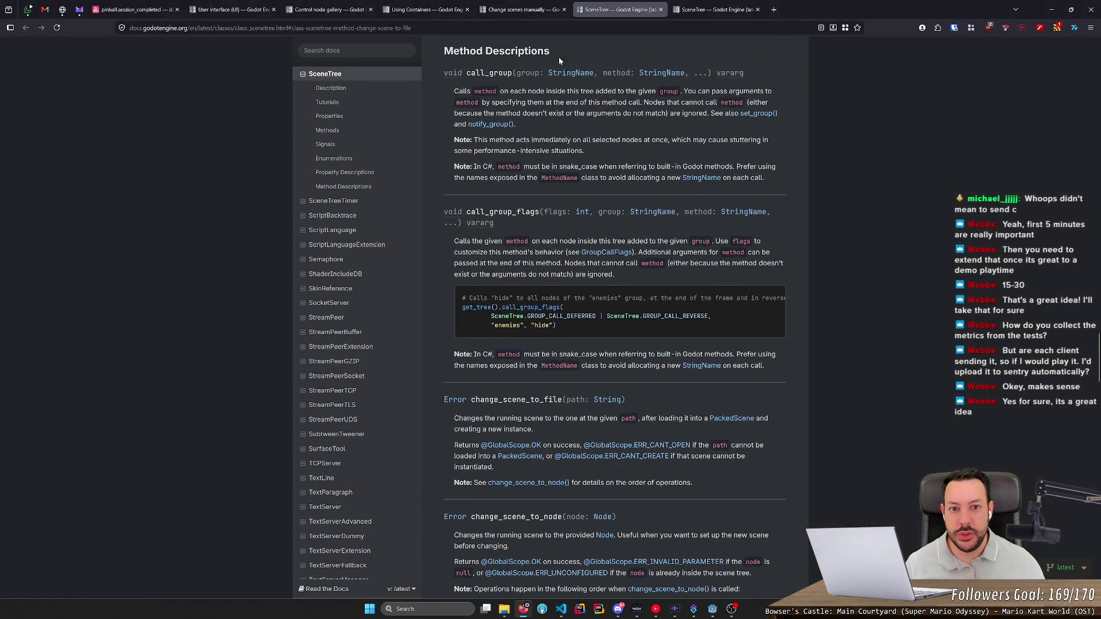
- Copy the scene-swap code sample from the Change scenes manually docs page
{"action": "key", "text": "ctrl+shift+Tab"}
{"action": "scroll", "coordinate": [504, 192], "scroll_direction": "up", "scroll_amount": 2}
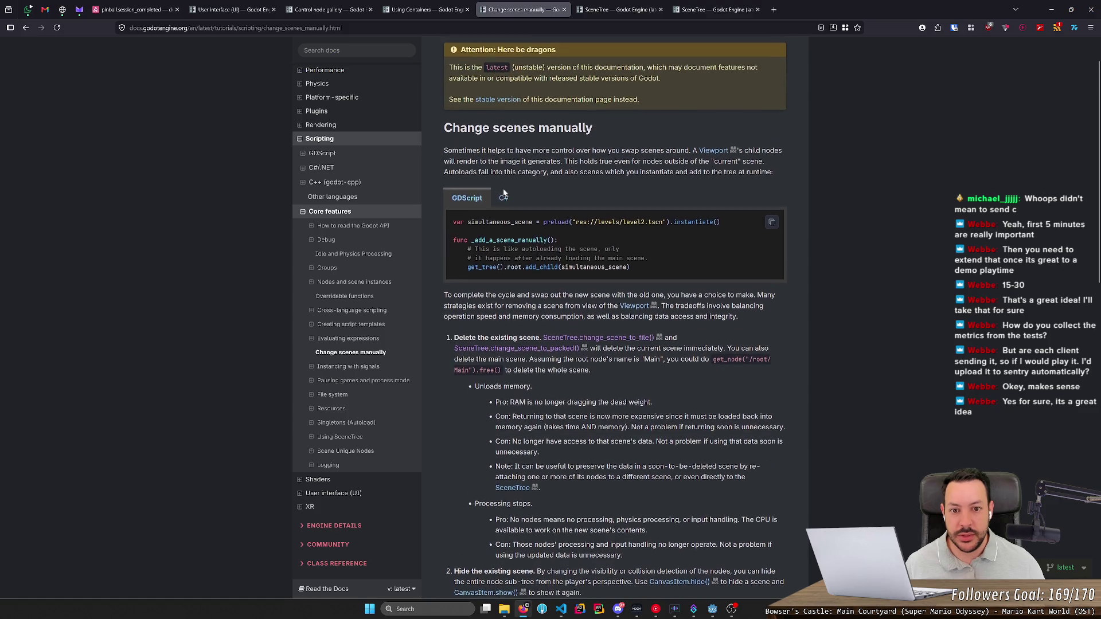
{"action": "left_click_drag", "start_coordinate": [453, 227], "coordinate": [732, 228]}
{"action": "left_click", "coordinate": [732, 228]}
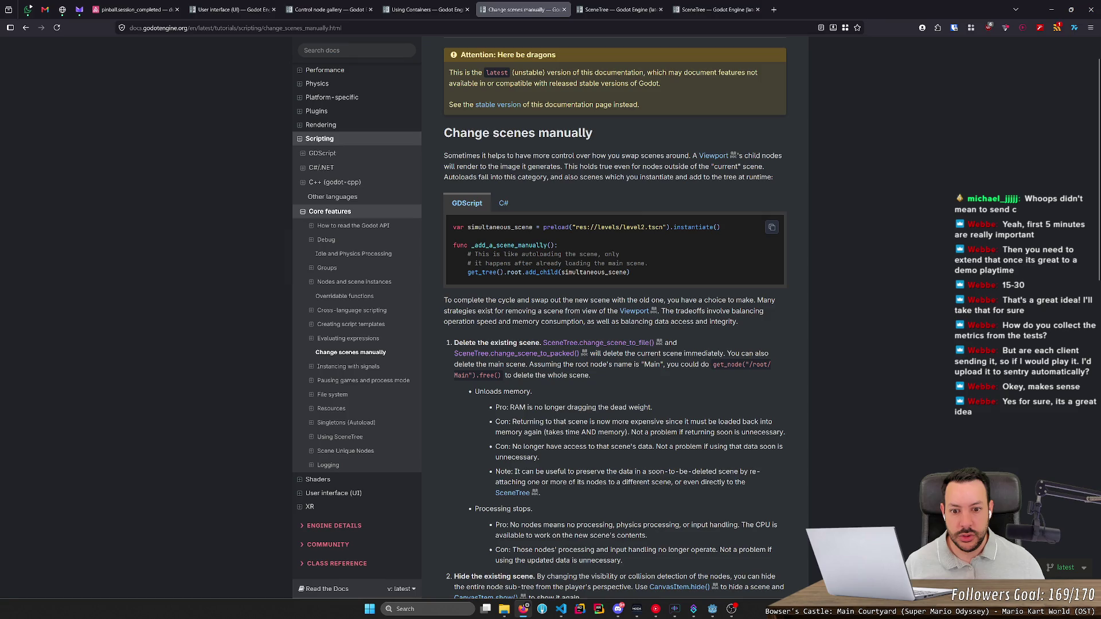
{"action": "left_click", "coordinate": [771, 227]}
{"action": "triple_click", "coordinate": [476, 227]}
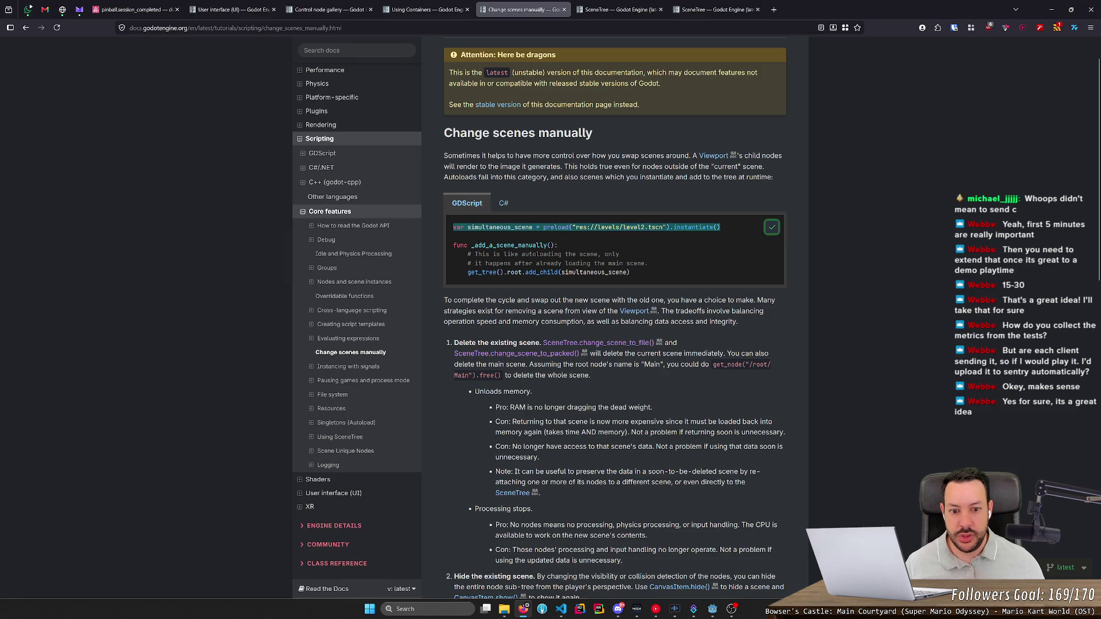
{"action": "left_click", "coordinate": [772, 227]}
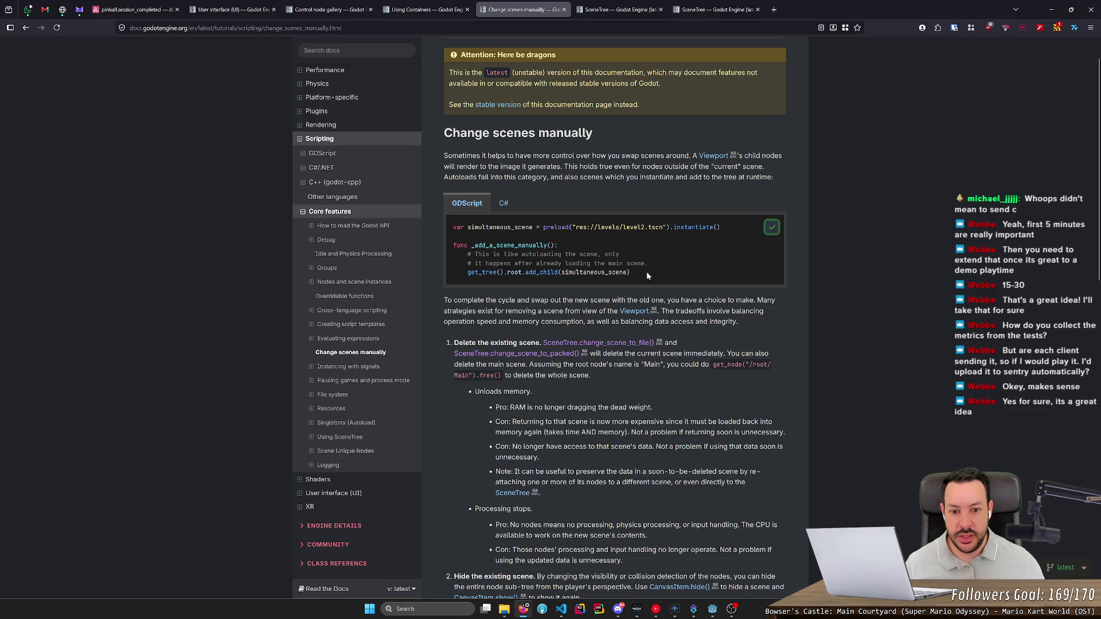
- Open the change_scene_to_packed reference in a background tab and select simultaneous_scene
{"action": "scroll", "coordinate": [539, 342], "scroll_direction": "down", "scroll_amount": 1}
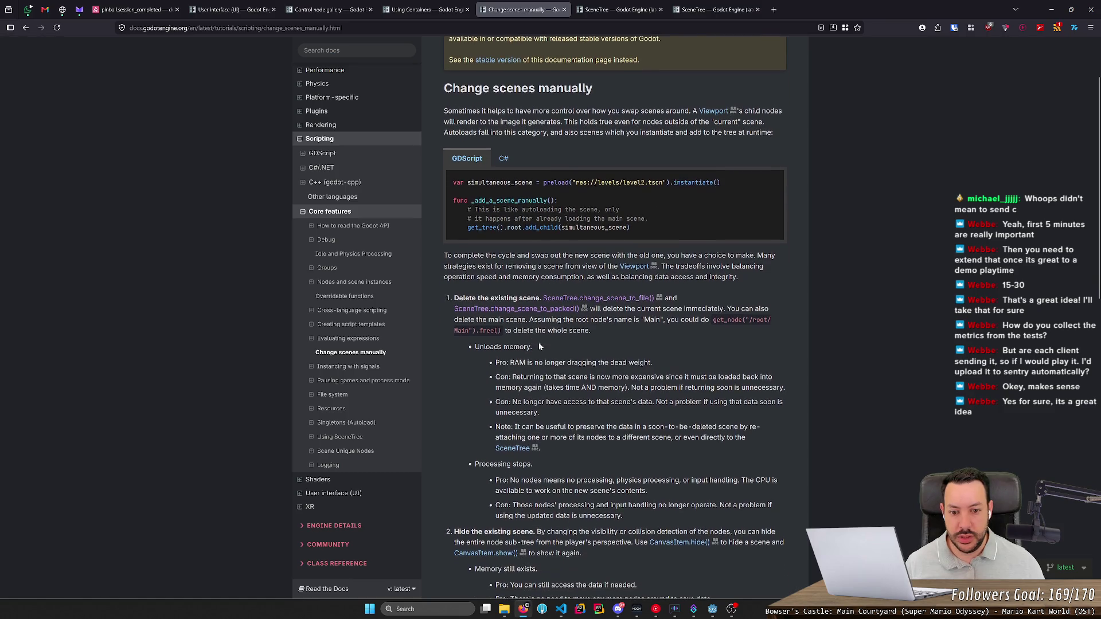
{"action": "middle_click", "coordinate": [540, 310]}
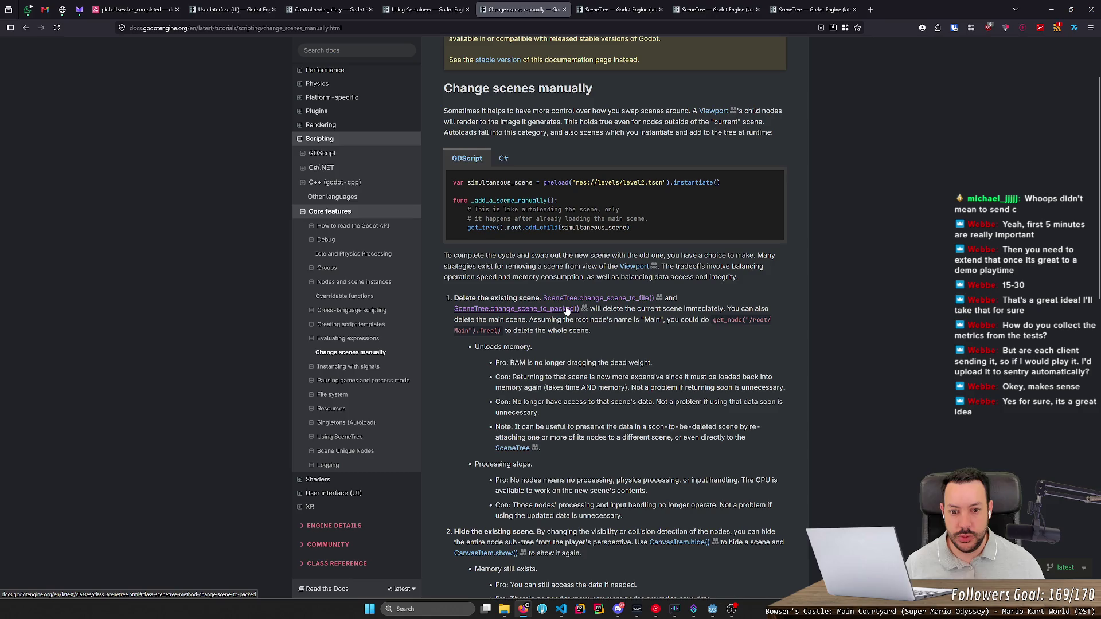
{"action": "double_click", "coordinate": [499, 182]}
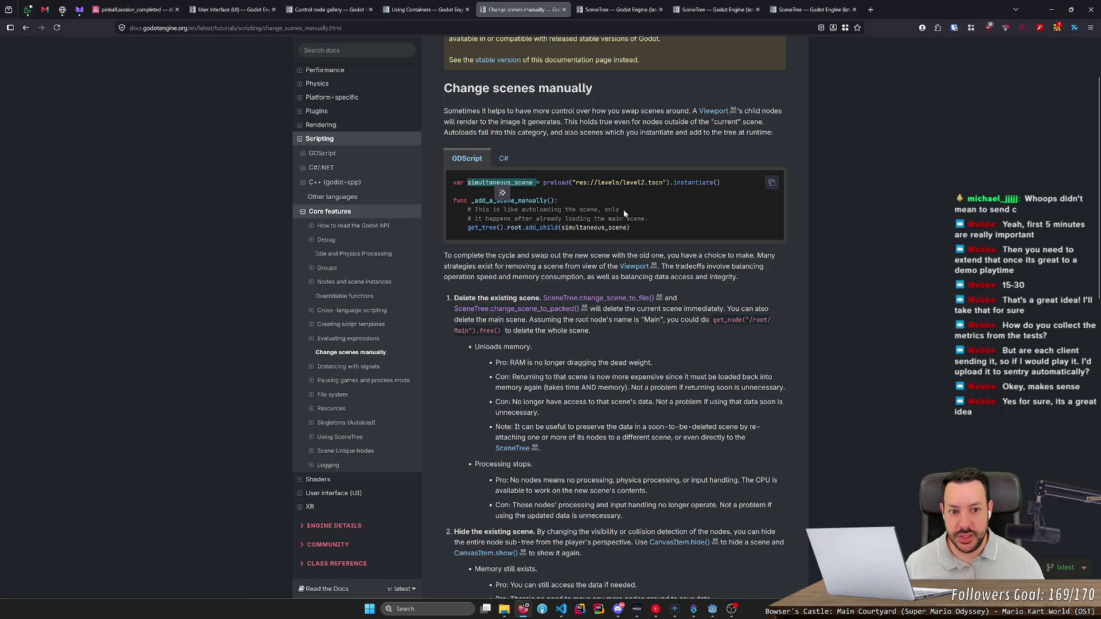
{"action": "key", "text": "alt+Tab"}
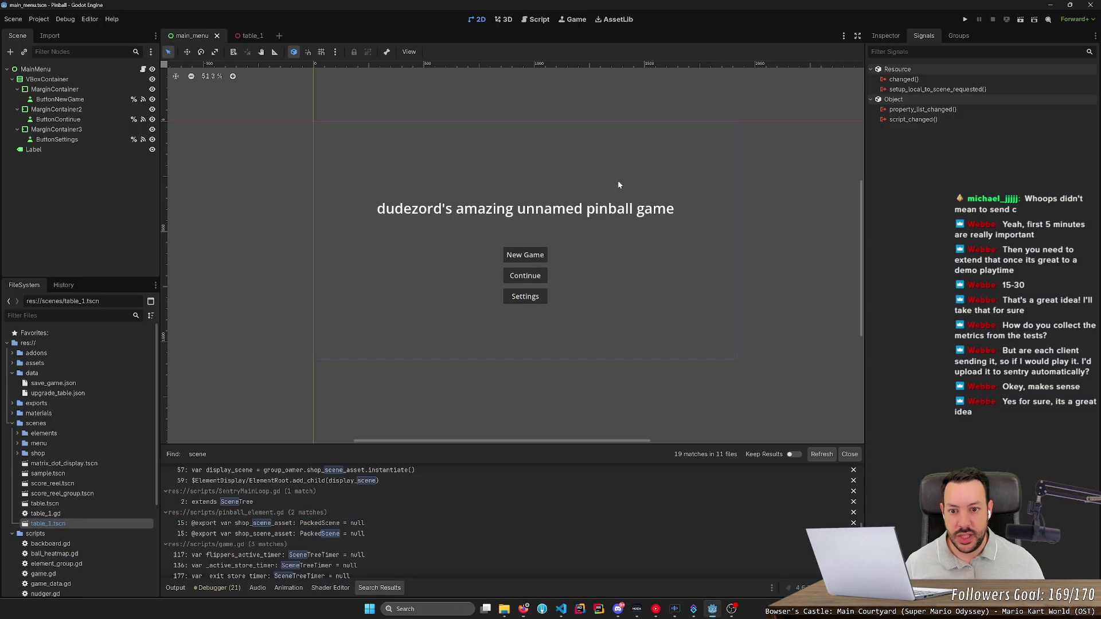
- Paste the sample into main_menu.gd's New Game handler and rename the variable to table_1_scene
{"action": "left_click", "coordinate": [534, 19]}
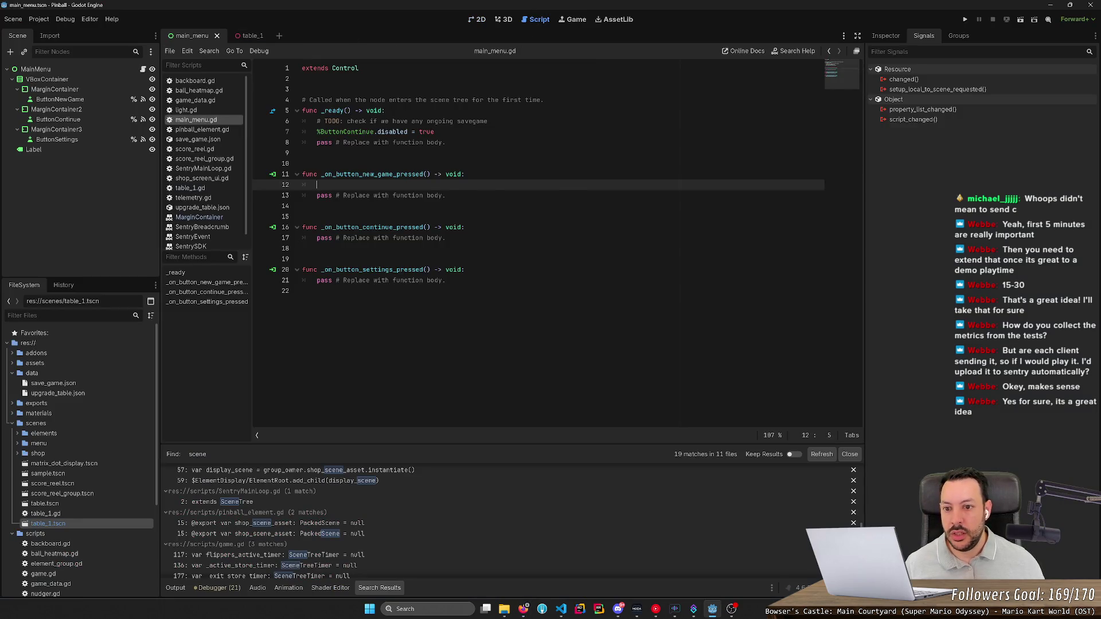
{"action": "key", "text": "ctrl+v"}
{"action": "double_click", "coordinate": [369, 185]}
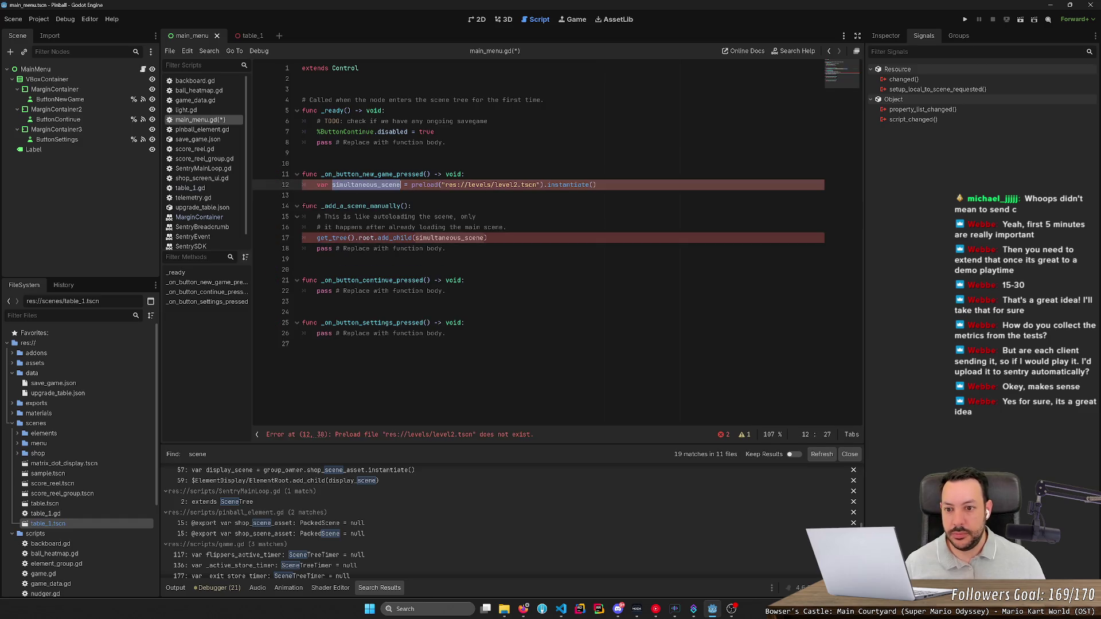
{"action": "type", "text": "table_1_scene"}
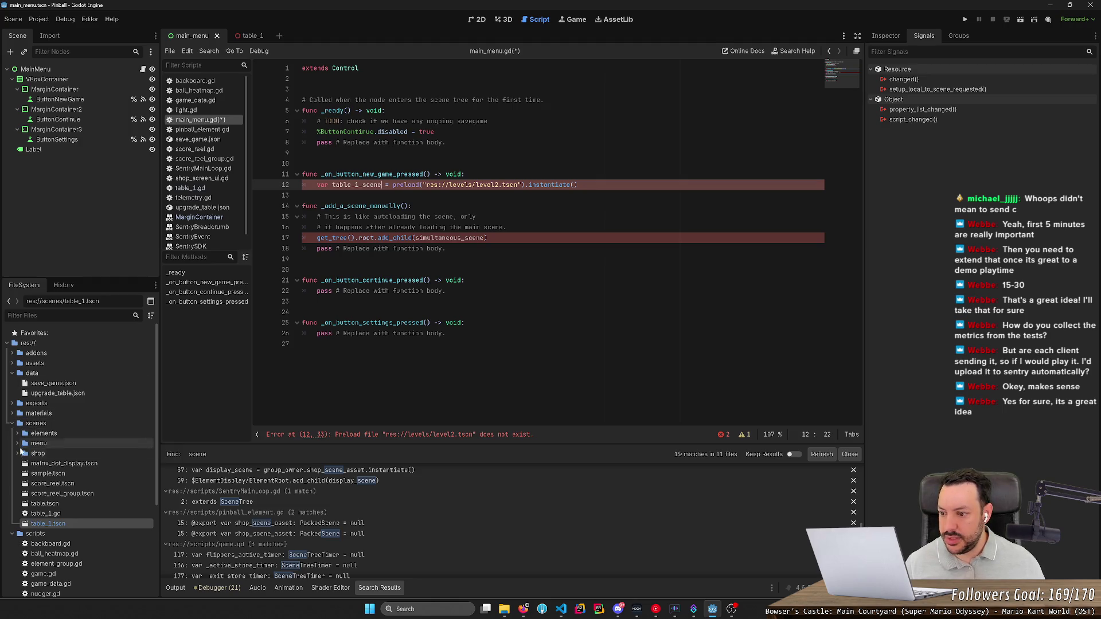
- Set the preload path to res://scenes/table_1.tscn and delete the leftover add_child line
{"action": "double_click", "coordinate": [460, 185]}
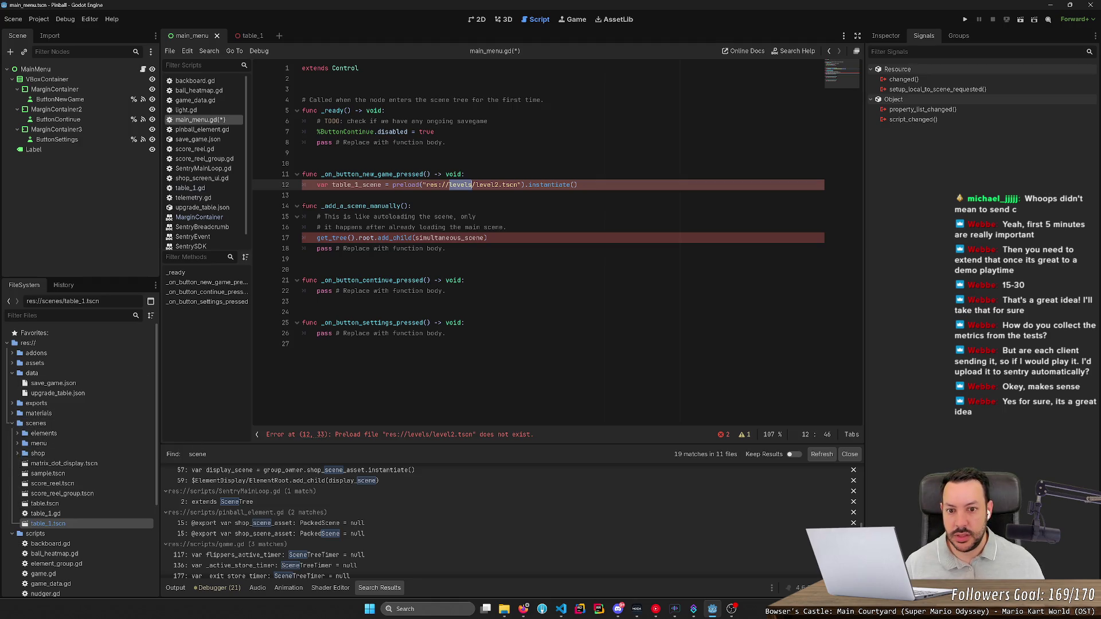
{"action": "key", "text": "shift+Right"}
{"action": "key", "text": "shift+Right"}
{"action": "key", "text": "shift+Right"}
{"action": "key", "text": "shift+Right"}
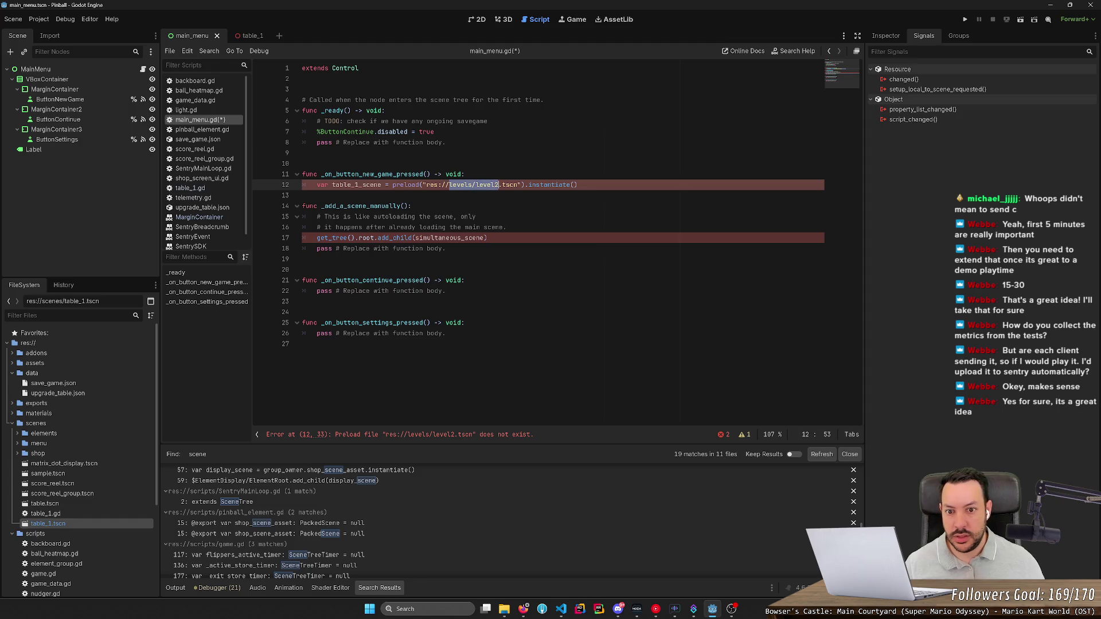
{"action": "type", "text": "scenes/"}
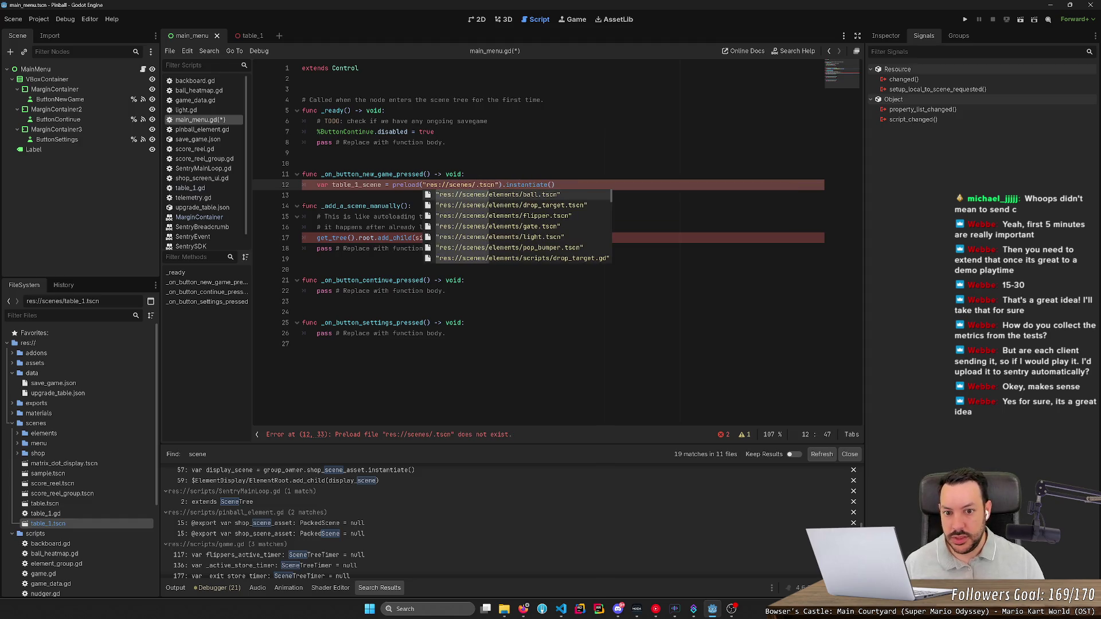
{"action": "key", "text": "Down"}
{"action": "type", "text": "ta"}
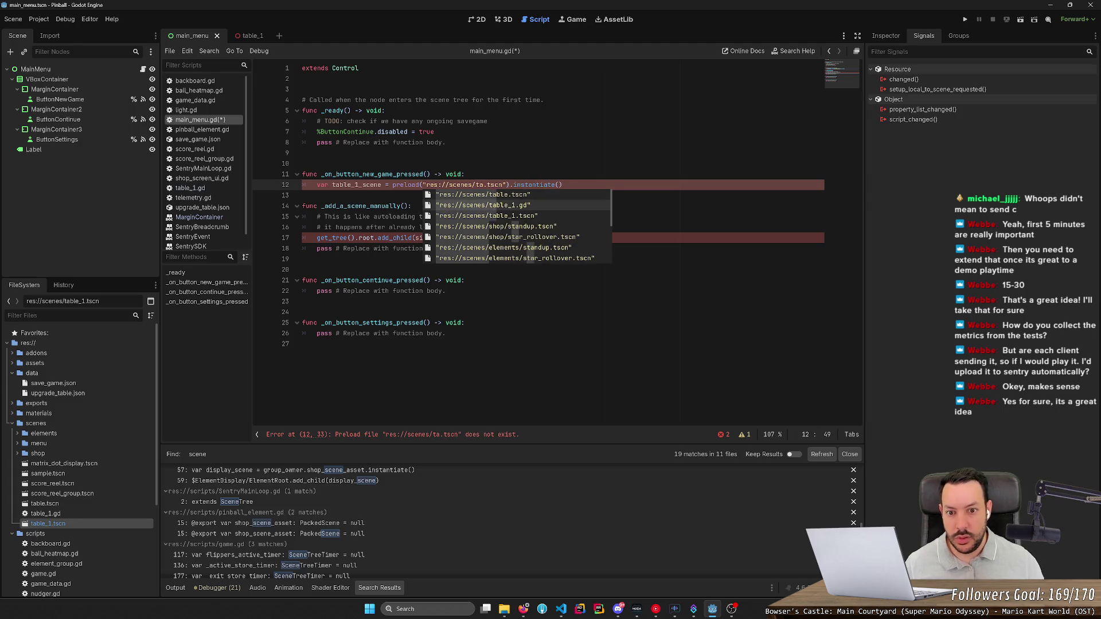
{"action": "key", "text": "Down"}
{"action": "key", "text": "Return"}
{"action": "key", "text": "Delete"}
{"action": "key", "text": "Delete"}
{"action": "key", "text": "Delete"}
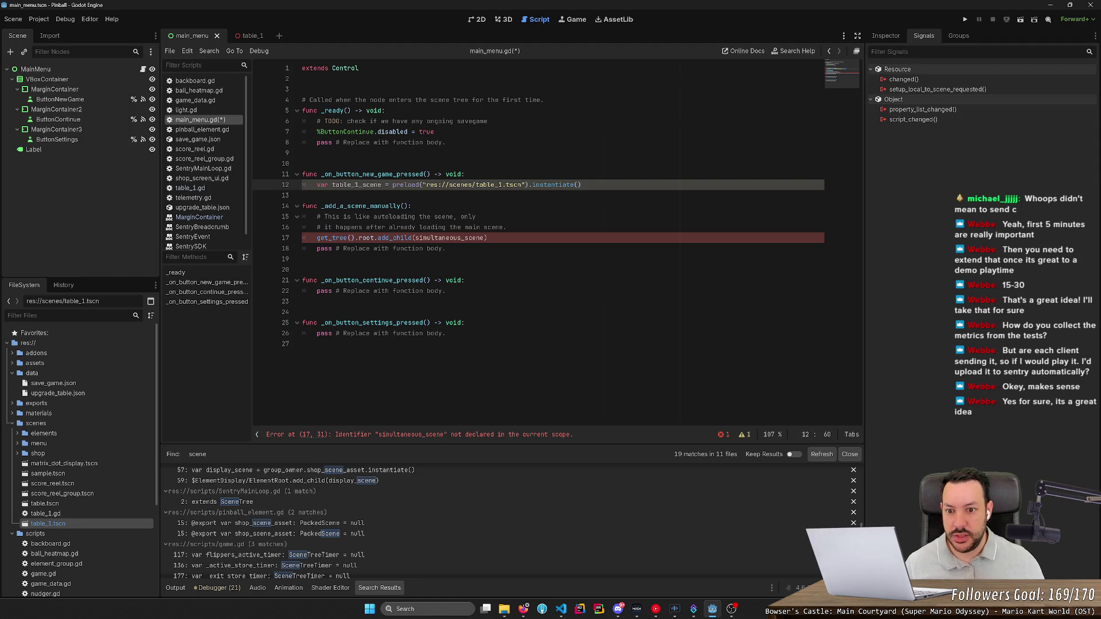
{"action": "left_click_drag", "start_coordinate": [487, 238], "coordinate": [508, 227]}
{"action": "key", "text": "BackSpace"}
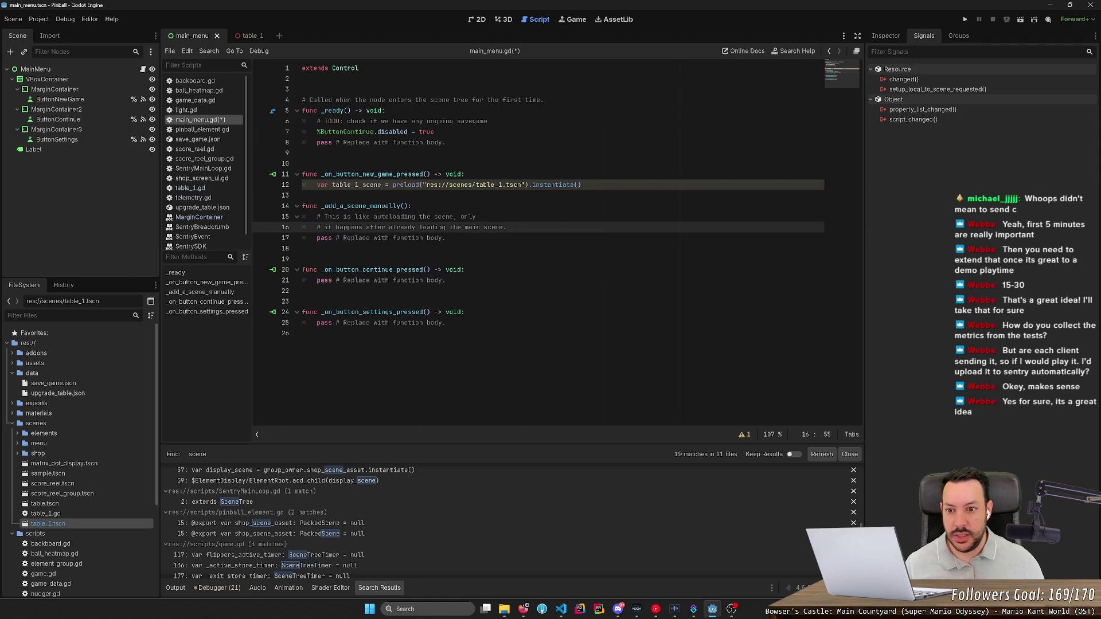
- Check the change_scene_to_packed reference, then return to the New Game handler body
{"action": "key", "text": "alt+Tab"}
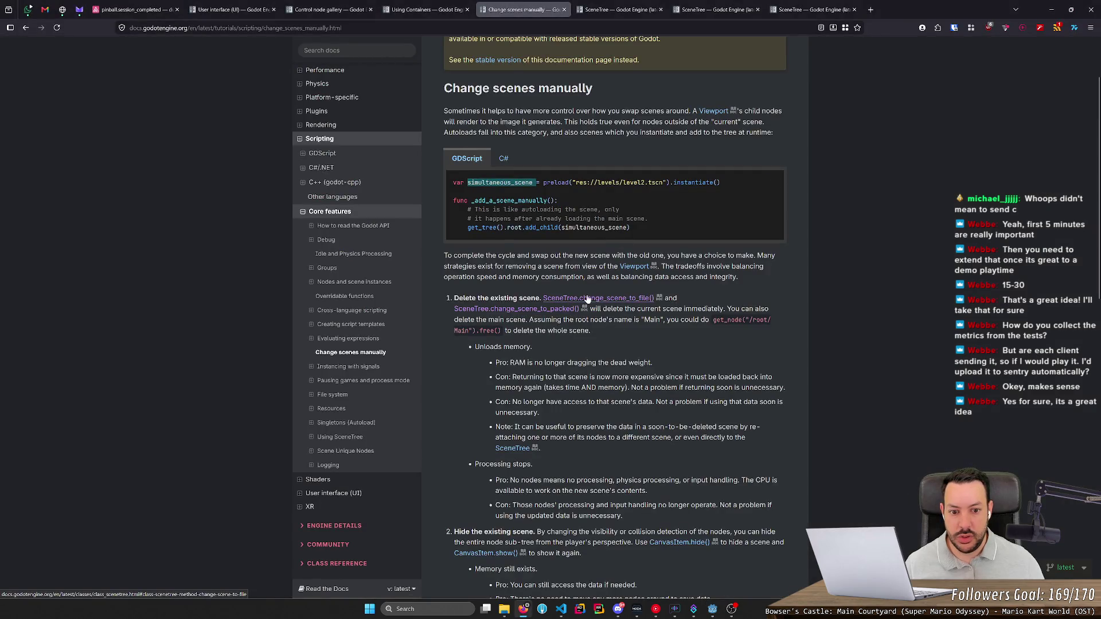
{"action": "left_click", "coordinate": [546, 312]}
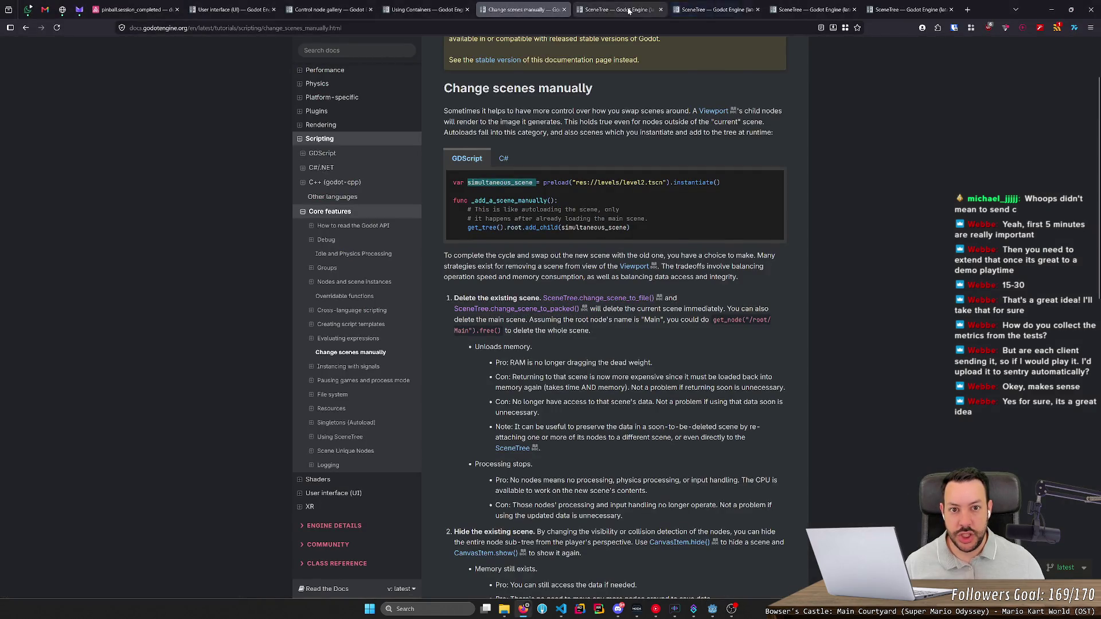
{"action": "key", "text": "alt+Tab"}
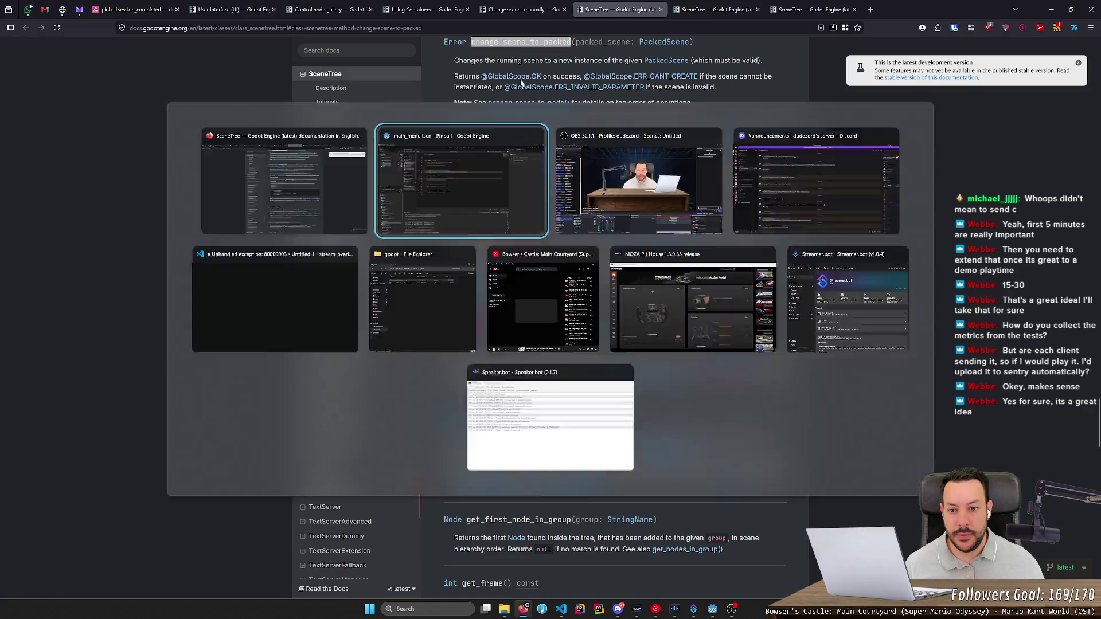
{"action": "left_click", "coordinate": [302, 195]}
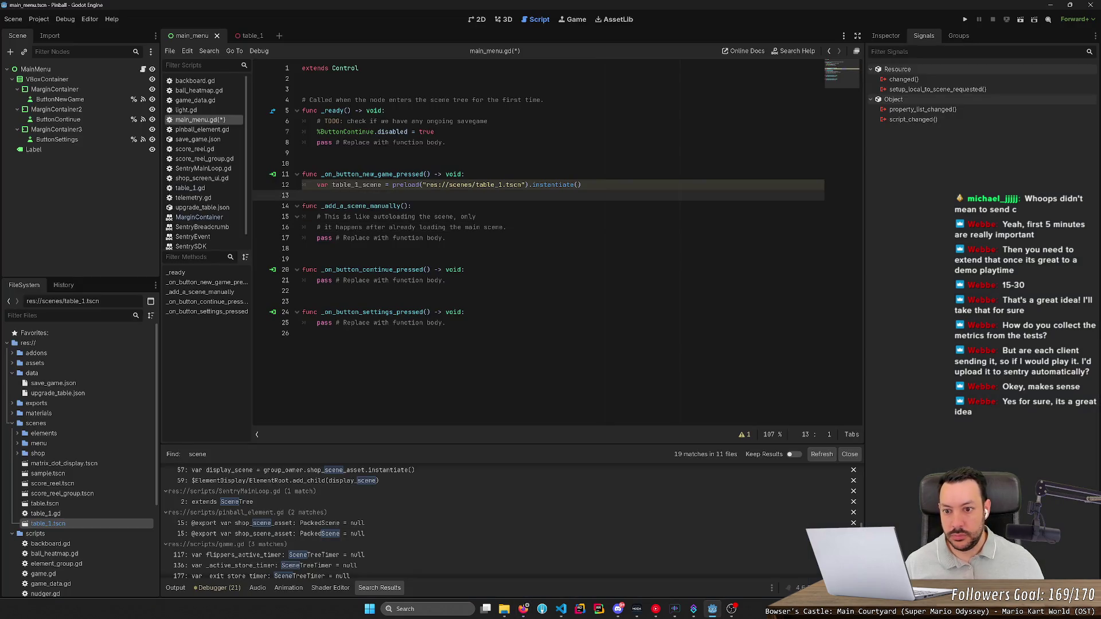
- Start a new line after the table_1 preload line and check the SceneTree change methods in the browser docs
{"action": "left_click", "coordinate": [465, 173]}
{"action": "left_click", "coordinate": [582, 185]}
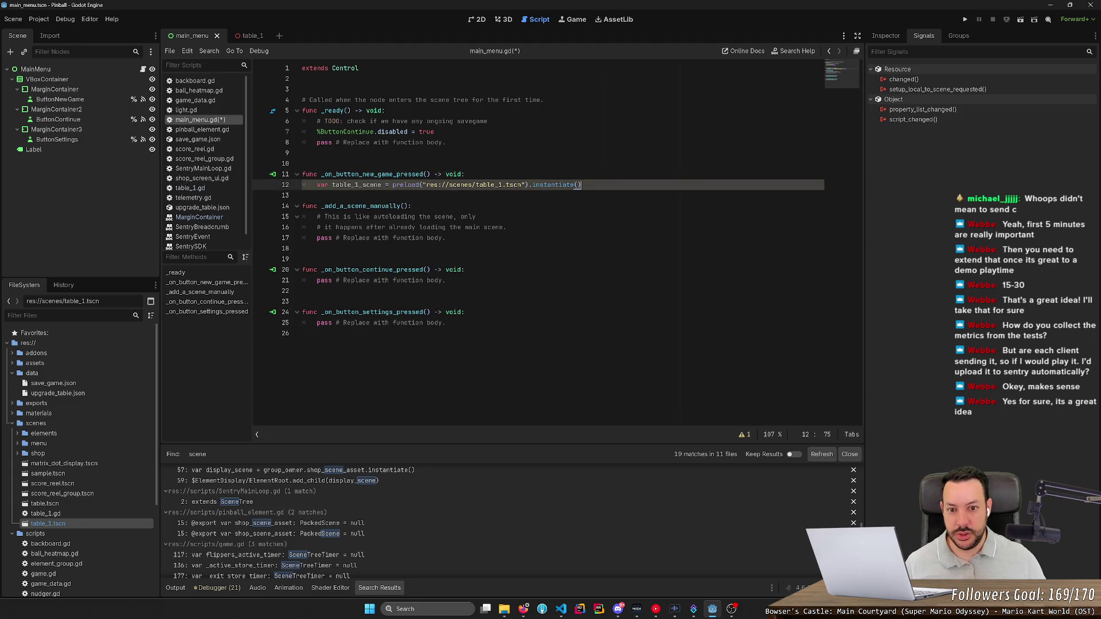
{"action": "key", "text": "Return"}
{"action": "type", "text": "$c"}
{"action": "key", "text": "BackSpace"}
{"action": "key", "text": "BackSpace"}
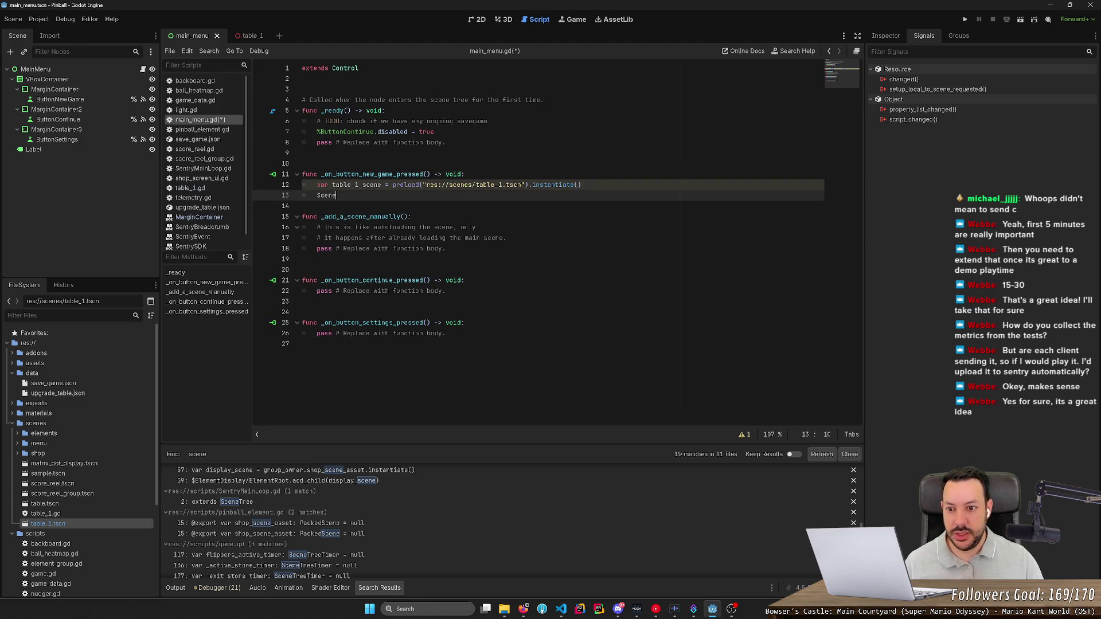
{"action": "type", "text": "SceneTree.change"}
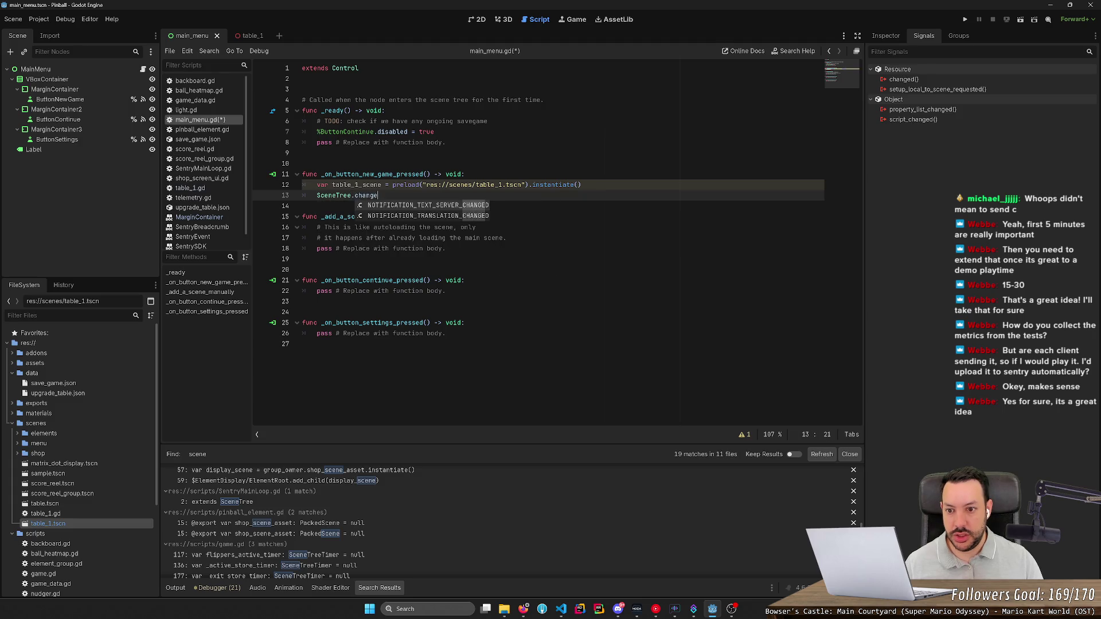
{"action": "key", "text": "alt+Tab"}
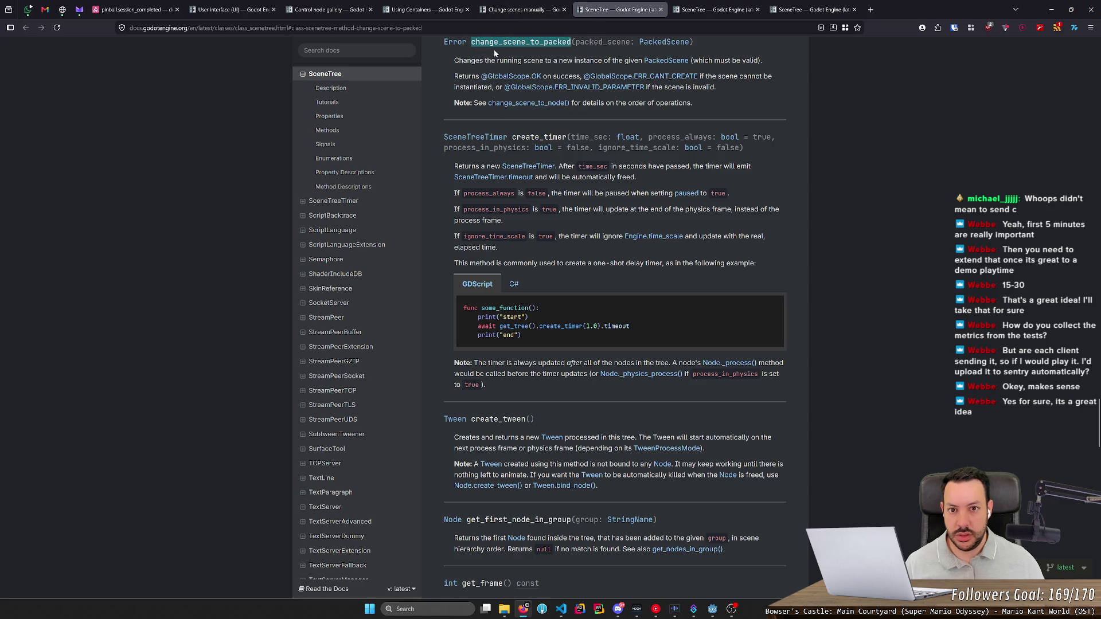
{"action": "scroll", "coordinate": [495, 52], "scroll_direction": "up", "scroll_amount": 2}
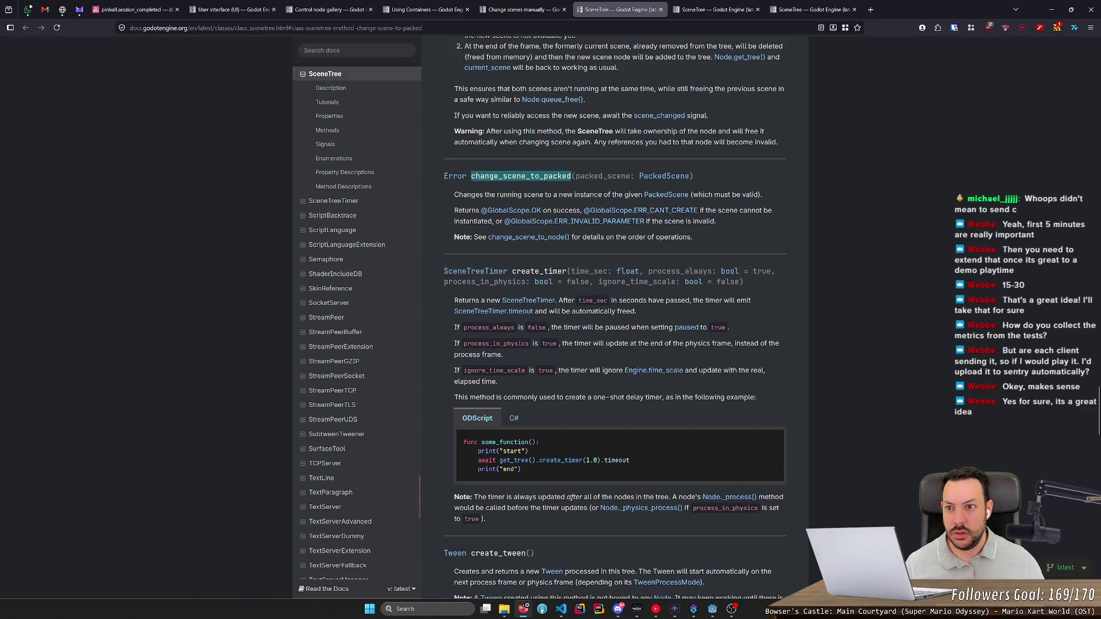
{"action": "key", "text": "alt+Tab"}
- Write get_tree().change_scene_to_packed(table_1_scene) on line 13, save main_menu.gd and run the scene
{"action": "key", "text": "Home"}
{"action": "key", "text": "shift+End"}
{"action": "type", "text": "g"}
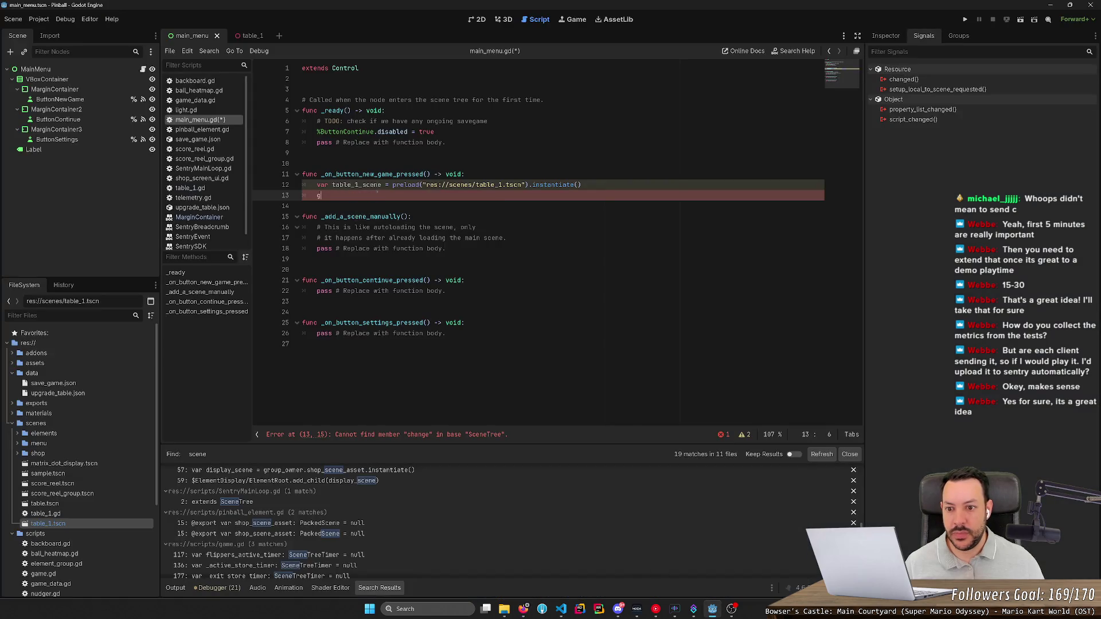
{"action": "type", "text": "et_tree().change_"}
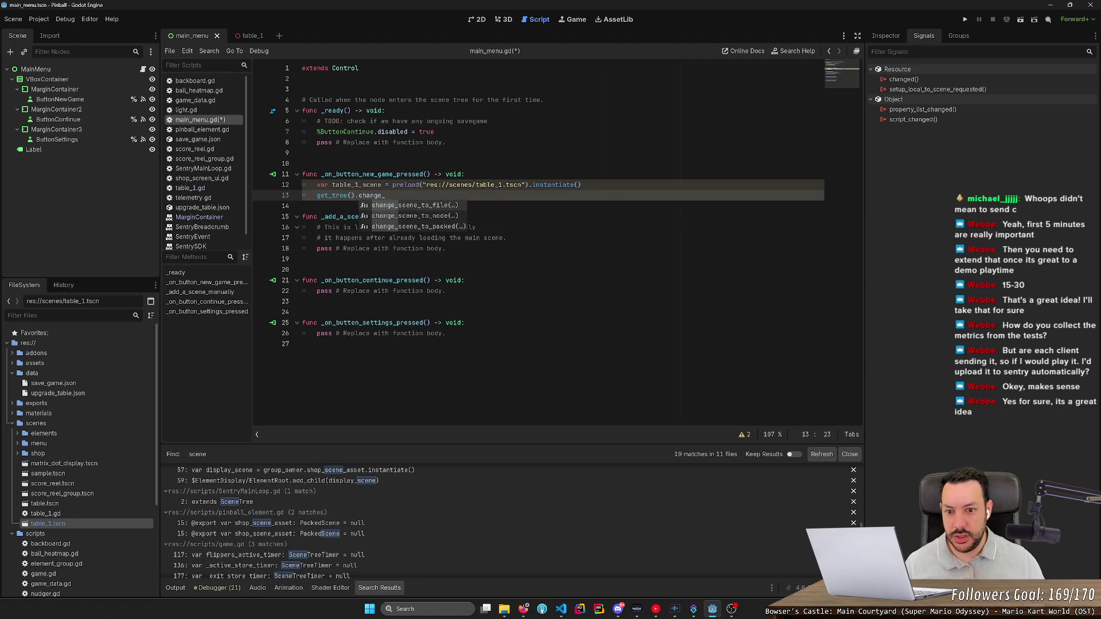
{"action": "key", "text": "Down"}
{"action": "key", "text": "Down"}
{"action": "key", "text": "Return"}
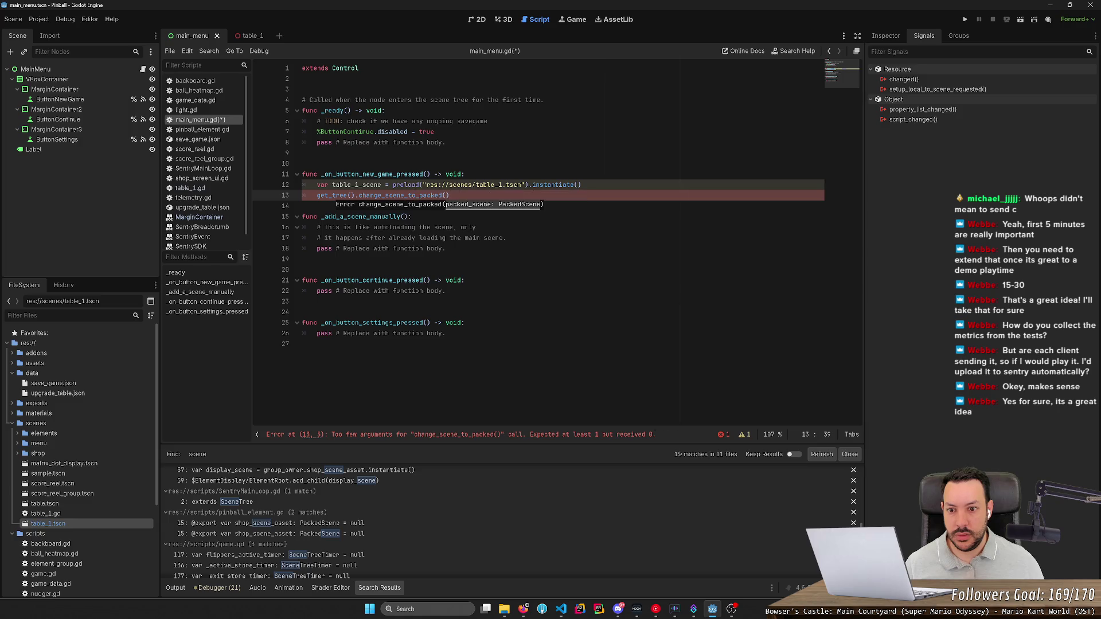
{"action": "type", "text": "table_1_scene"}
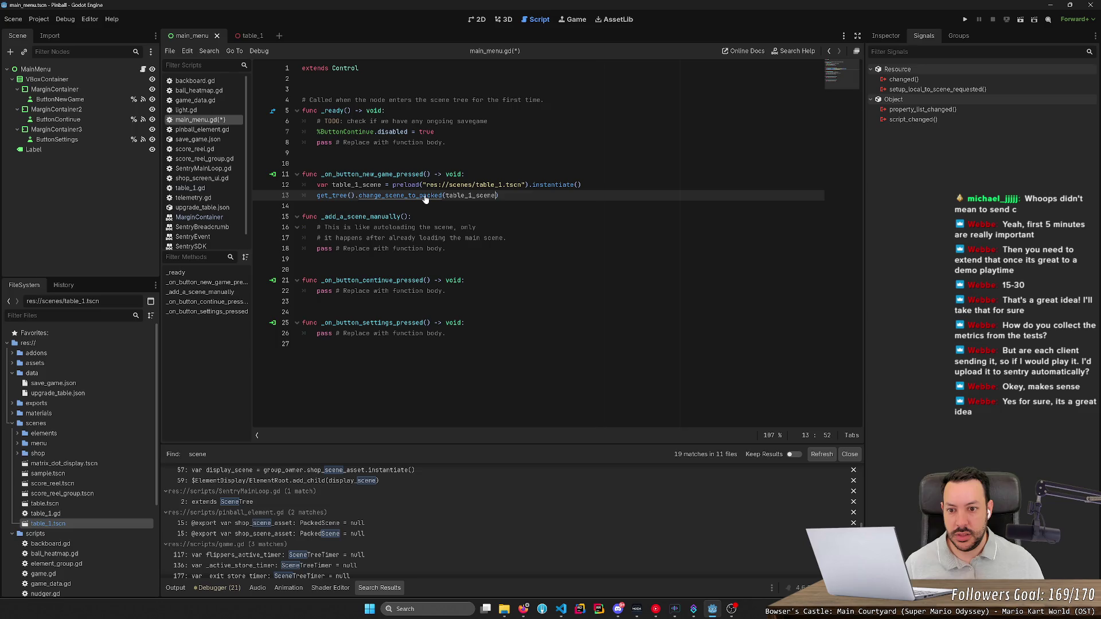
{"action": "key", "text": "ctrl+s"}
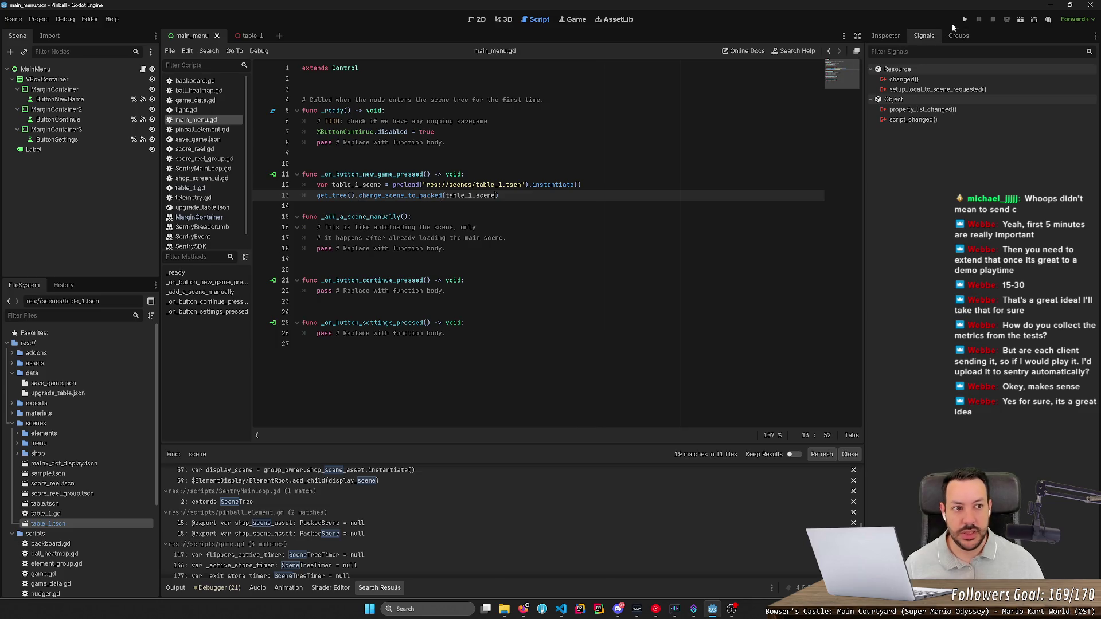
{"action": "left_click", "coordinate": [1020, 20]}
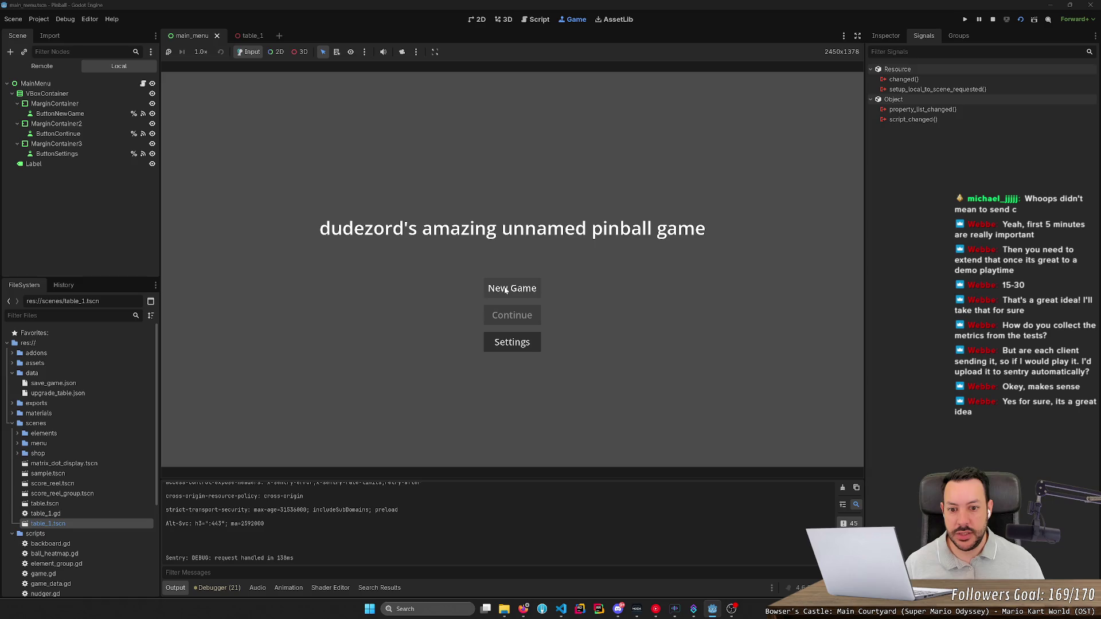
- Find the 'Can't change to a null scene' error in the debugger's Errors list, then stop the game
{"action": "left_click", "coordinate": [218, 588]}
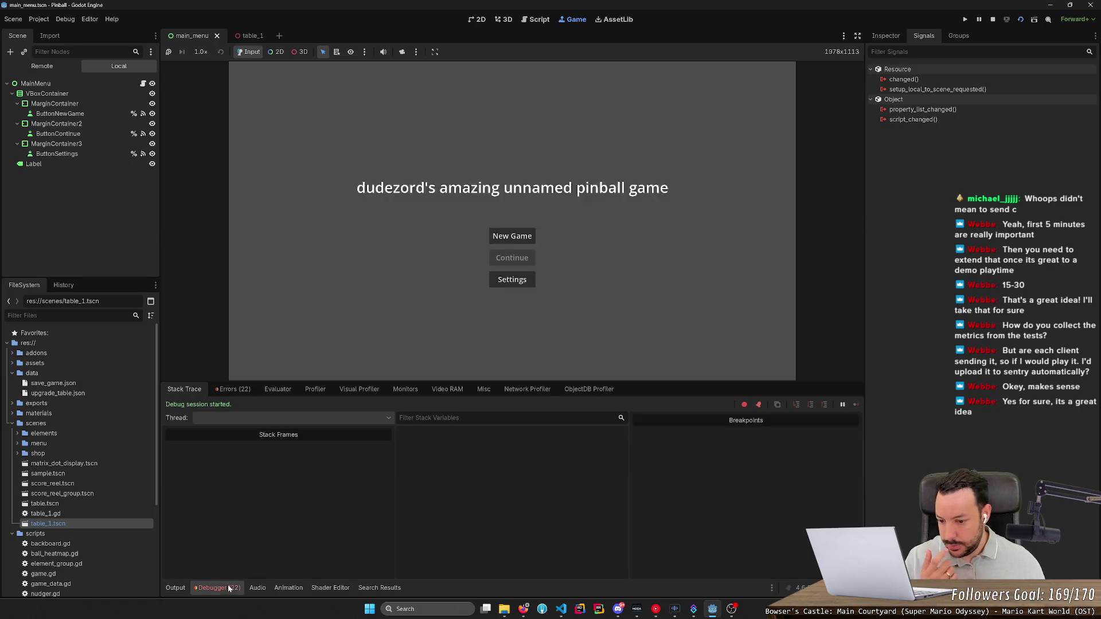
{"action": "left_click", "coordinate": [232, 388]}
{"action": "scroll", "coordinate": [411, 574], "scroll_direction": "down", "scroll_amount": 3}
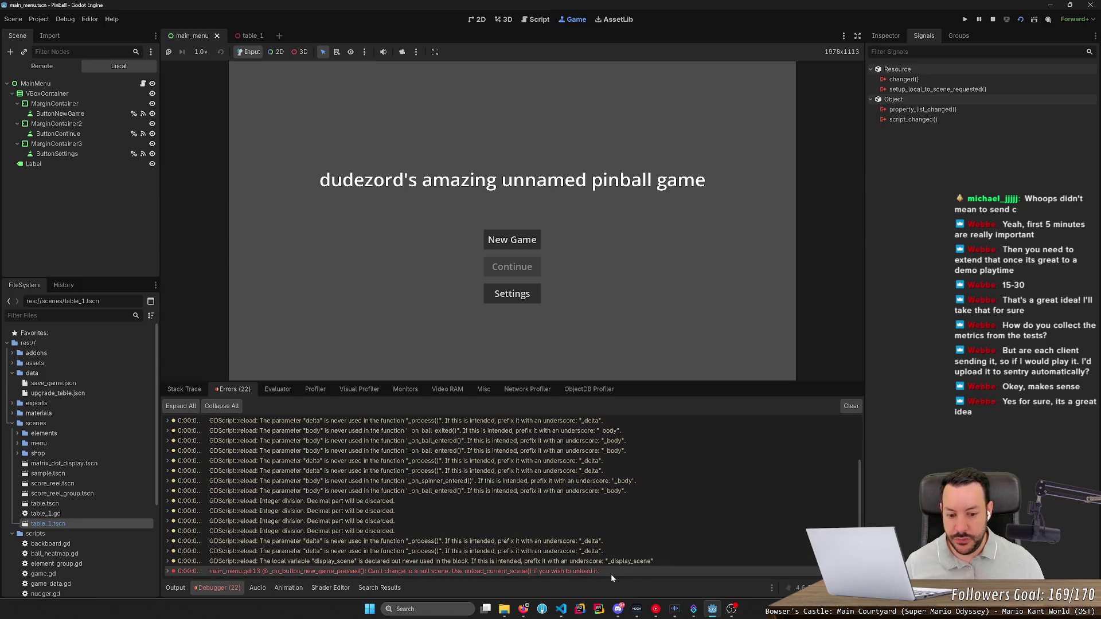
{"action": "left_click", "coordinate": [991, 20]}
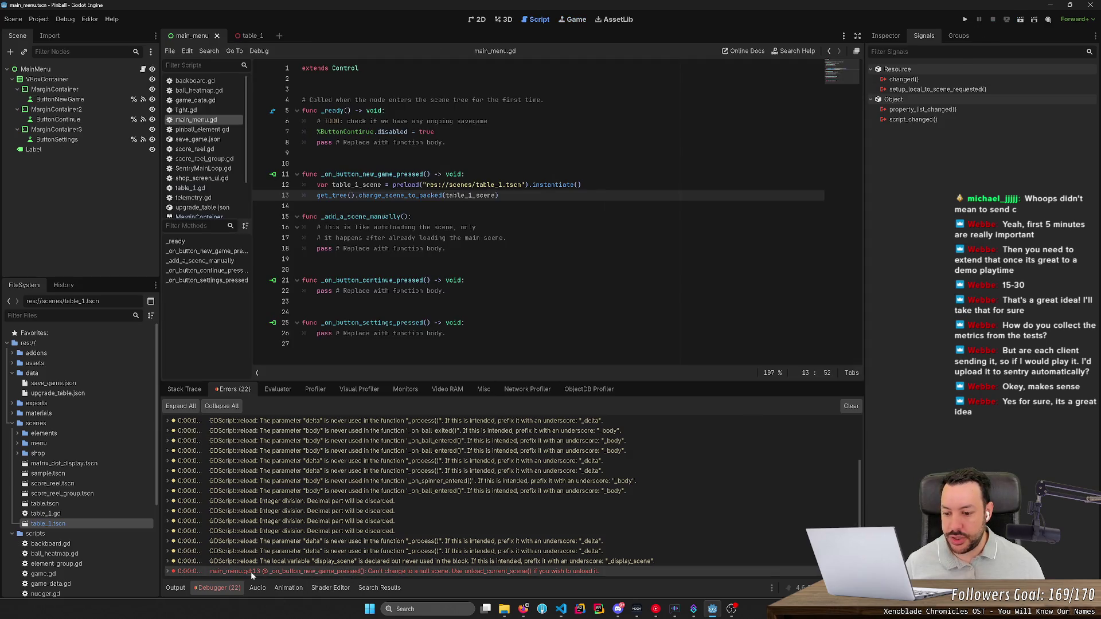
- Delete the null-scene ERROR issue from Sentry's Errors & Outages list and return to Godot
{"action": "left_click", "coordinate": [523, 609]}
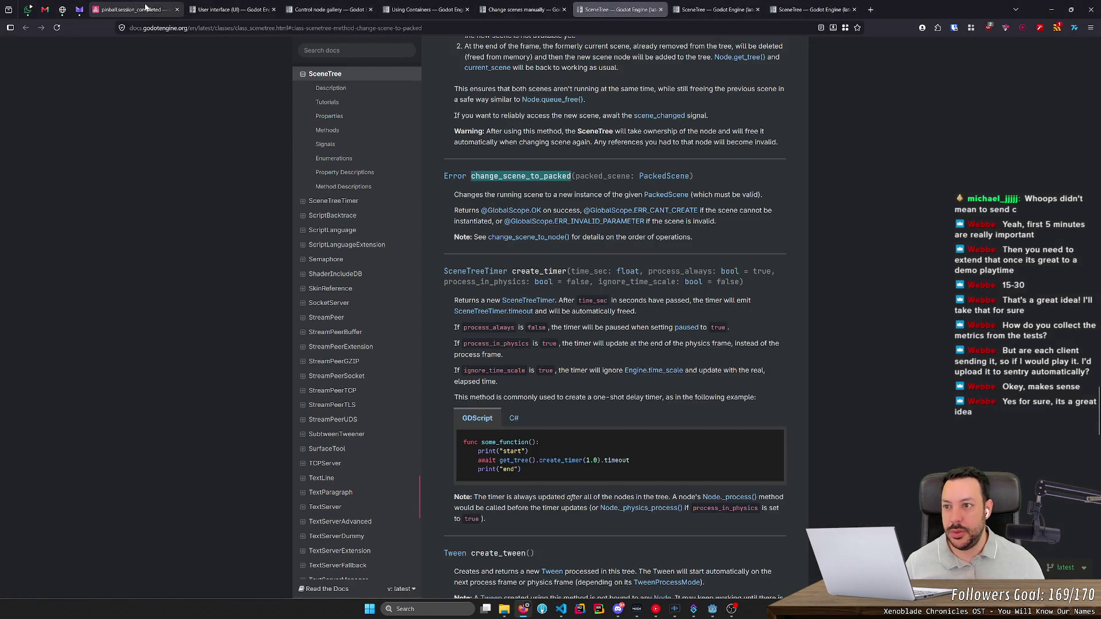
{"action": "left_click", "coordinate": [170, 10]}
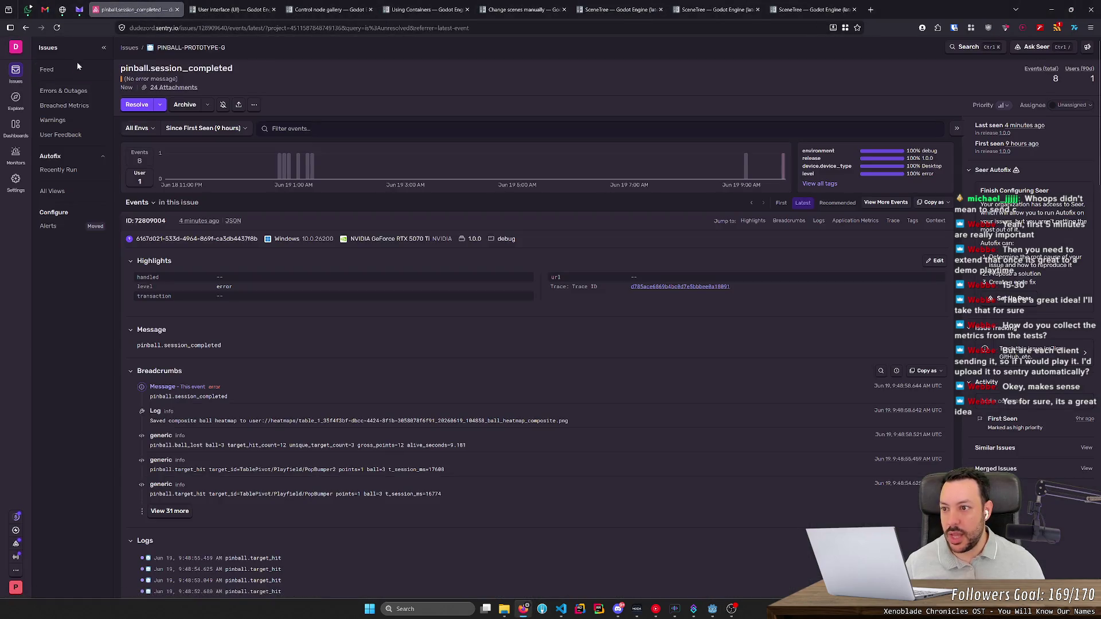
{"action": "left_click", "coordinate": [61, 94]}
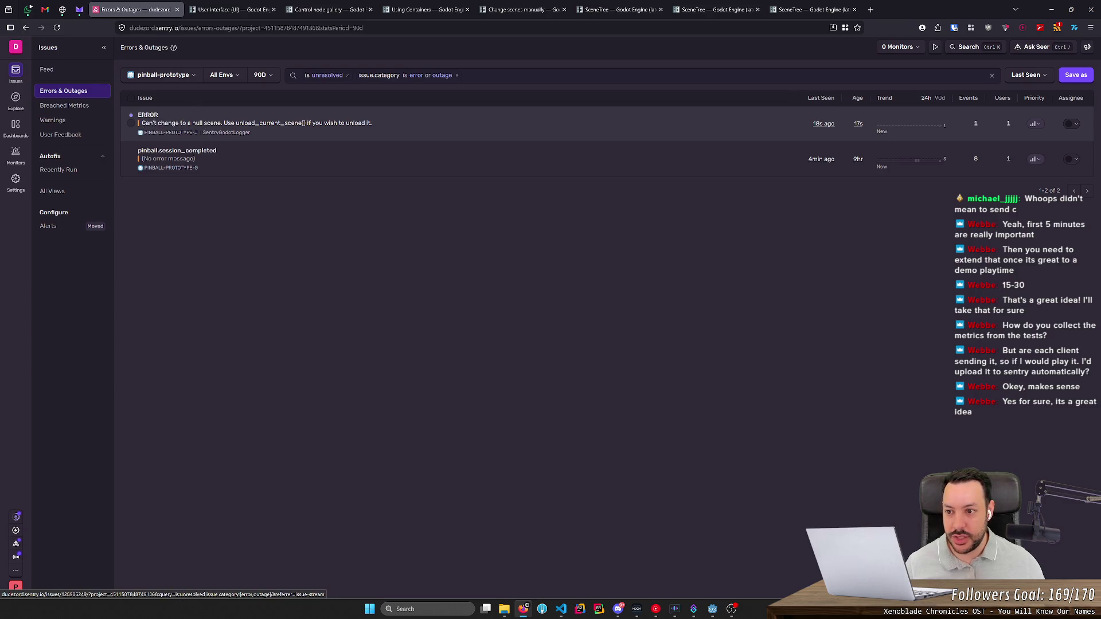
{"action": "left_click", "coordinate": [130, 122]}
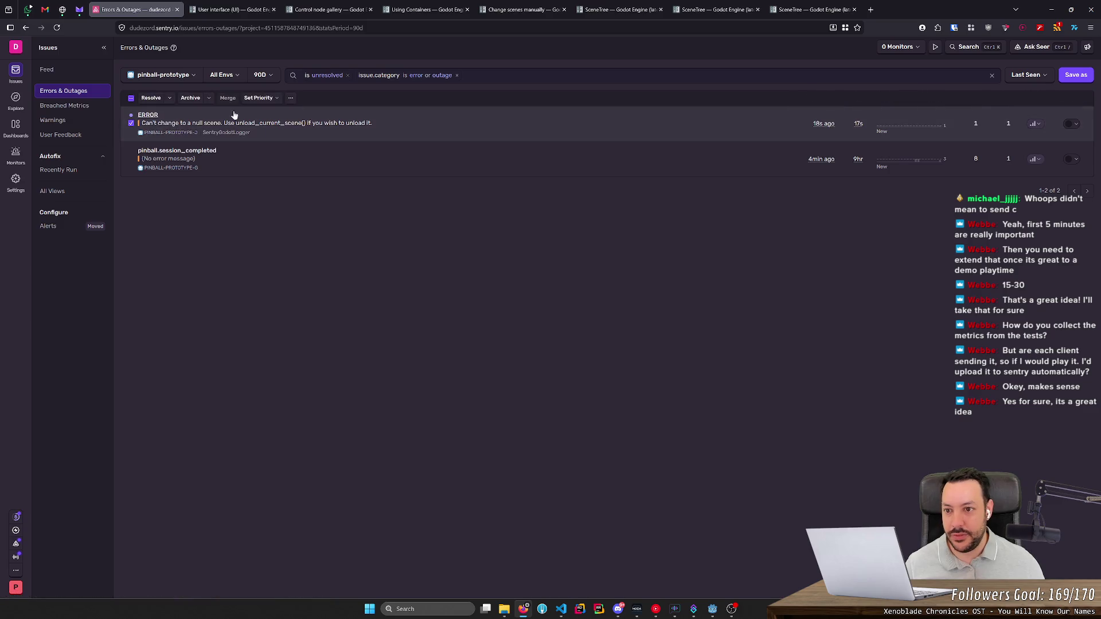
{"action": "left_click", "coordinate": [295, 99]}
{"action": "left_click", "coordinate": [309, 141]}
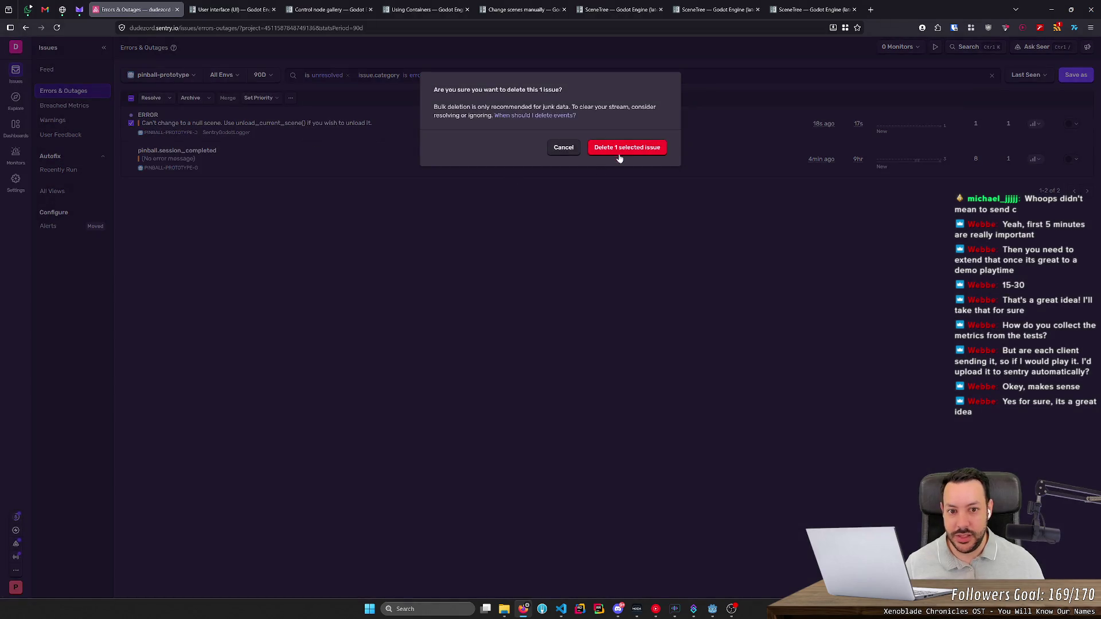
{"action": "left_click", "coordinate": [628, 148]}
{"action": "left_click", "coordinate": [1051, 9]}
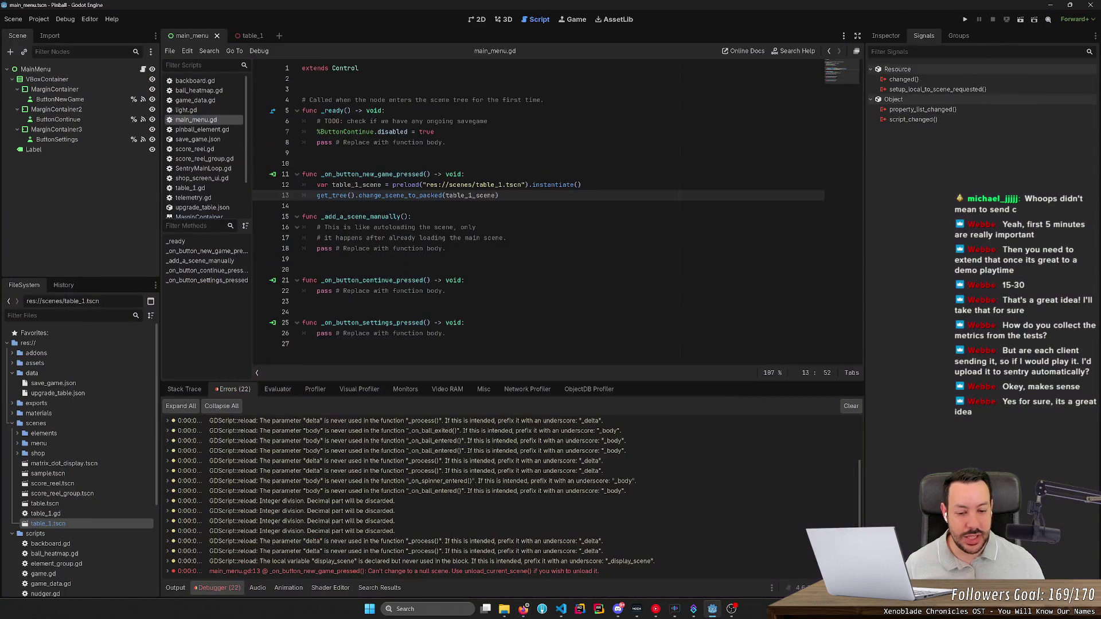
- After checking the PackedScene help, replace change_scene_to_packed with change_scene_to_node on line 13
{"action": "mouse_move", "coordinate": [417, 196]}
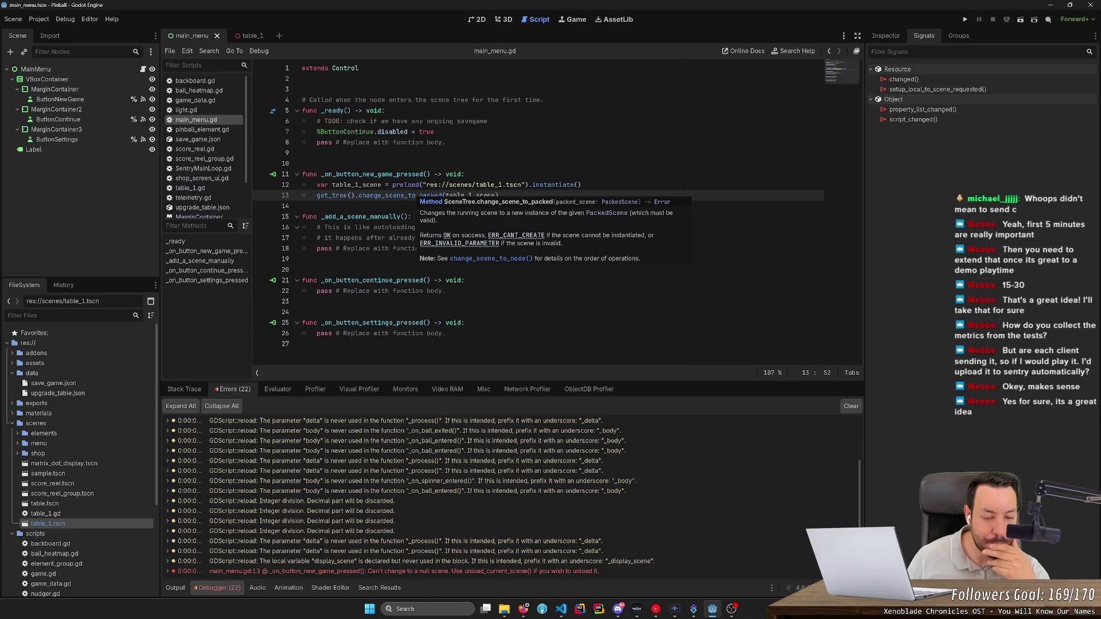
{"action": "left_click", "coordinate": [550, 184], "text": "ctrl"}
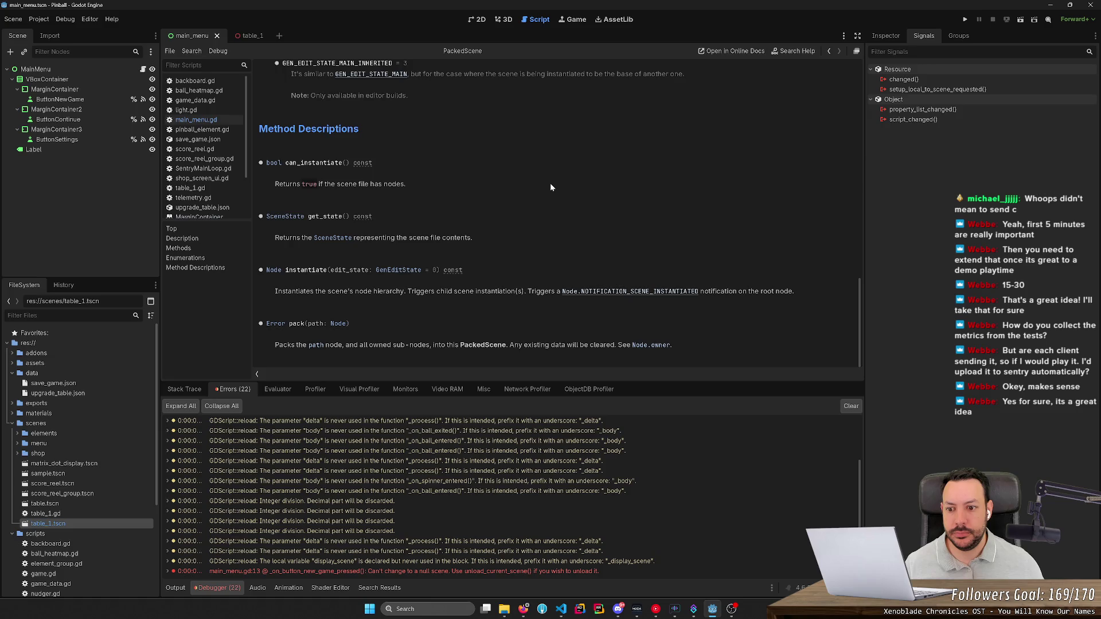
{"action": "key", "text": "alt+Left"}
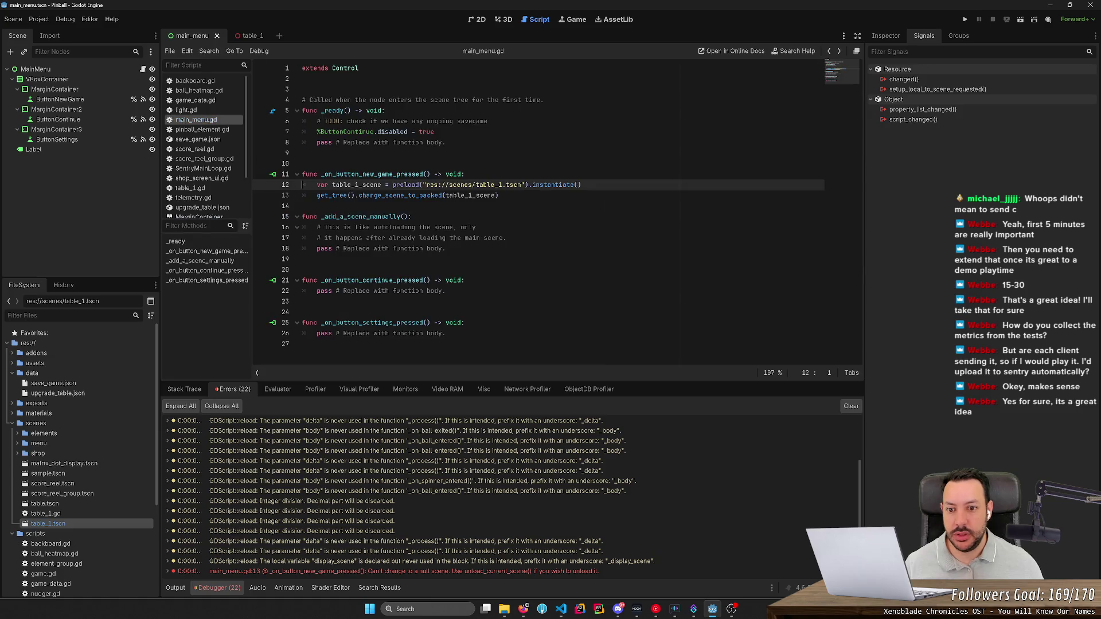
{"action": "double_click", "coordinate": [400, 196]}
{"action": "type", "text": "change_scene_to_no"}
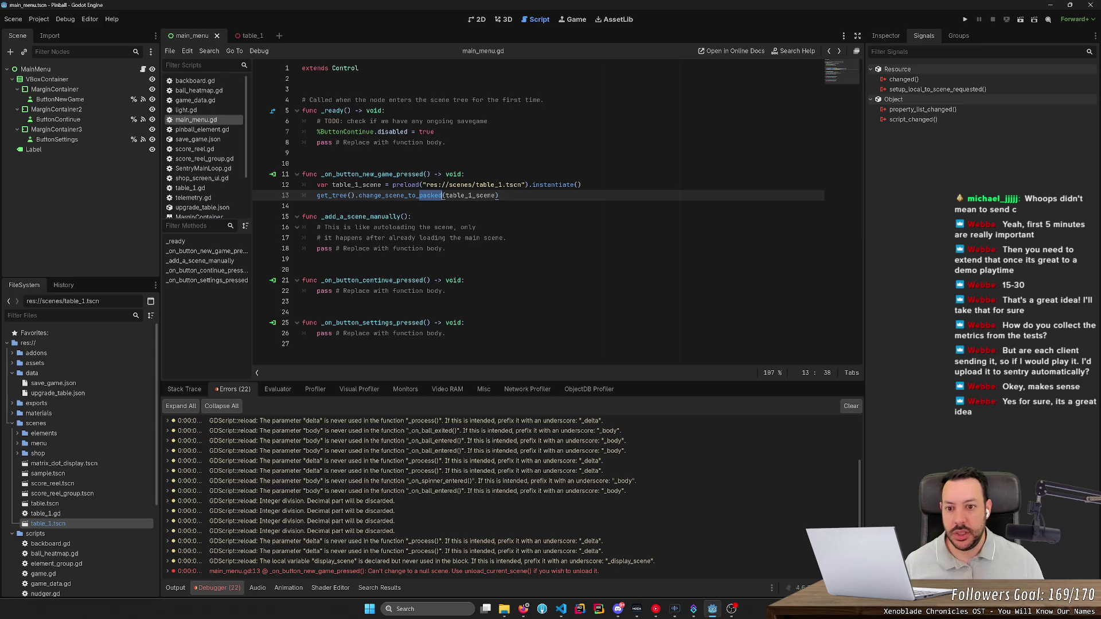
{"action": "type", "text": "de"}
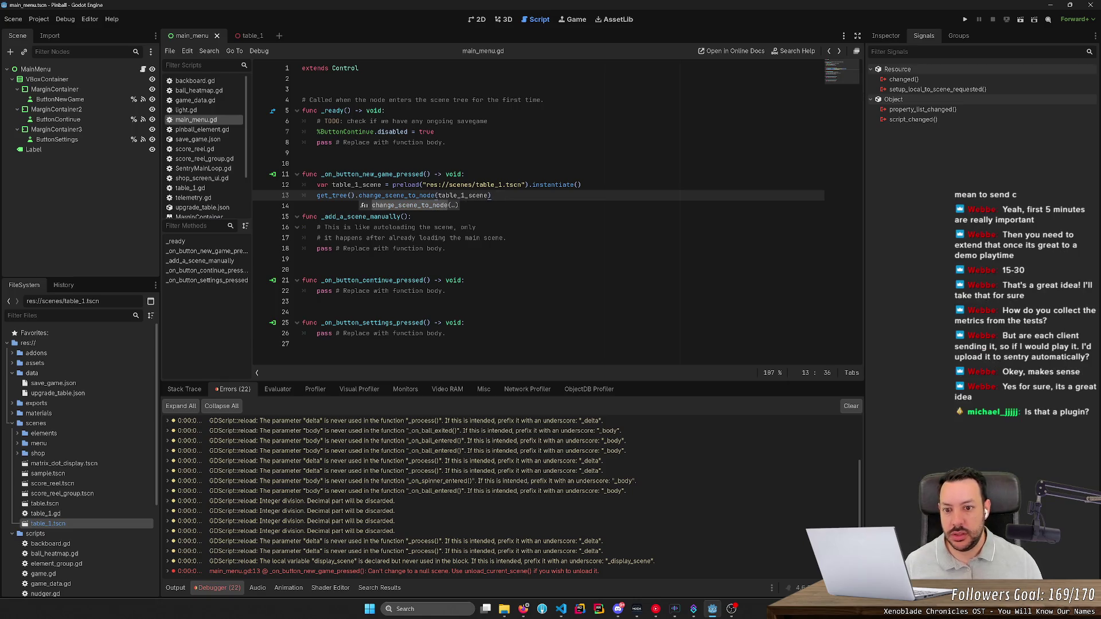
{"action": "key", "text": "End"}
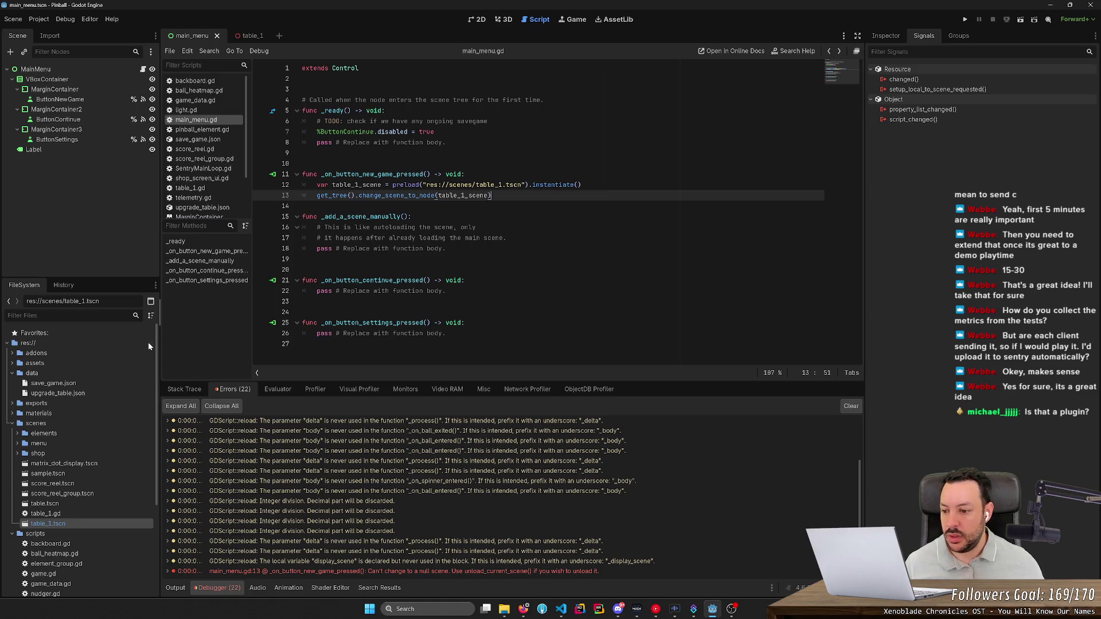
- Expand the addons > sentry folder in FileSystem, then go to the browser
{"action": "left_click", "coordinate": [12, 352]}
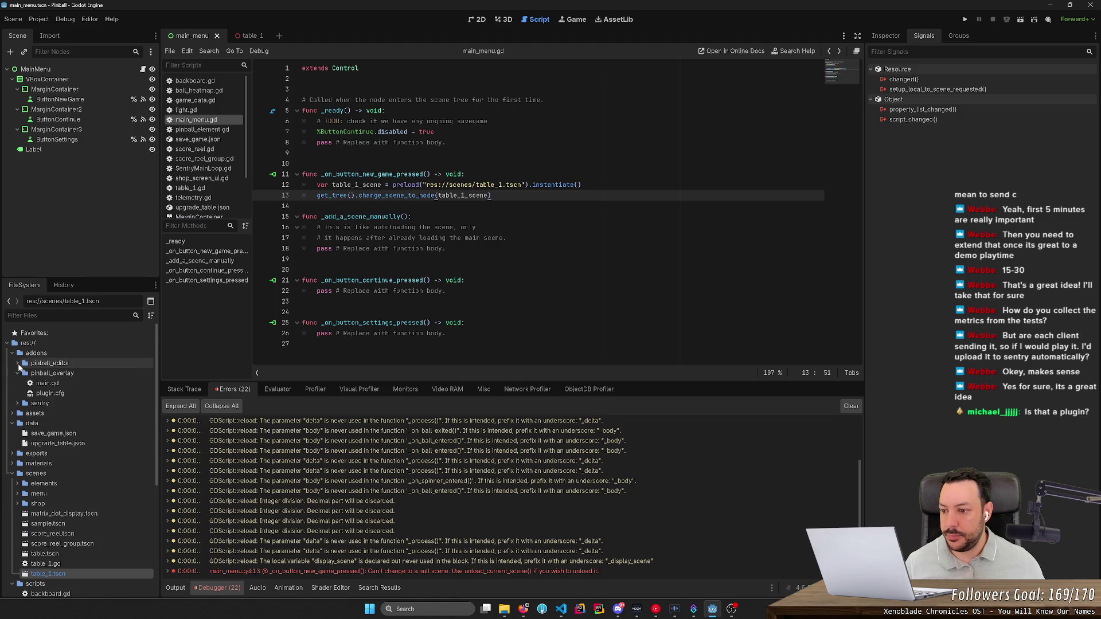
{"action": "left_click", "coordinate": [17, 373]}
{"action": "left_click", "coordinate": [18, 383]}
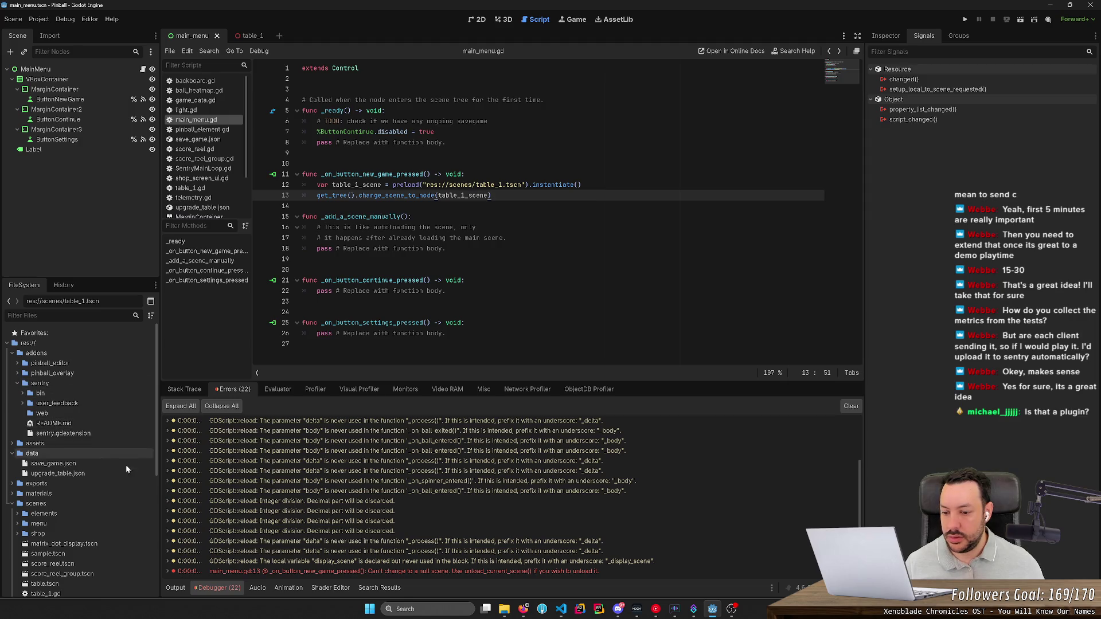
{"action": "left_click", "coordinate": [523, 609]}
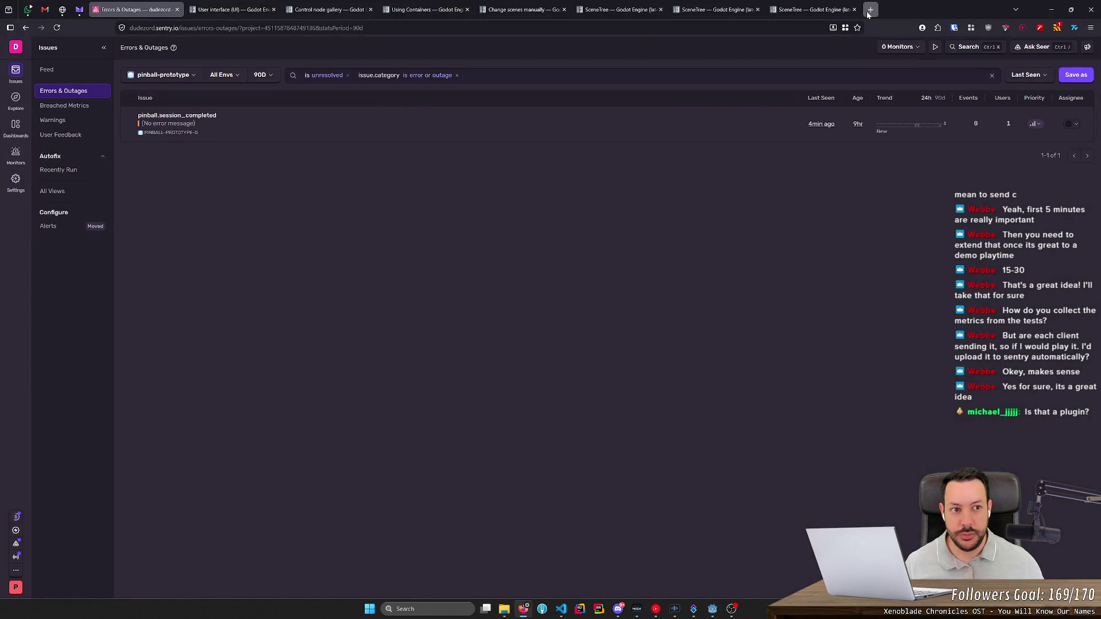
- Search the web for 'sentry godot' and open the Sentry for Godot Engine docs result
{"action": "left_click", "coordinate": [870, 10]}
{"action": "type", "text": "sentry godot"}
{"action": "key", "text": "Return"}
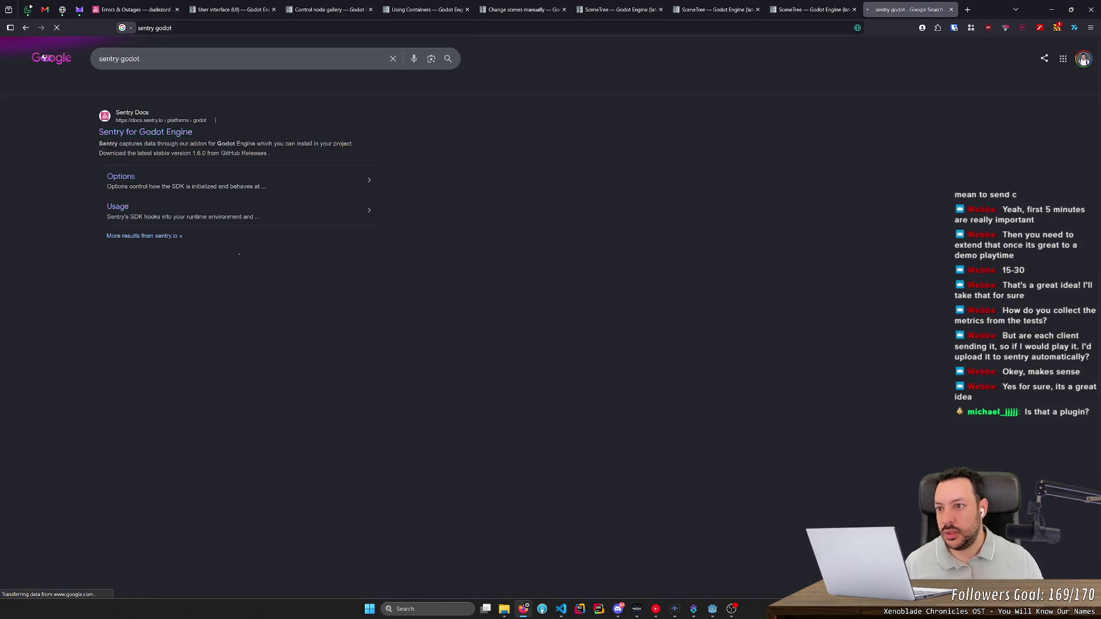
{"action": "left_click", "coordinate": [143, 135]}
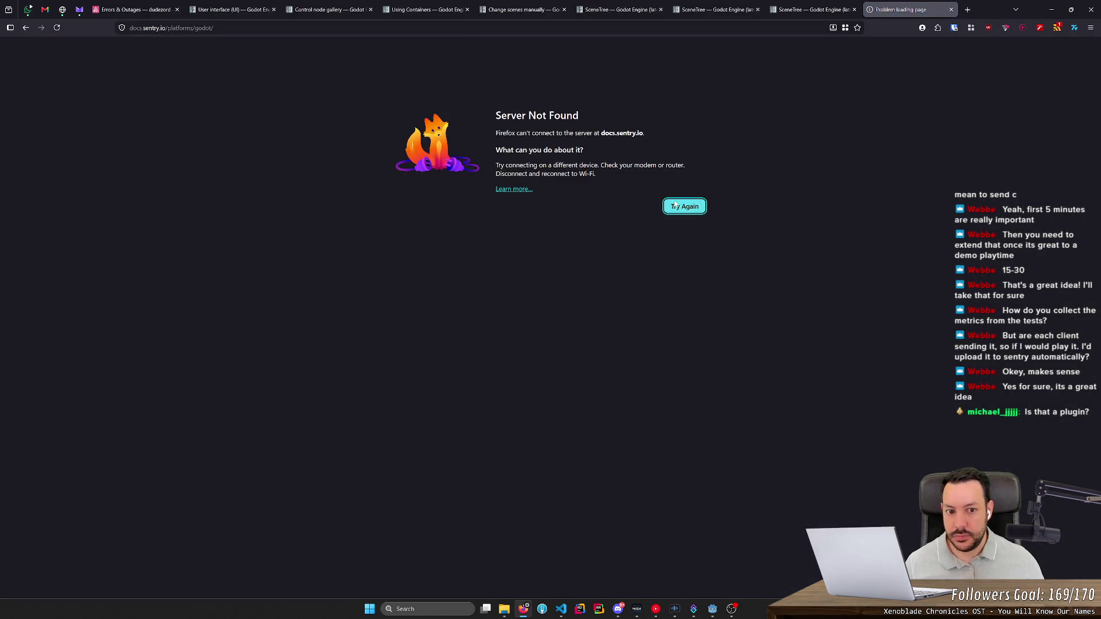
- Retry loading the docs.sentry.io Godot page, then close the tab and return to Godot
{"action": "left_click", "coordinate": [161, 28]}
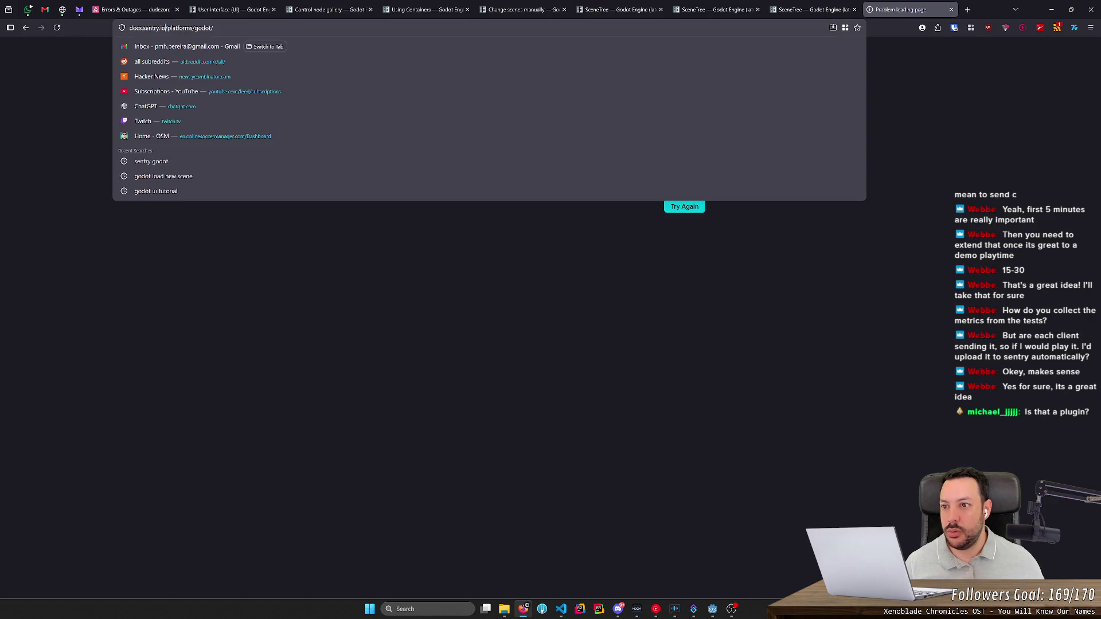
{"action": "left_click", "coordinate": [147, 27]}
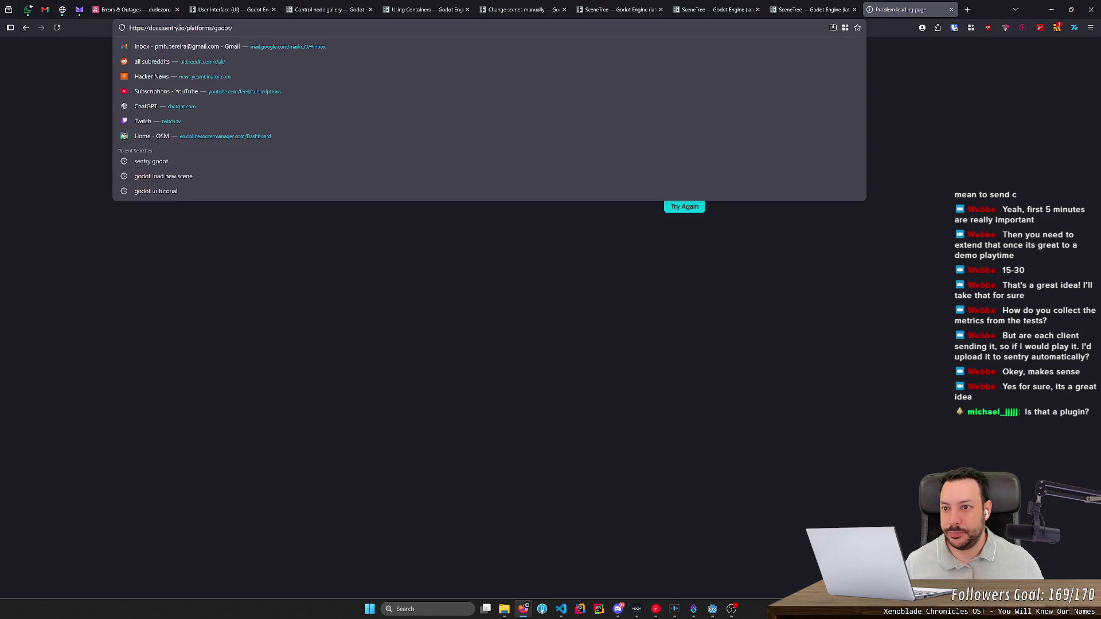
{"action": "type", "text": "a"}
{"action": "key", "text": "Return"}
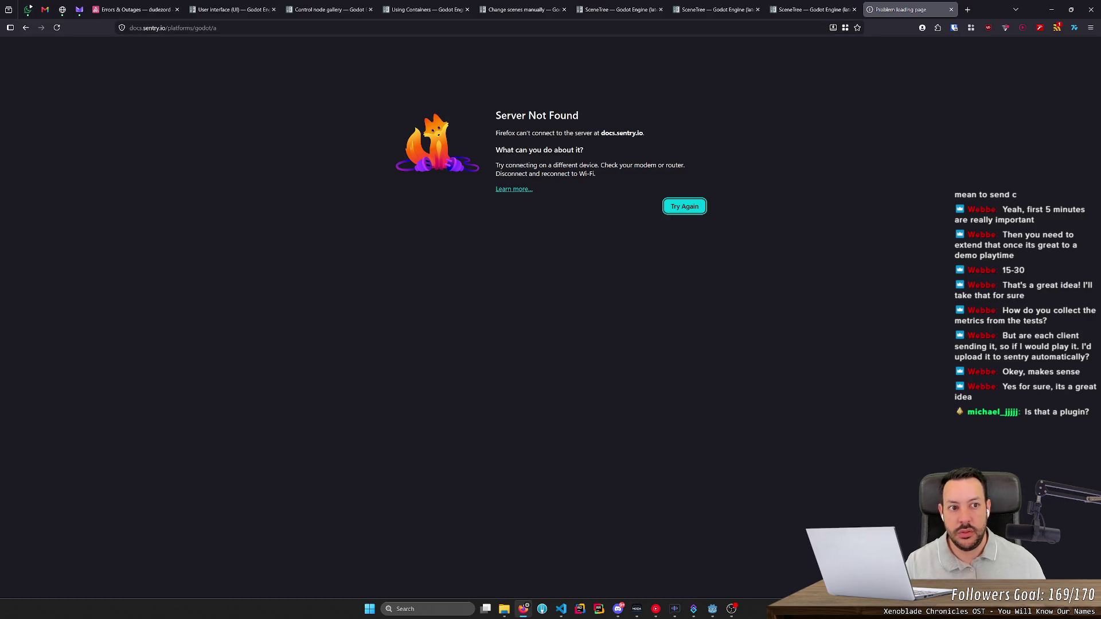
{"action": "key", "text": "BackSpace"}
{"action": "key", "text": "Return"}
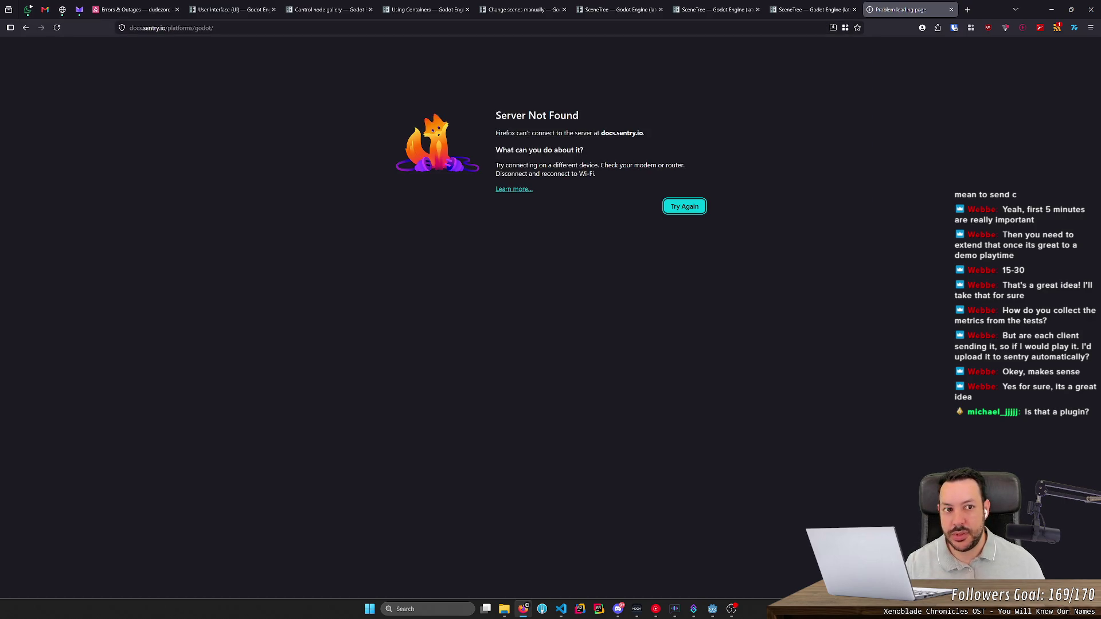
{"action": "left_click", "coordinate": [60, 27]}
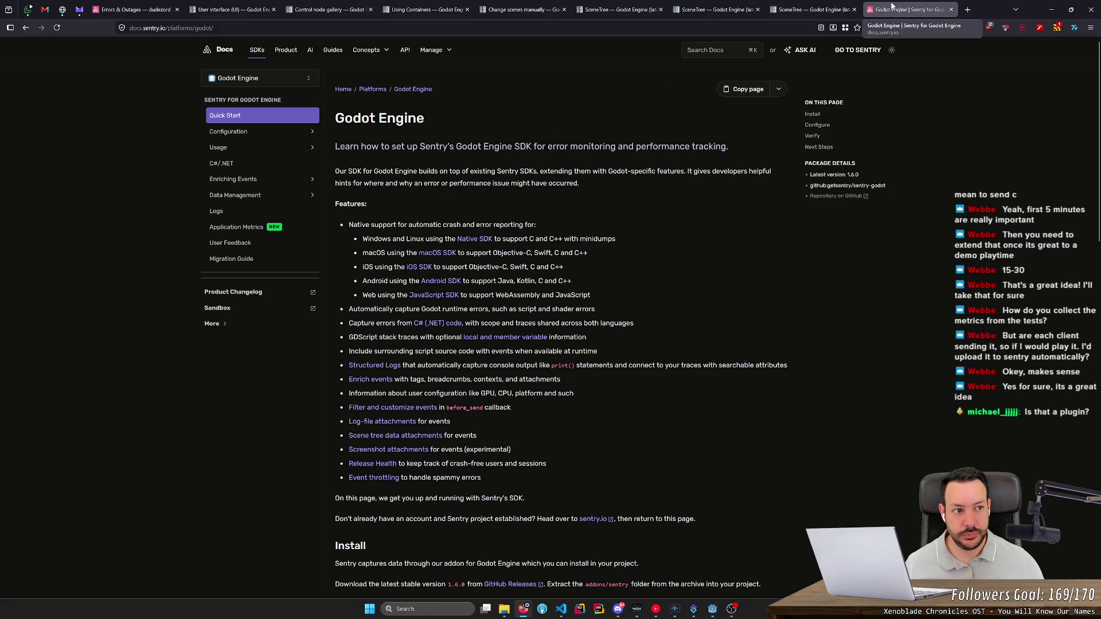
{"action": "left_click", "coordinate": [950, 9]}
{"action": "key", "text": "alt+Tab"}
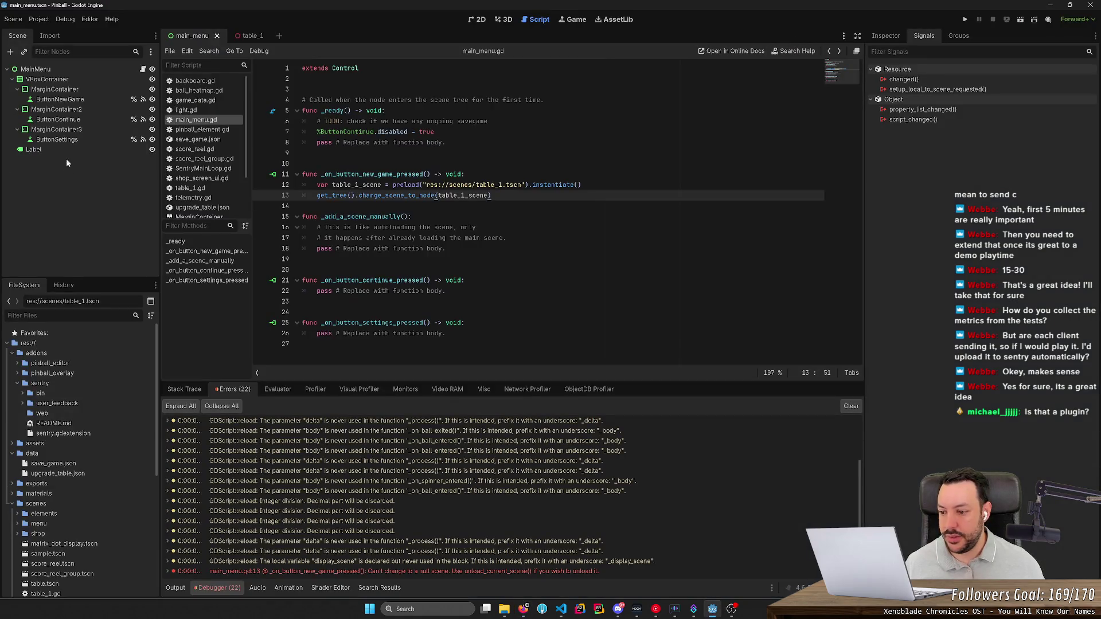
- Open telemetry.gd and review the code block from line 39 to 53
{"action": "scroll", "coordinate": [62, 449], "scroll_direction": "down", "scroll_amount": 5}
{"action": "double_click", "coordinate": [49, 547]}
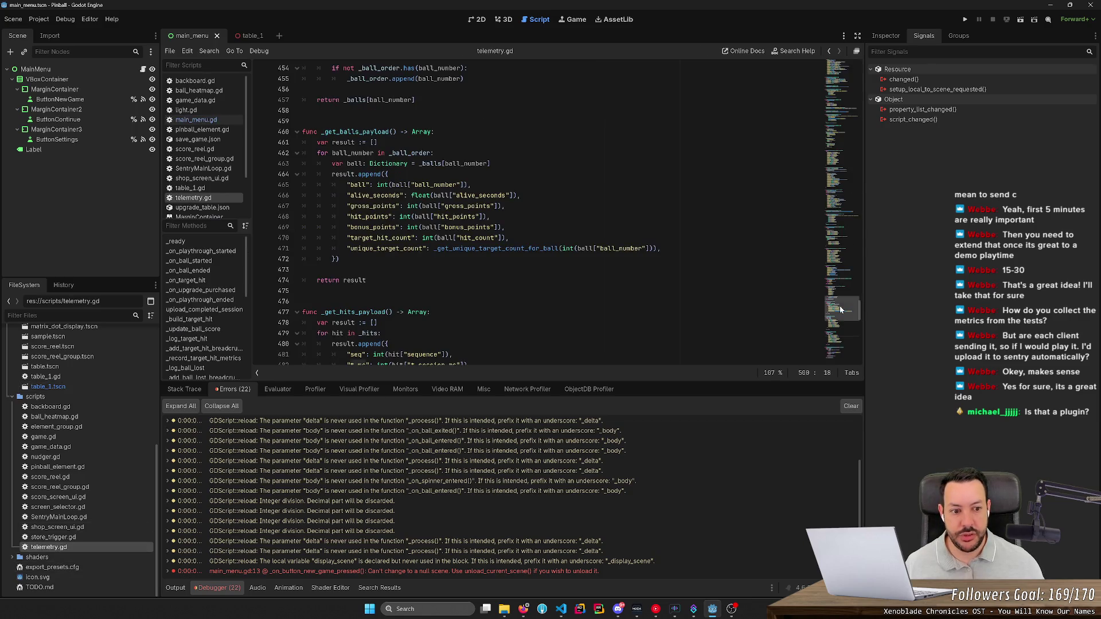
{"action": "mouse_move", "coordinate": [839, 305]}
{"action": "left_mouse_down"}
{"action": "mouse_move", "coordinate": [860, 67]}
{"action": "mouse_move", "coordinate": [861, 78]}
{"action": "left_mouse_up"}
{"action": "mouse_move", "coordinate": [302, 112]}
{"action": "left_mouse_down"}
{"action": "mouse_move", "coordinate": [321, 134]}
{"action": "mouse_move", "coordinate": [302, 271]}
{"action": "left_mouse_up"}
{"action": "left_click", "coordinate": [302, 271]}
- Review the _on_ball_started function and the started_ms entry of the ball dictionary
{"action": "scroll", "coordinate": [302, 271], "scroll_direction": "down", "scroll_amount": 4}
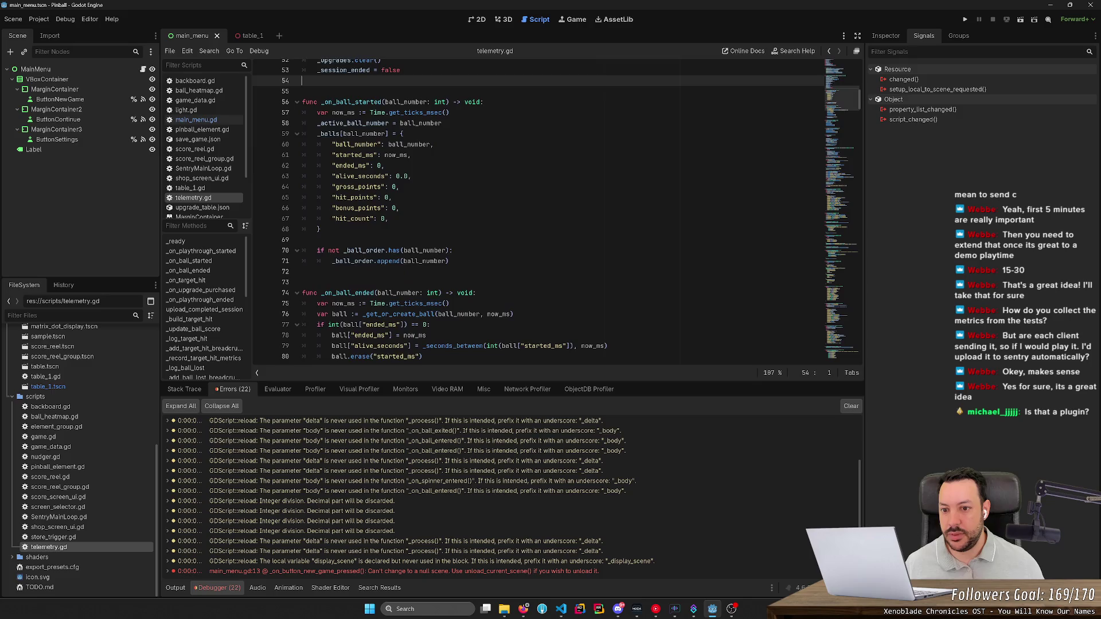
{"action": "left_click_drag", "start_coordinate": [302, 165], "coordinate": [302, 319]}
{"action": "left_click", "coordinate": [302, 320]}
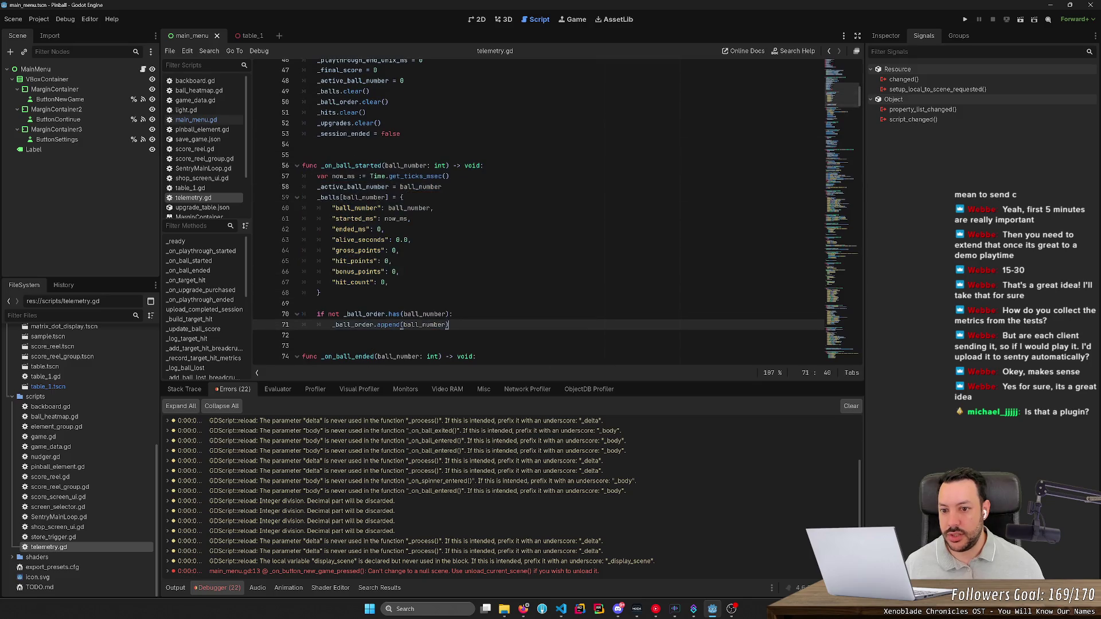
{"action": "double_click", "coordinate": [350, 251]}
{"action": "left_click", "coordinate": [427, 208]}
{"action": "left_click_drag", "start_coordinate": [427, 208], "coordinate": [411, 218]}
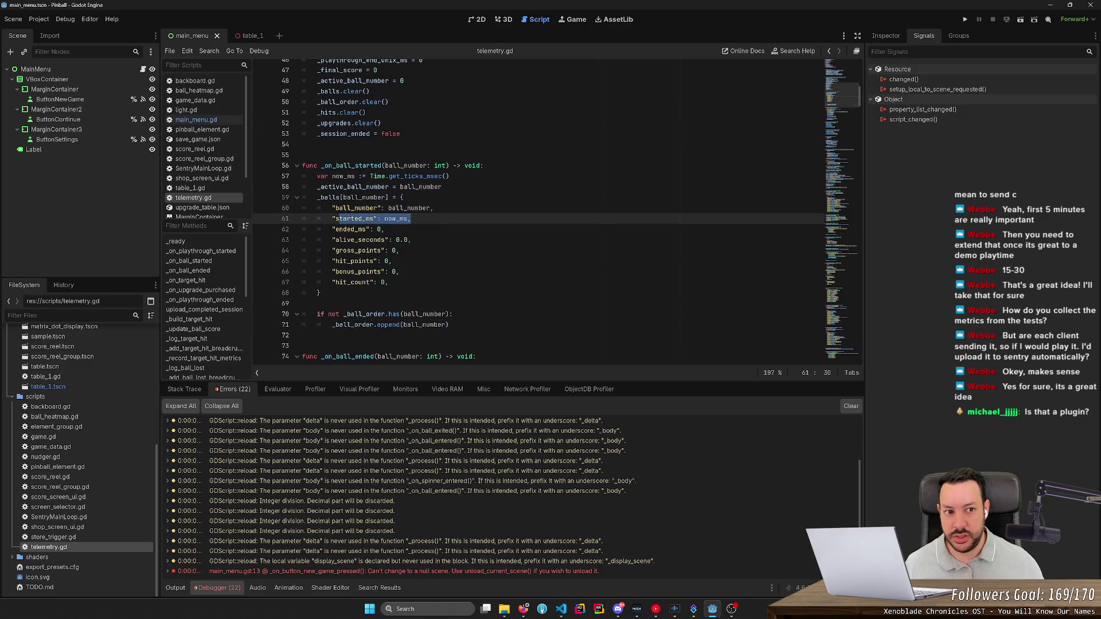
- Review _on_ball_ended and its alive_seconds calculation on line 79, then switch to the 3D workspace
{"action": "scroll", "coordinate": [833, 94], "scroll_direction": "down", "scroll_amount": 8}
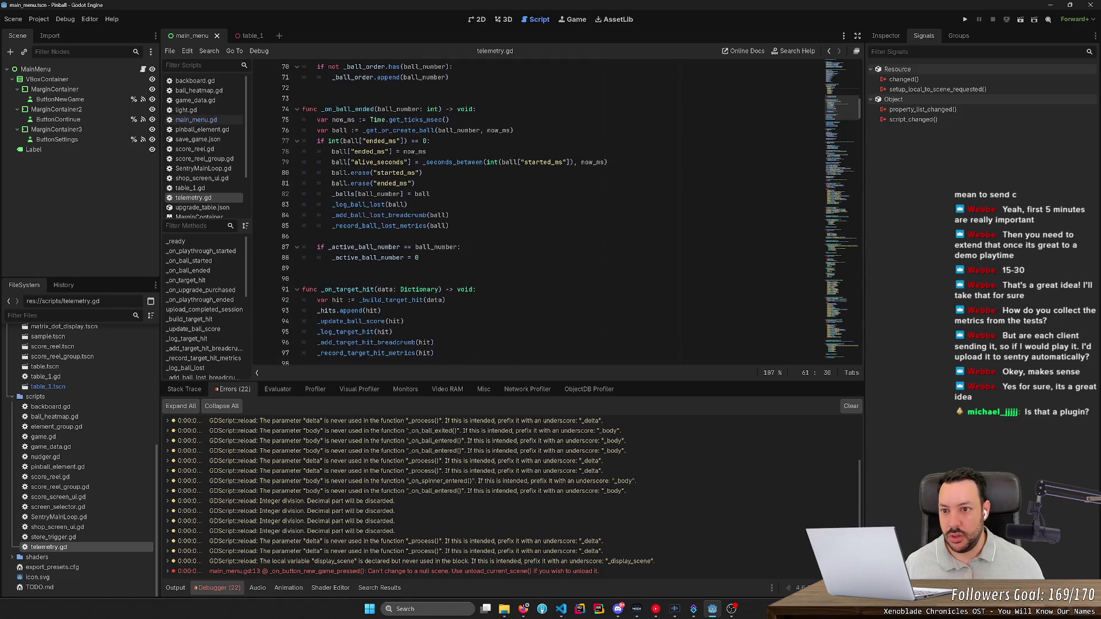
{"action": "left_click_drag", "start_coordinate": [269, 109], "coordinate": [269, 247]}
{"action": "left_click", "coordinate": [270, 236]}
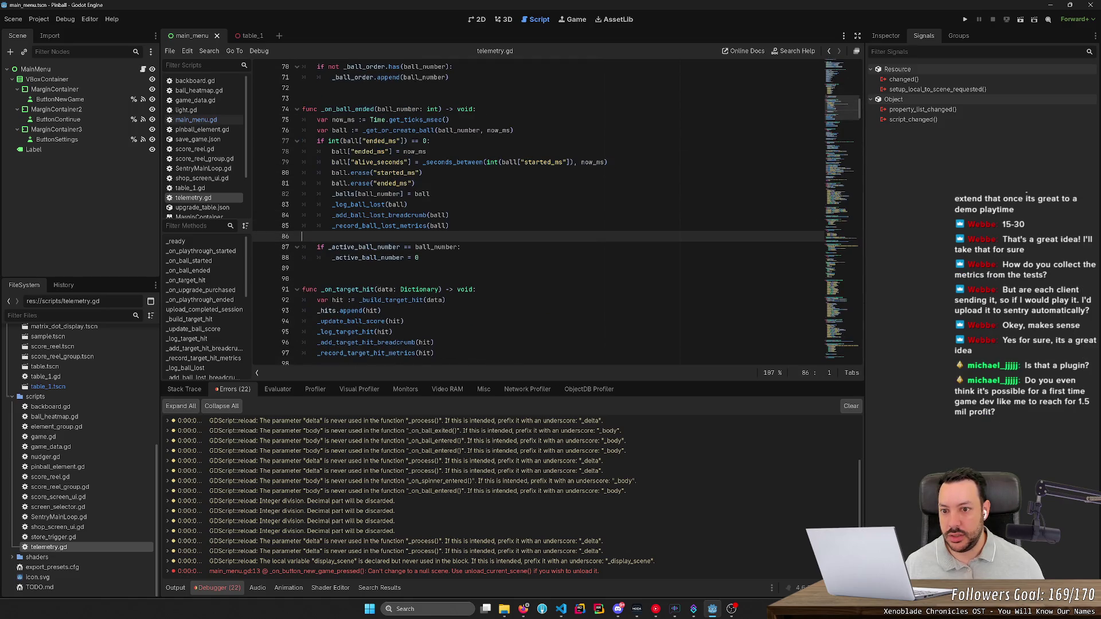
{"action": "left_click_drag", "start_coordinate": [332, 162], "coordinate": [450, 162]}
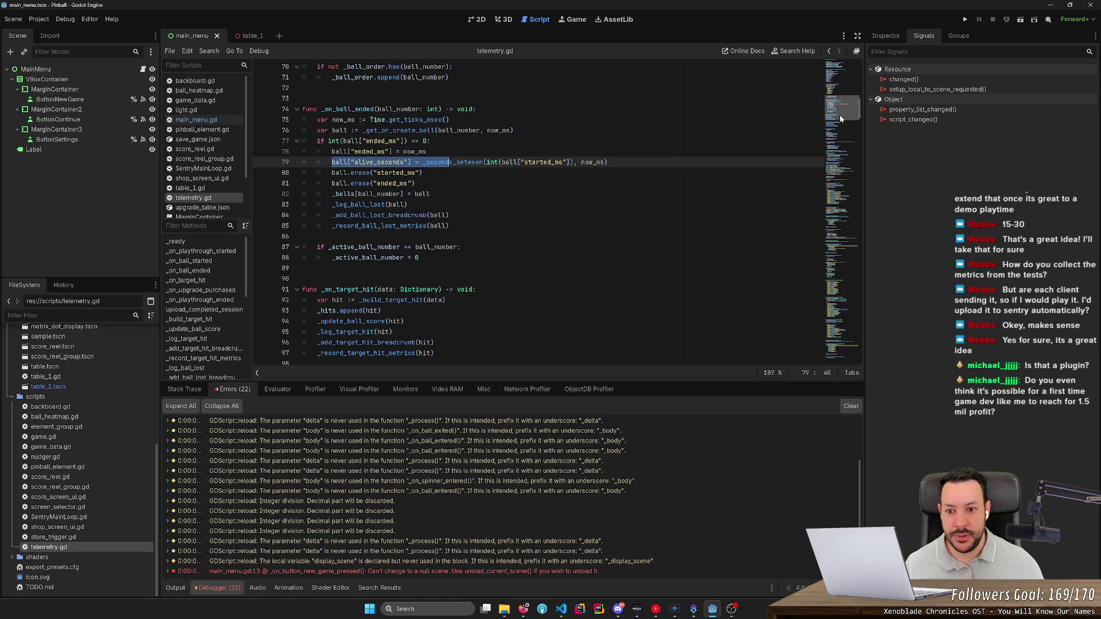
{"action": "mouse_move", "coordinate": [839, 114]}
{"action": "left_mouse_down"}
{"action": "mouse_move", "coordinate": [837, 183]}
{"action": "mouse_move", "coordinate": [841, 166]}
{"action": "left_mouse_up"}
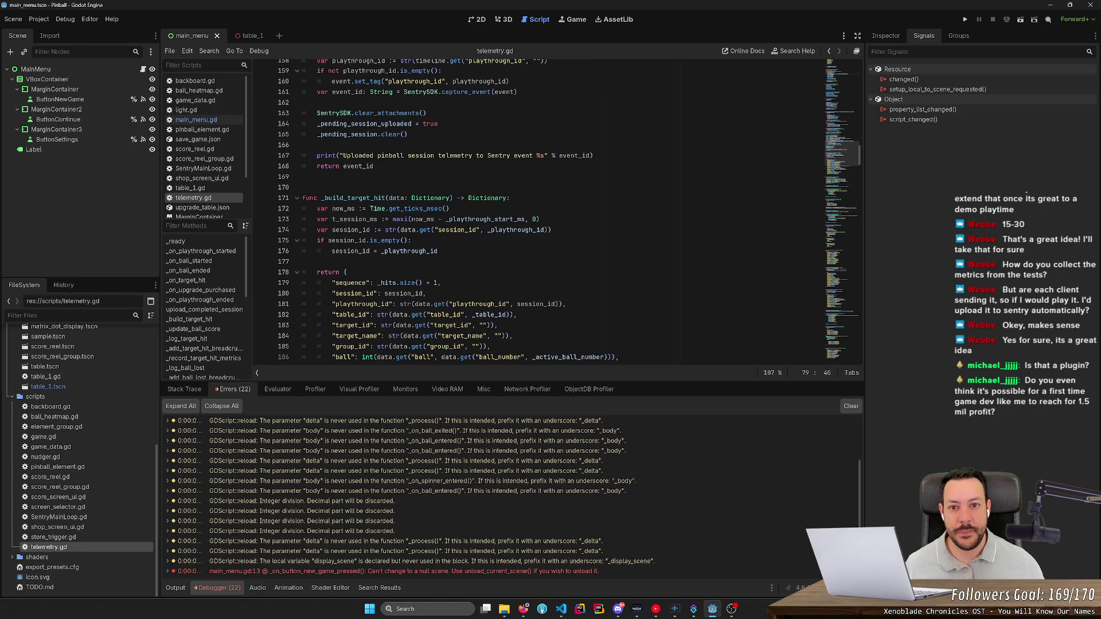
{"action": "left_click", "coordinate": [505, 21]}
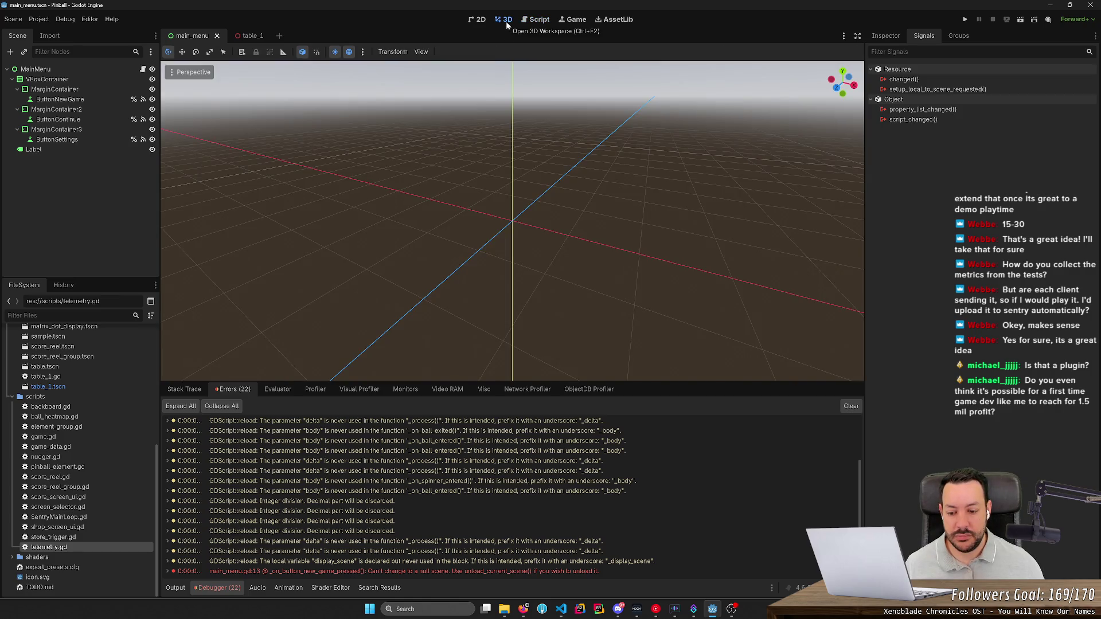
{"action": "left_click", "coordinate": [524, 608]}
{"action": "left_click", "coordinate": [878, 14]}
{"action": "type", "text": "flappy b"}
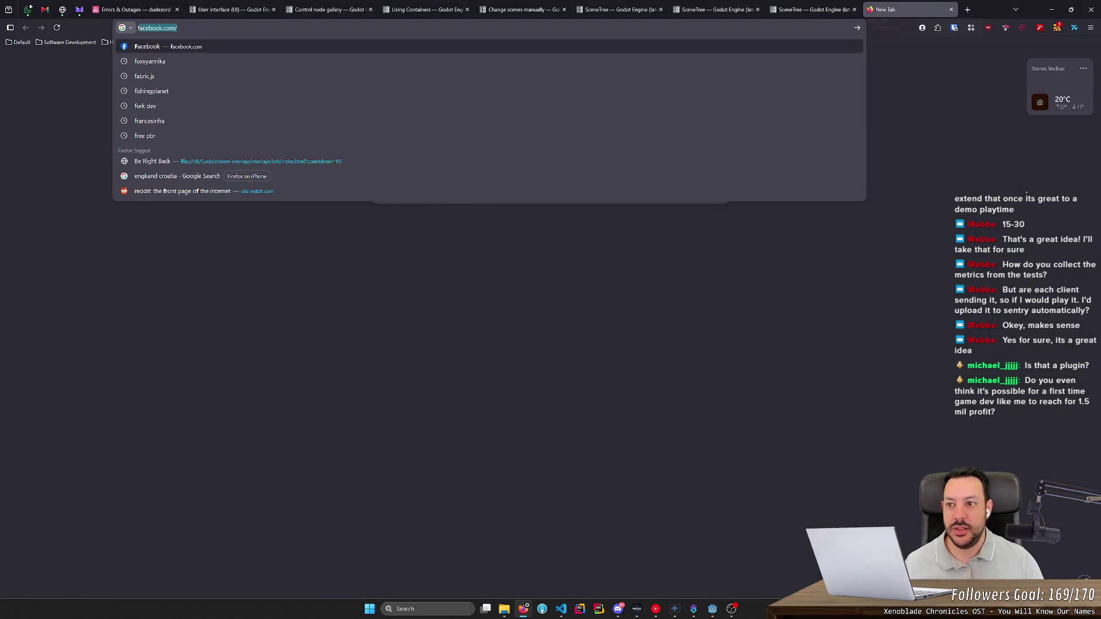
{"action": "type", "text": "ird"}
{"action": "key", "text": "Return"}
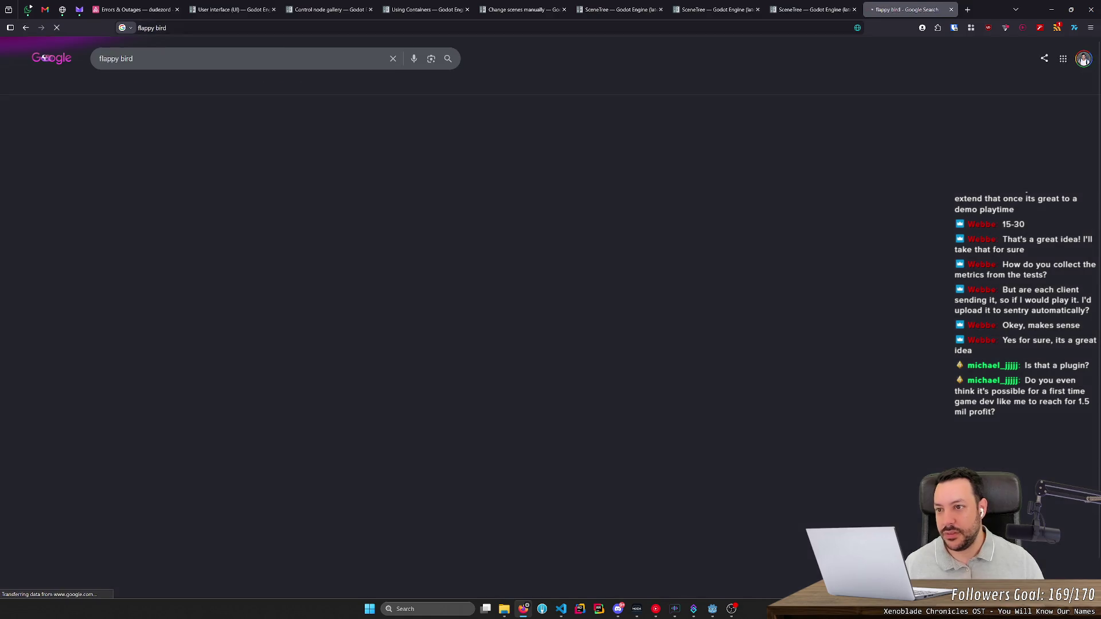
{"action": "left_click", "coordinate": [467, 164]}
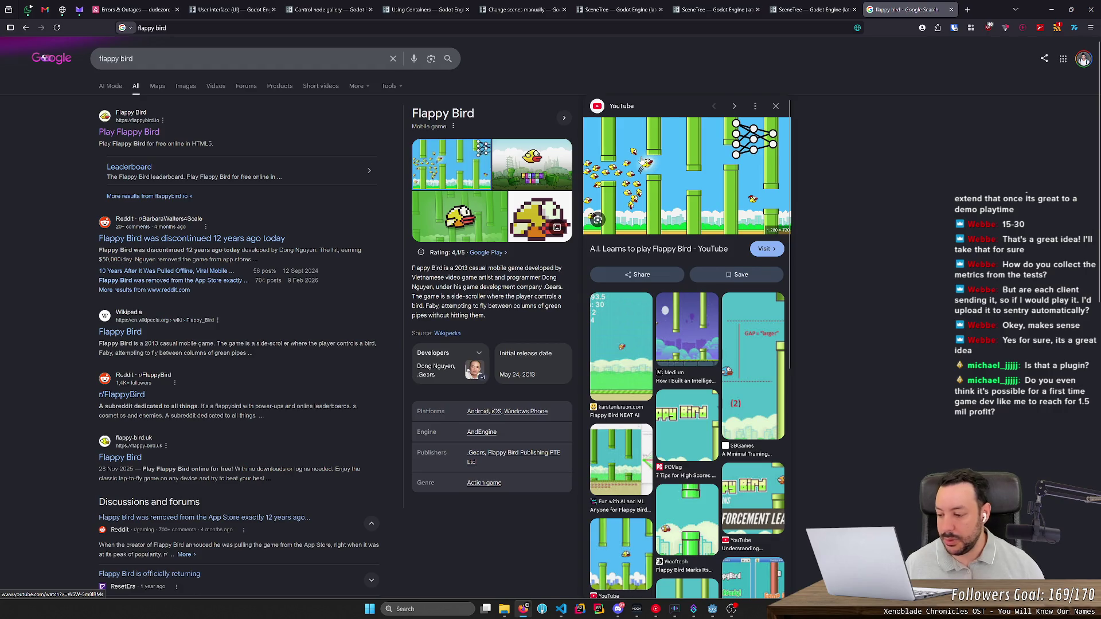
{"action": "left_click", "coordinate": [621, 344]}
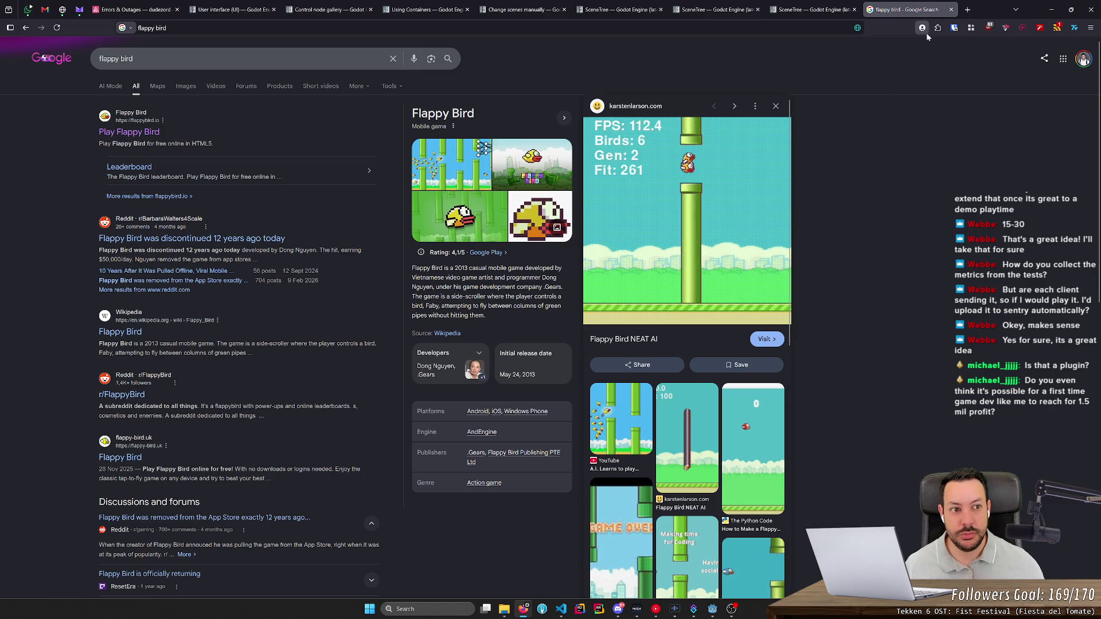
{"action": "middle_click", "coordinate": [930, 11]}
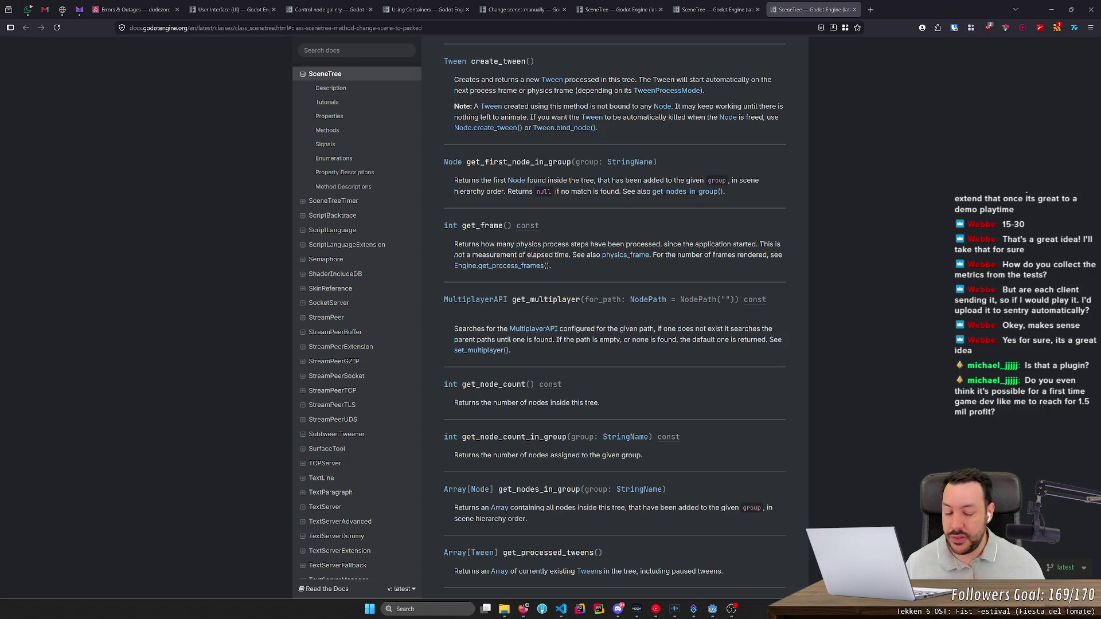
{"action": "left_click", "coordinate": [610, 377]}
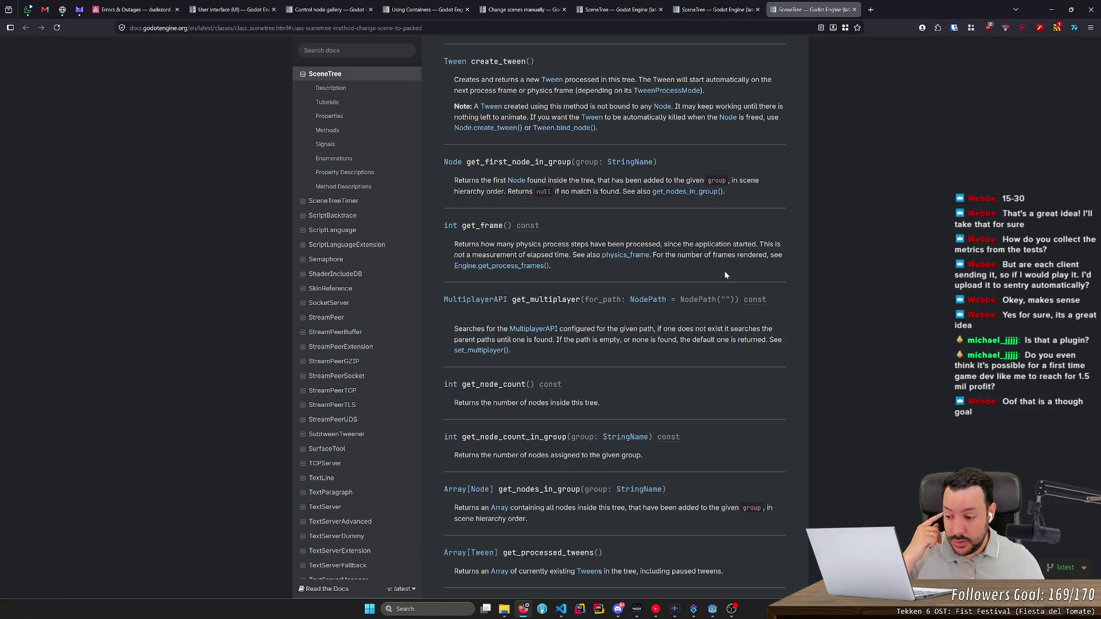
{"action": "left_click", "coordinate": [1048, 11]}
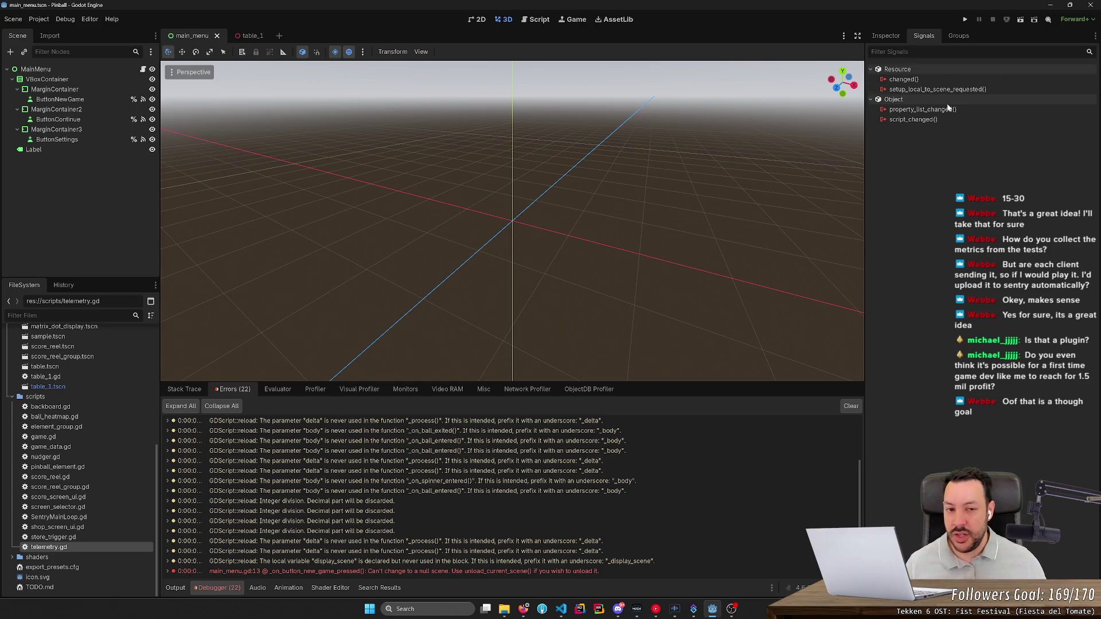
{"action": "mouse_move", "coordinate": [948, 108]}
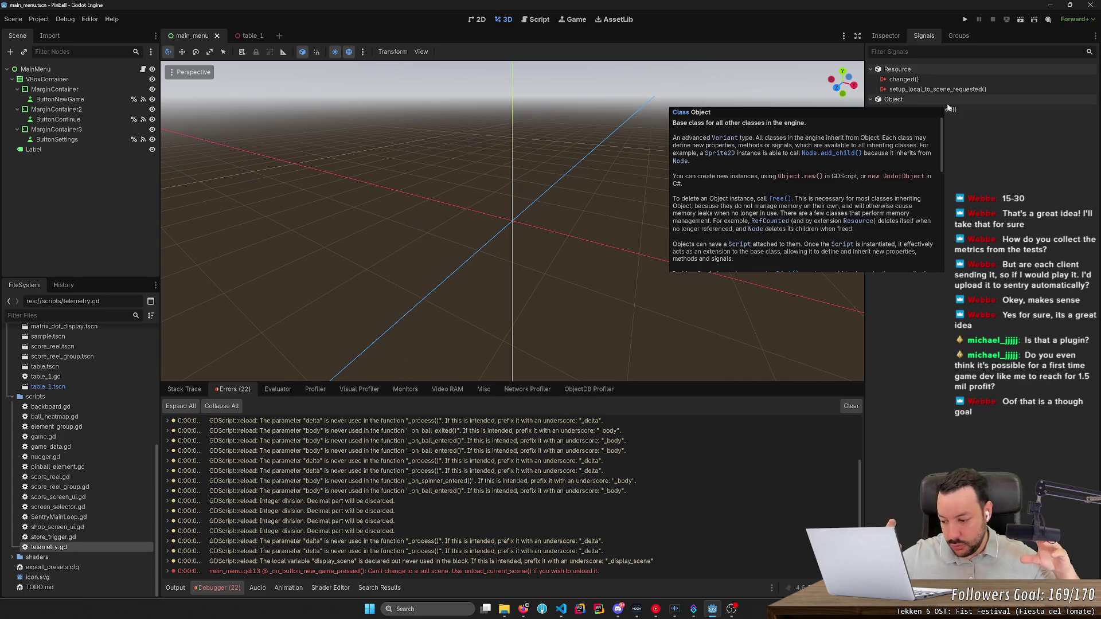
{"action": "left_click", "coordinate": [563, 321]}
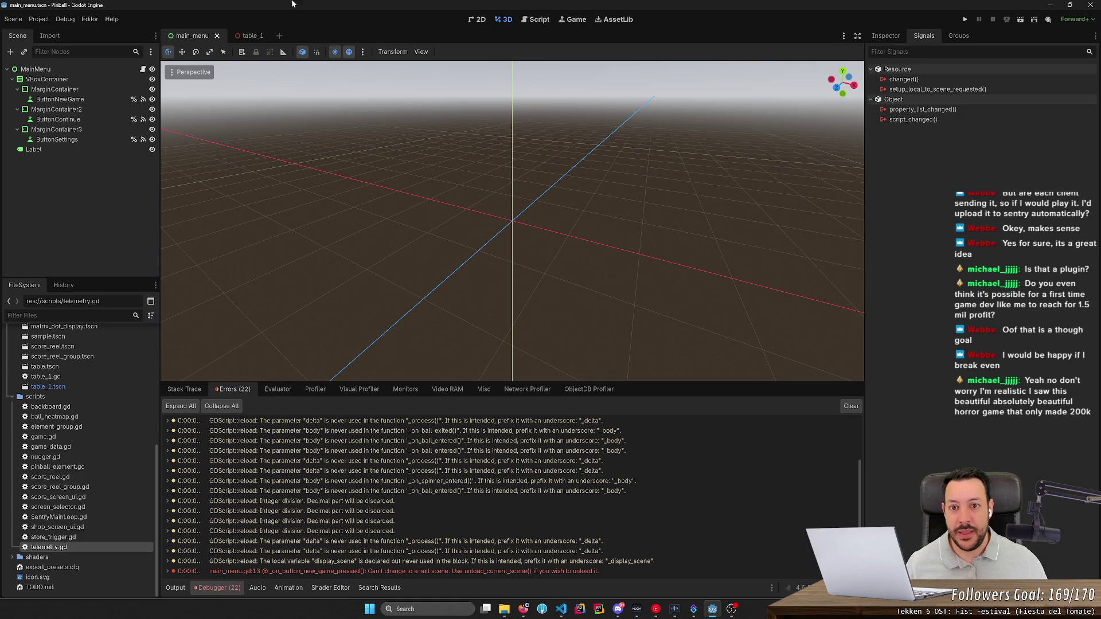
{"action": "left_click", "coordinate": [246, 36]}
- Zoom and freelook the camera around the table_1 pinball table, box-selecting nodes then clearing the selection
{"action": "left_click", "coordinate": [660, 195]}
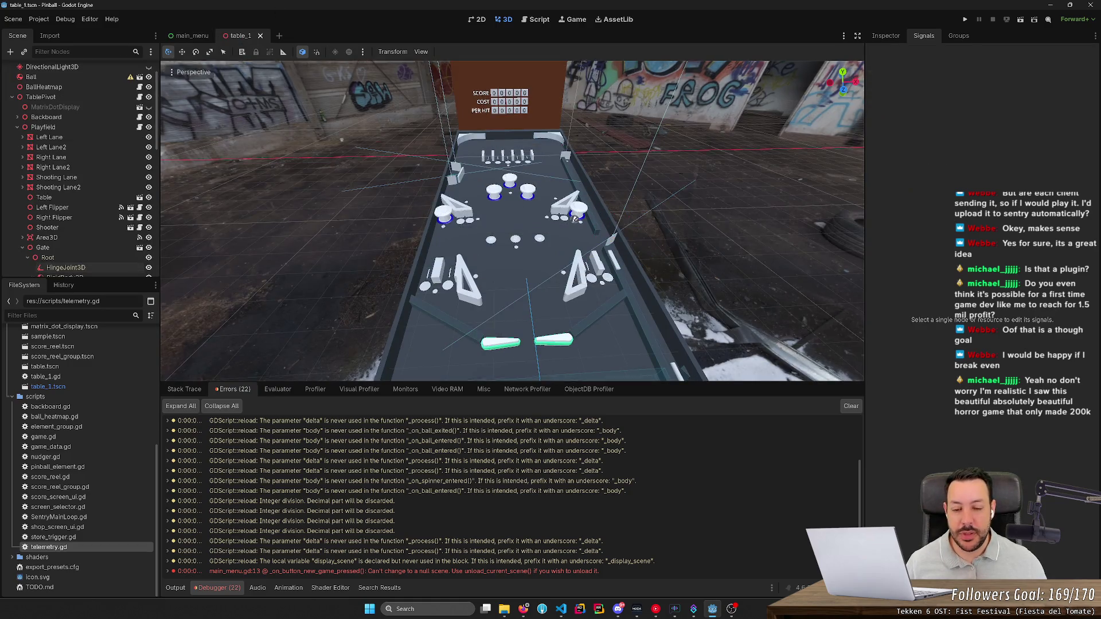
{"action": "scroll", "coordinate": [511, 221], "scroll_direction": "down", "scroll_amount": 3}
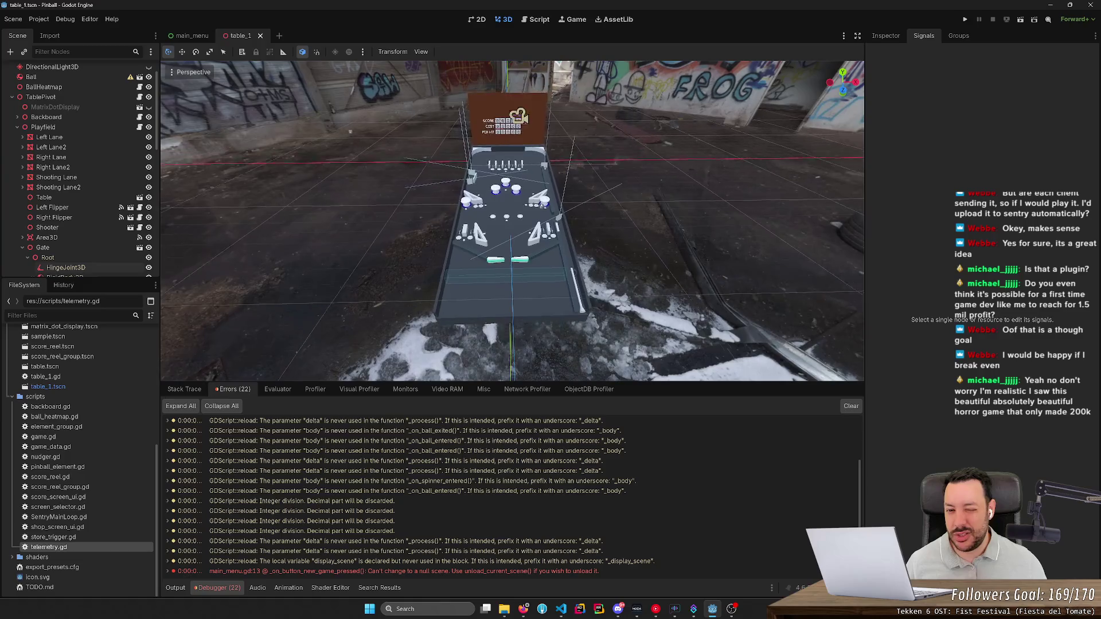
{"action": "scroll", "coordinate": [512, 221], "scroll_direction": "up", "scroll_amount": 3}
{"action": "scroll", "coordinate": [512, 220], "scroll_direction": "up", "scroll_amount": 3}
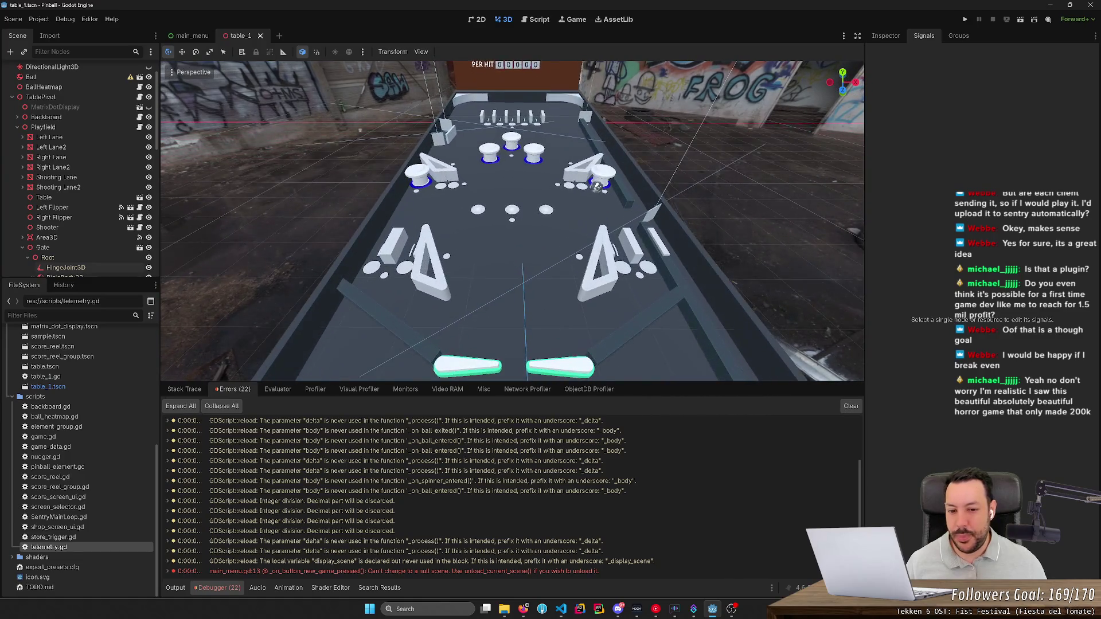
{"action": "scroll", "coordinate": [512, 220], "scroll_direction": "down", "scroll_amount": 3}
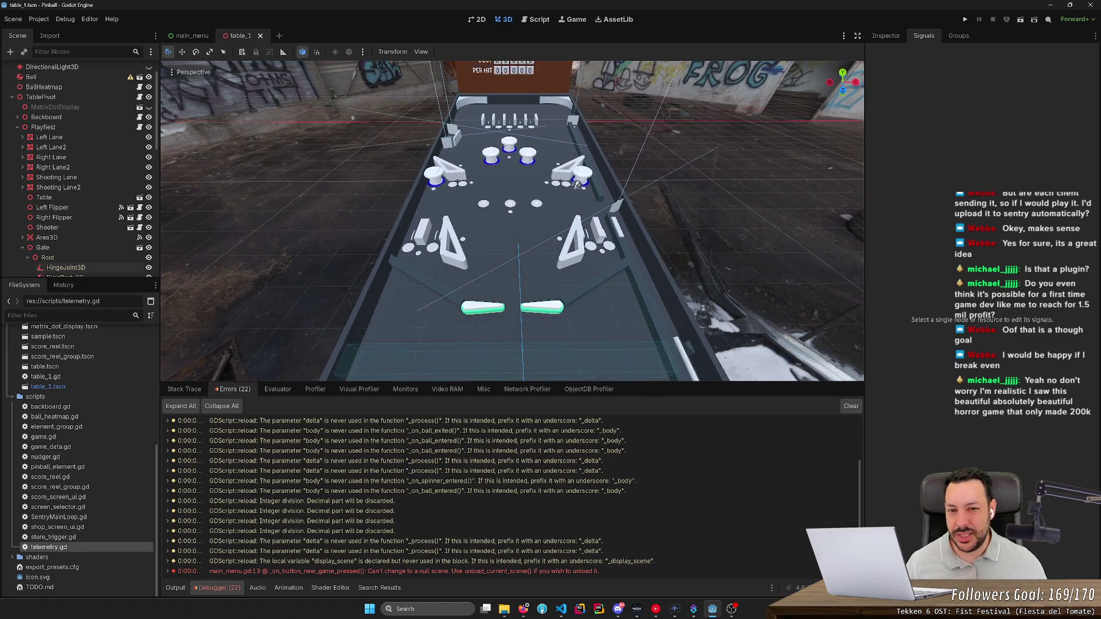
{"action": "scroll", "coordinate": [703, 190], "scroll_direction": "up", "scroll_amount": 1}
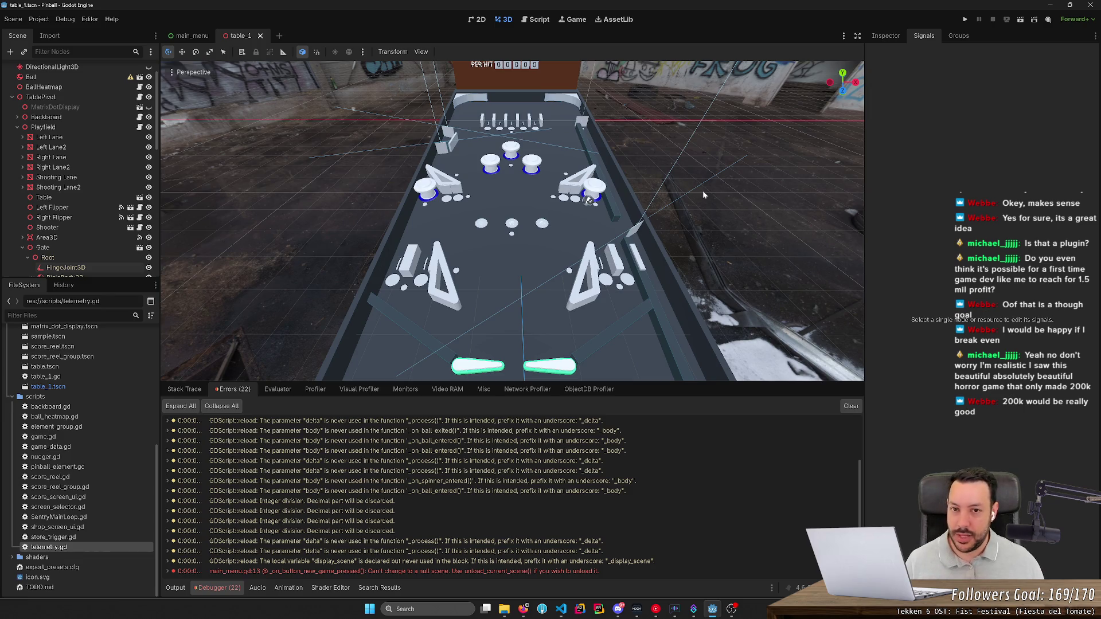
{"action": "right_click", "coordinate": [702, 190]}
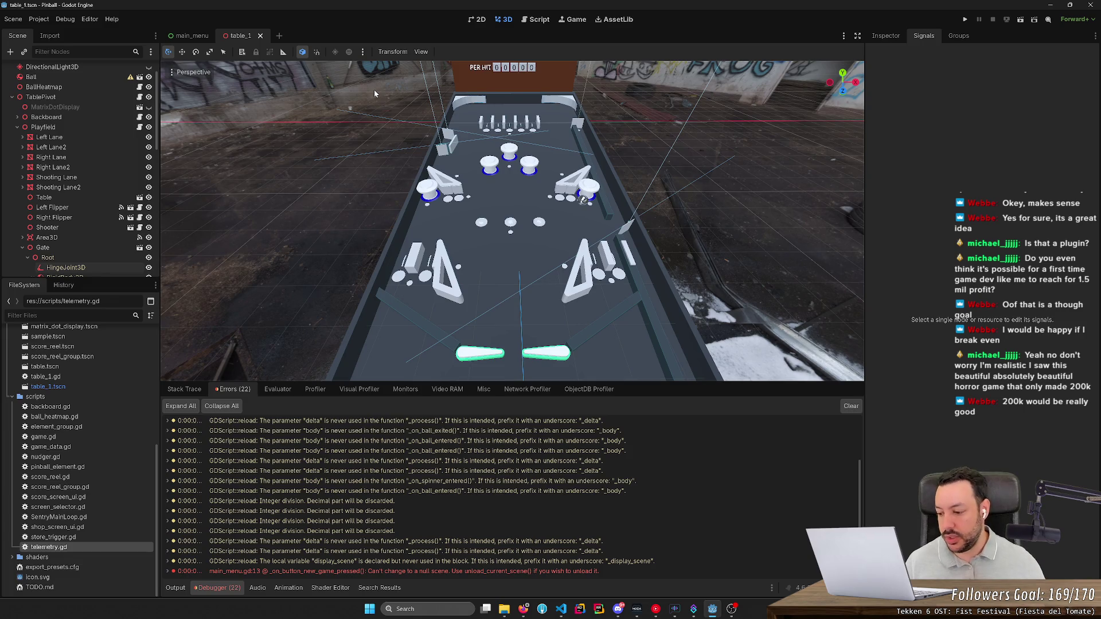
{"action": "left_click_drag", "start_coordinate": [384, 82], "coordinate": [700, 380]}
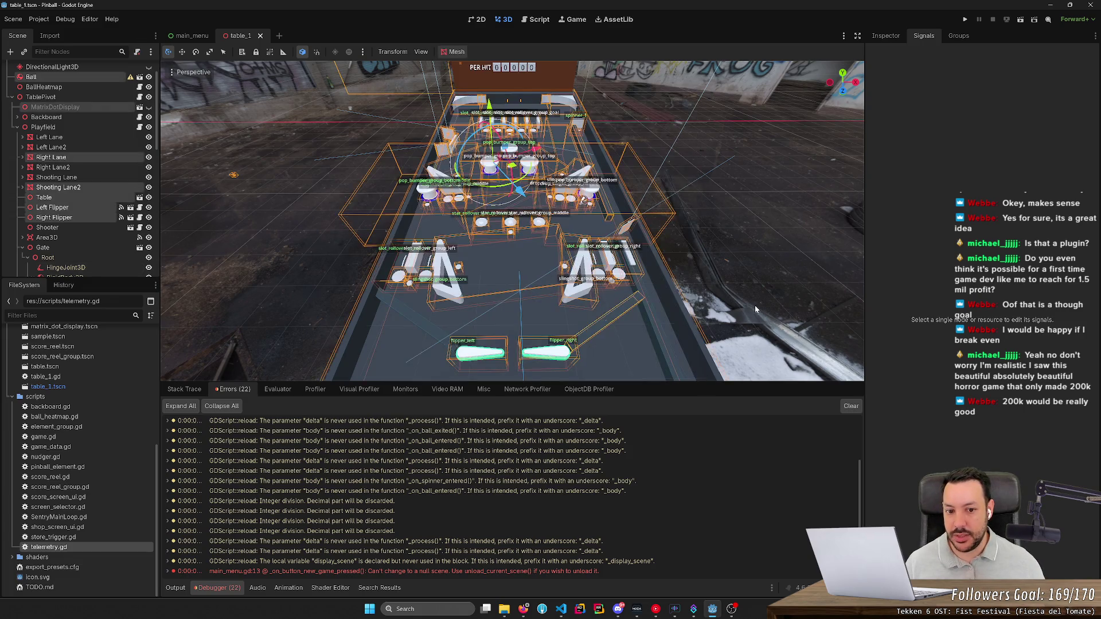
{"action": "left_click", "coordinate": [758, 299]}
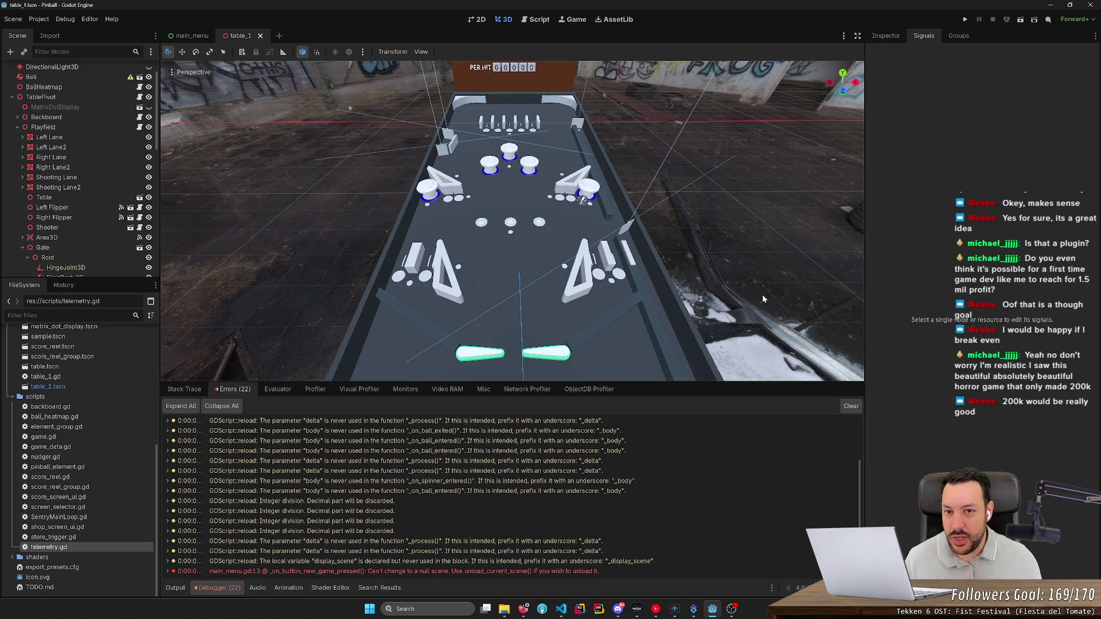
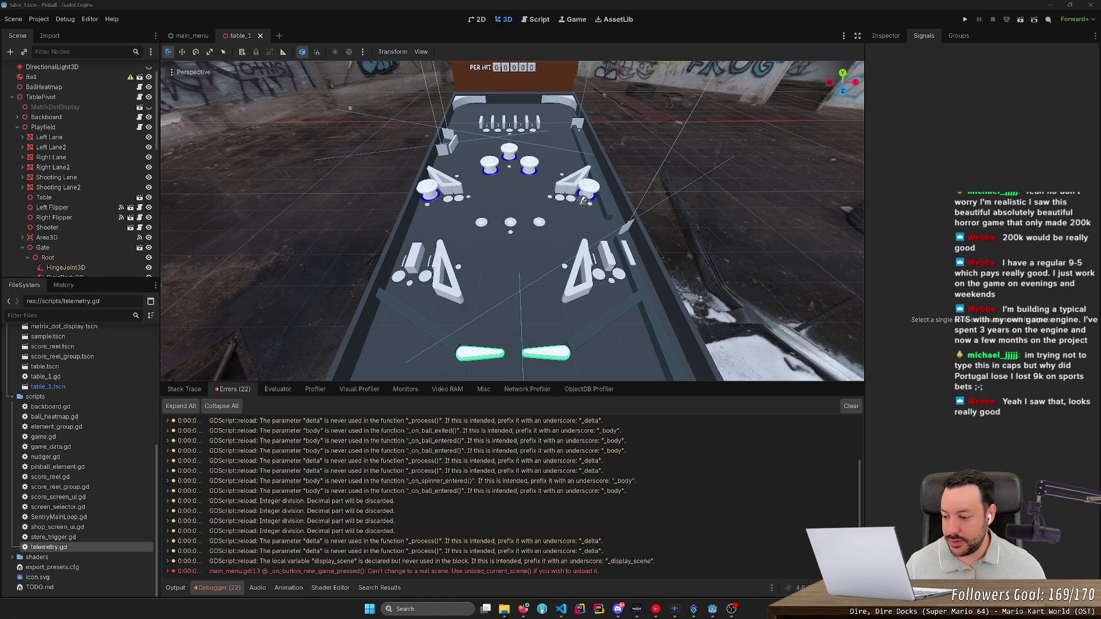
- Orbit and zoom the 3D view around the pinball table to inspect it from several angles
{"action": "scroll", "coordinate": [348, 307], "scroll_direction": "down", "scroll_amount": 5}
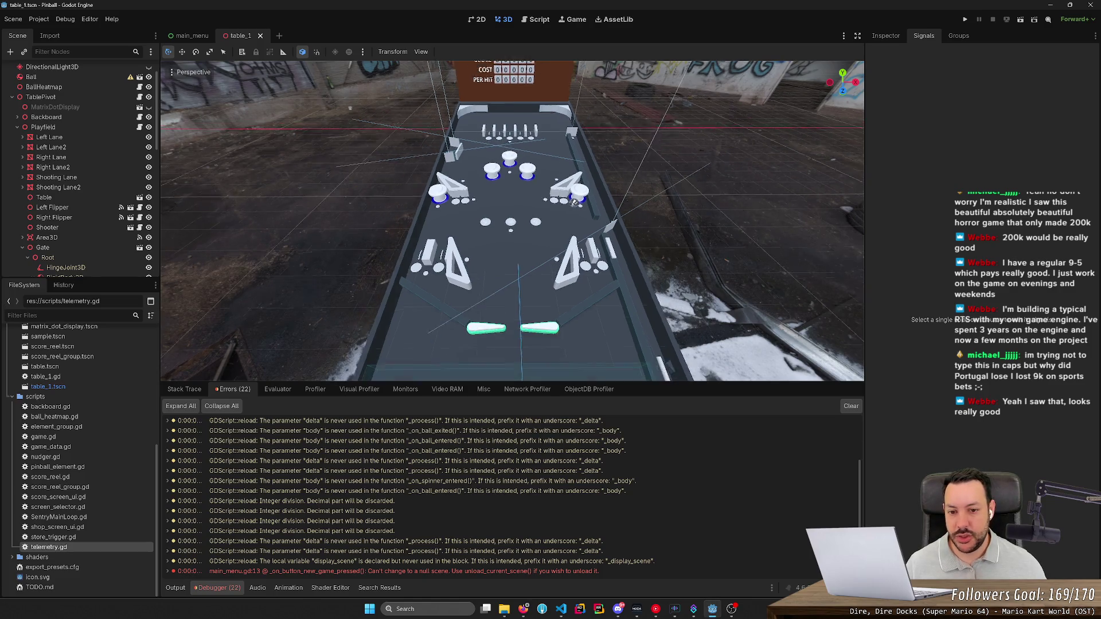
{"action": "scroll", "coordinate": [554, 208], "scroll_direction": "up", "scroll_amount": 3}
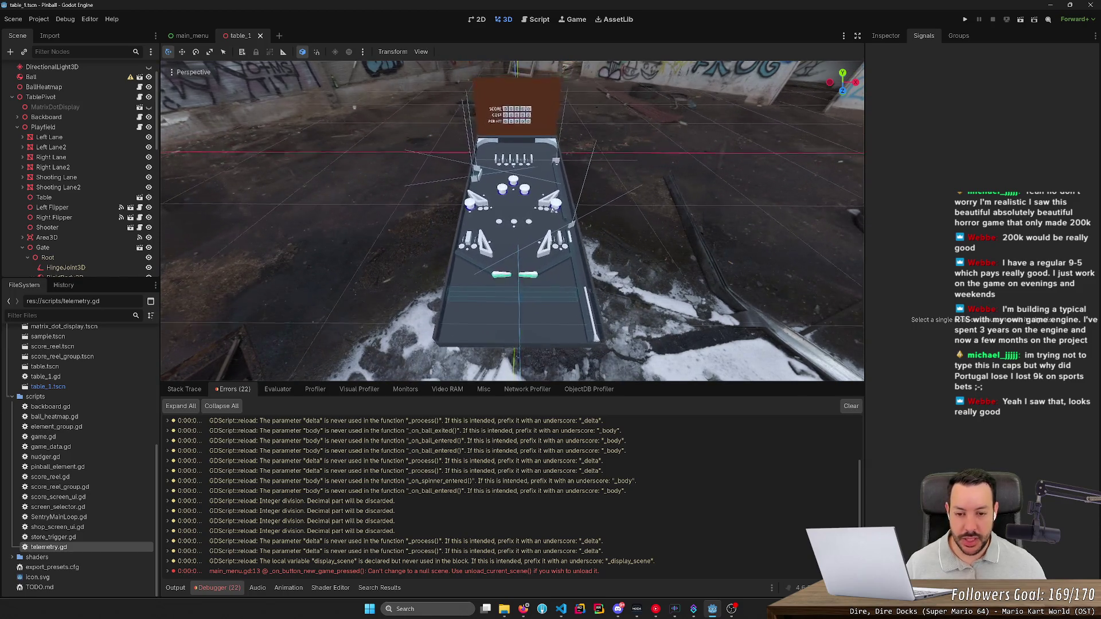
{"action": "scroll", "coordinate": [512, 221], "scroll_direction": "up", "scroll_amount": 3}
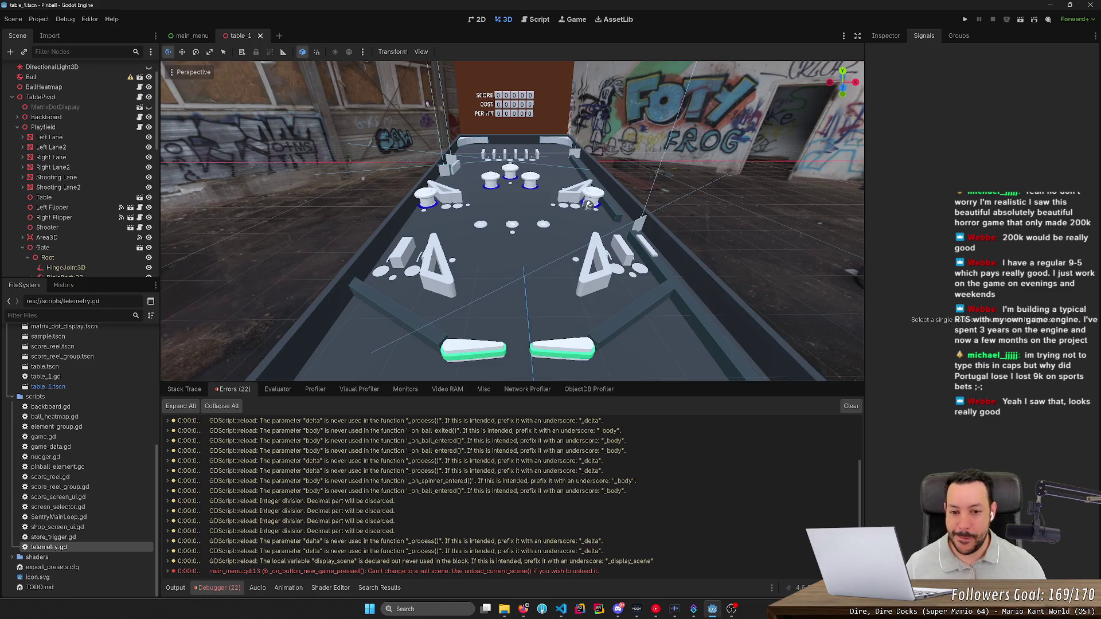
{"action": "scroll", "coordinate": [512, 221], "scroll_direction": "up", "scroll_amount": 3}
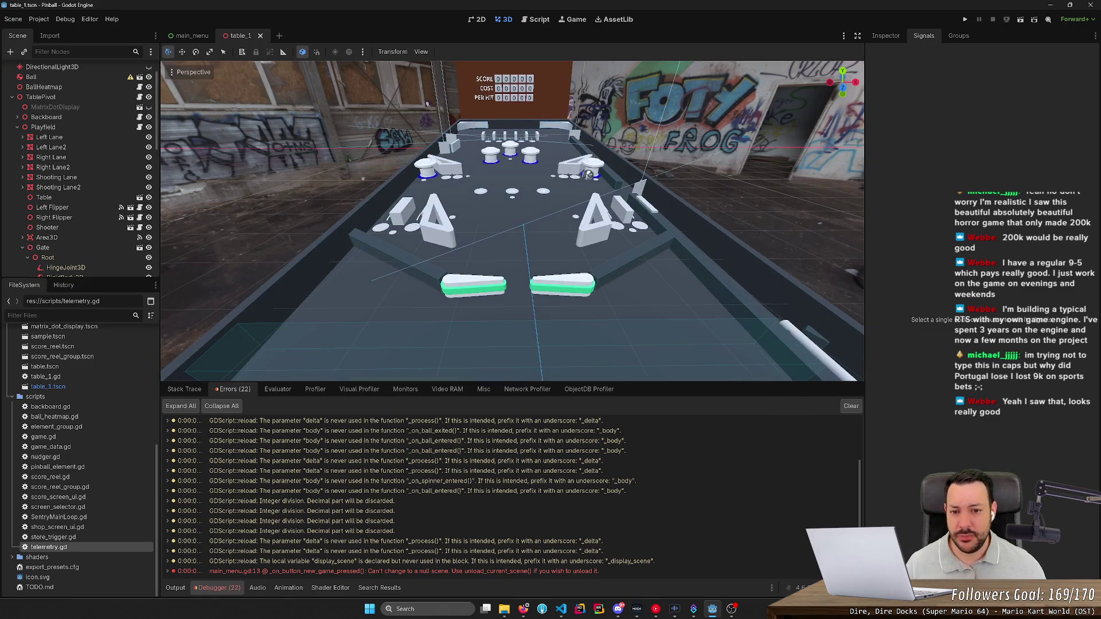
{"action": "scroll", "coordinate": [512, 221], "scroll_direction": "down", "scroll_amount": 5}
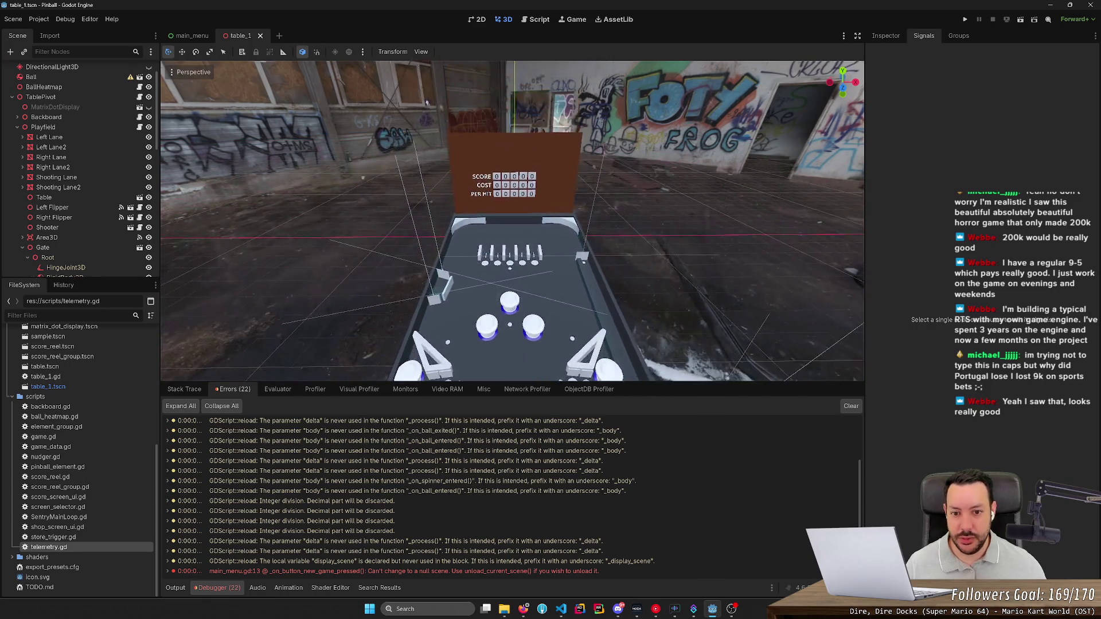
{"action": "scroll", "coordinate": [560, 279], "scroll_direction": "up", "scroll_amount": 3}
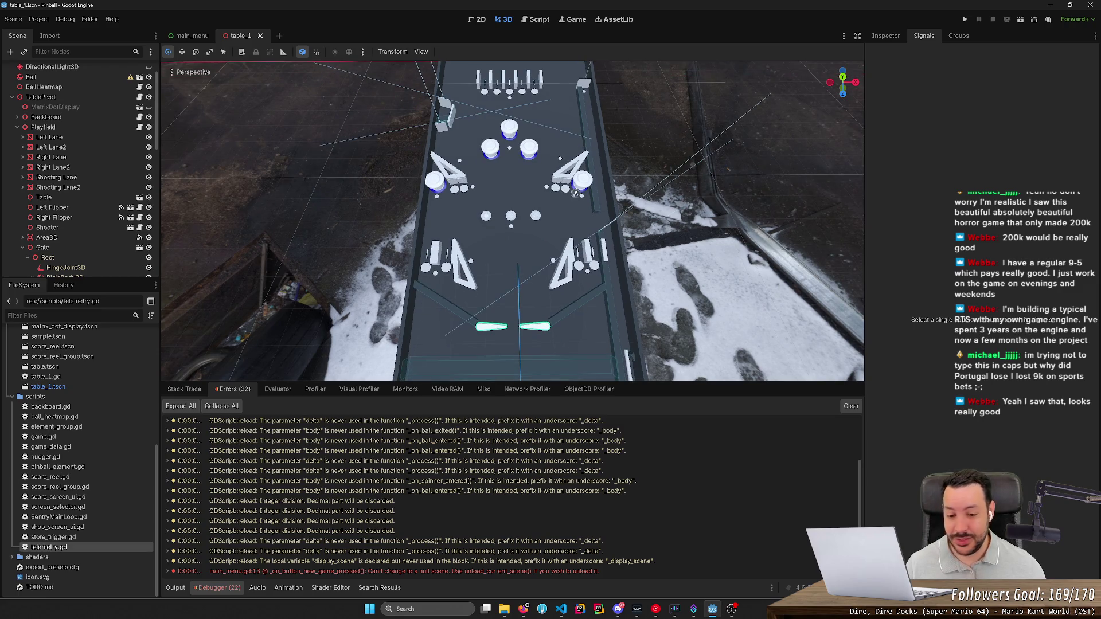
{"action": "scroll", "coordinate": [575, 193], "scroll_direction": "down", "scroll_amount": 2}
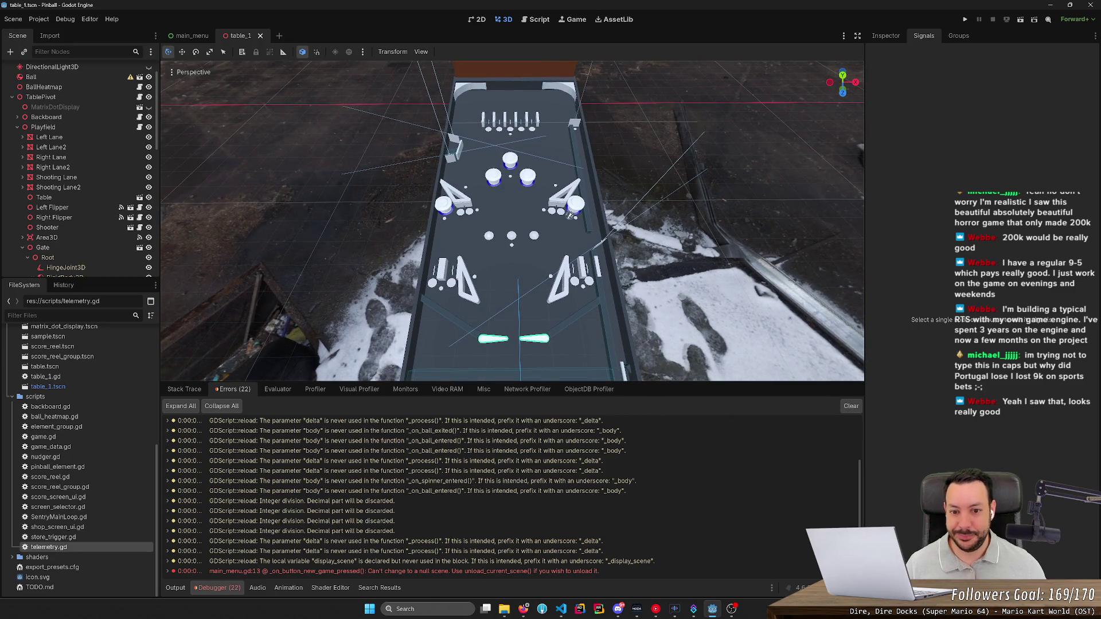
{"action": "scroll", "coordinate": [560, 280], "scroll_direction": "up", "scroll_amount": 4}
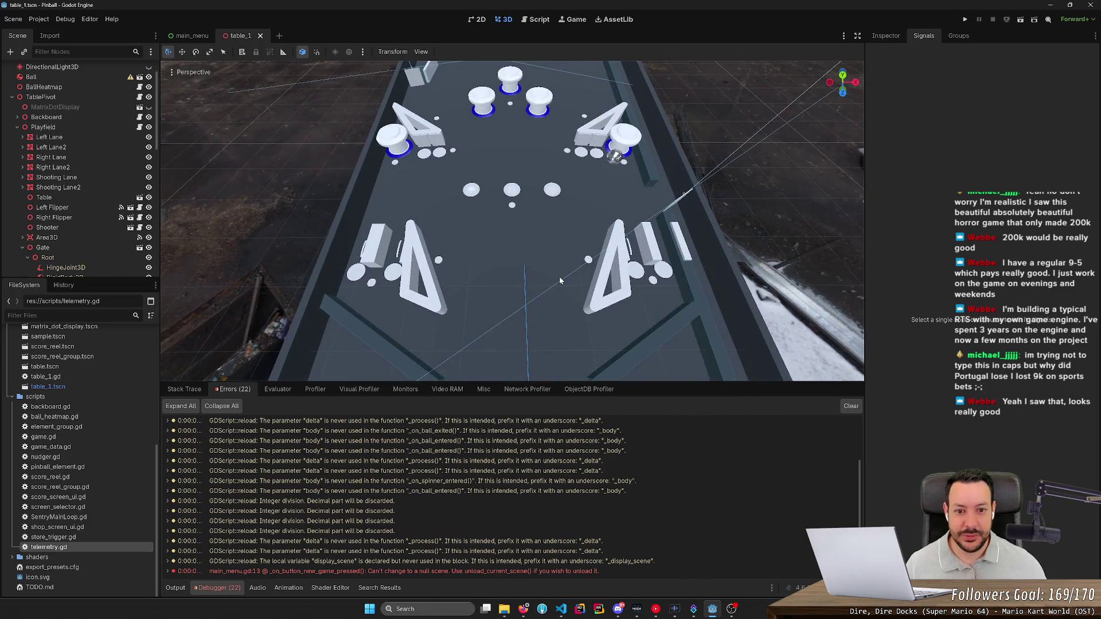
{"action": "scroll", "coordinate": [560, 280], "scroll_direction": "down", "scroll_amount": 5}
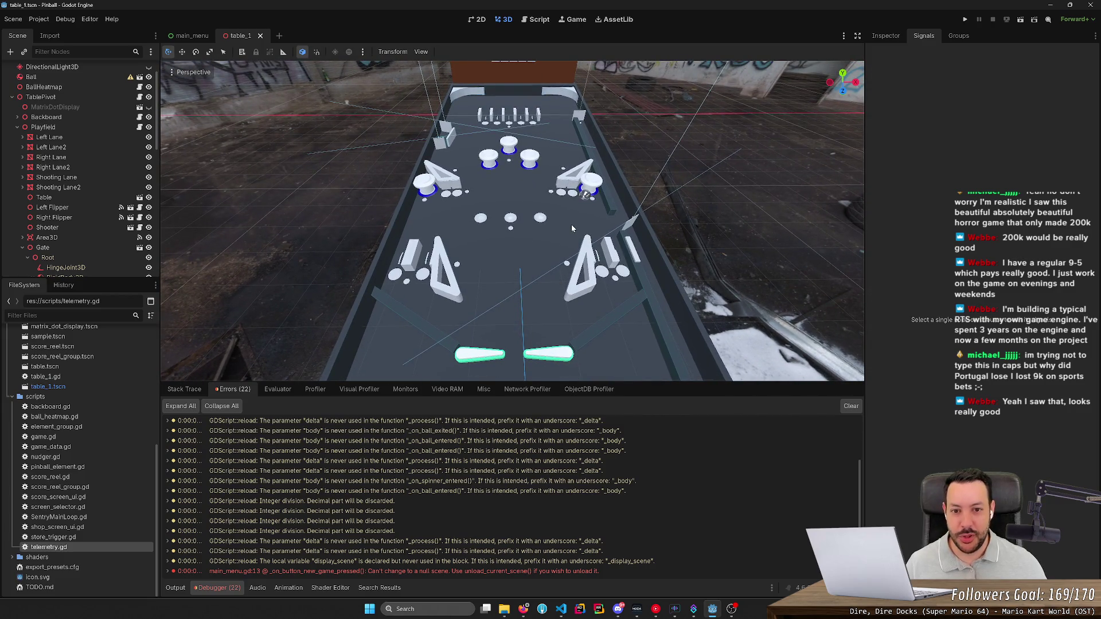
{"action": "mouse_move", "coordinate": [571, 225]}
{"action": "left_mouse_down"}
{"action": "mouse_move", "coordinate": [677, 189]}
{"action": "mouse_move", "coordinate": [516, 201]}
{"action": "mouse_move", "coordinate": [571, 228]}
{"action": "left_mouse_up"}
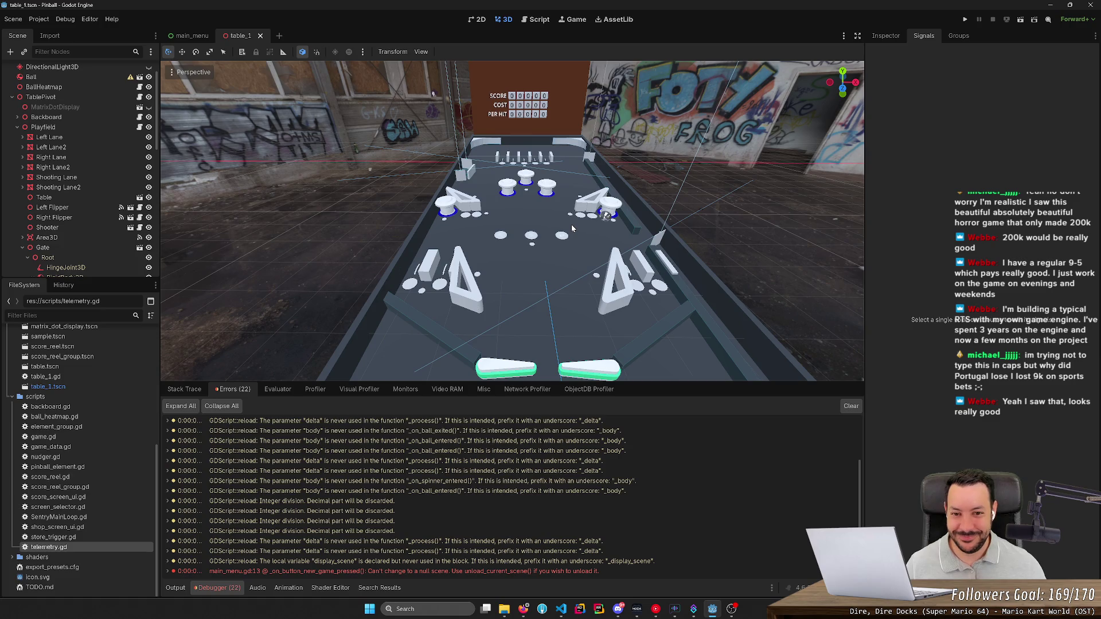
{"action": "left_click_drag", "start_coordinate": [572, 228], "coordinate": [550, 224]}
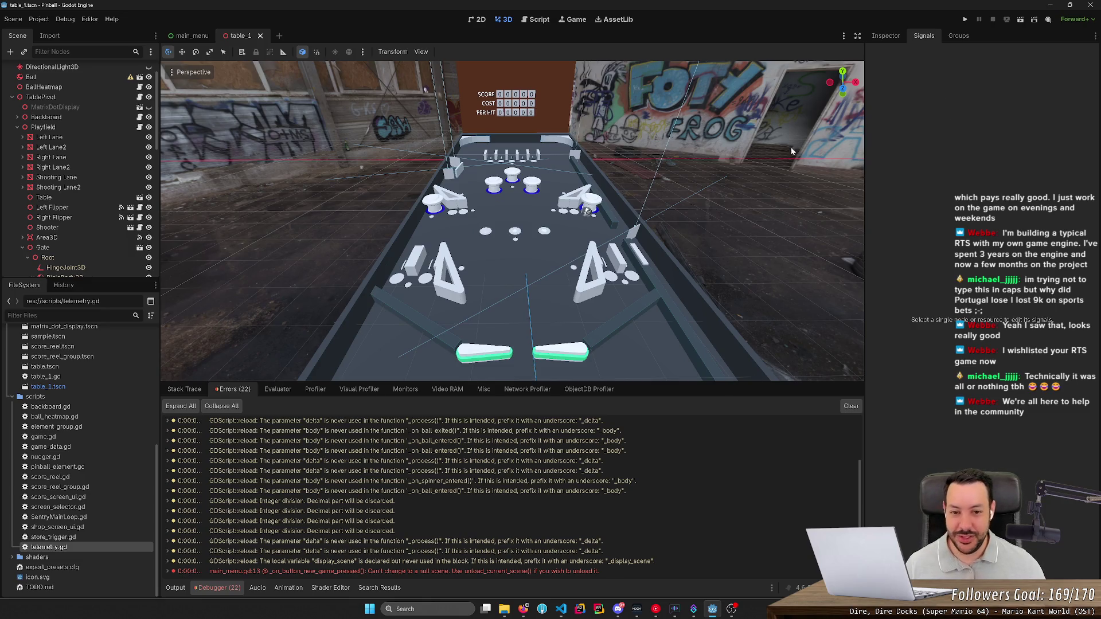
{"action": "scroll", "coordinate": [512, 220], "scroll_direction": "up", "scroll_amount": 5}
{"action": "scroll", "coordinate": [425, 90], "scroll_direction": "up", "scroll_amount": 3}
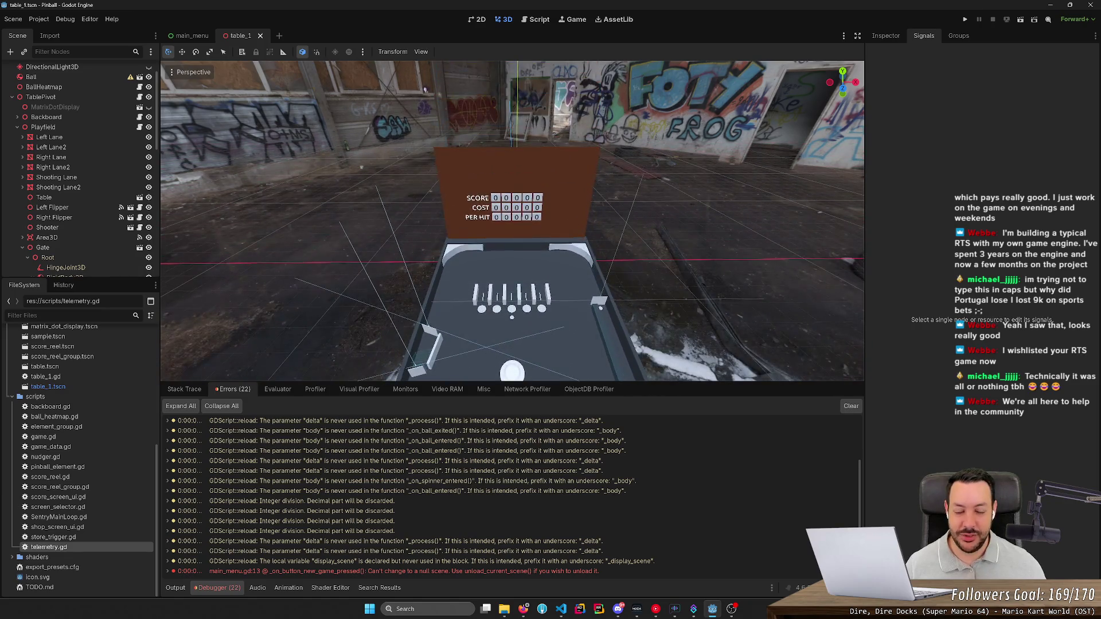
{"action": "mouse_move", "coordinate": [424, 89]}
{"action": "left_mouse_down"}
{"action": "mouse_move", "coordinate": [162, 147]}
{"action": "mouse_move", "coordinate": [803, 149]}
{"action": "mouse_move", "coordinate": [573, 166]}
{"action": "left_mouse_up"}
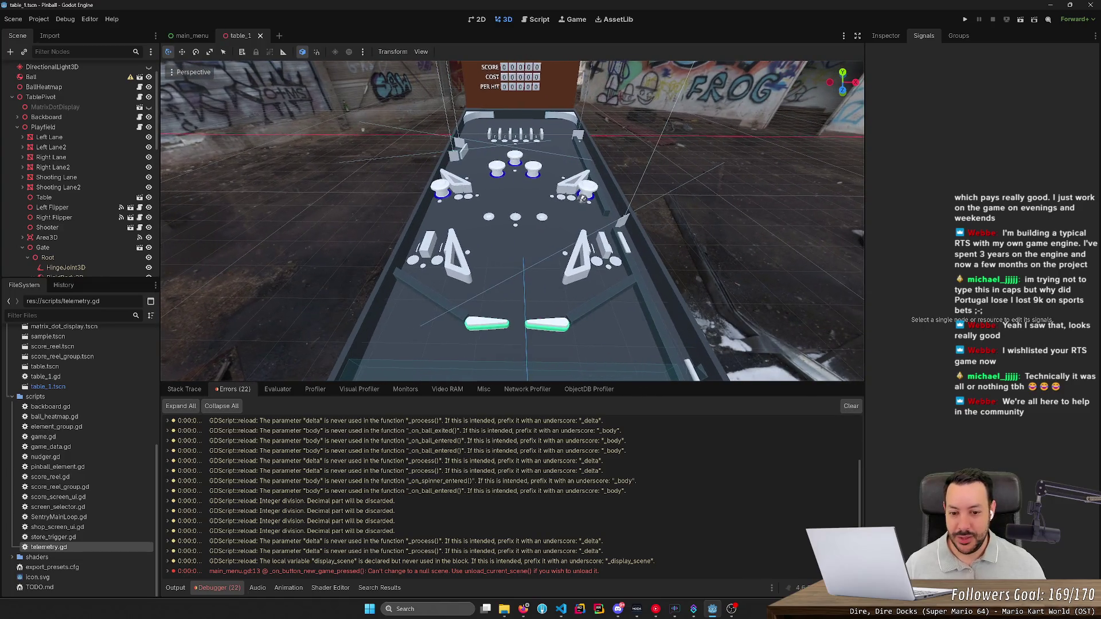
{"action": "scroll", "coordinate": [512, 220], "scroll_direction": "up", "scroll_amount": 3}
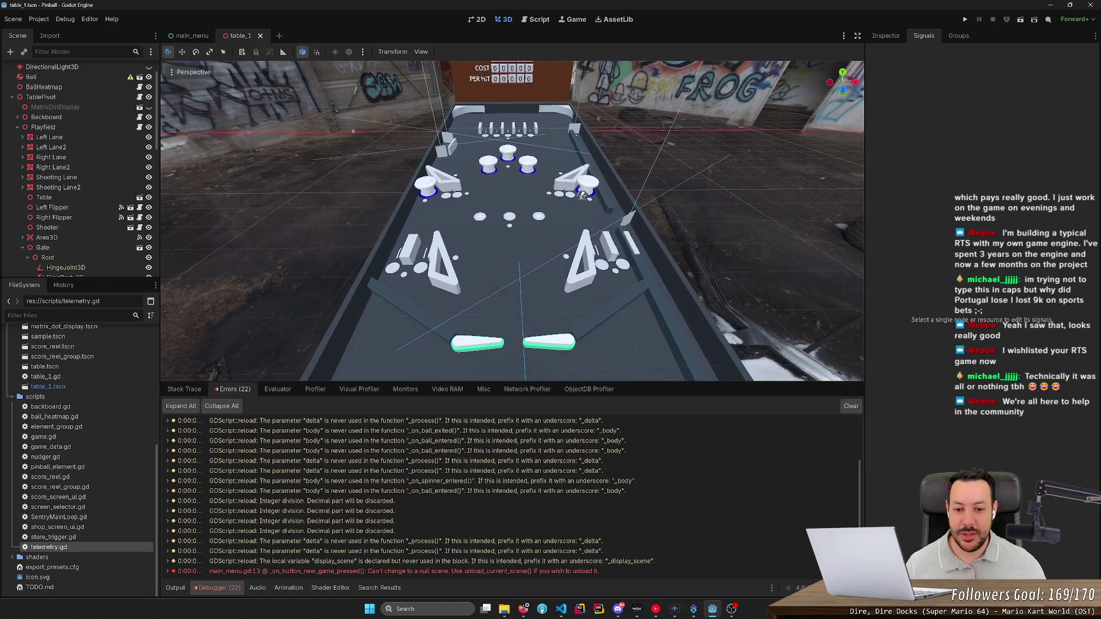
{"action": "scroll", "coordinate": [512, 221], "scroll_direction": "up", "scroll_amount": 1}
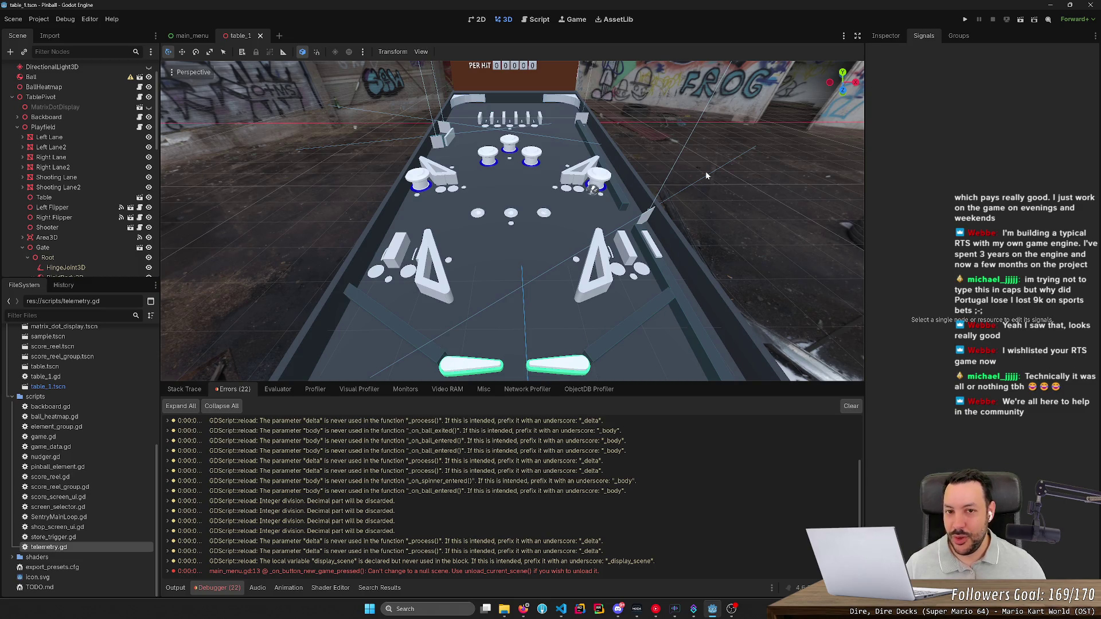
{"action": "scroll", "coordinate": [706, 175], "scroll_direction": "down", "scroll_amount": 1}
{"action": "scroll", "coordinate": [587, 192], "scroll_direction": "up", "scroll_amount": 2}
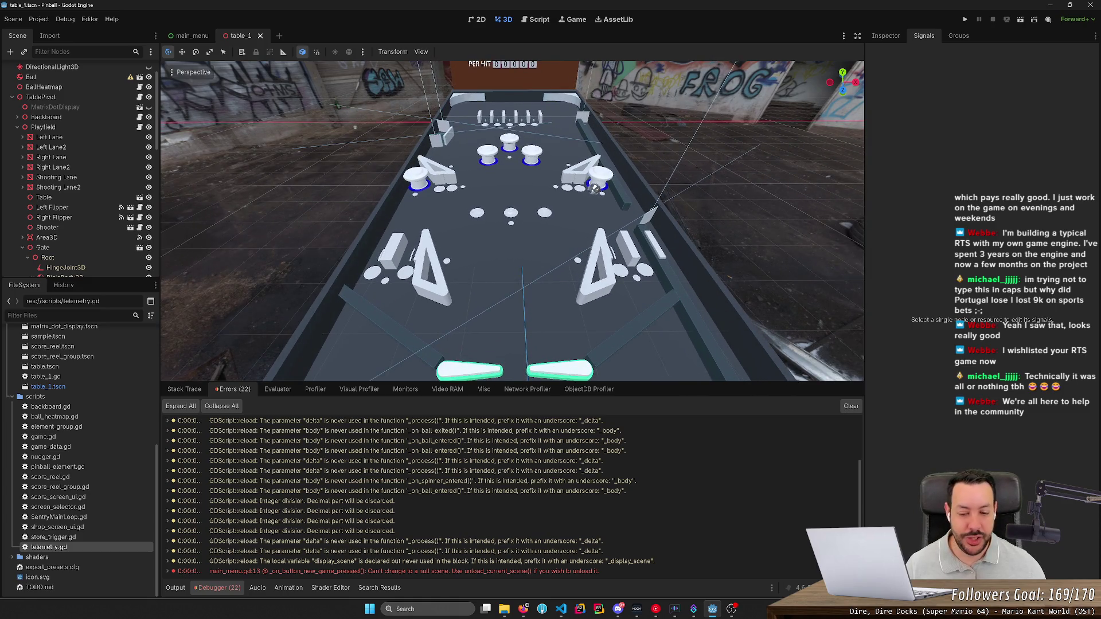
{"action": "scroll", "coordinate": [594, 188], "scroll_direction": "up", "scroll_amount": 1}
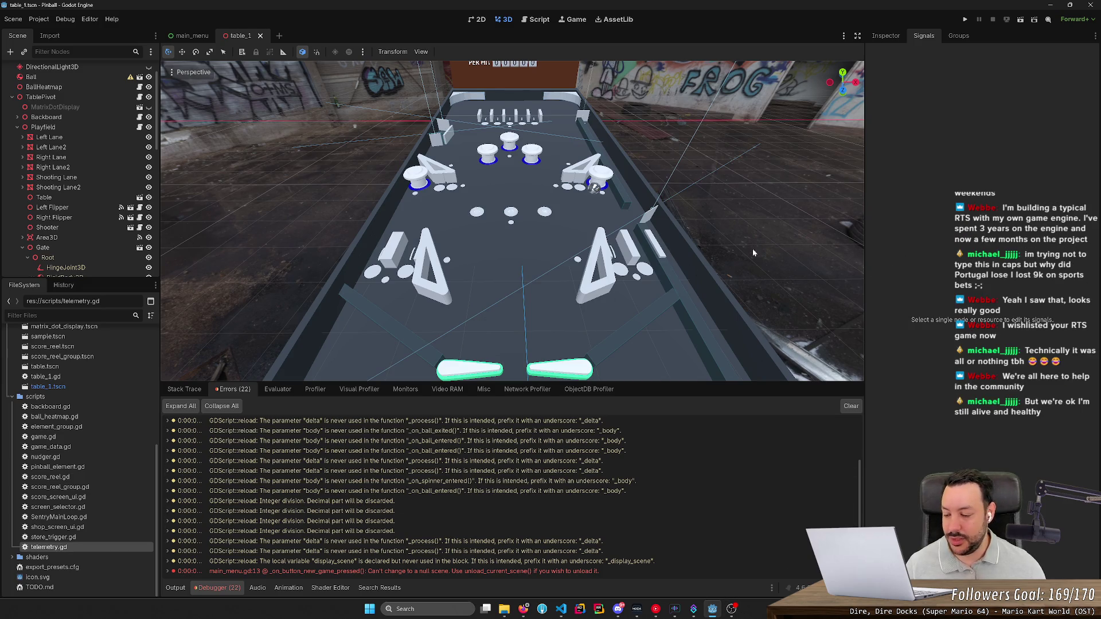
{"action": "scroll", "coordinate": [594, 189], "scroll_direction": "down", "scroll_amount": 1}
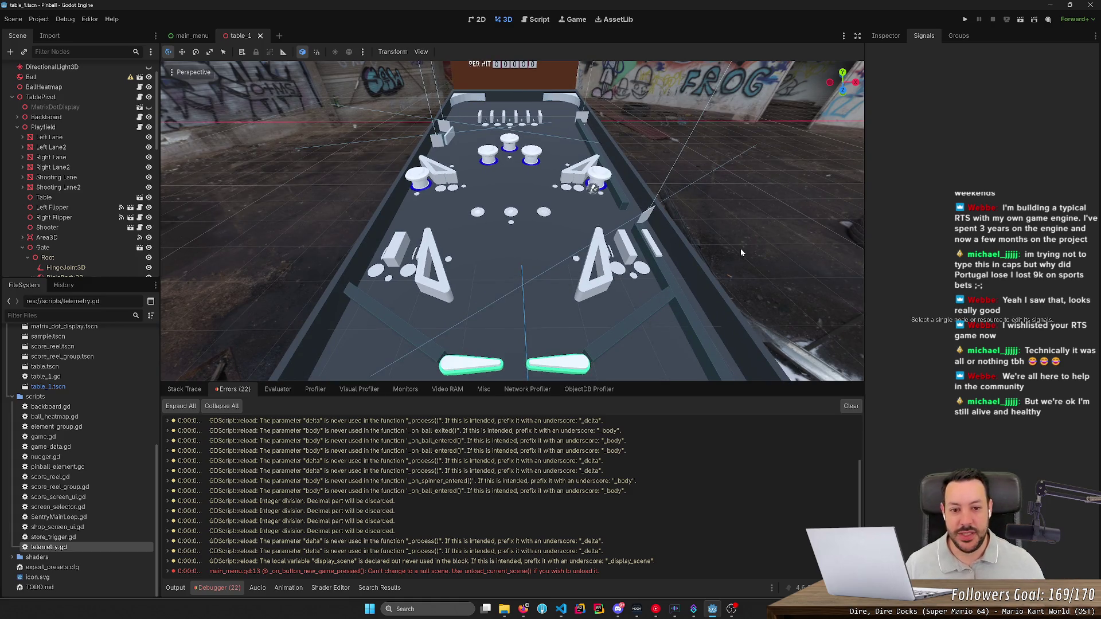
{"action": "mouse_move", "coordinate": [740, 248]}
{"action": "left_mouse_down"}
{"action": "mouse_move", "coordinate": [745, 241]}
{"action": "mouse_move", "coordinate": [740, 248]}
{"action": "left_mouse_up"}
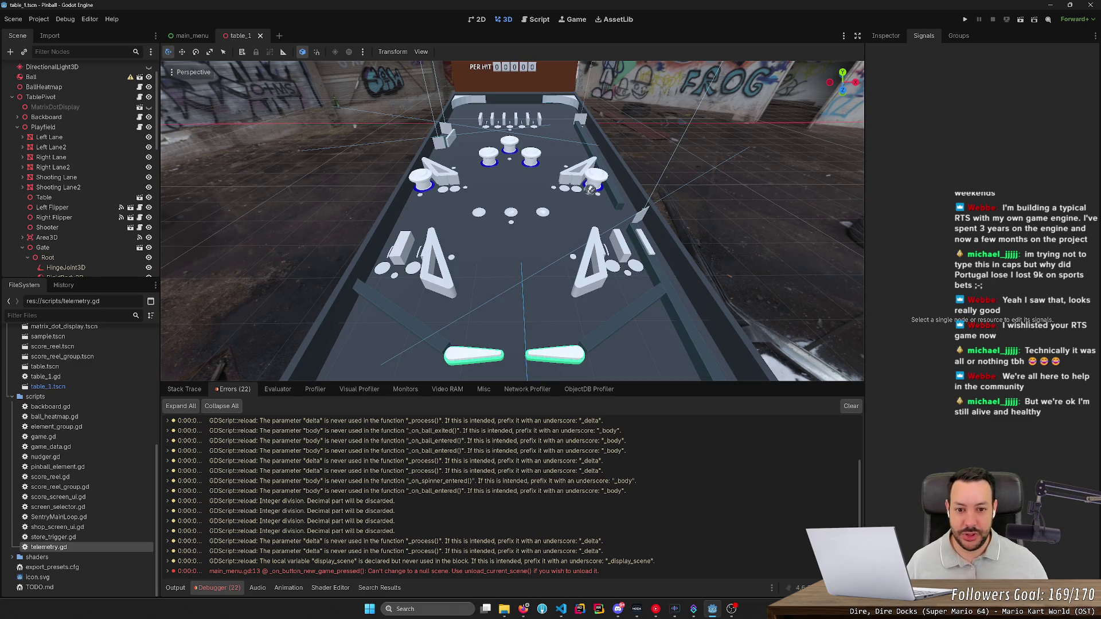
- Open main_menu.gd in the script editor, close the other scripts via Close Other Tabs, and run the game
{"action": "left_click", "coordinate": [192, 35]}
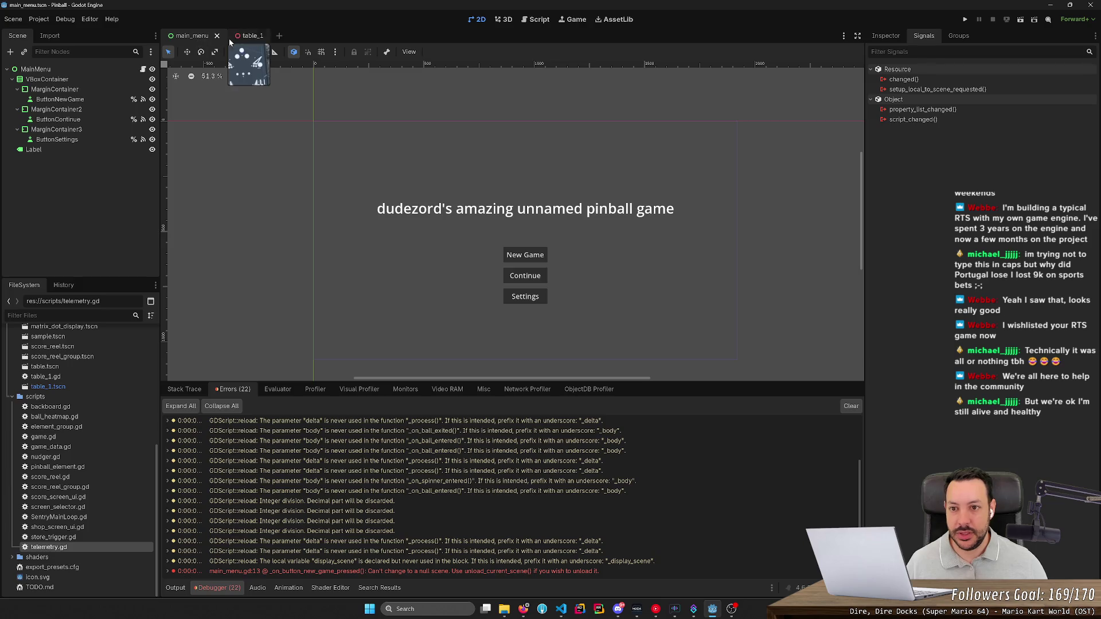
{"action": "left_click", "coordinate": [244, 36]}
{"action": "left_click", "coordinate": [535, 21]}
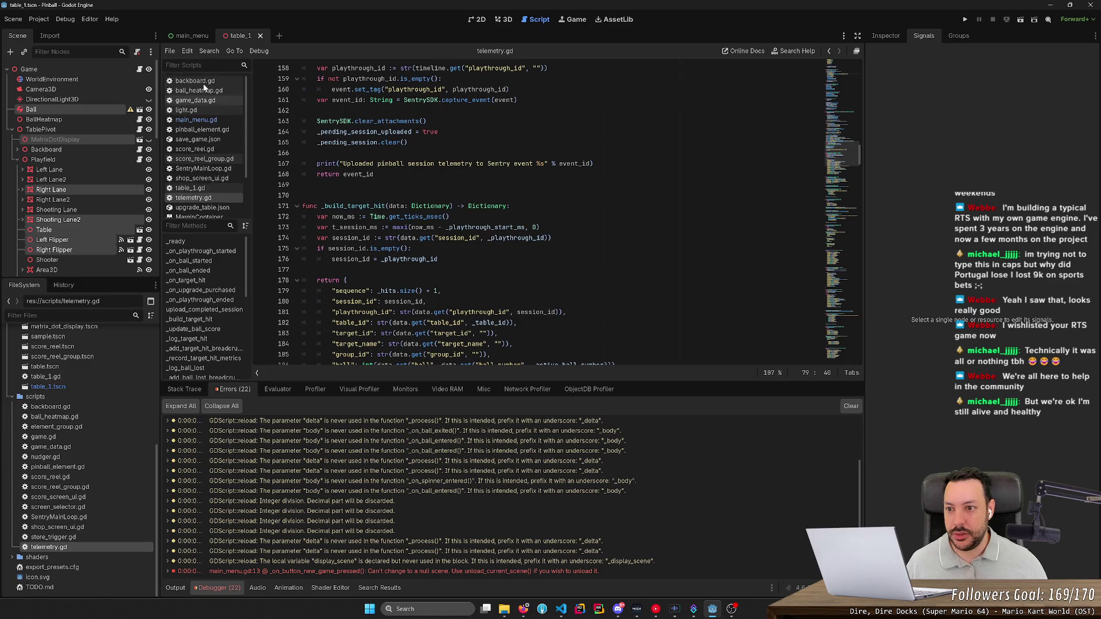
{"action": "scroll", "coordinate": [205, 190], "scroll_direction": "down", "scroll_amount": 3}
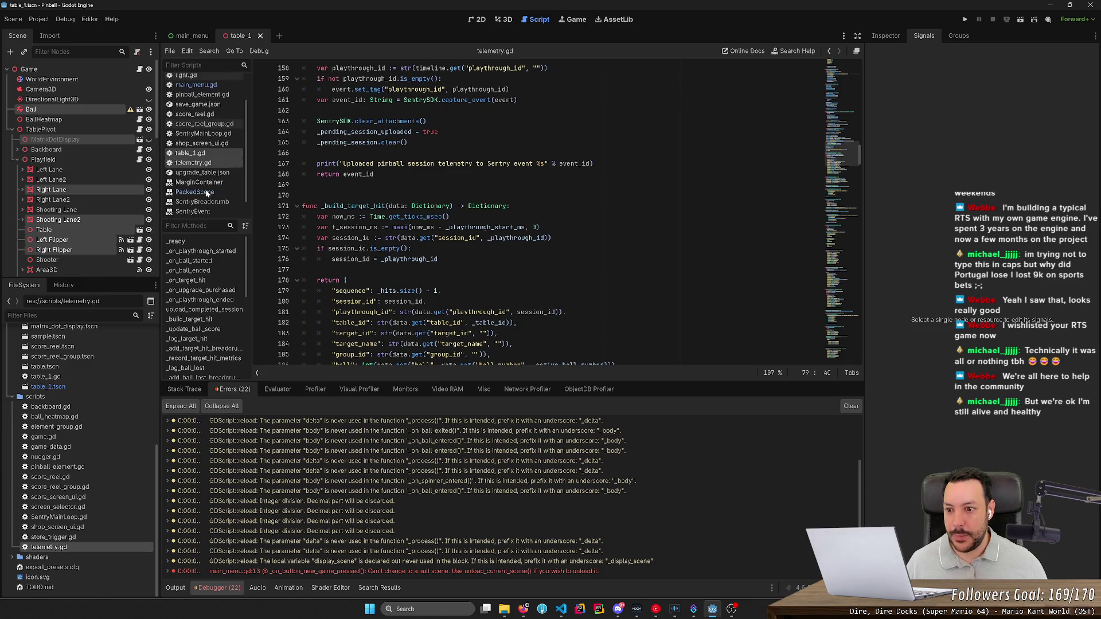
{"action": "scroll", "coordinate": [215, 115], "scroll_direction": "up", "scroll_amount": 2}
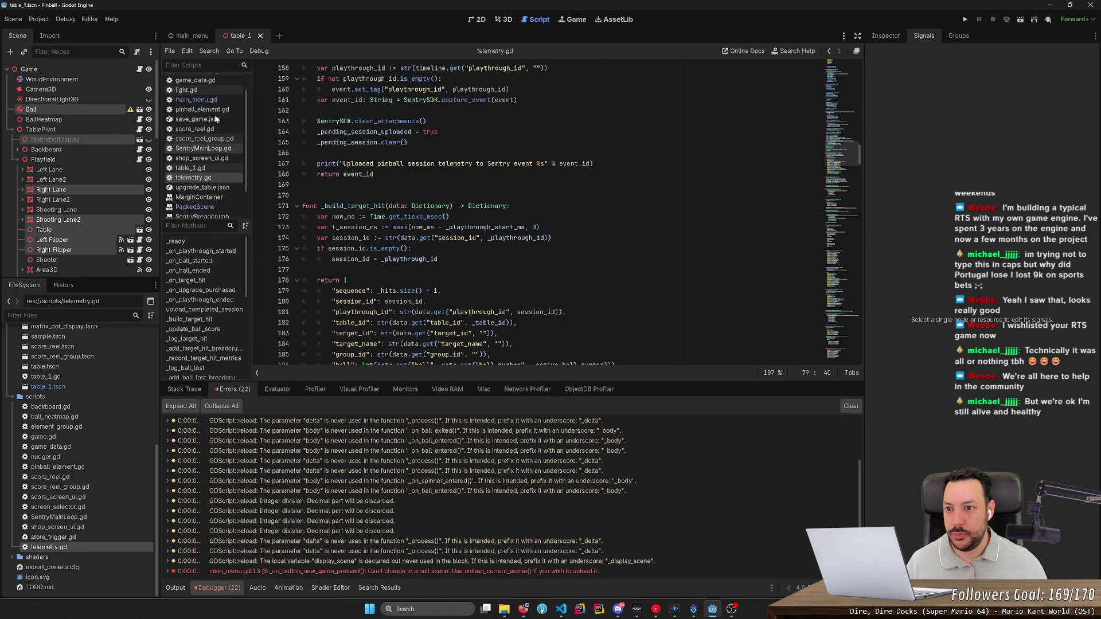
{"action": "left_click", "coordinate": [215, 101]}
{"action": "right_click", "coordinate": [215, 101]}
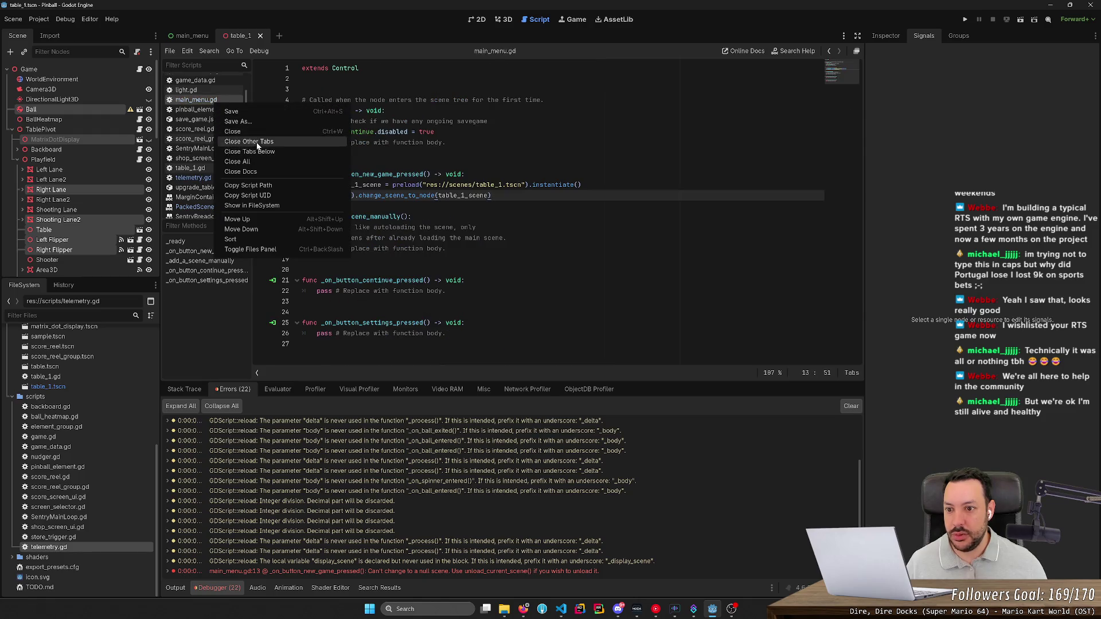
{"action": "left_click", "coordinate": [241, 143]}
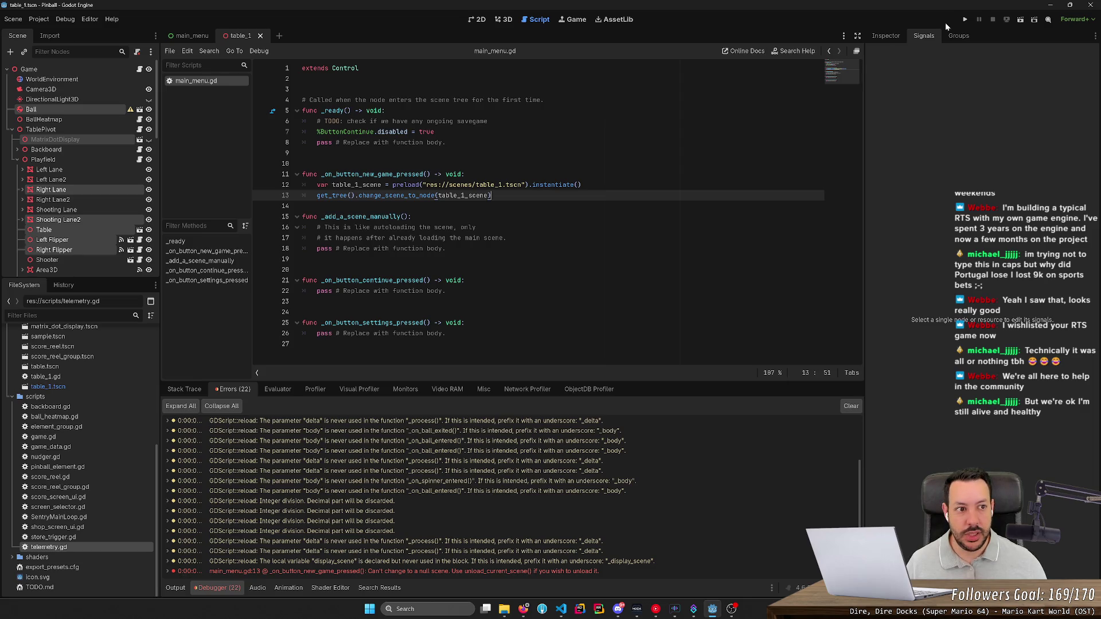
{"action": "left_click", "coordinate": [965, 19]}
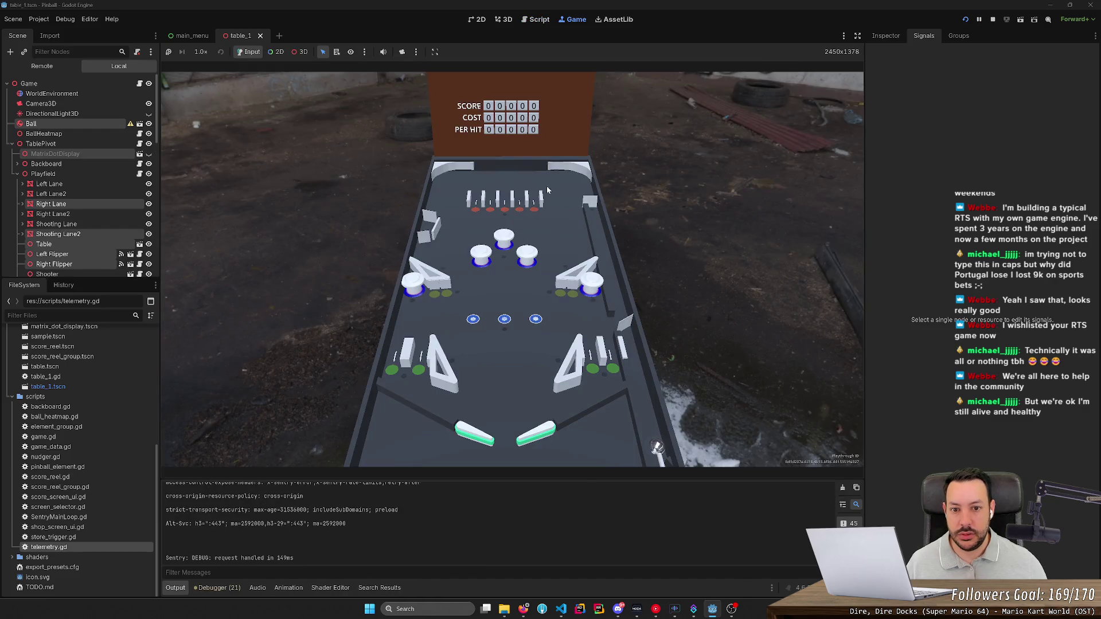
- Stop the test runs, switch to the main_menu scene, and close the table_1 scene
{"action": "left_click", "coordinate": [993, 19]}
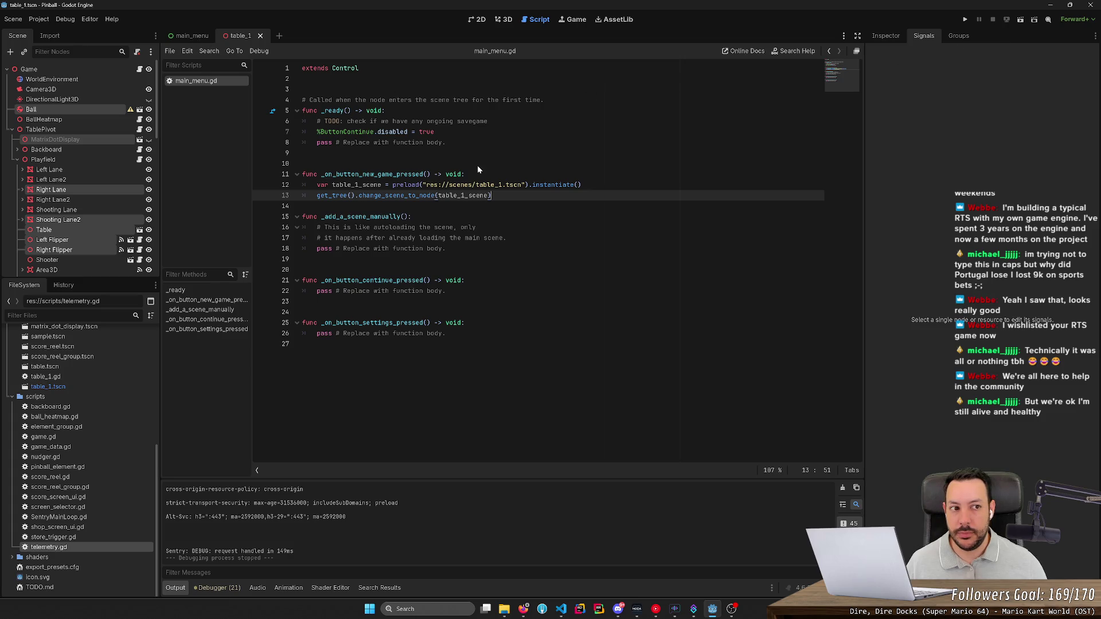
{"action": "key", "text": "F5"}
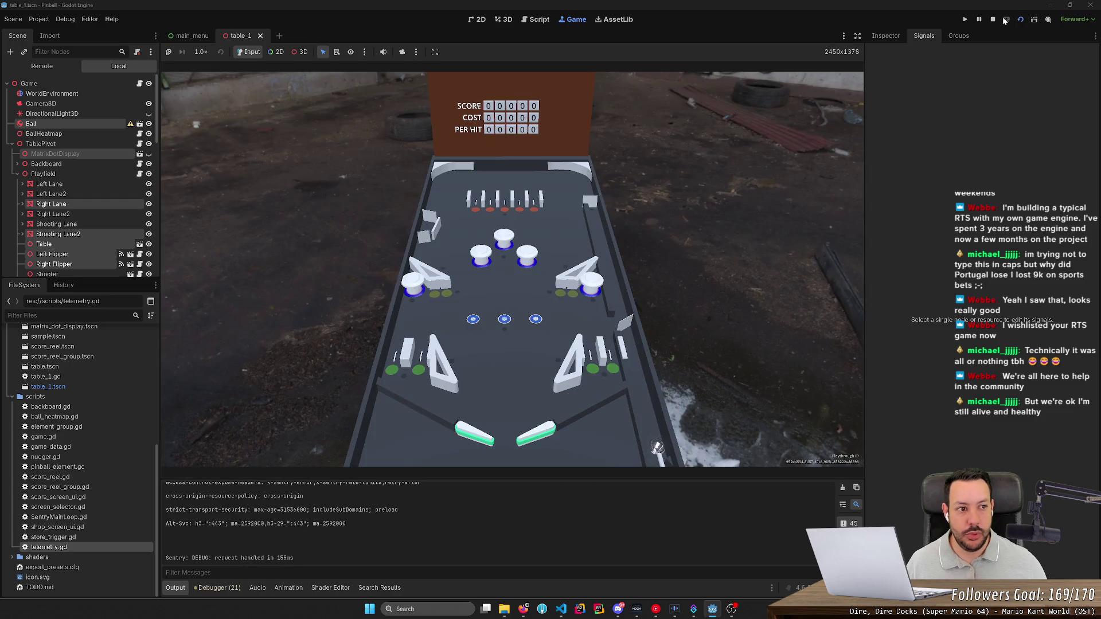
{"action": "left_click", "coordinate": [992, 20]}
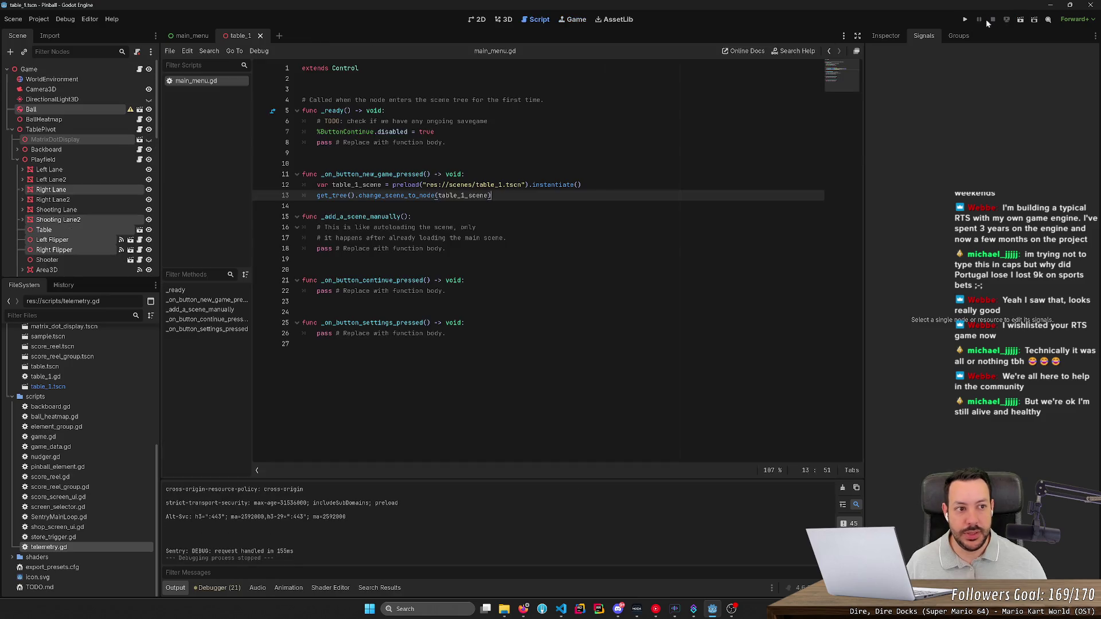
{"action": "left_click", "coordinate": [191, 35]}
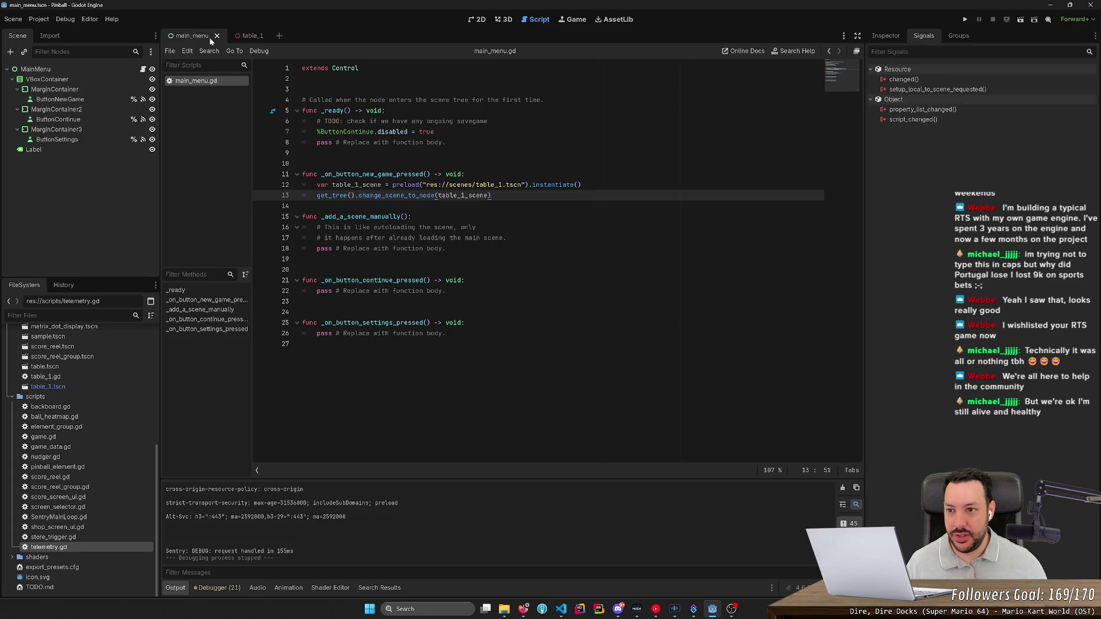
{"action": "left_click", "coordinate": [259, 36]}
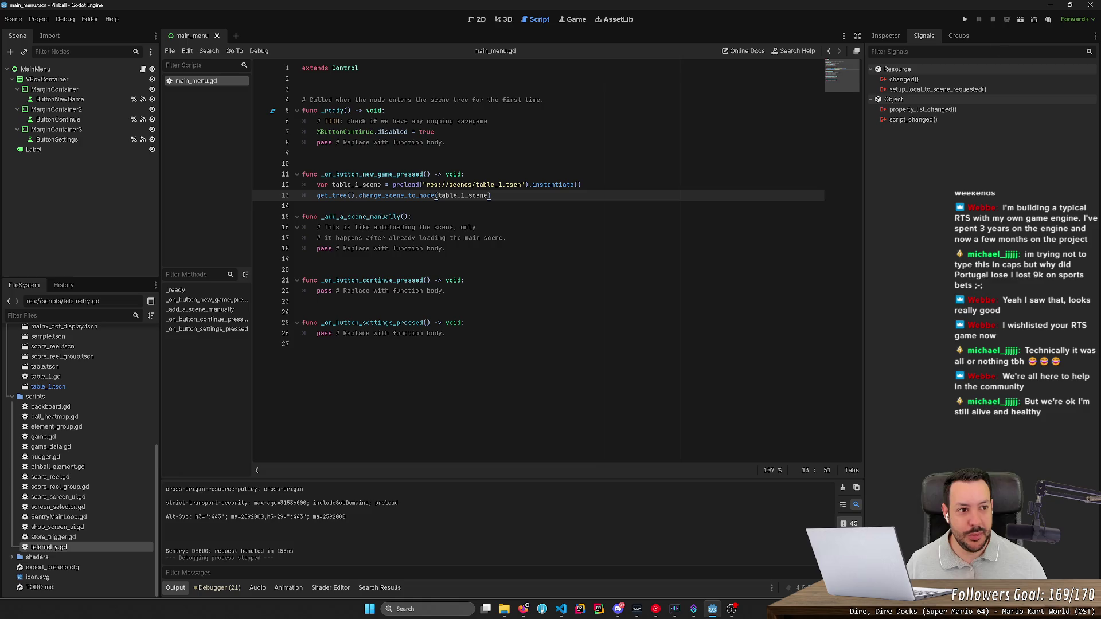
- Run the main menu scene, check that New Game loads the table, then relaunch the menu
{"action": "left_click", "coordinate": [1020, 20]}
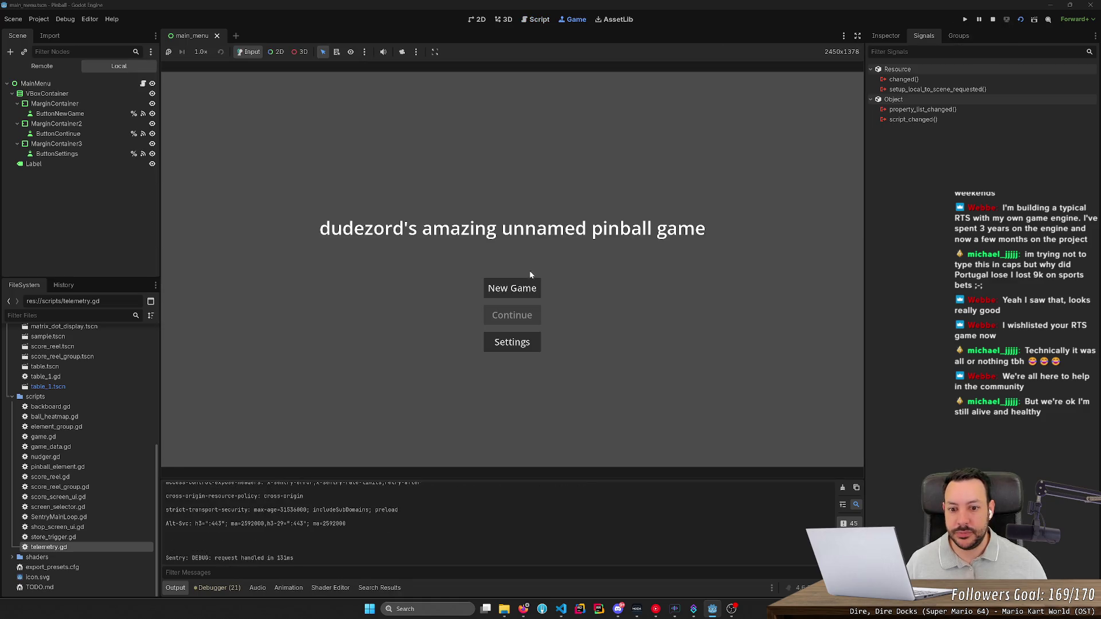
{"action": "left_click", "coordinate": [512, 289]}
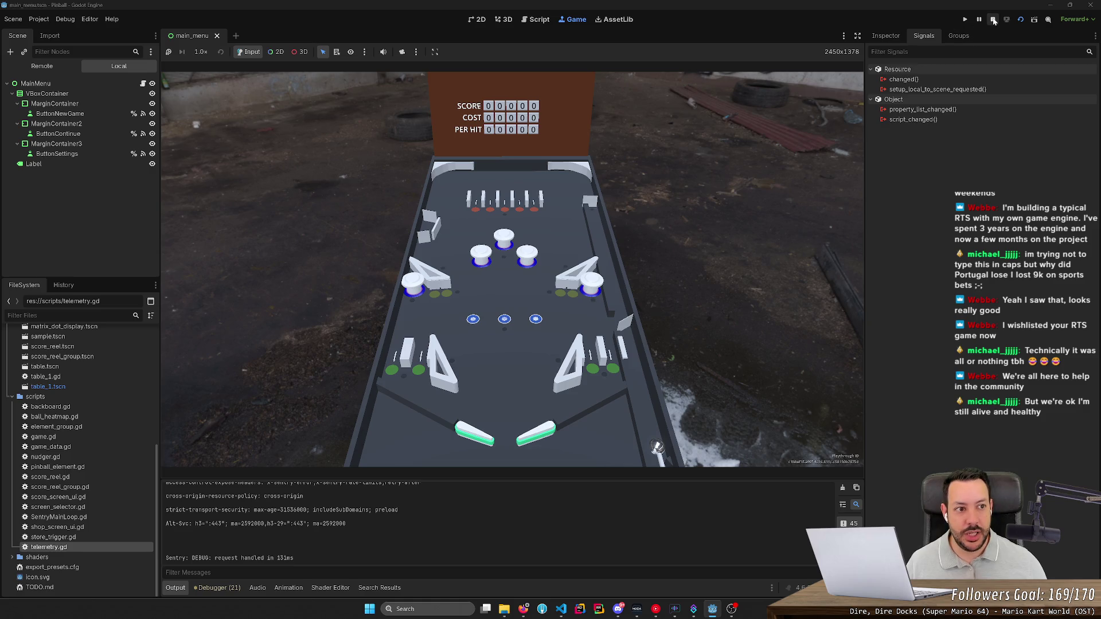
{"action": "left_click", "coordinate": [993, 20]}
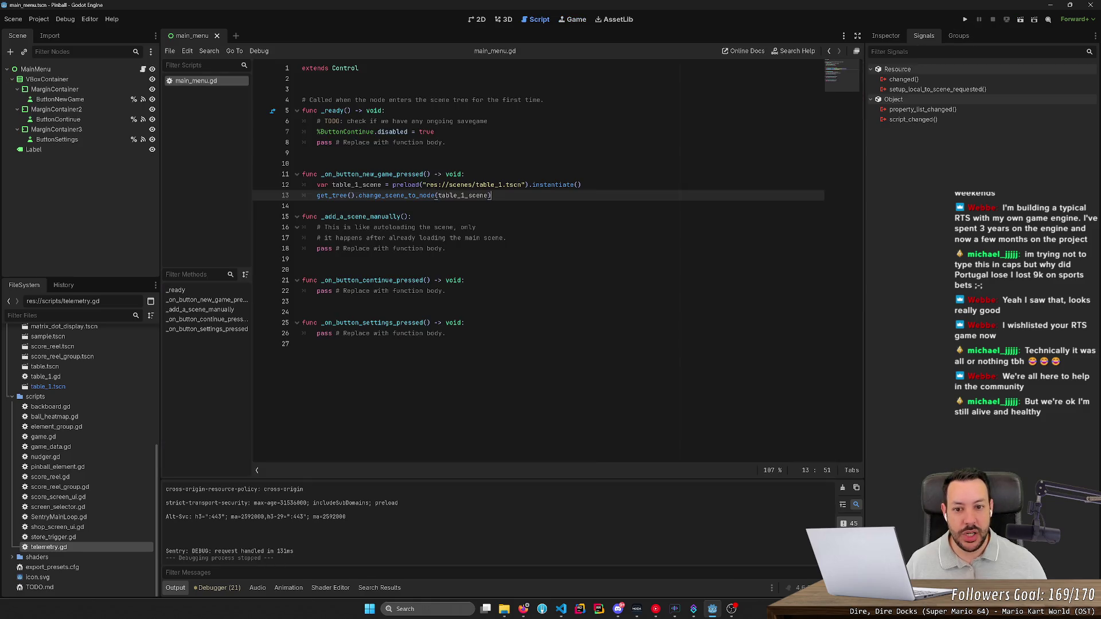
{"action": "left_click", "coordinate": [1020, 20]}
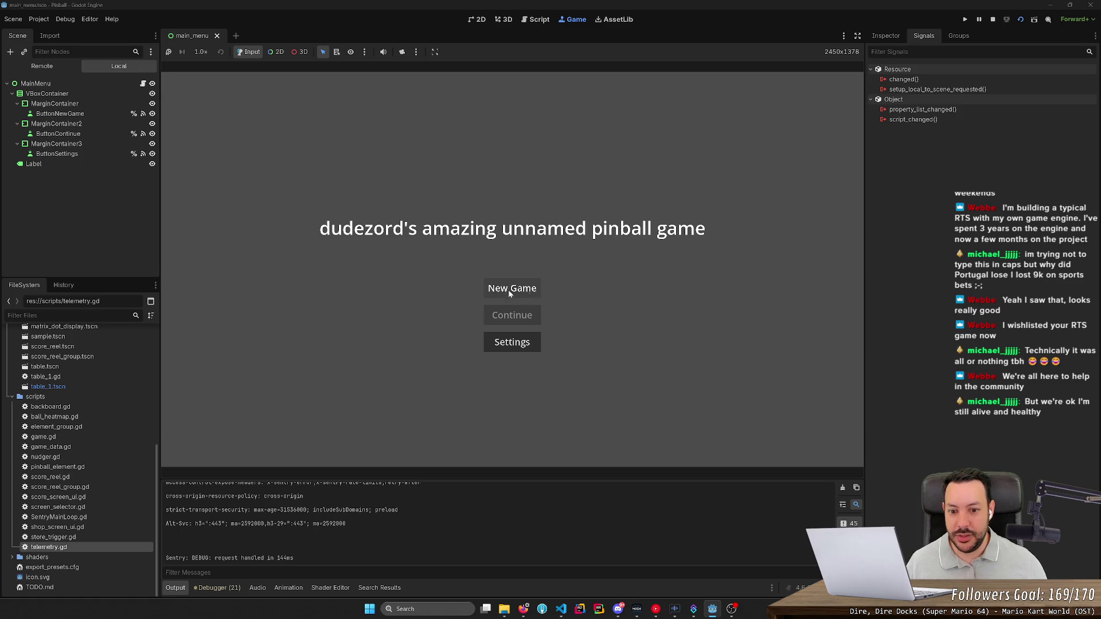
- Start a New Game, launch the ball with space, and work the Left/Right flippers
{"action": "left_click", "coordinate": [523, 290]}
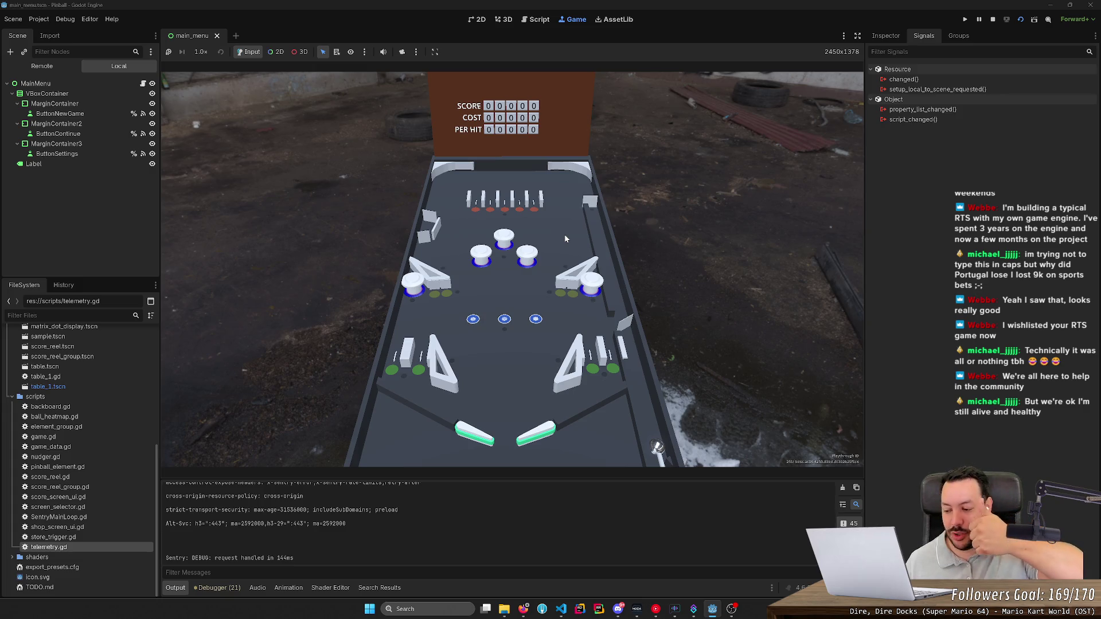
{"action": "key", "text": "space"}
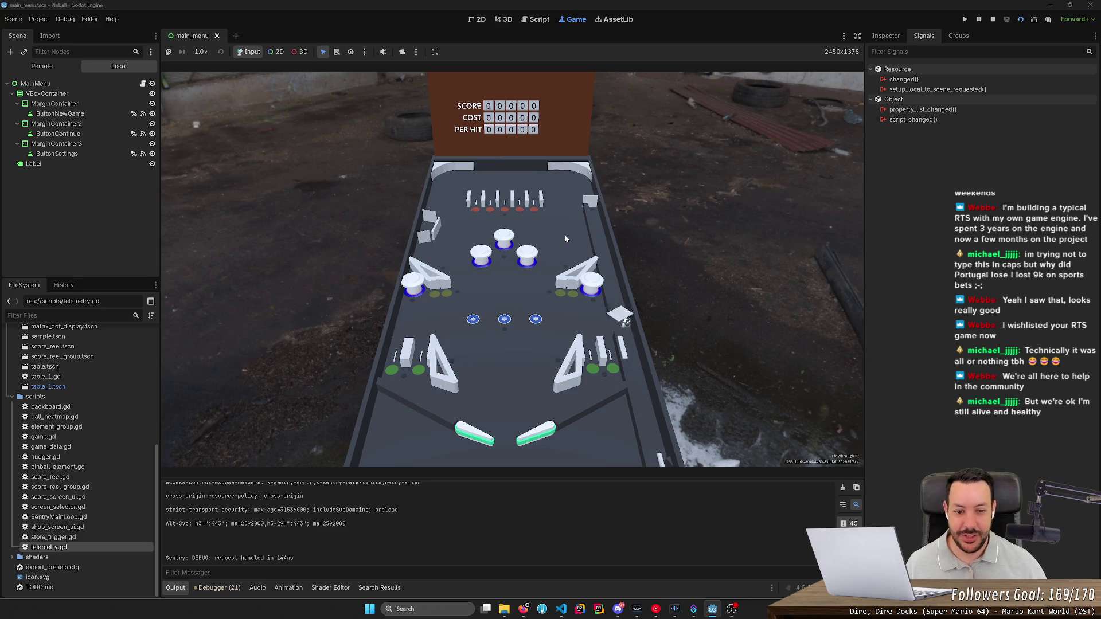
{"action": "key", "text": "Right"}
{"action": "key", "text": "Left"}
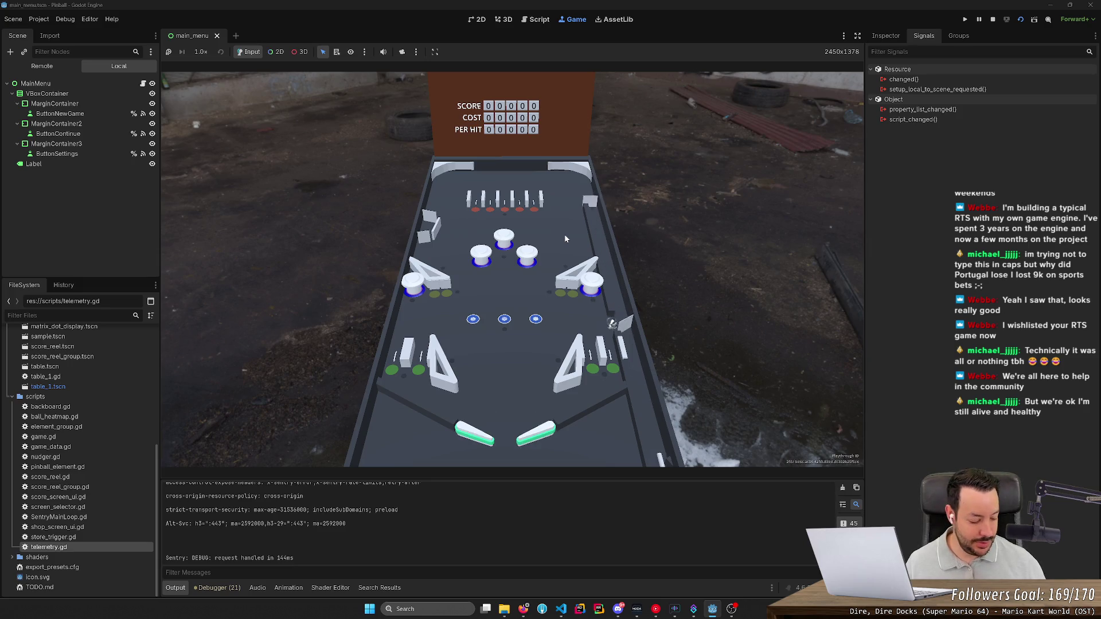
{"action": "key", "text": "Left"}
{"action": "key", "text": "Right"}
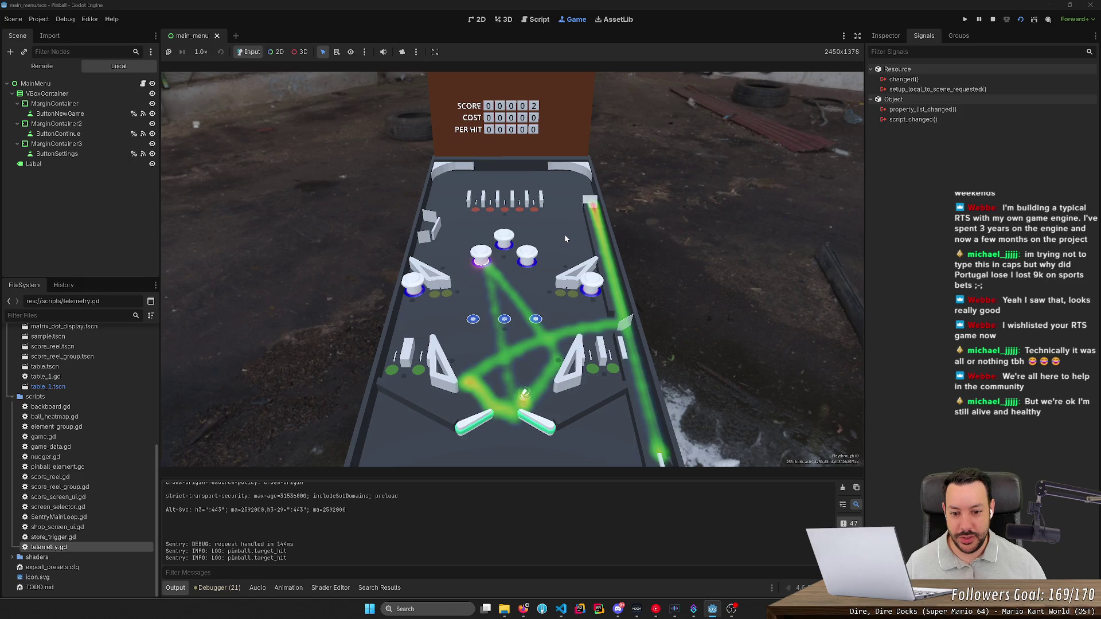
{"action": "key", "text": "Right"}
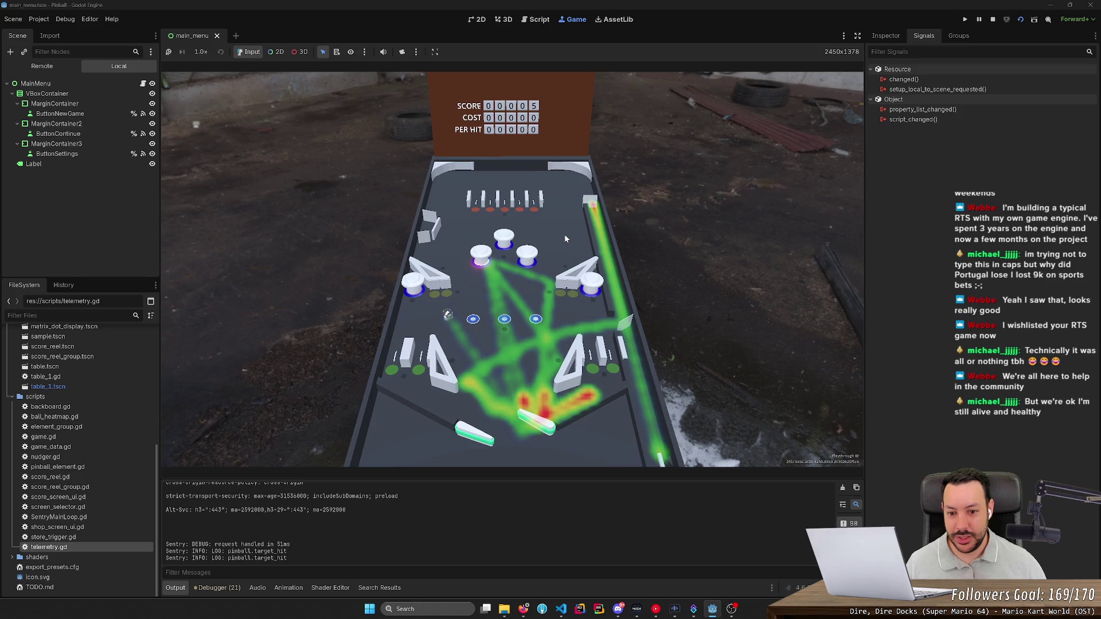
{"action": "key", "text": "Left"}
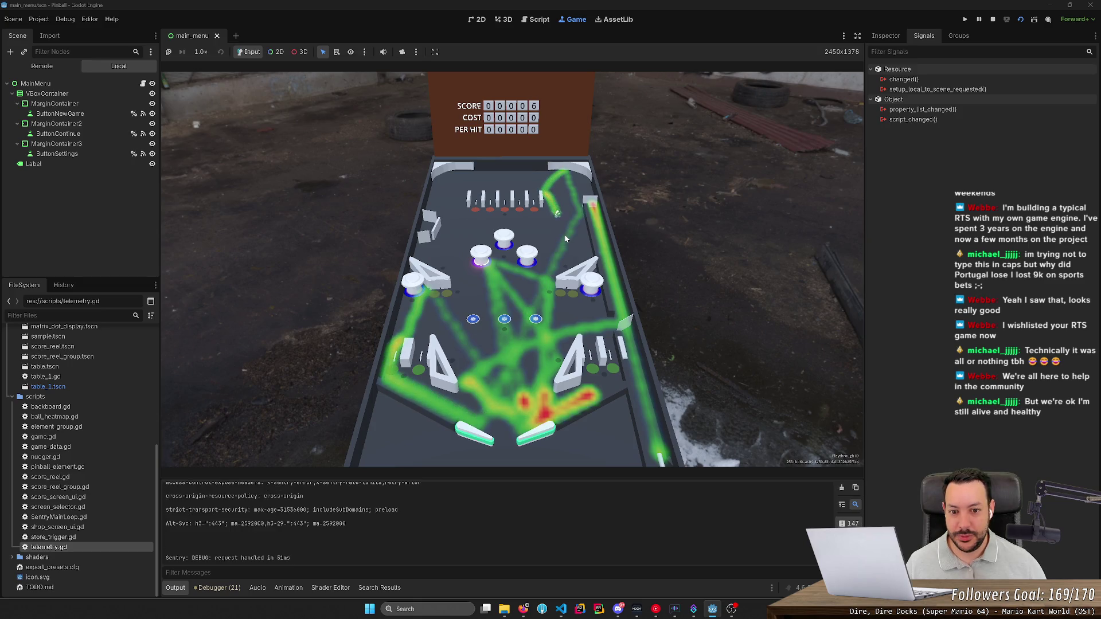
{"action": "key", "text": "Left"}
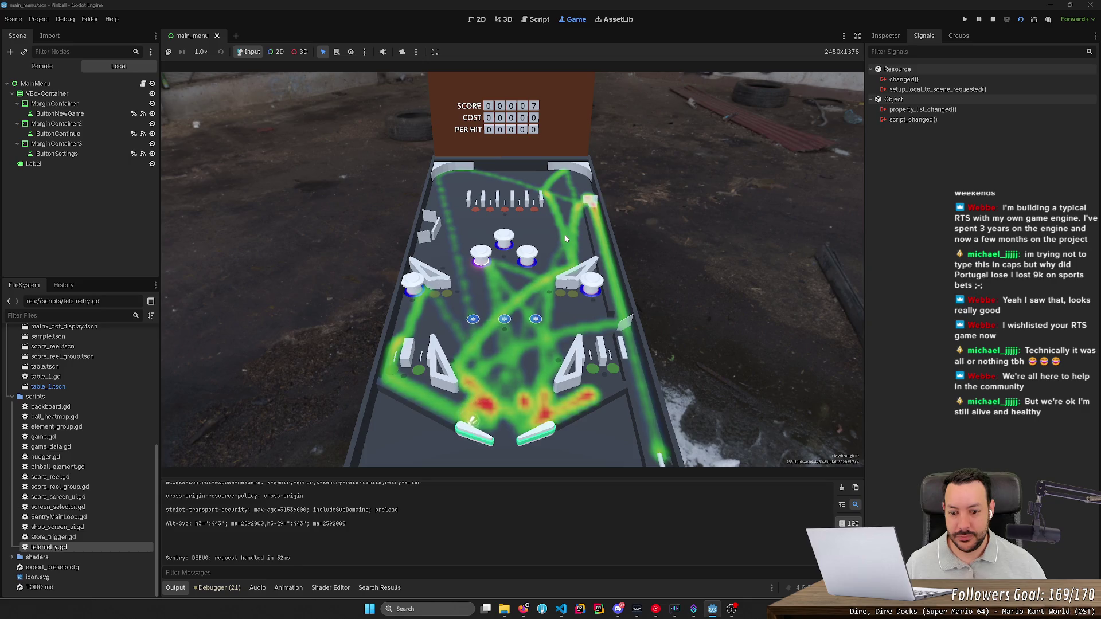
{"action": "key", "text": "Left"}
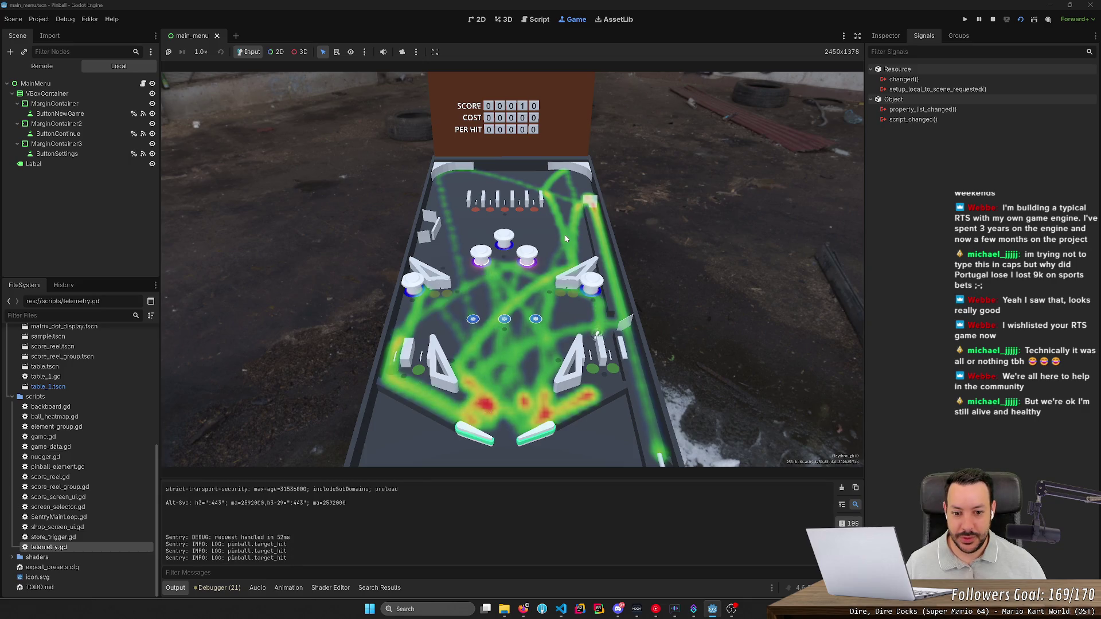
{"action": "key", "text": "Right"}
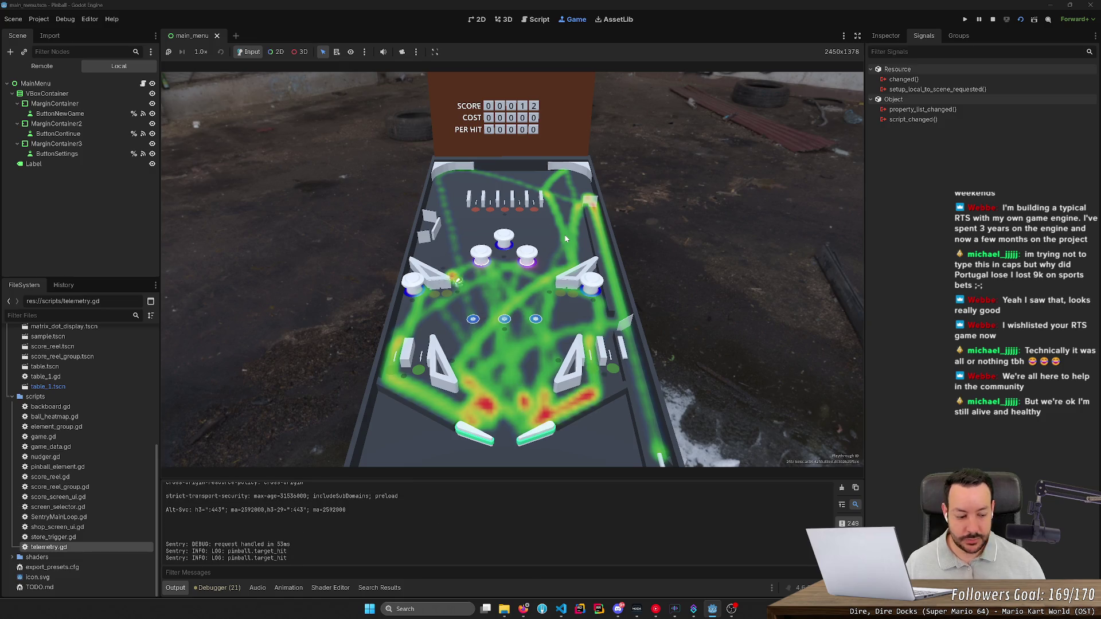
- Hide the heatmap overlay with H and keep flipping until the ball drains at score 14
{"action": "key", "text": "h"}
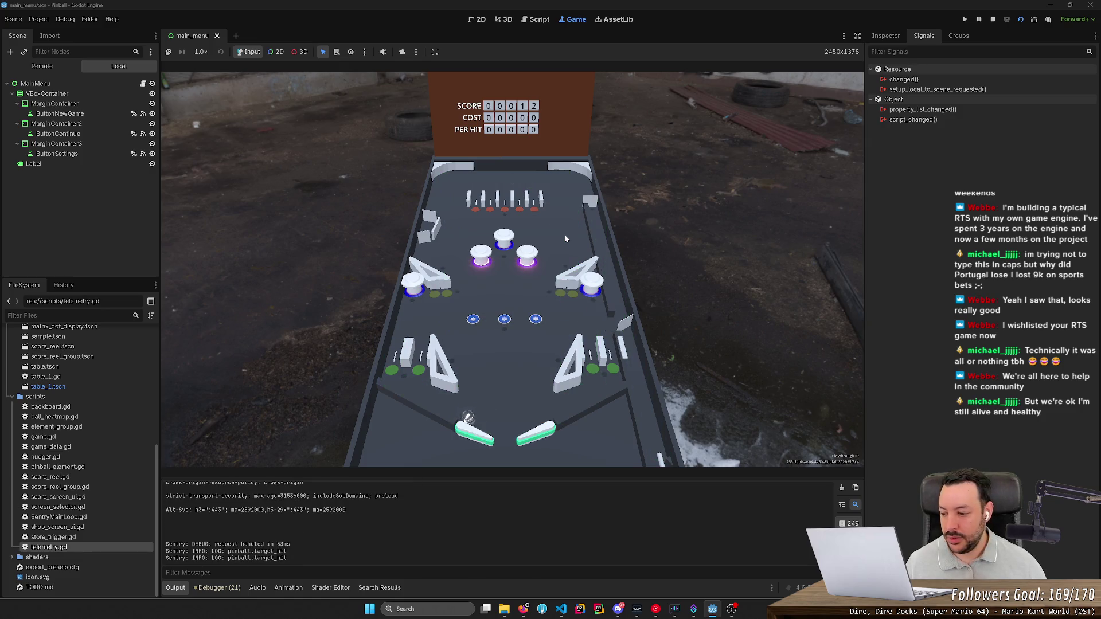
{"action": "key", "text": "Left"}
{"action": "key", "text": "Right"}
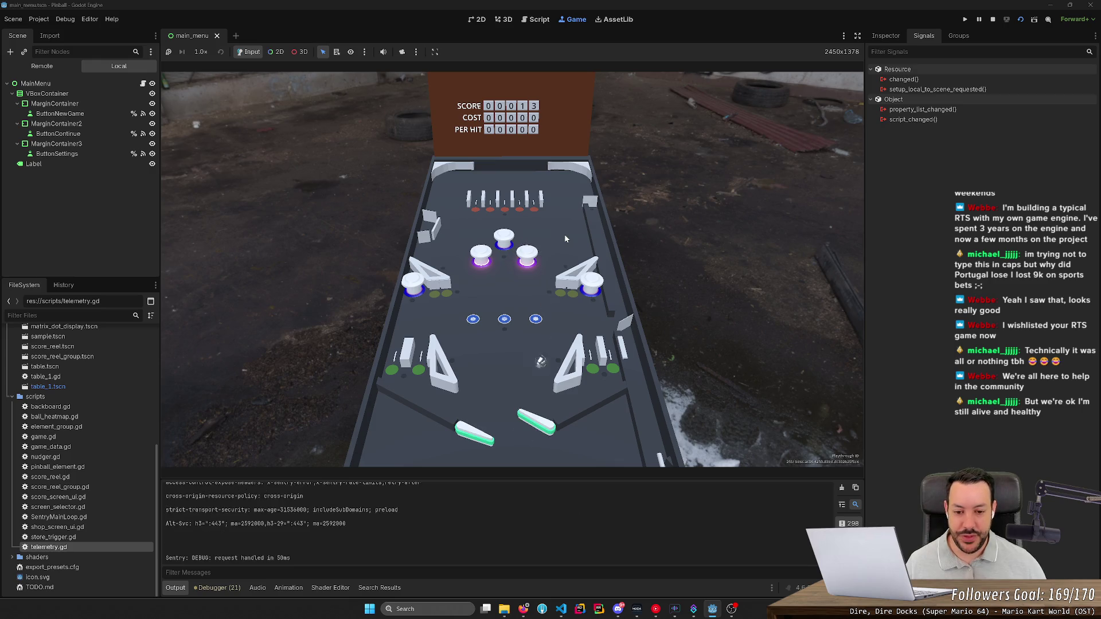
{"action": "key", "text": "Right"}
{"action": "key", "text": "Left"}
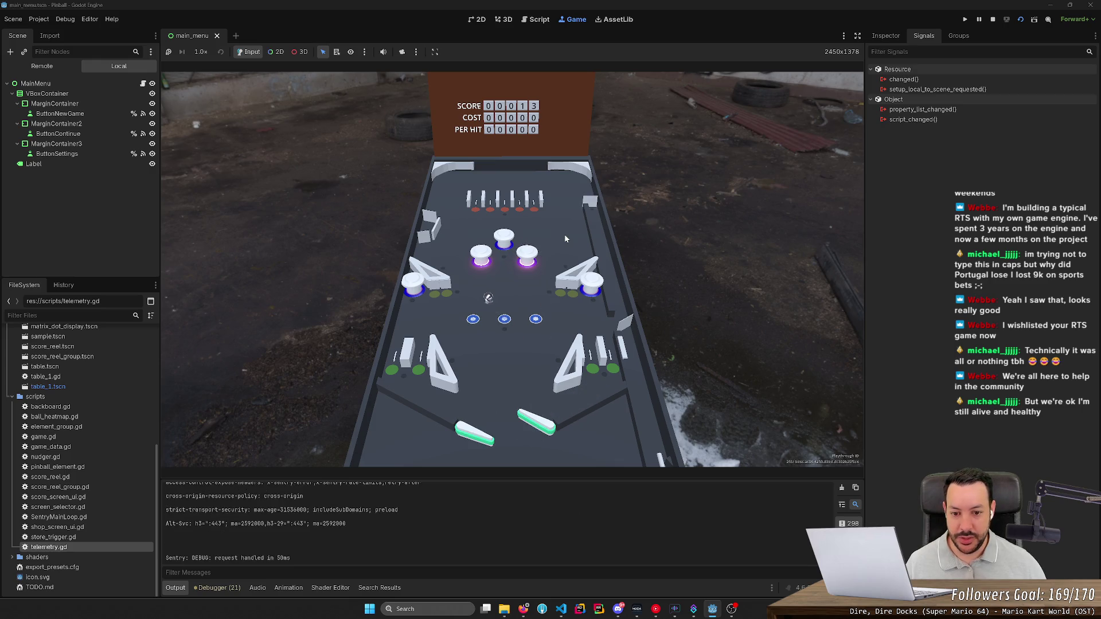
{"action": "key", "text": "Left"}
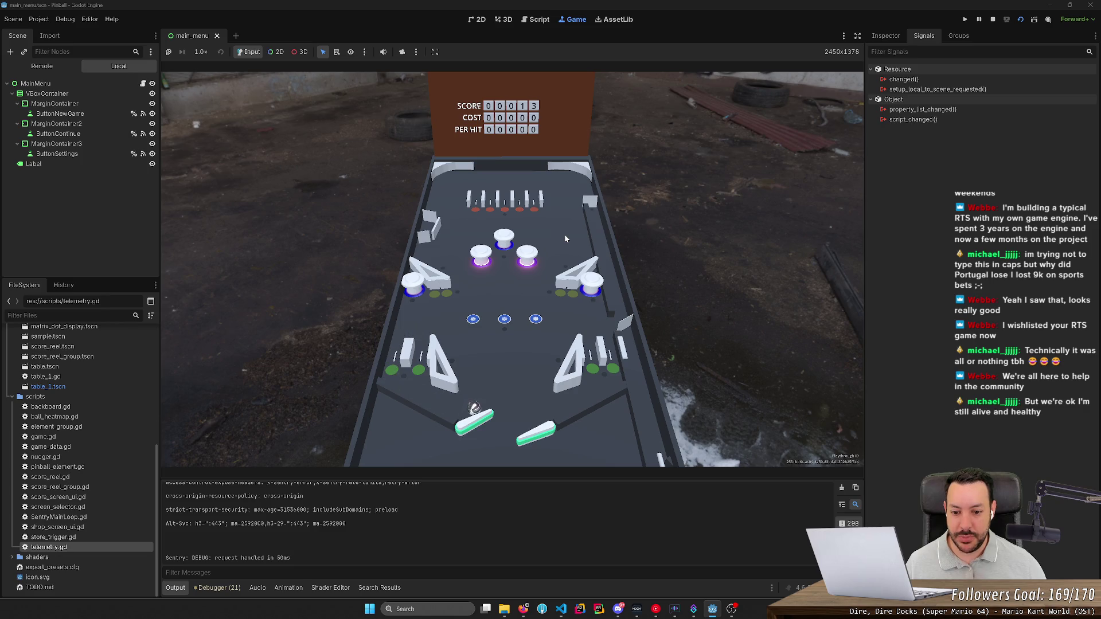
{"action": "key", "text": "Left"}
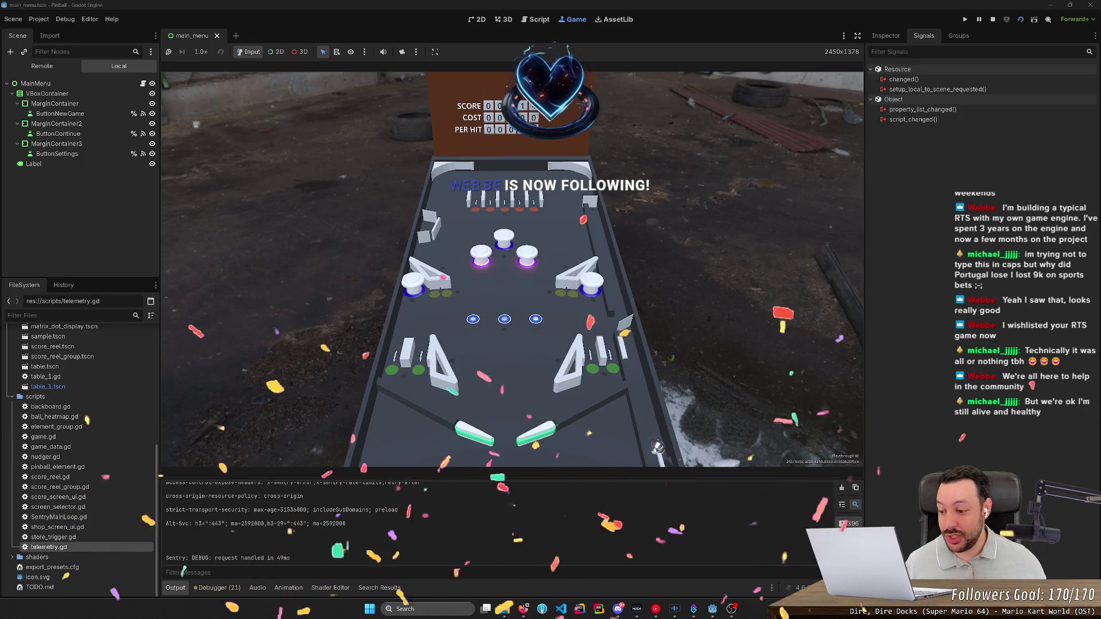
- In Firefox, open a new tab and load streamelements.com
{"action": "left_click", "coordinate": [523, 609]}
{"action": "key", "text": "ctrl+t"}
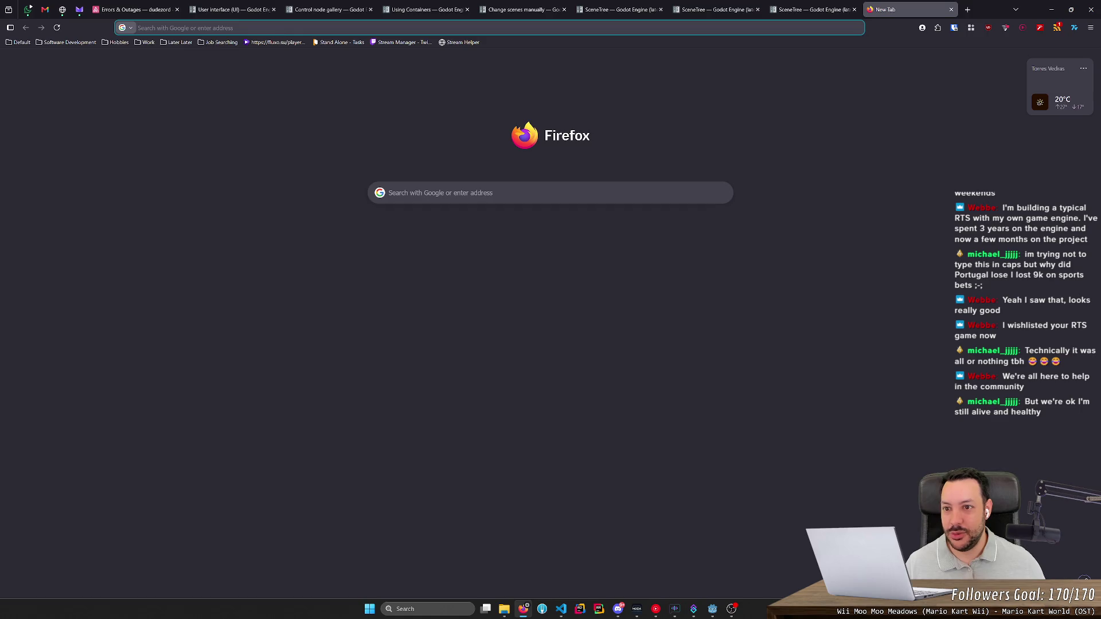
{"action": "key", "text": "Down"}
{"action": "type", "text": "streamelements.com"}
{"action": "key", "text": "Return"}
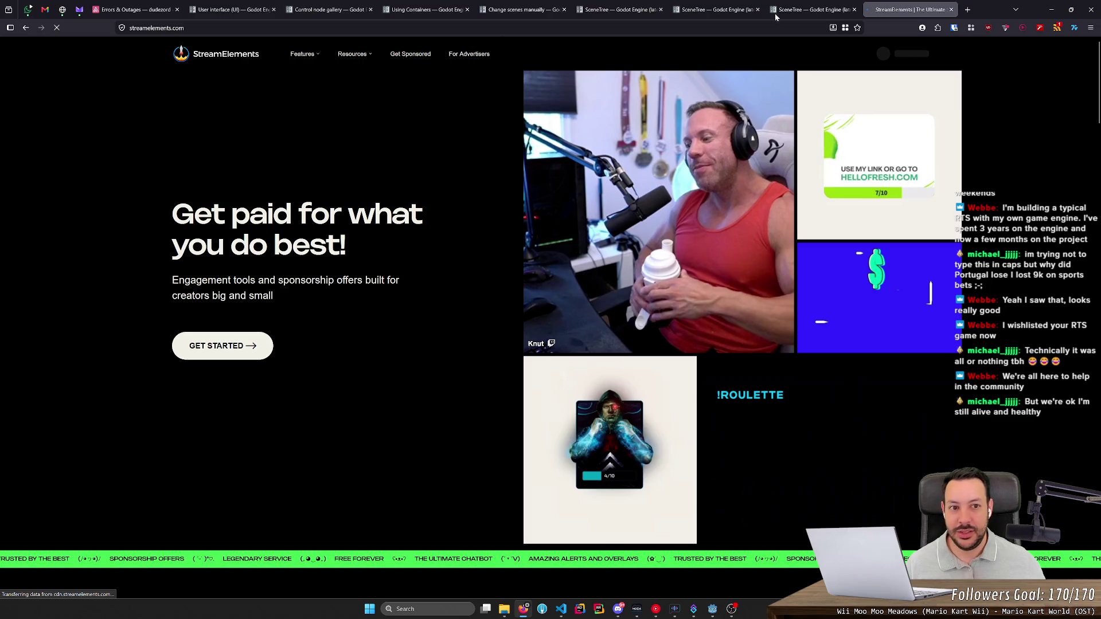
- On the StreamElements page, choose Dashboard from the account dropdown
{"action": "left_click", "coordinate": [711, 613]}
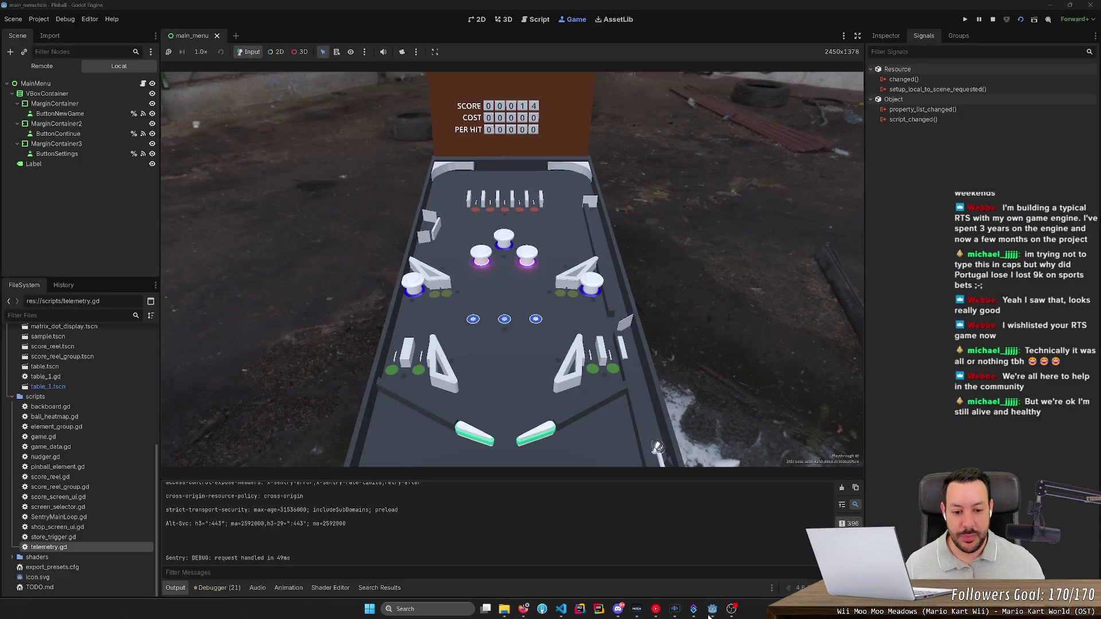
{"action": "left_click", "coordinate": [523, 608]}
{"action": "left_click", "coordinate": [909, 9]}
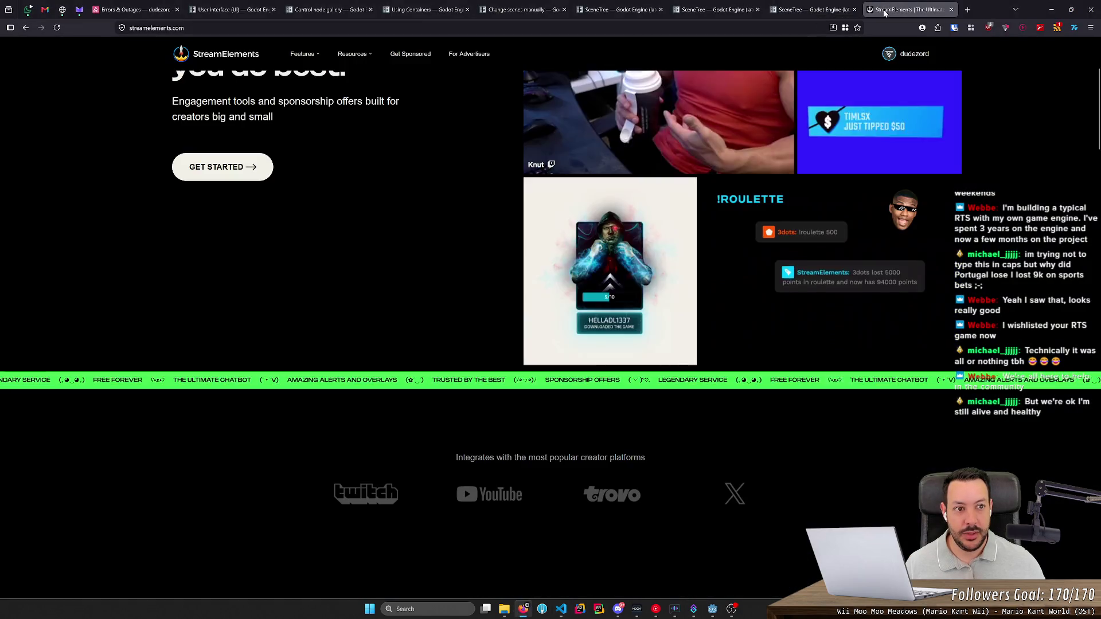
{"action": "left_click", "coordinate": [913, 53]}
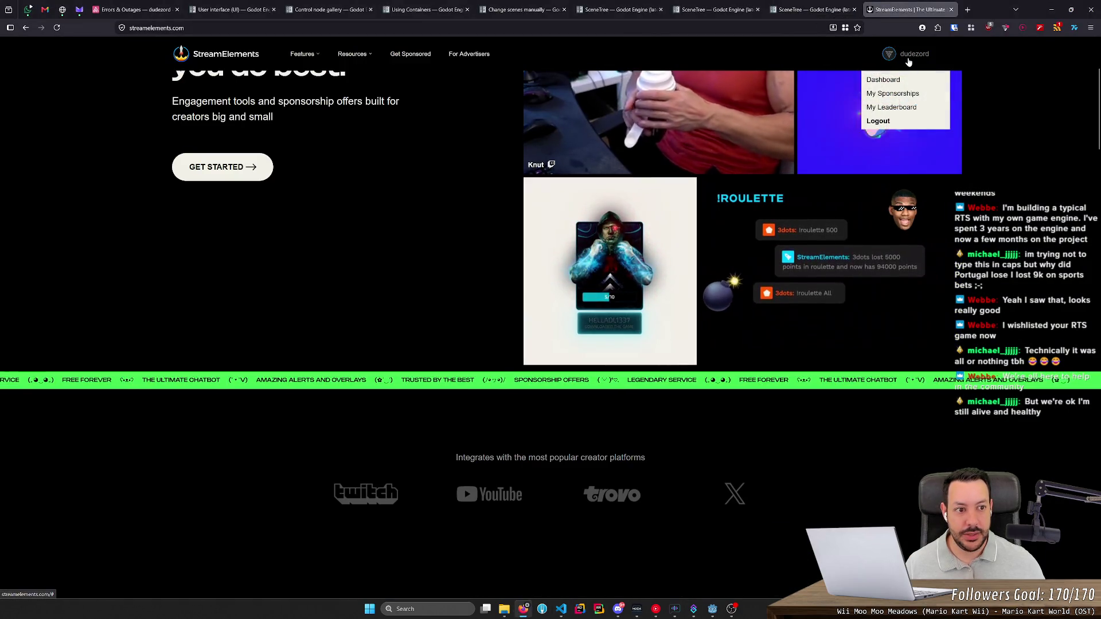
{"action": "left_click", "coordinate": [884, 82]}
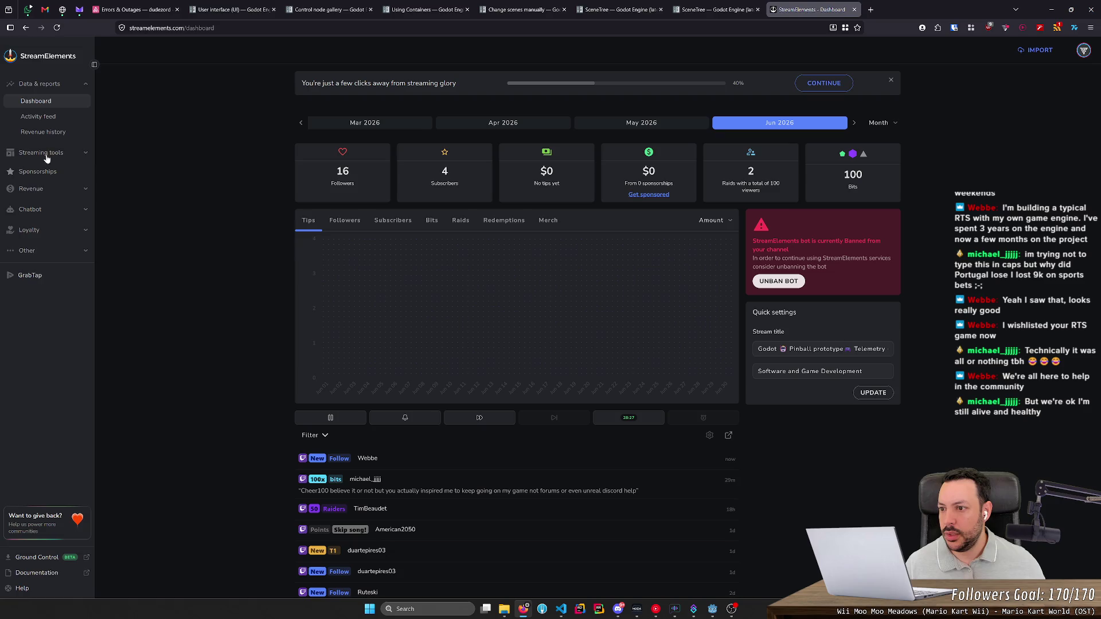
- Edit the Goals overlay and save Follower goal 1 with its target changed to 180
{"action": "left_click", "coordinate": [49, 154]}
{"action": "left_click", "coordinate": [35, 170]}
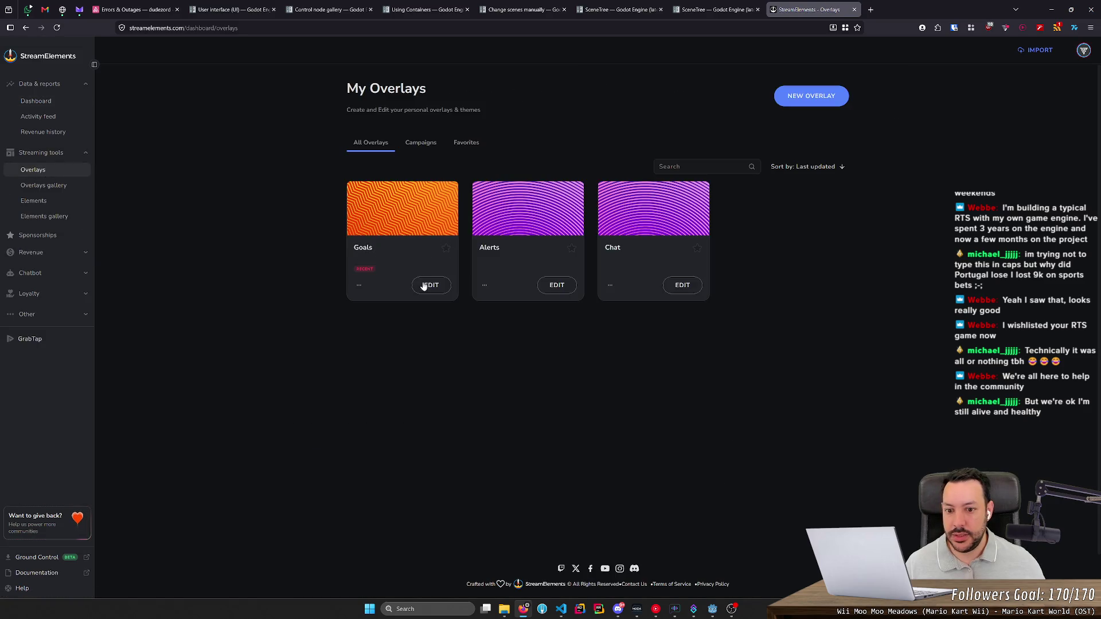
{"action": "left_click", "coordinate": [430, 286]}
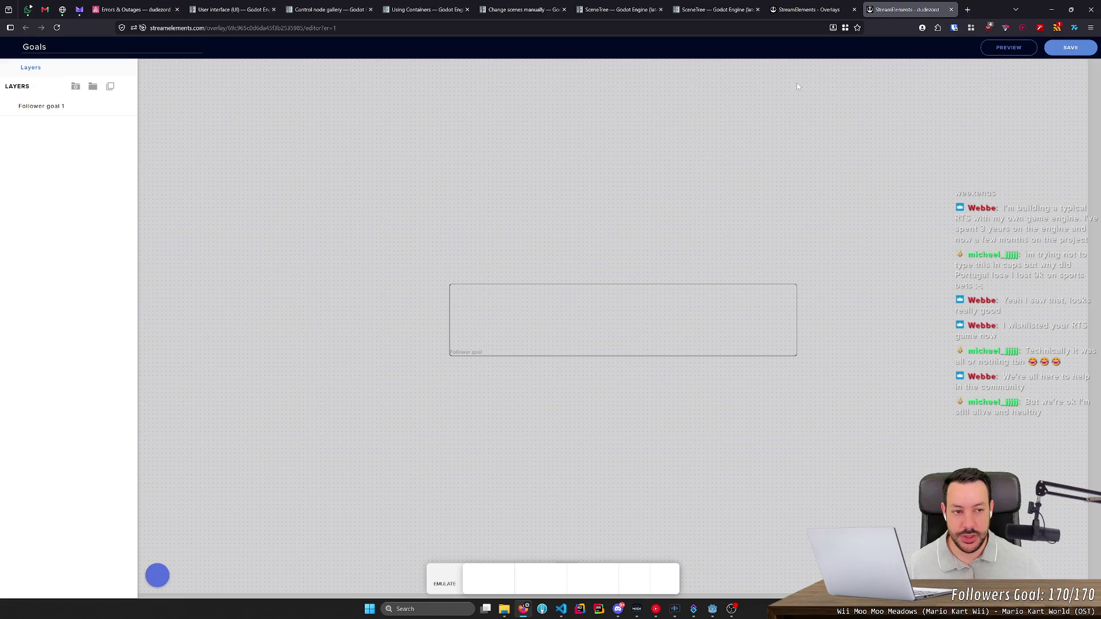
{"action": "left_click", "coordinate": [80, 105]}
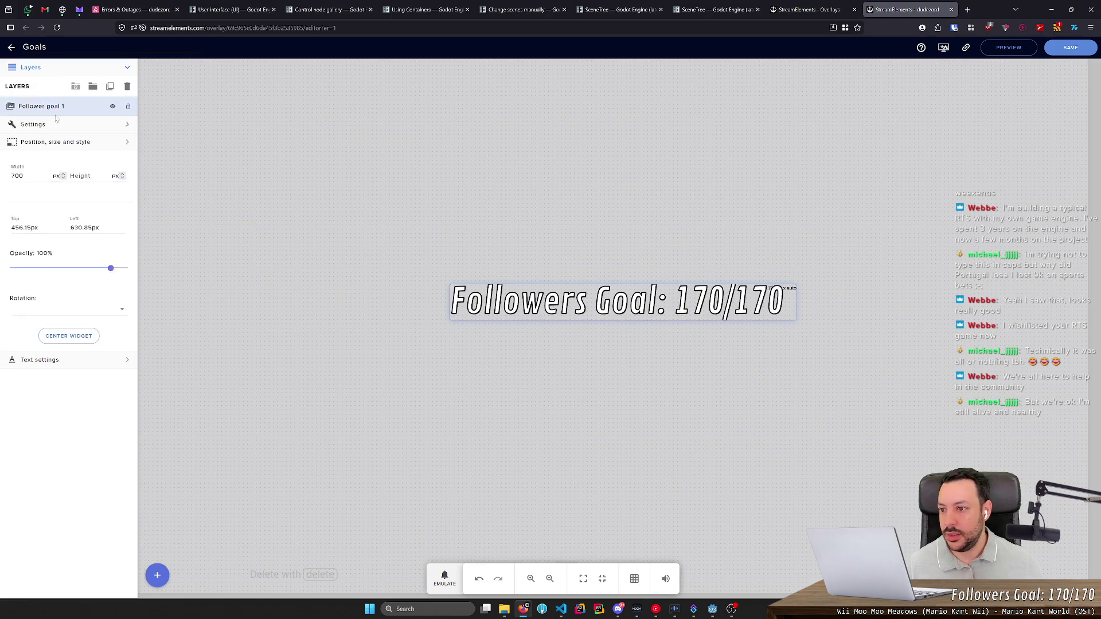
{"action": "left_click", "coordinate": [36, 125]}
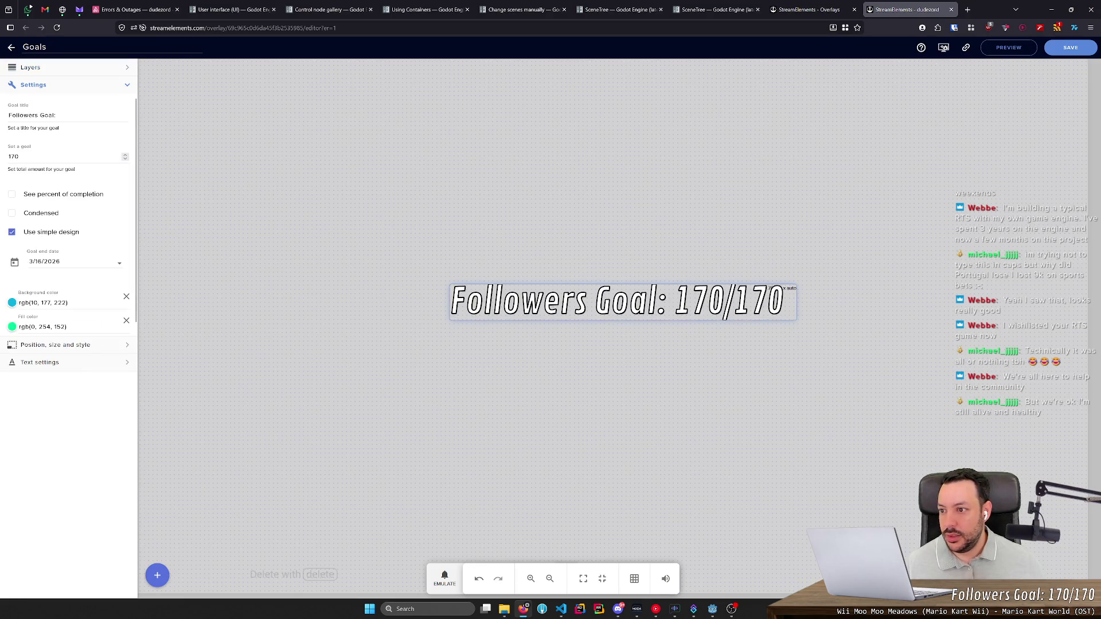
{"action": "type", "text": "8"}
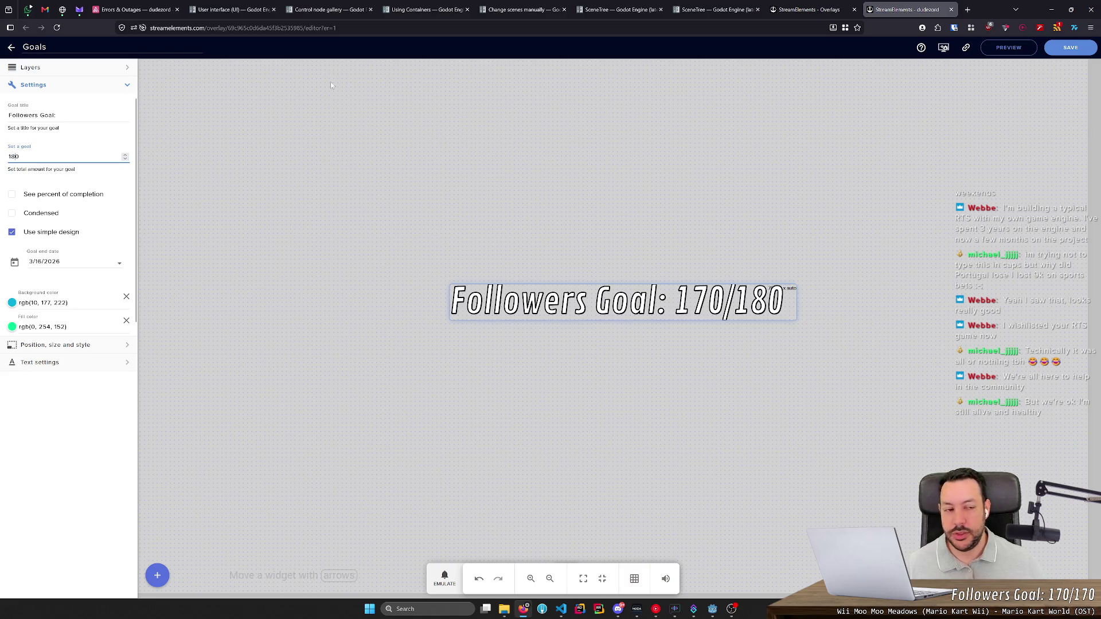
{"action": "left_click", "coordinate": [1083, 53]}
- Close the overlay editor and minimize the browser windows to get back to Godot
{"action": "left_click", "coordinate": [950, 10]}
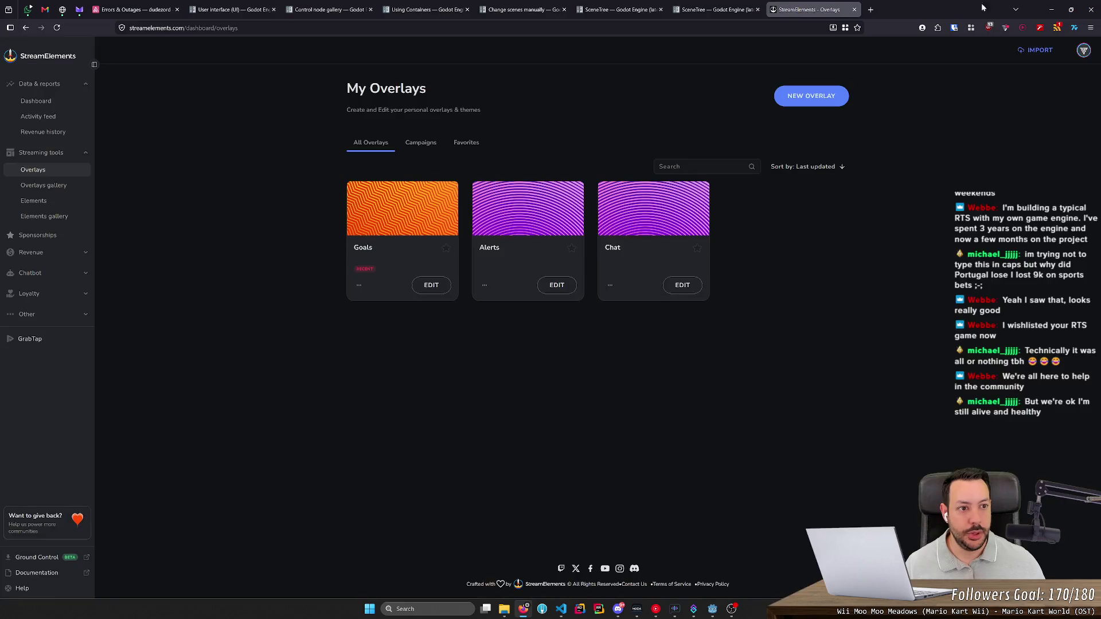
{"action": "left_click", "coordinate": [1054, 9]}
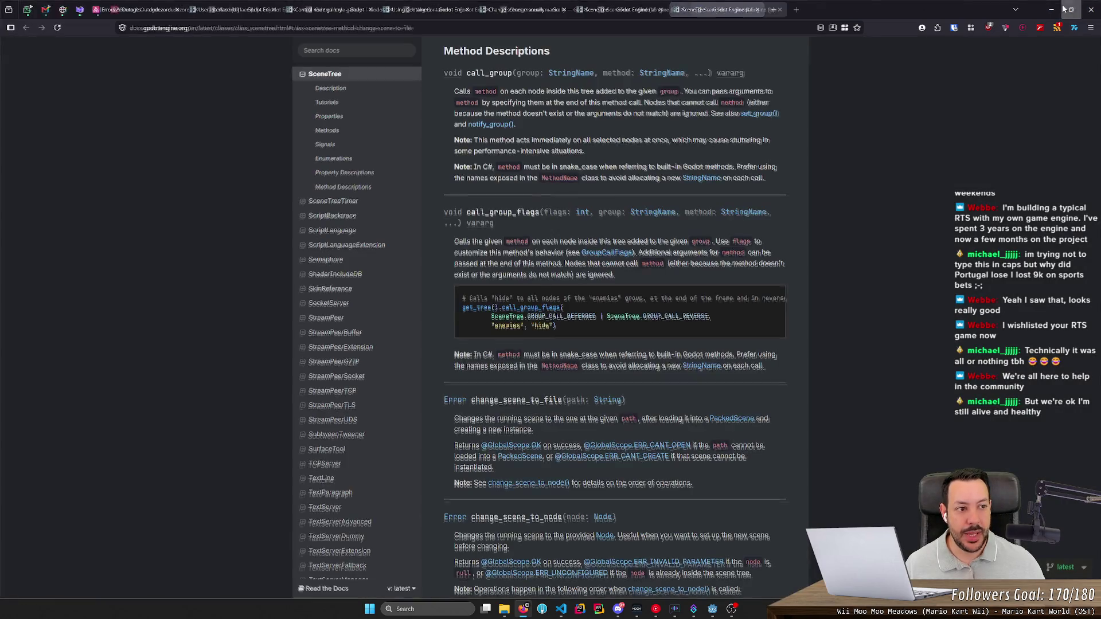
{"action": "left_click", "coordinate": [1046, 11]}
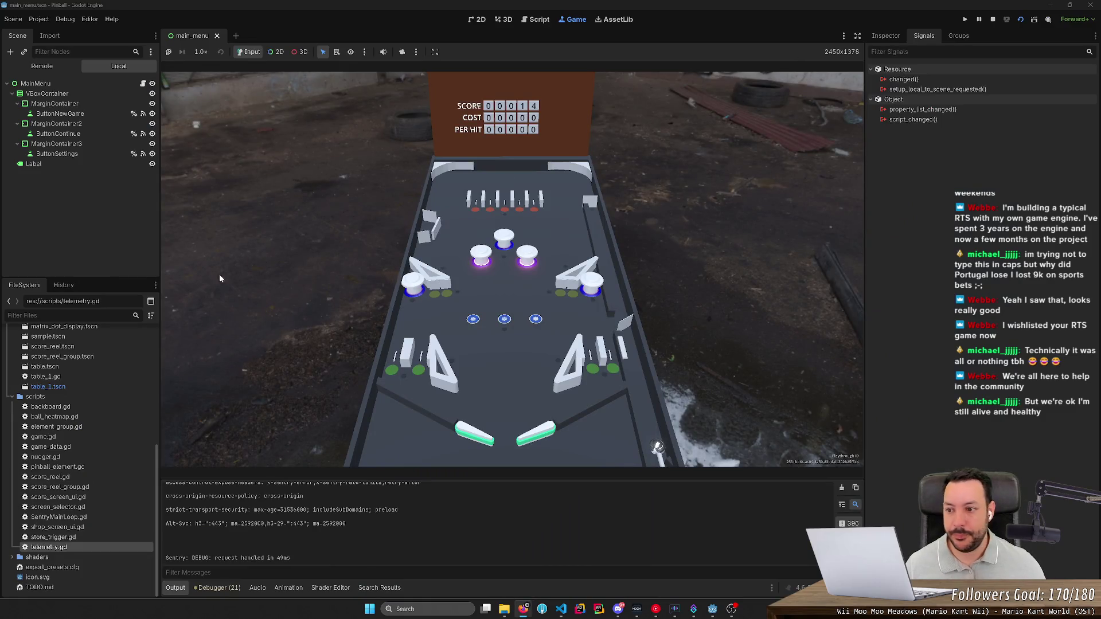
- Stop the running game and open save_game.json from the FileSystem dock
{"action": "scroll", "coordinate": [66, 389], "scroll_direction": "up", "scroll_amount": 5}
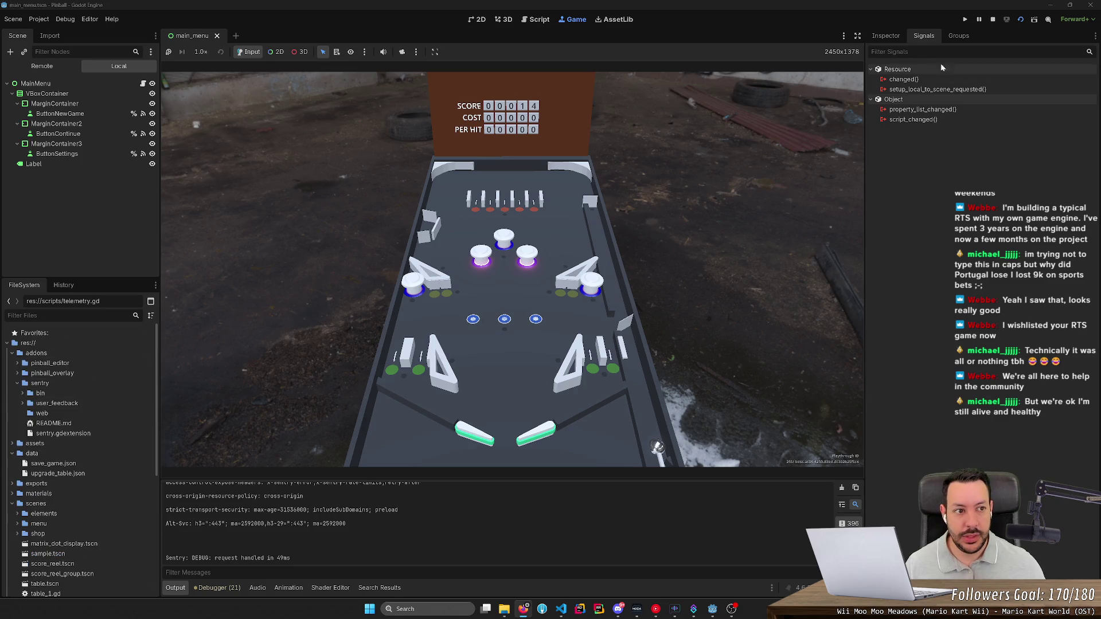
{"action": "left_click", "coordinate": [993, 20]}
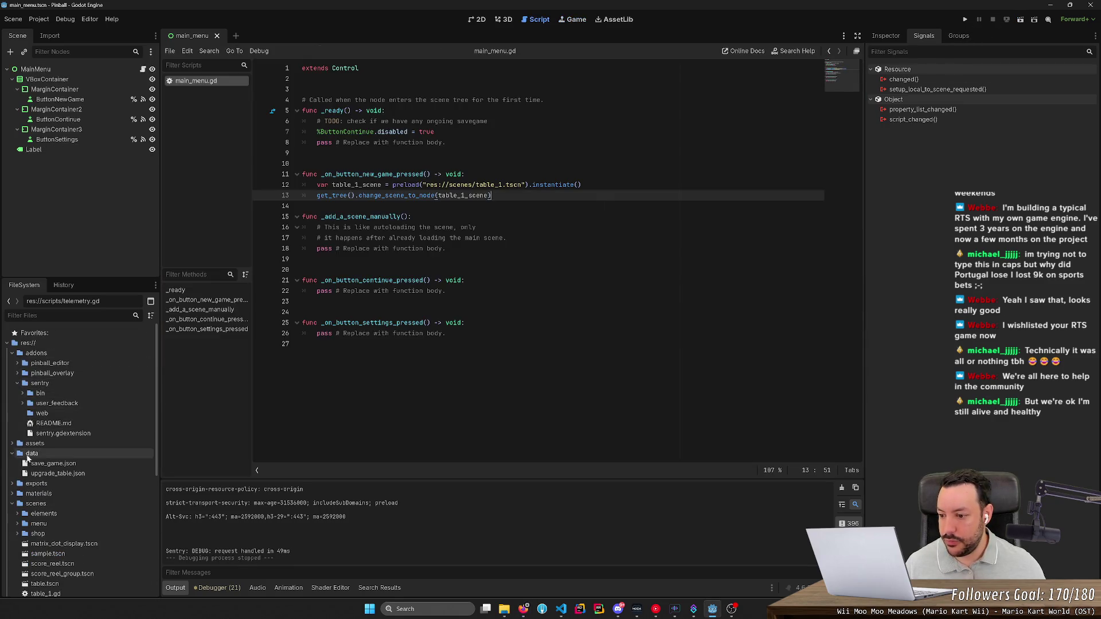
{"action": "left_click", "coordinate": [40, 465]}
{"action": "double_click", "coordinate": [40, 465]}
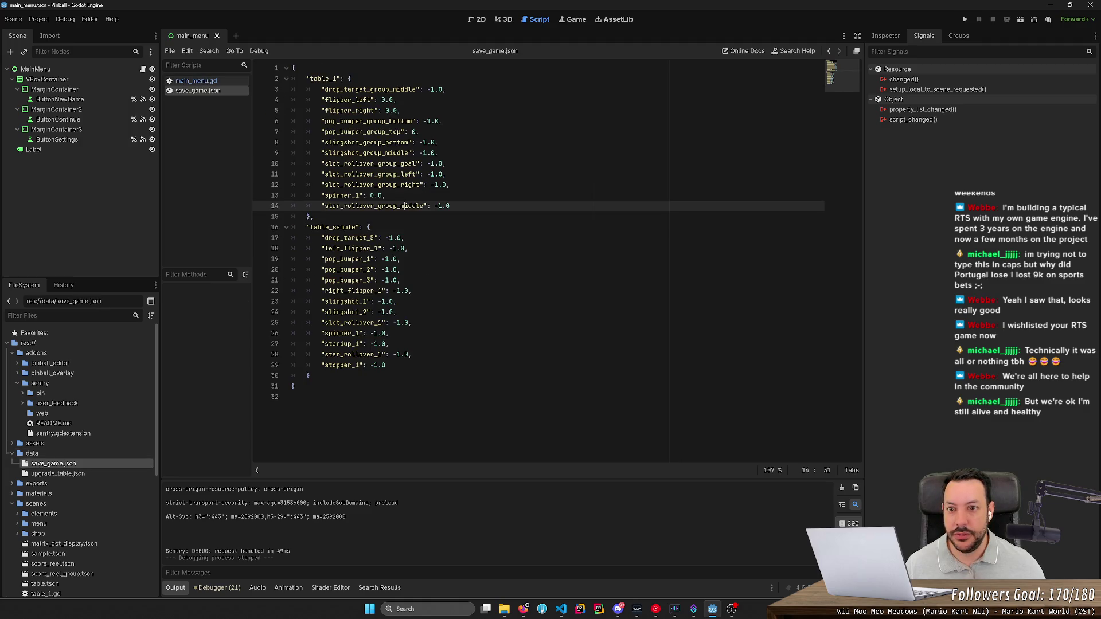
- Set pop_bumper_group_top and spinner_1 to -1.0, save with Ctrl+S, and briefly test-run the scene
{"action": "double_click", "coordinate": [388, 99]}
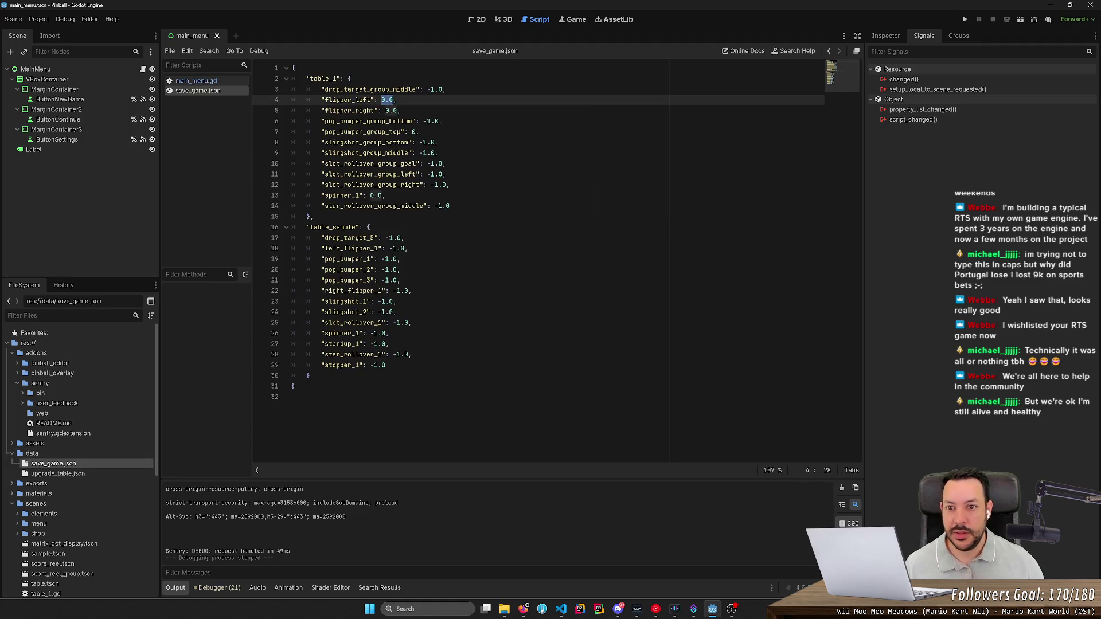
{"action": "left_click", "coordinate": [413, 132]}
{"action": "type", "text": "-1."}
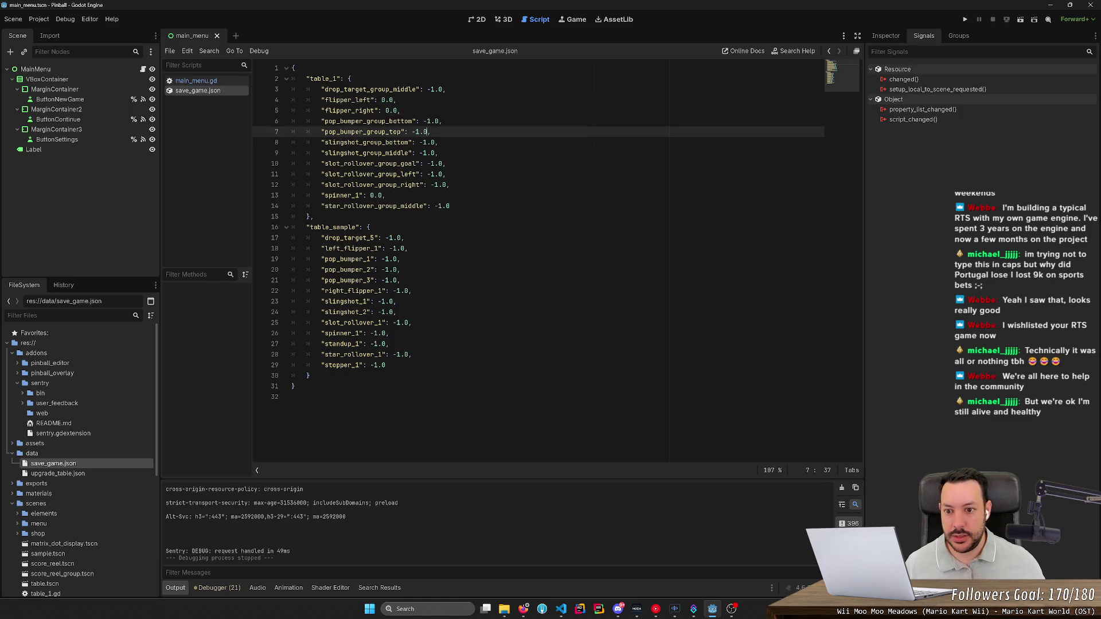
{"action": "left_click", "coordinate": [373, 195]}
{"action": "type", "text": "-1"}
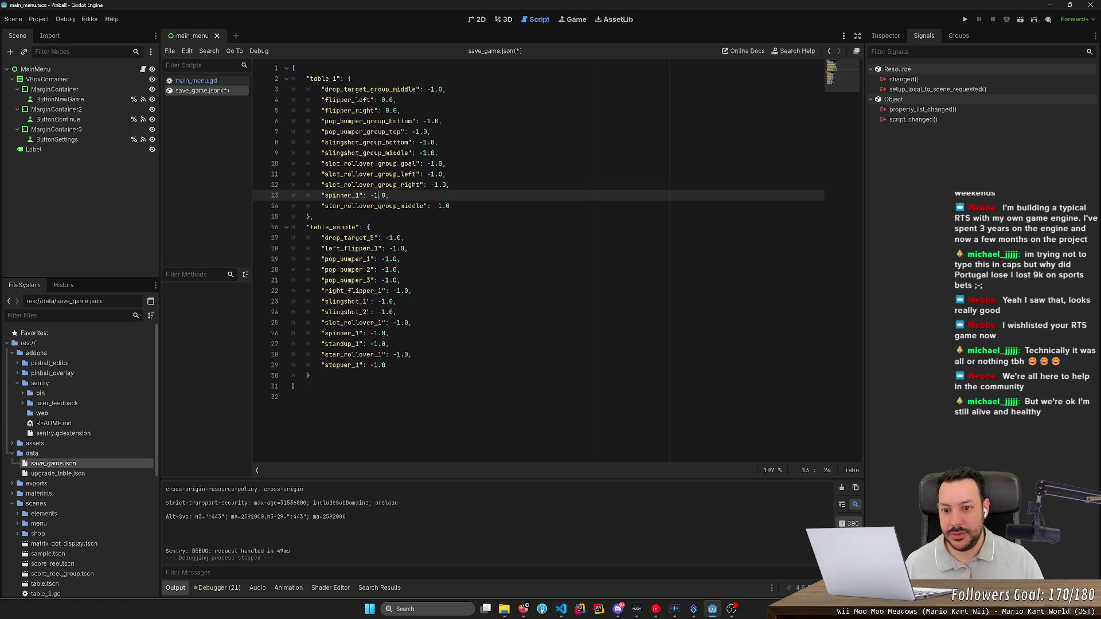
{"action": "key", "text": "ctrl+s"}
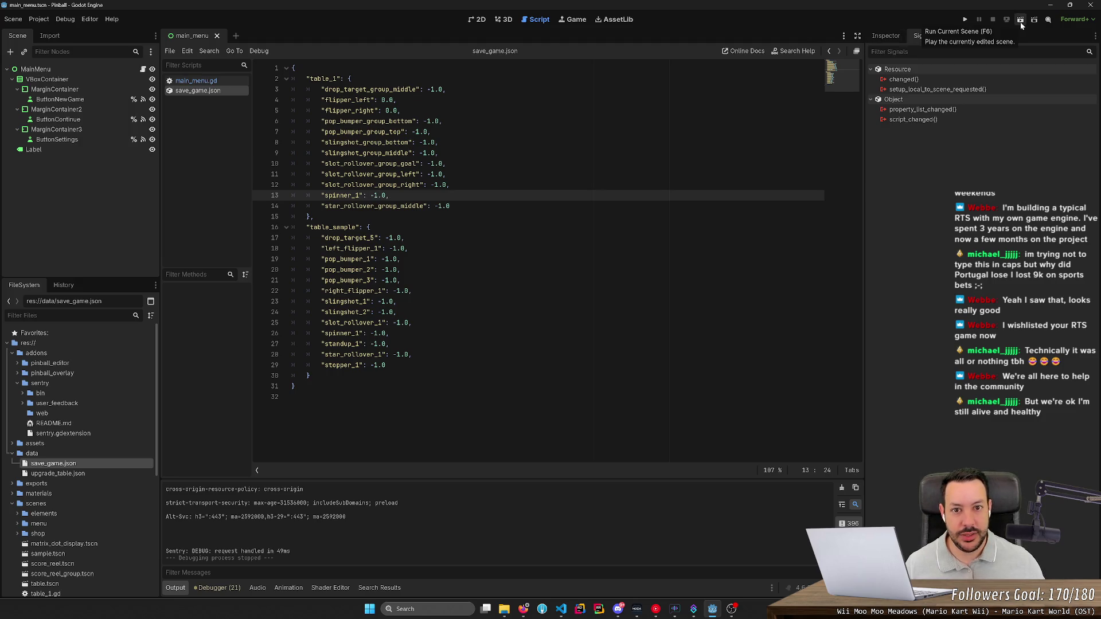
{"action": "left_click", "coordinate": [1019, 22]}
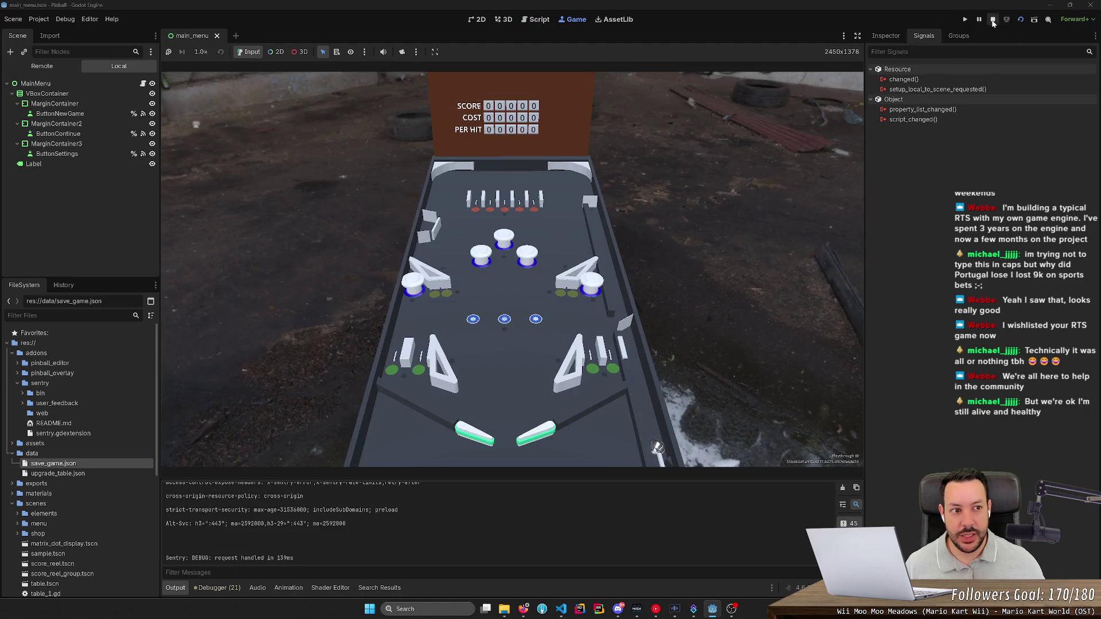
{"action": "left_click", "coordinate": [992, 20]}
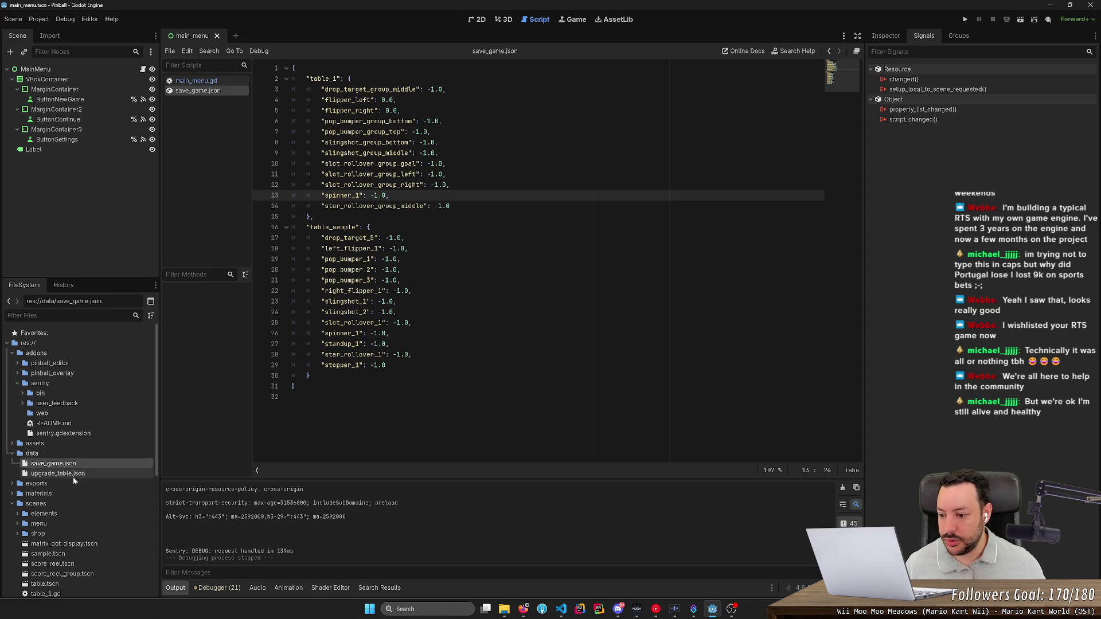
- Open table_1.gd and table_1.tscn, view the table in 3D with nothing selected, then run the project
{"action": "scroll", "coordinate": [80, 504], "scroll_direction": "down", "scroll_amount": 5}
{"action": "double_click", "coordinate": [84, 377]}
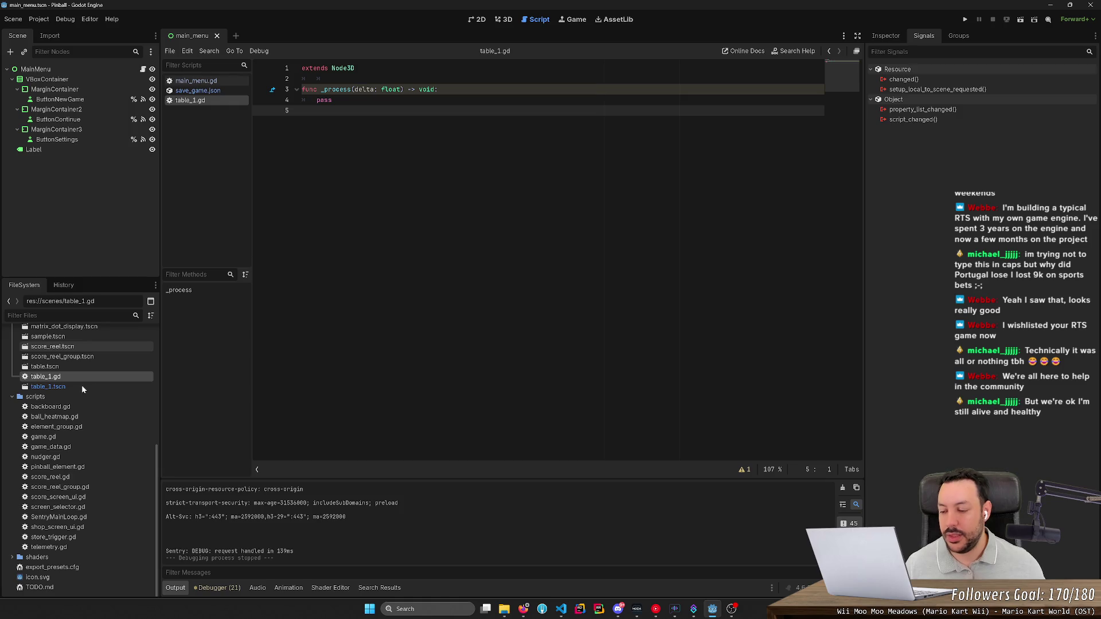
{"action": "double_click", "coordinate": [81, 386]}
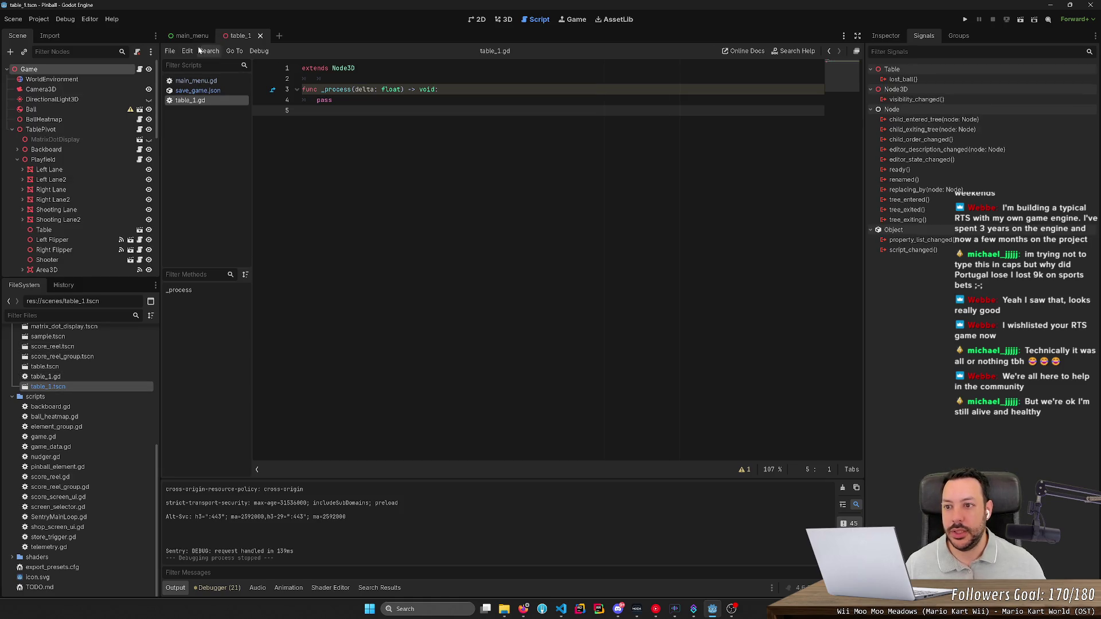
{"action": "left_click", "coordinate": [504, 19]}
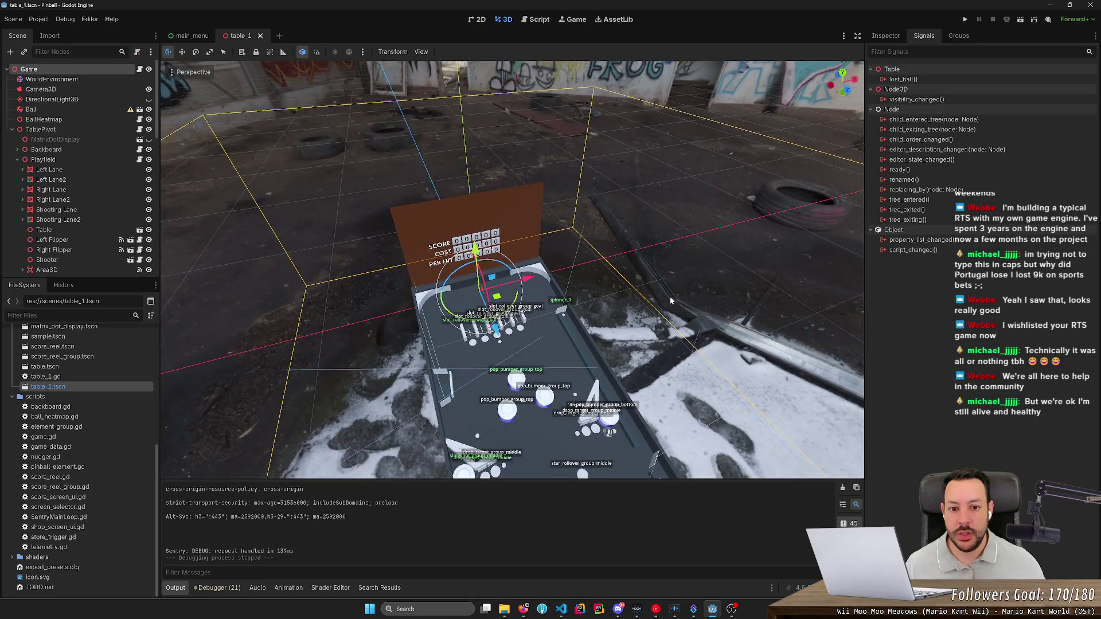
{"action": "left_click", "coordinate": [733, 106]}
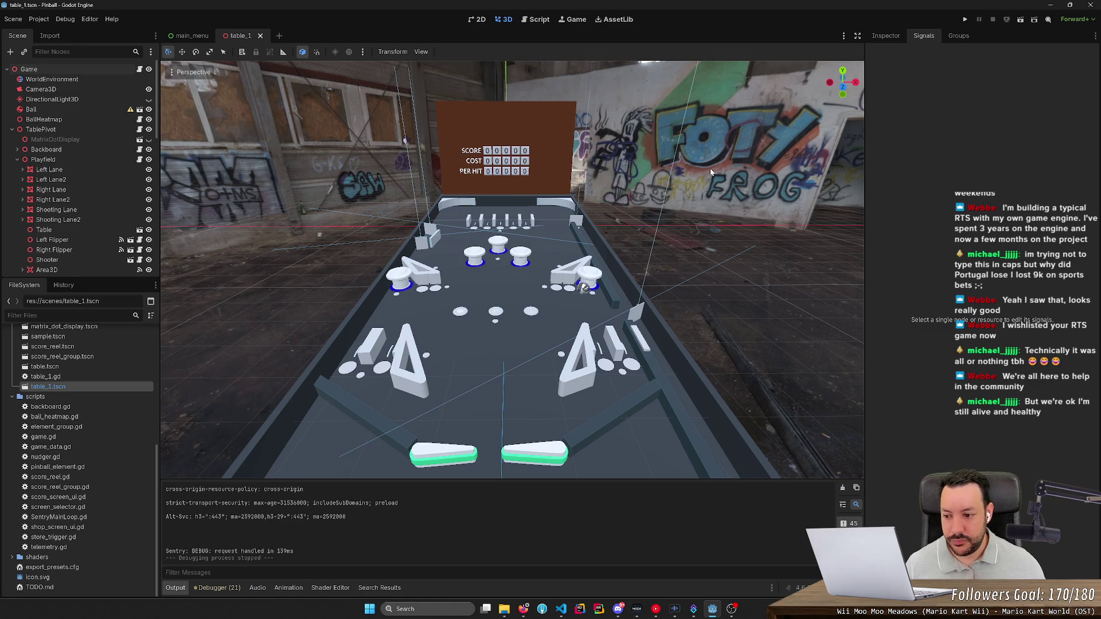
{"action": "left_click", "coordinate": [963, 21]}
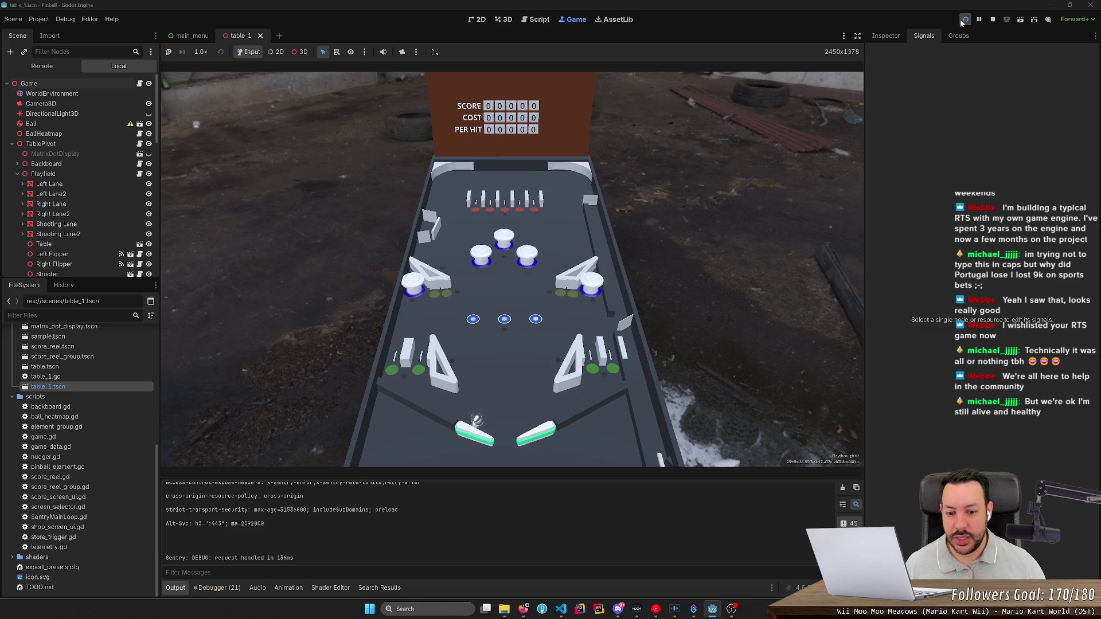
- Flip at the ball, then plunge a fresh ball with space and flip as it drains
{"action": "key", "text": "Left"}
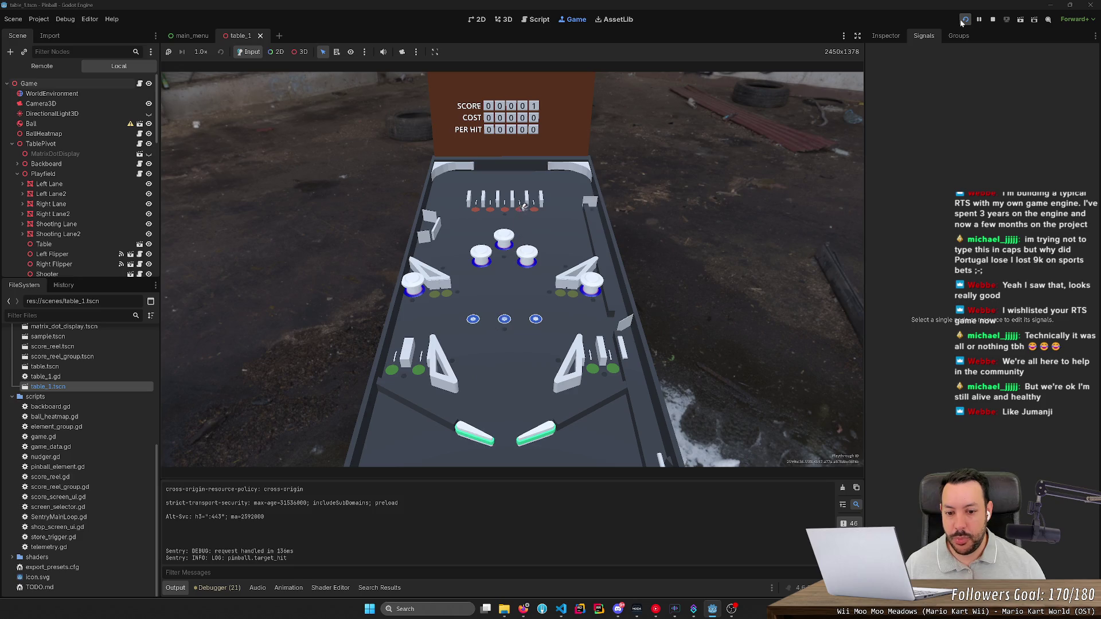
{"action": "key", "text": "Right"}
{"action": "key", "text": "Left"}
{"action": "key", "text": "Left"}
{"action": "key", "text": "Right"}
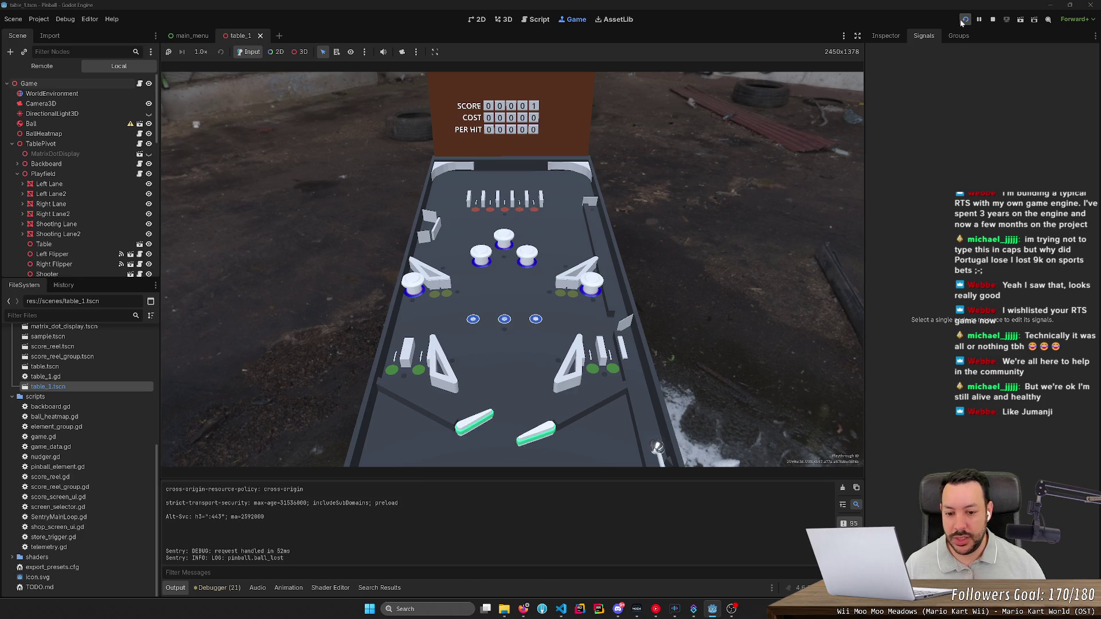
{"action": "key", "text": "space"}
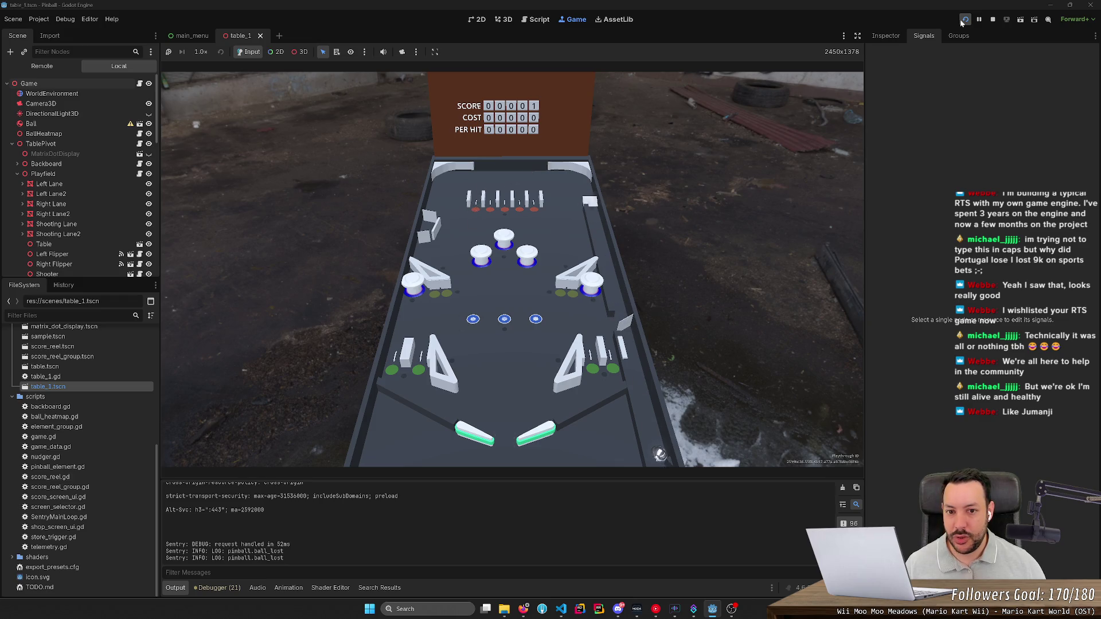
{"action": "key", "text": "space"}
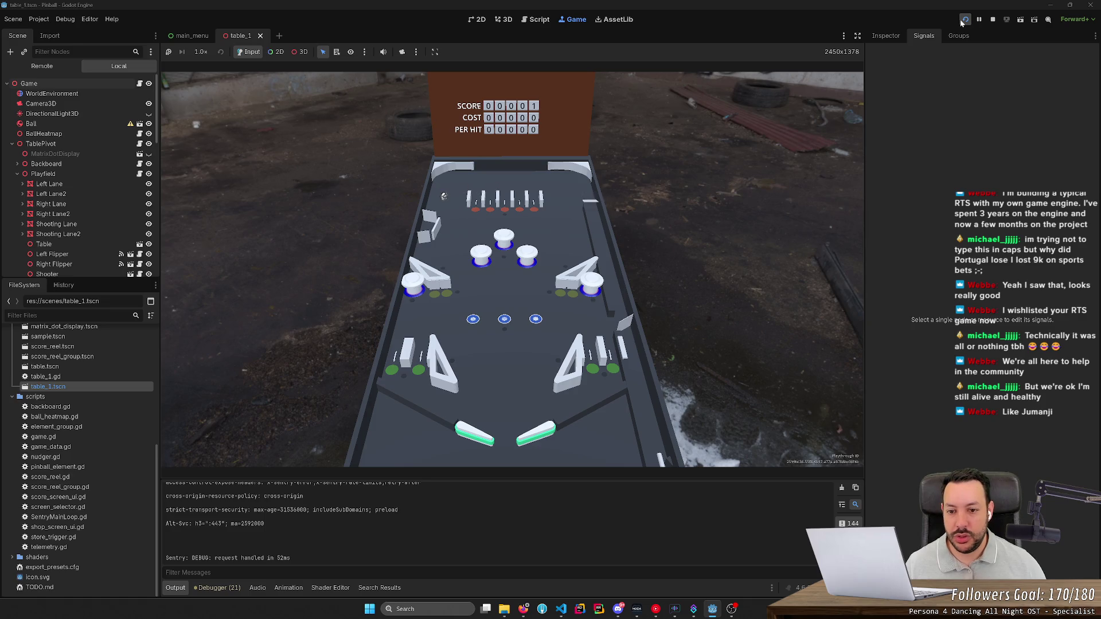
{"action": "key", "text": "Left"}
{"action": "key", "text": "Right"}
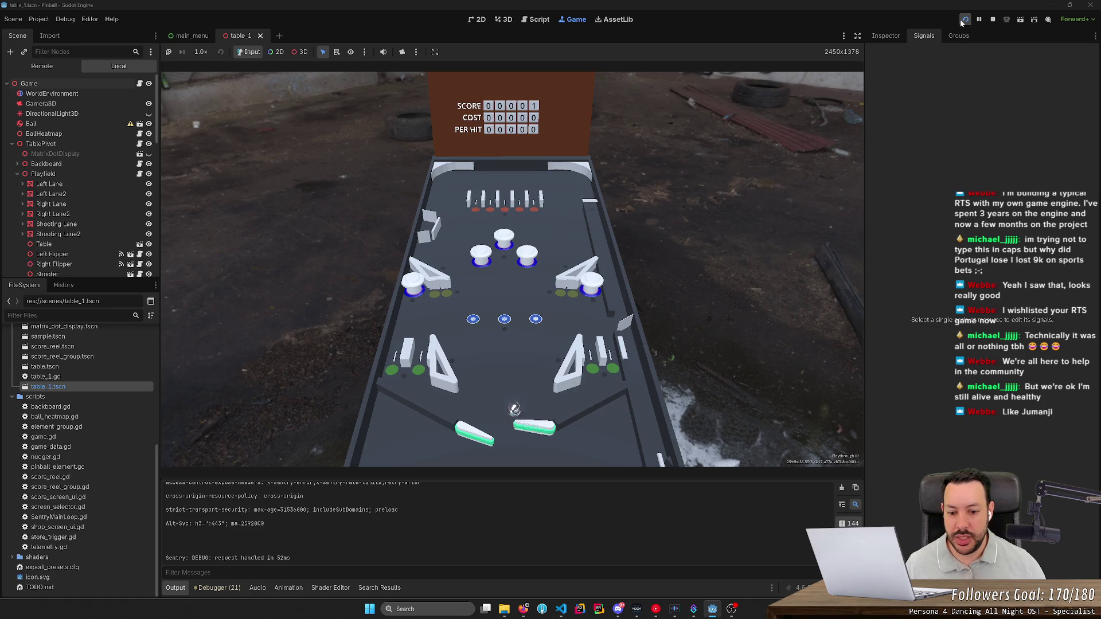
{"action": "key", "text": "Left"}
- Launch another ball and keep it alive with the left and right flippers
{"action": "key", "text": "space"}
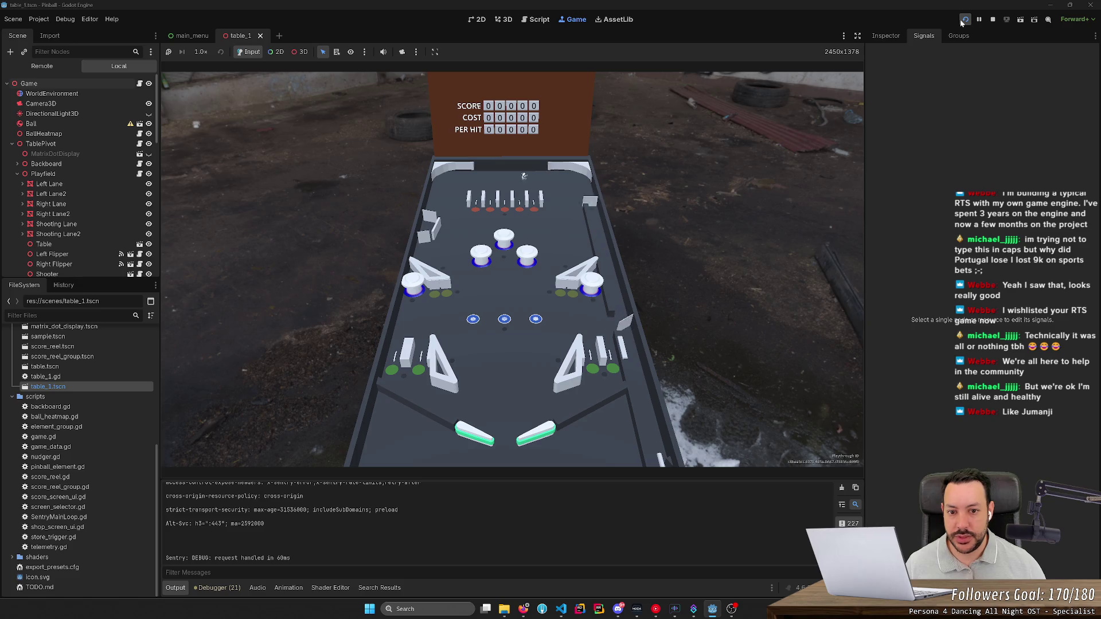
{"action": "key", "text": "Left"}
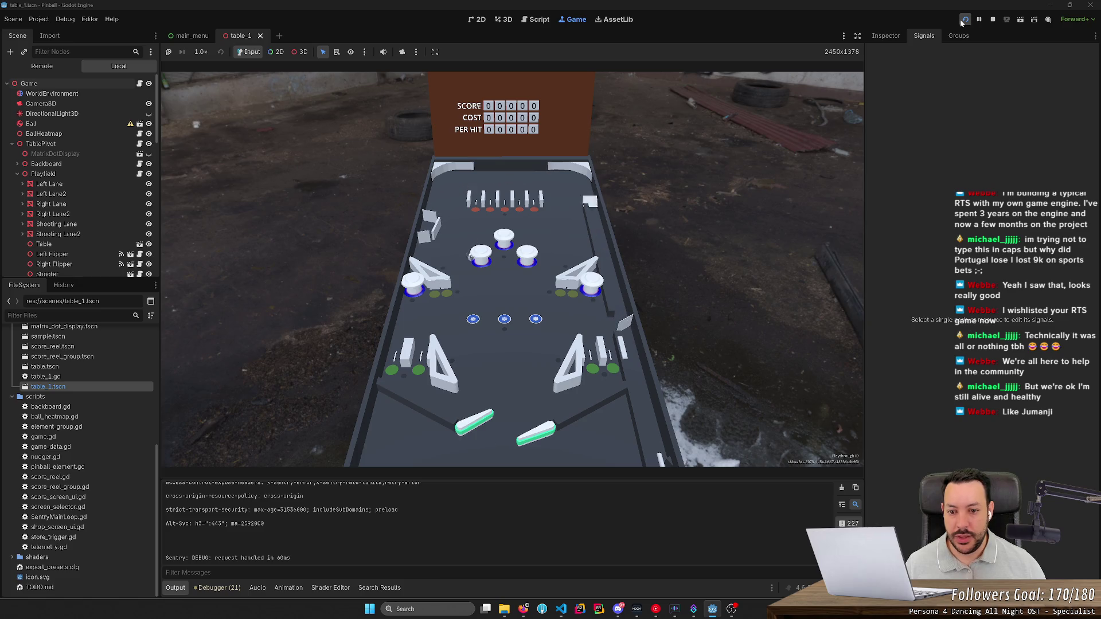
{"action": "key", "text": "Right"}
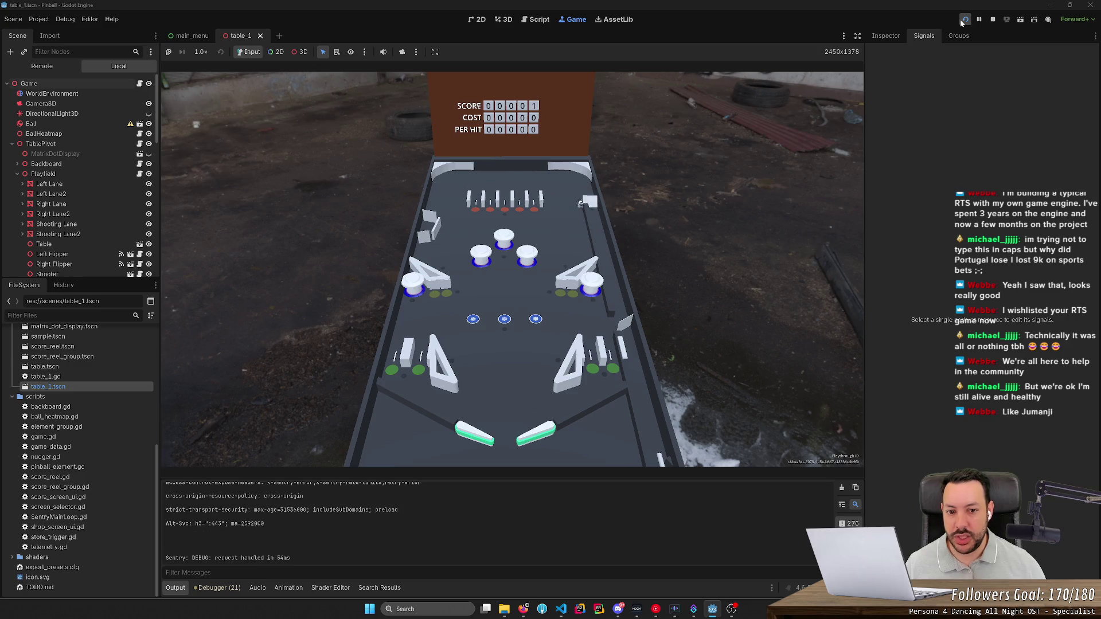
{"action": "key", "text": "Left"}
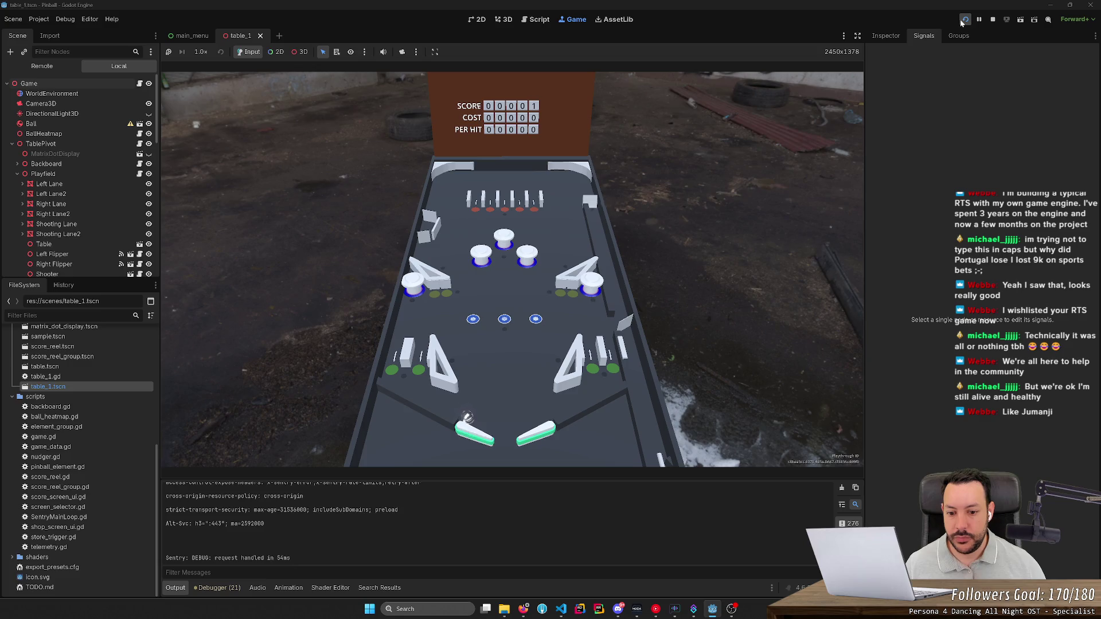
{"action": "key", "text": "Right"}
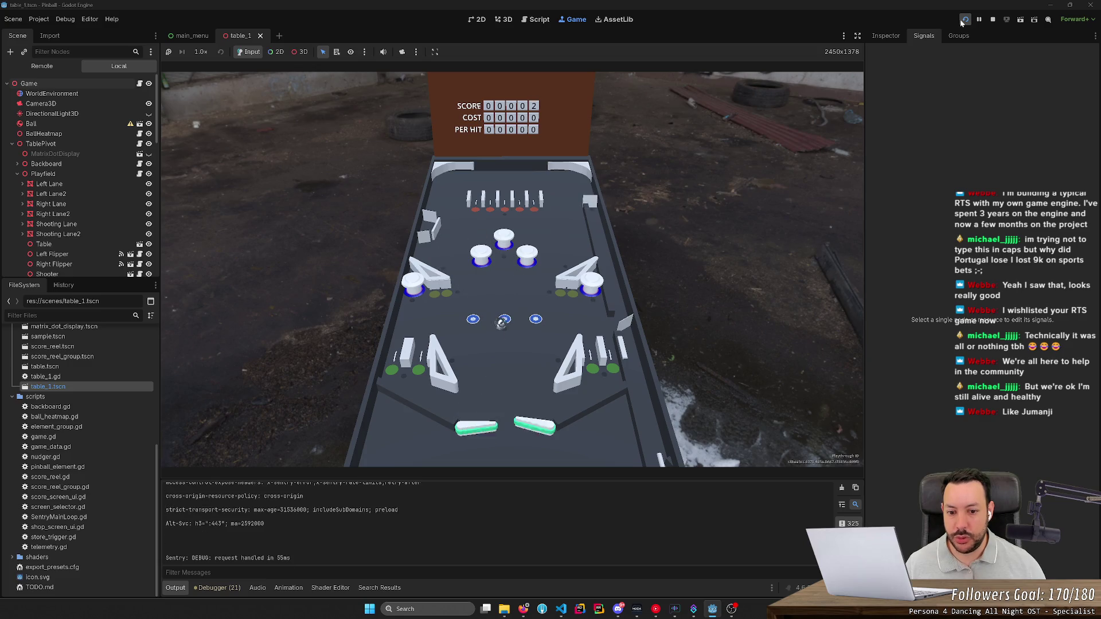
{"action": "key", "text": "Left"}
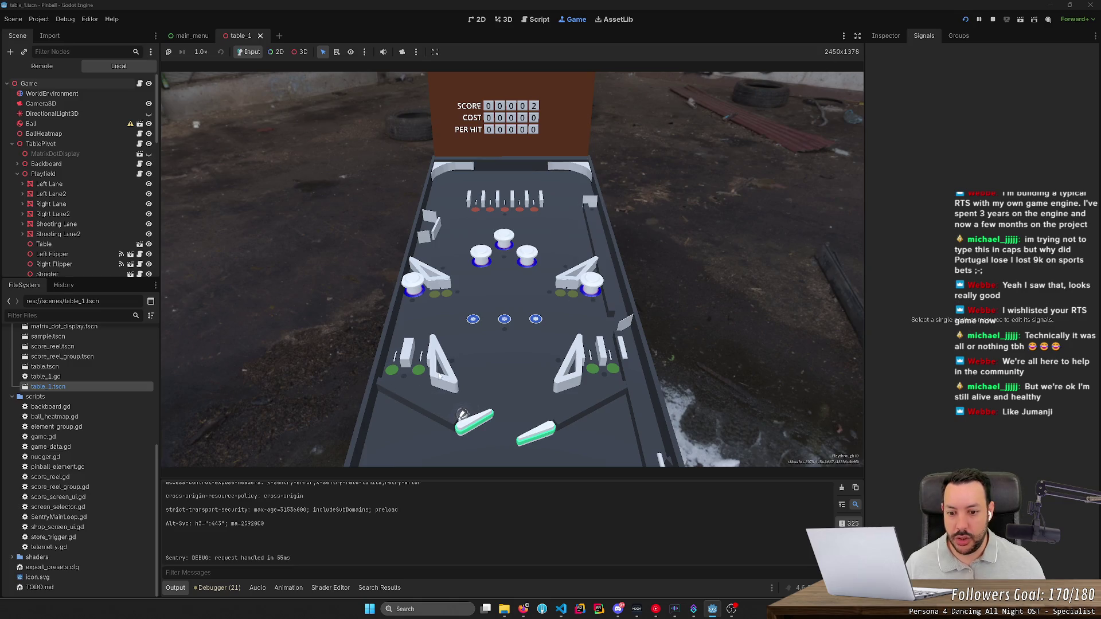
{"action": "key", "text": "Left"}
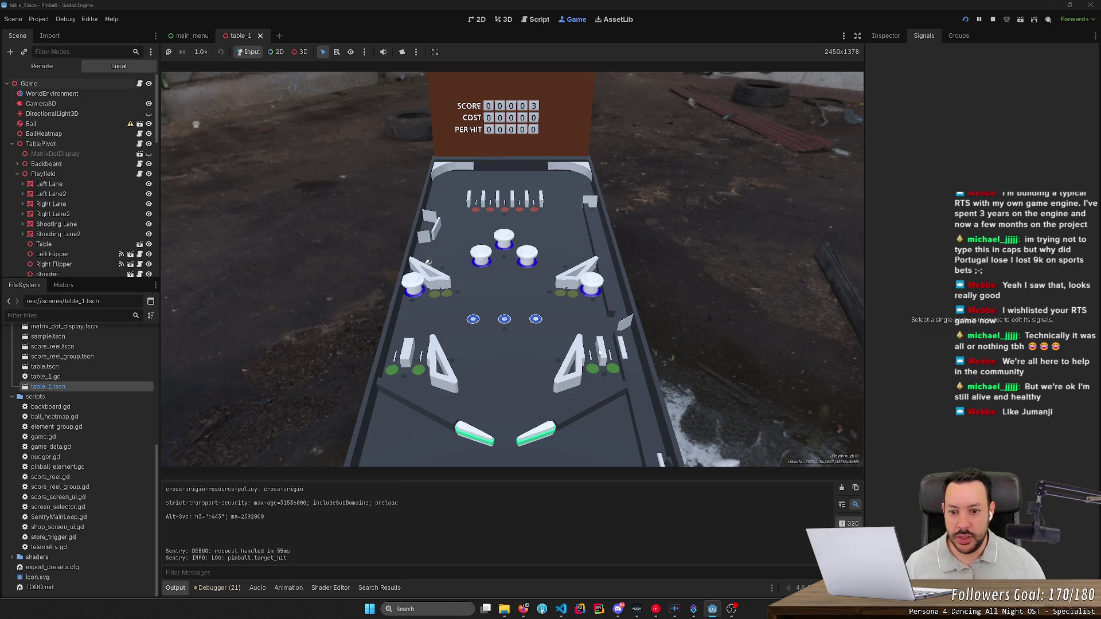
{"action": "key", "text": "Right"}
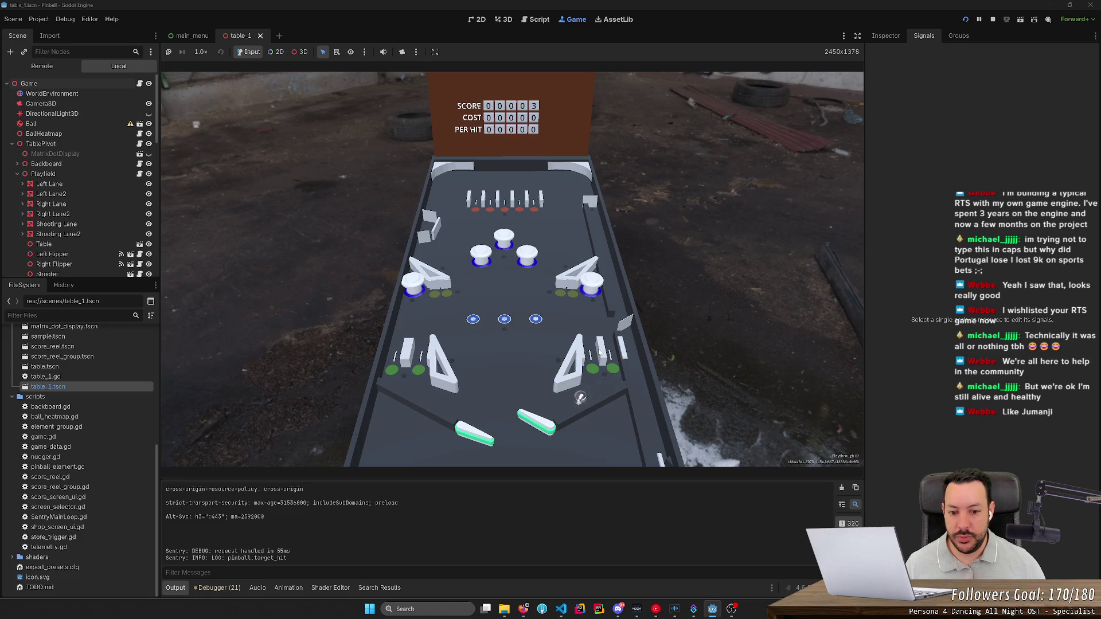
{"action": "key", "text": "Left"}
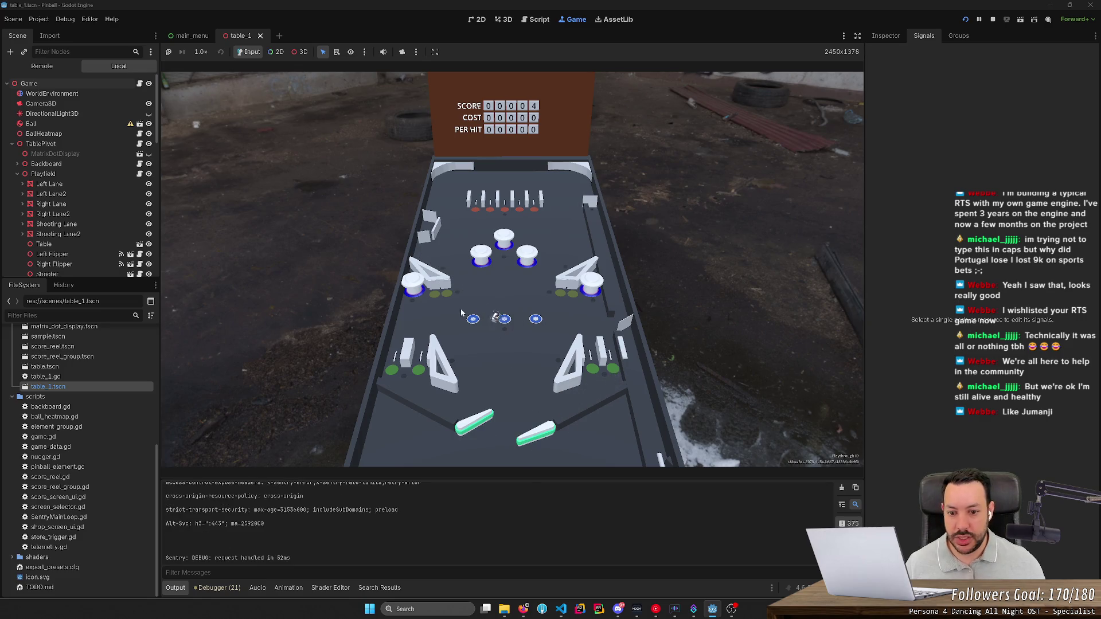
{"action": "key", "text": "Left"}
{"action": "key", "text": "Right"}
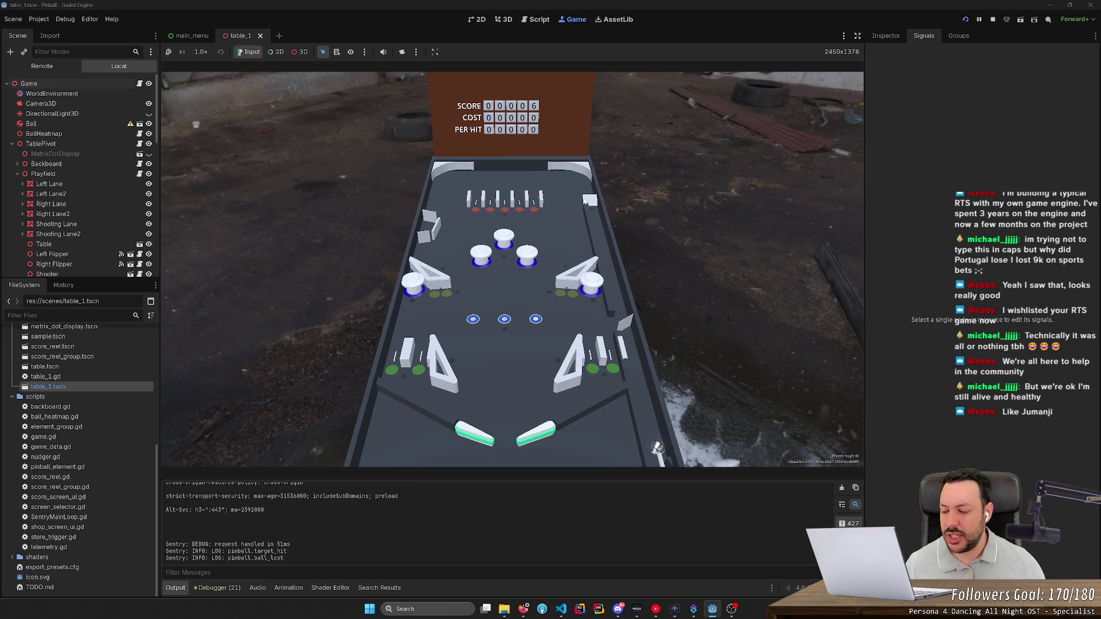
- Plunge the next ball, flip it at targets, and send a fresh ball up the shooter lane
{"action": "key", "text": "space"}
{"action": "key", "text": "Right"}
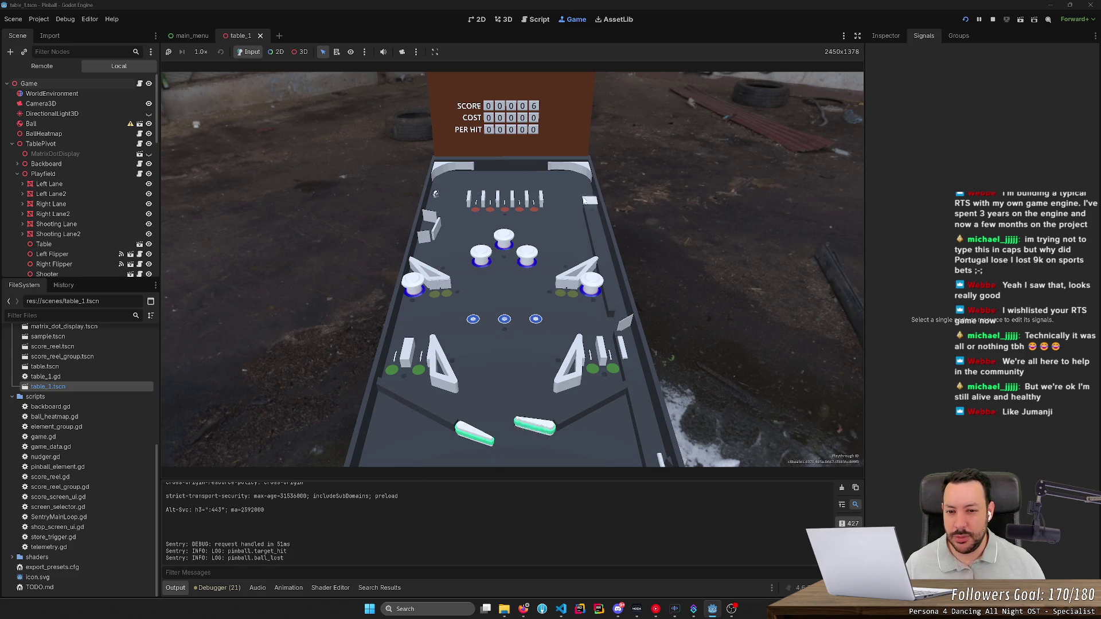
{"action": "key", "text": "Left"}
{"action": "key", "text": "Left"}
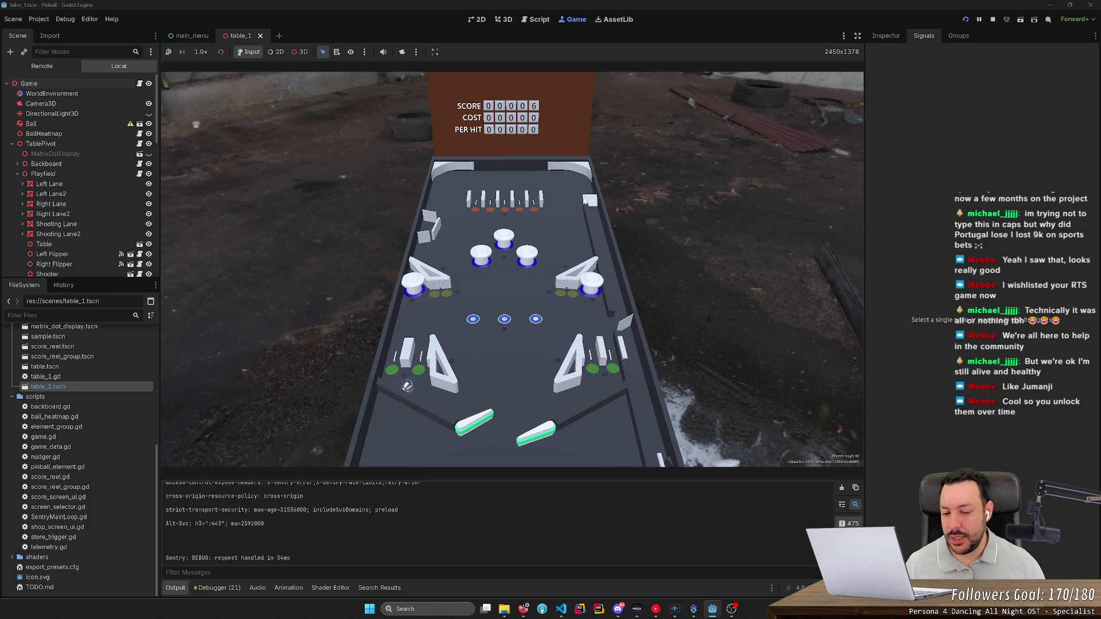
{"action": "key", "text": "Left"}
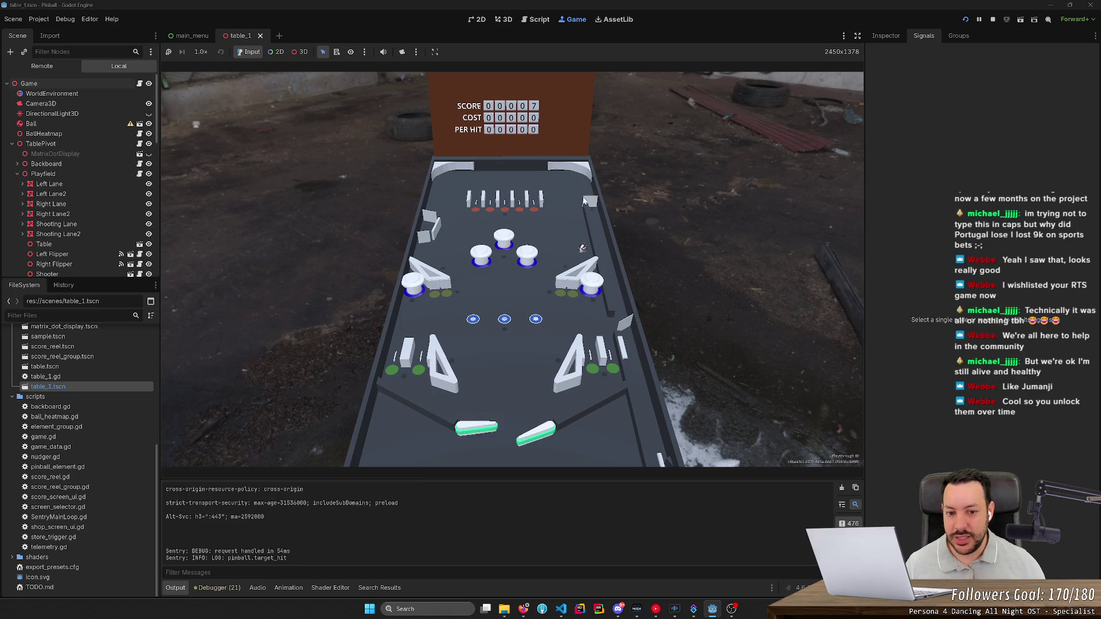
{"action": "key", "text": "Left"}
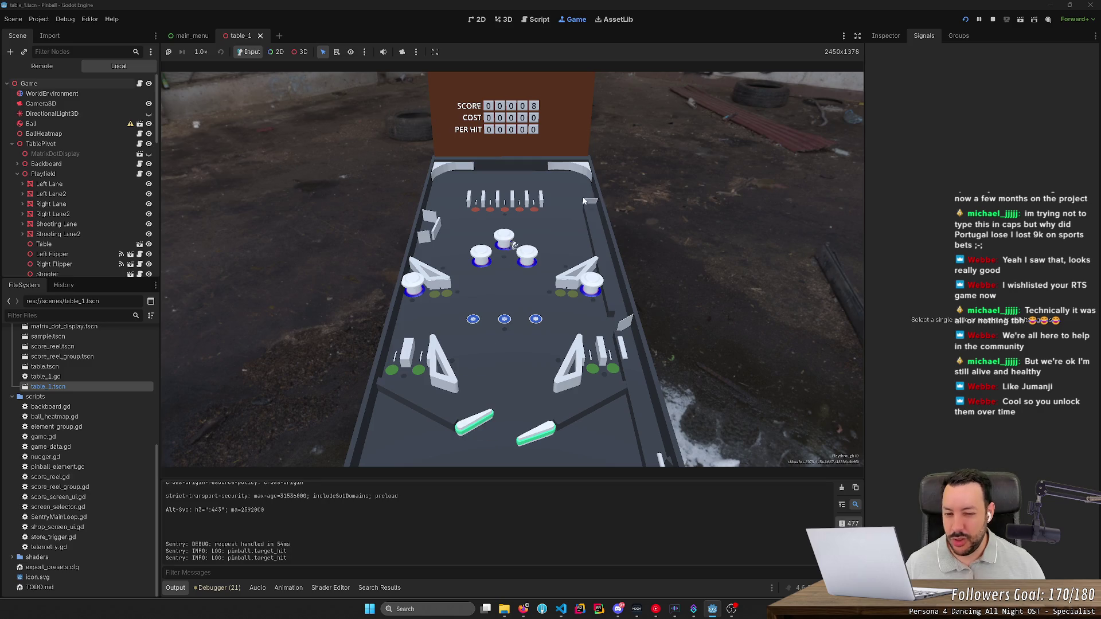
{"action": "key", "text": "Right"}
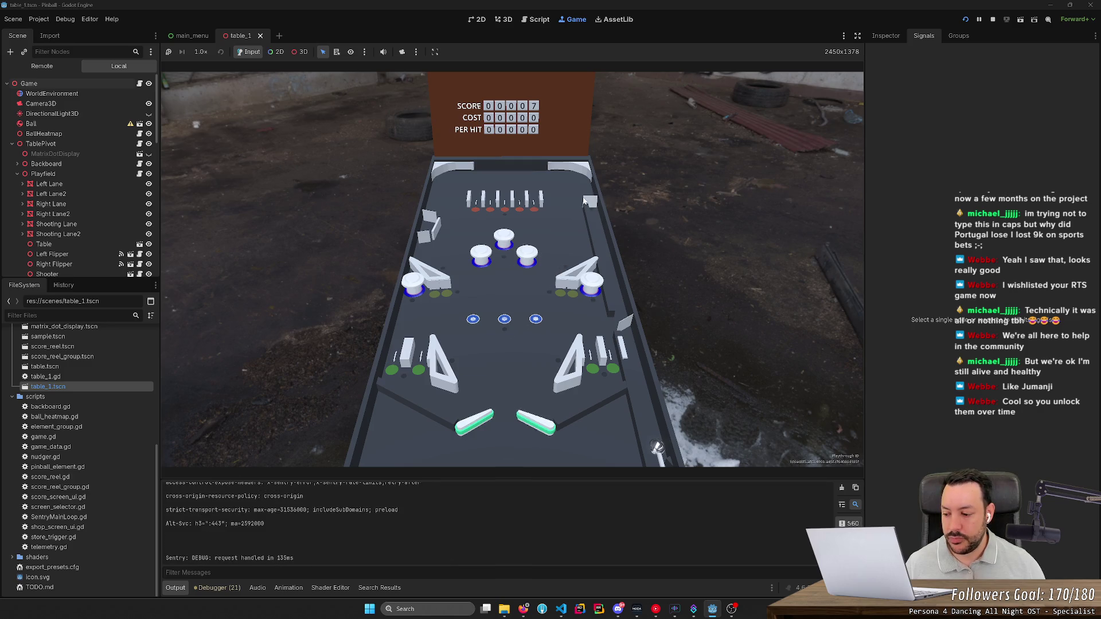
{"action": "key", "text": "space"}
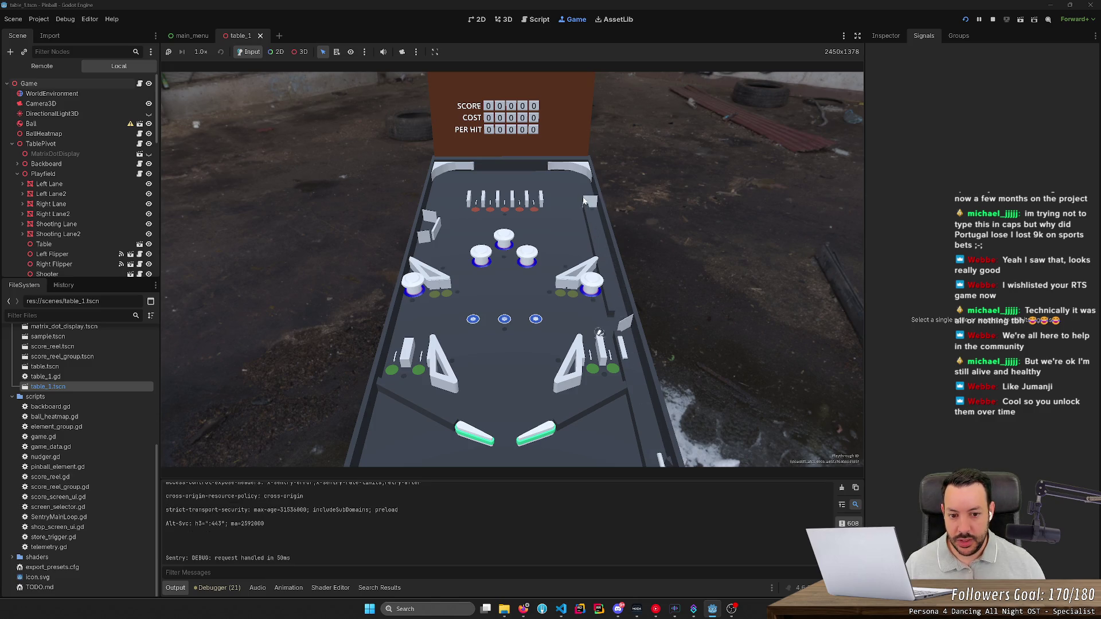
- Flip the ball up at targets, then launch a new ball and knock it toward the top bumpers
{"action": "key", "text": "Left"}
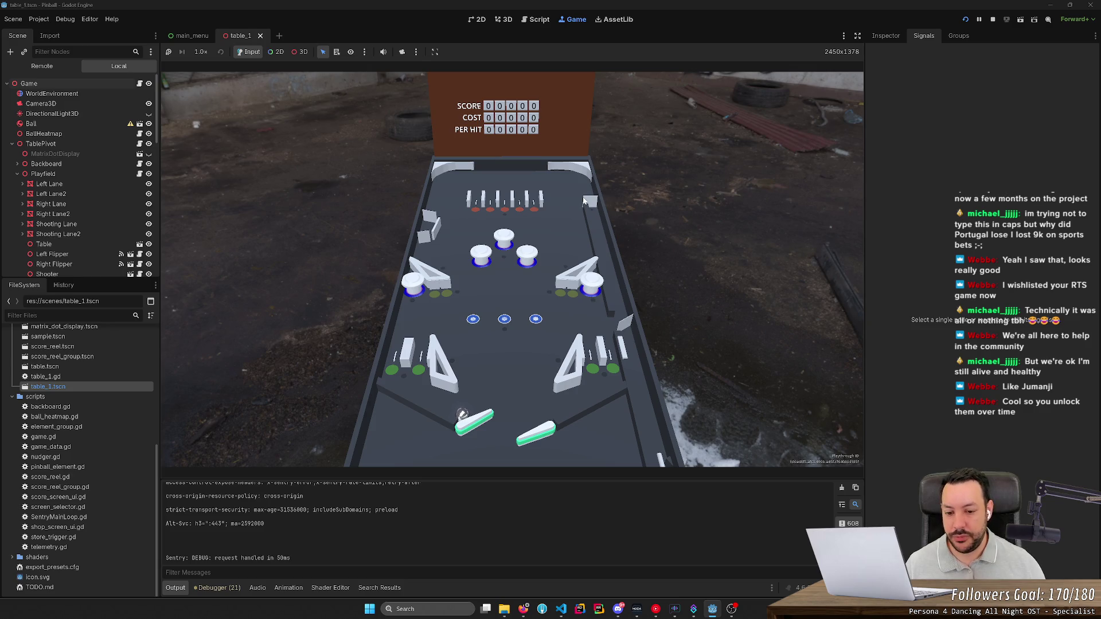
{"action": "key", "text": "Left"}
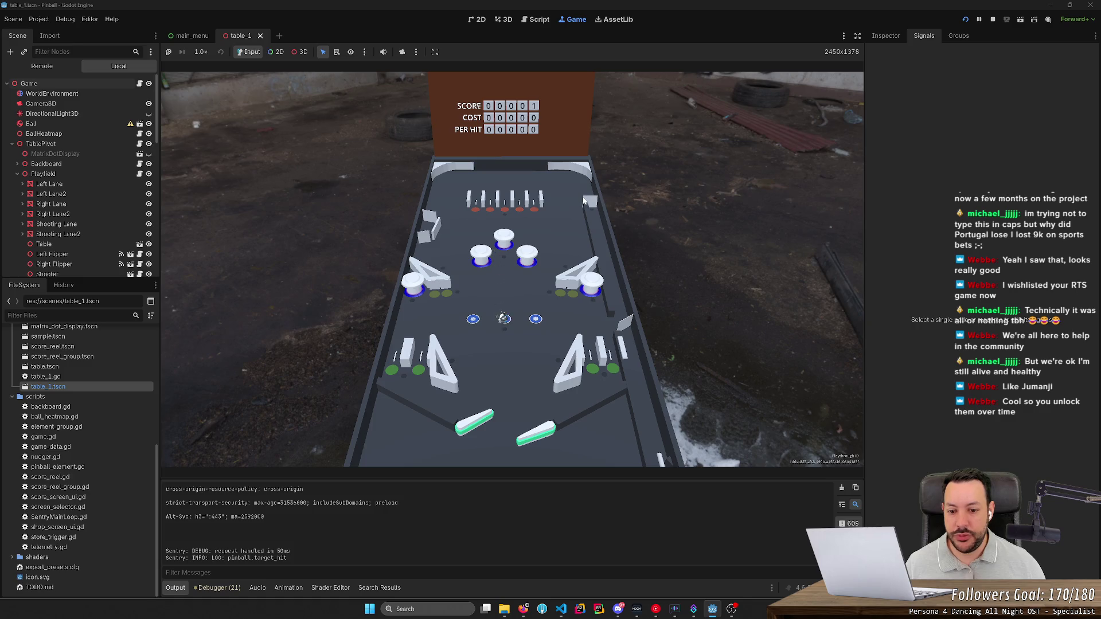
{"action": "key", "text": "Right"}
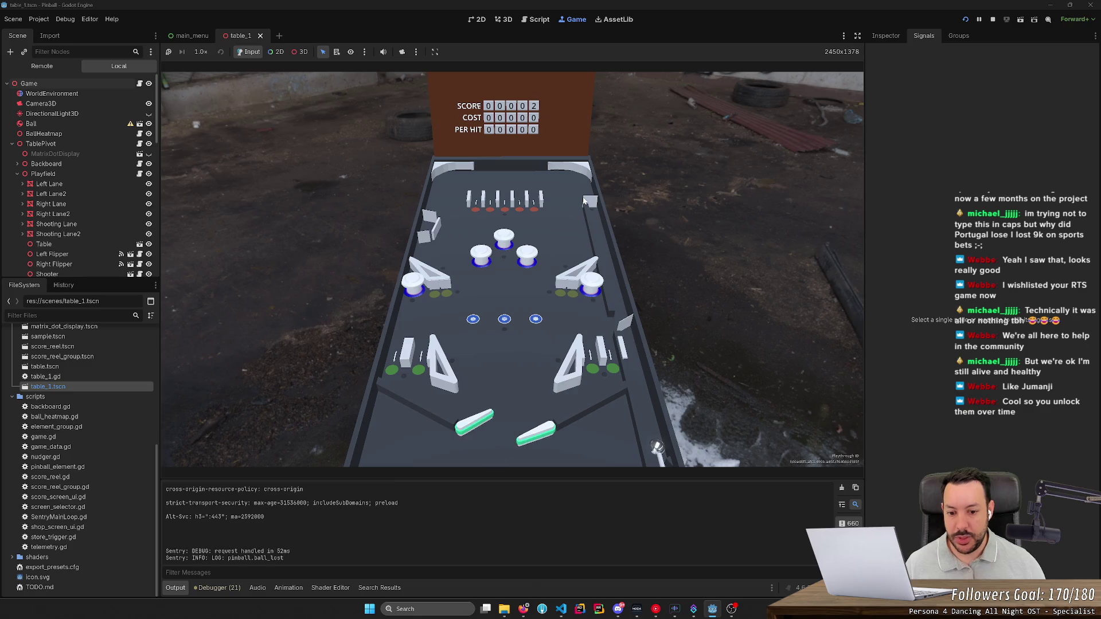
{"action": "key", "text": "space"}
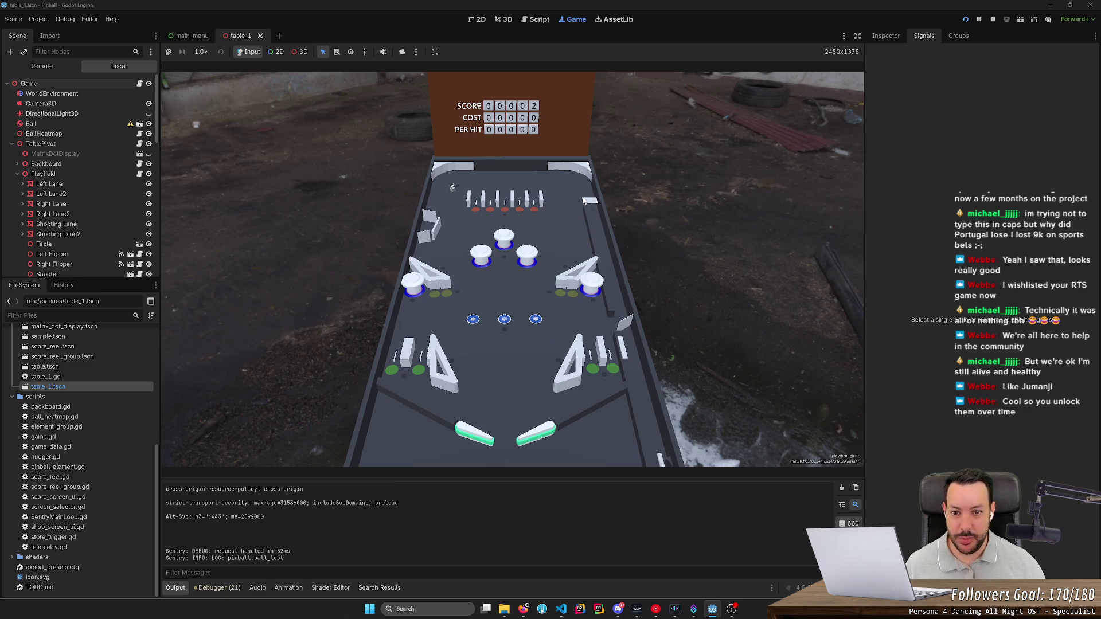
{"action": "key", "text": "Left"}
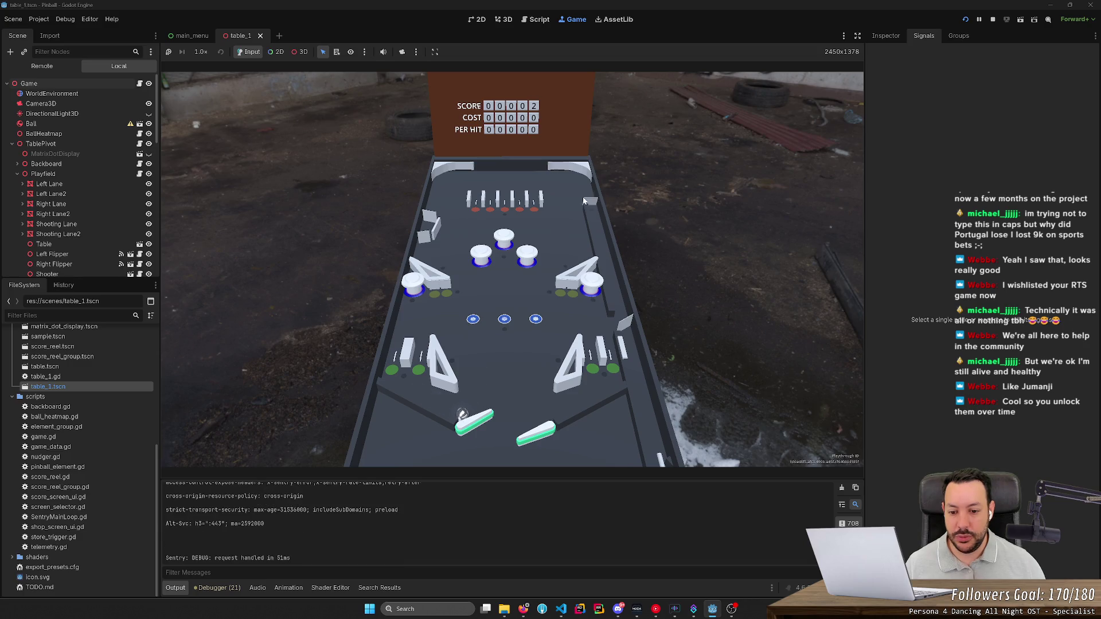
{"action": "key", "text": "Left"}
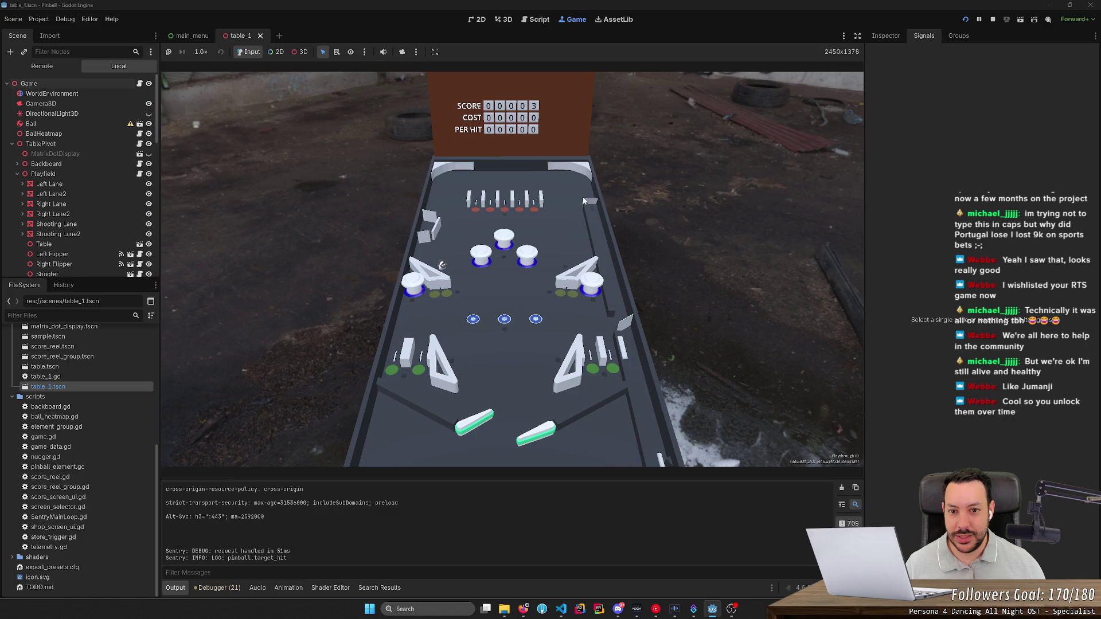
{"action": "key", "text": "Right"}
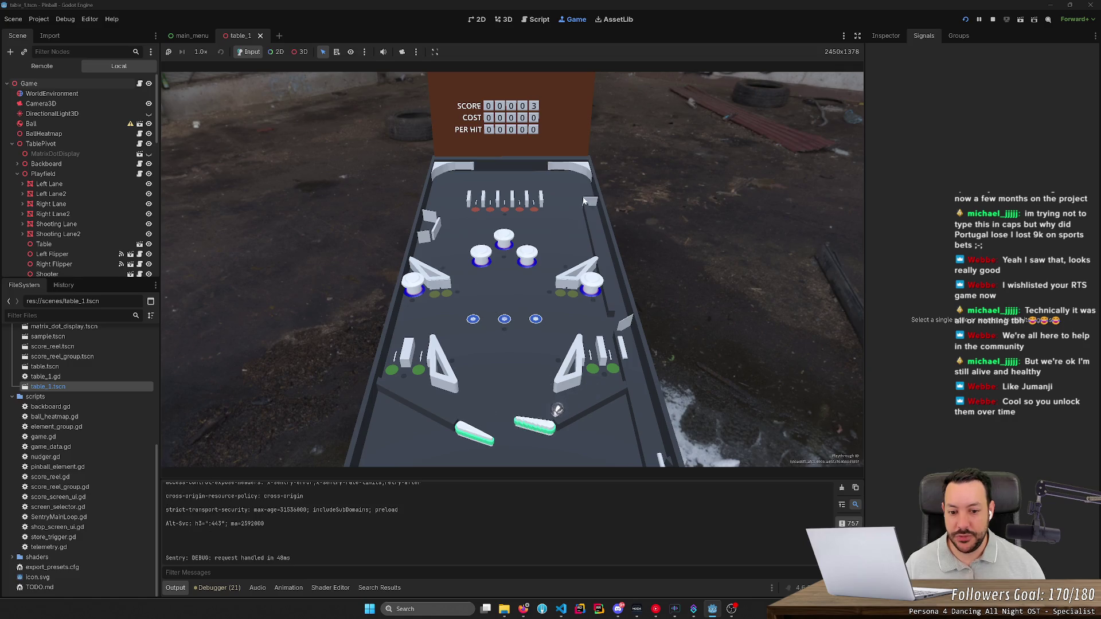
{"action": "key", "text": "Right"}
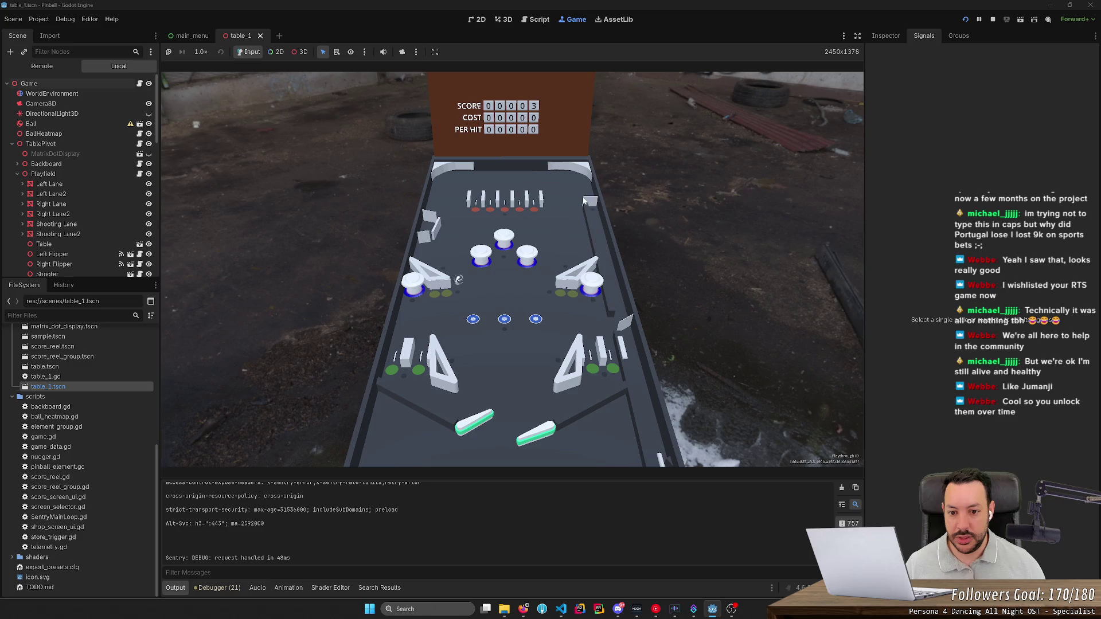
{"action": "key", "text": "Right"}
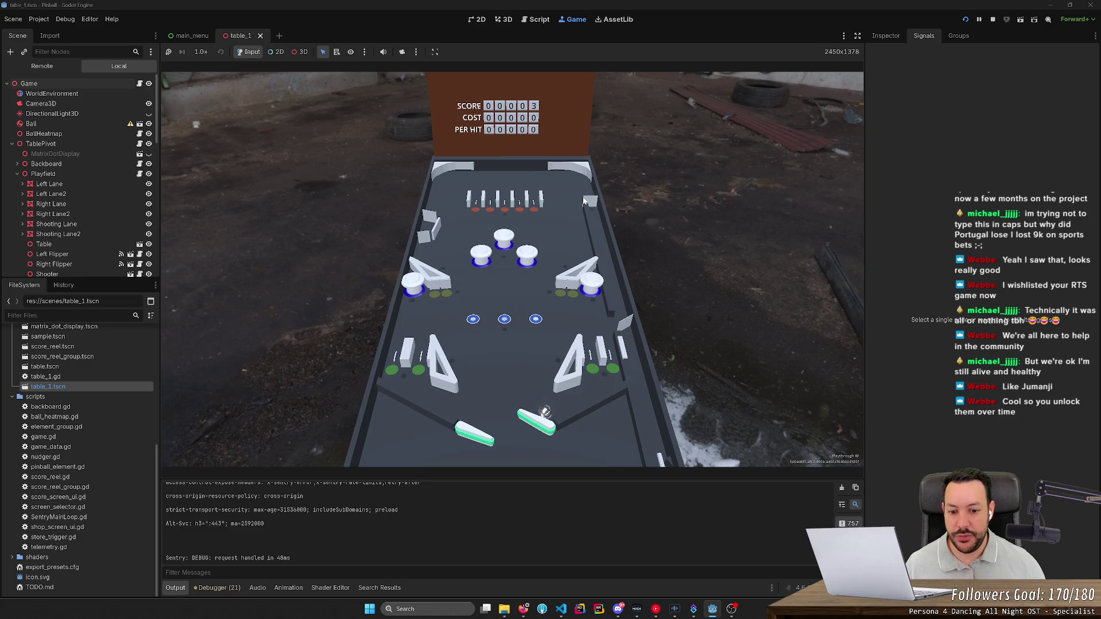
{"action": "key", "text": "Right"}
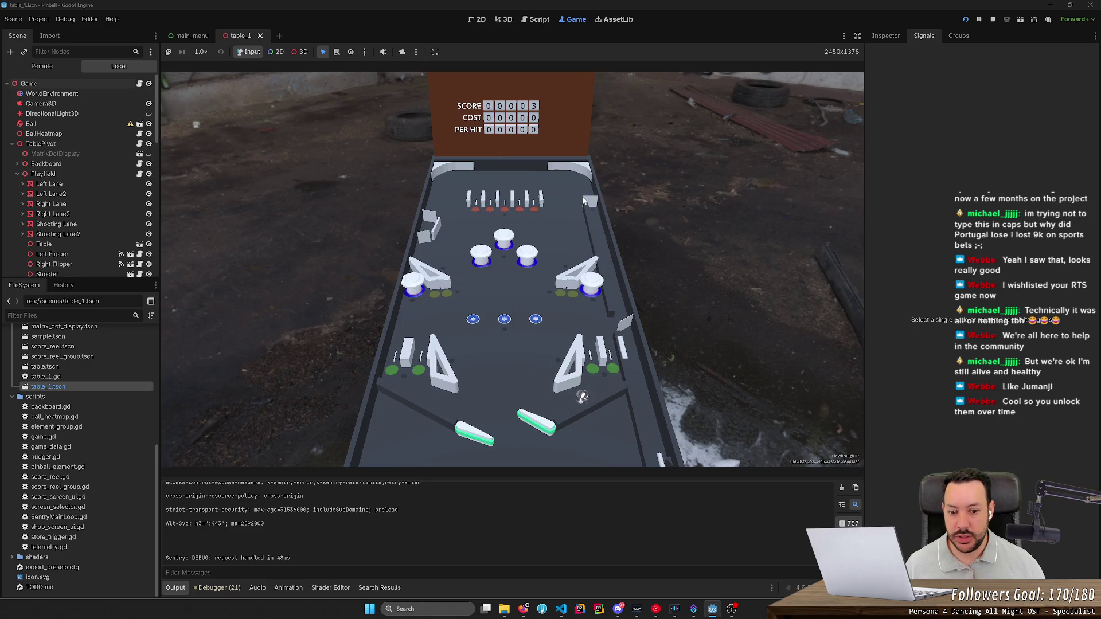
- Keep the ball alive with both flippers until the score reaches 3, then relaunch from the shooter lane
{"action": "key", "text": "Left"}
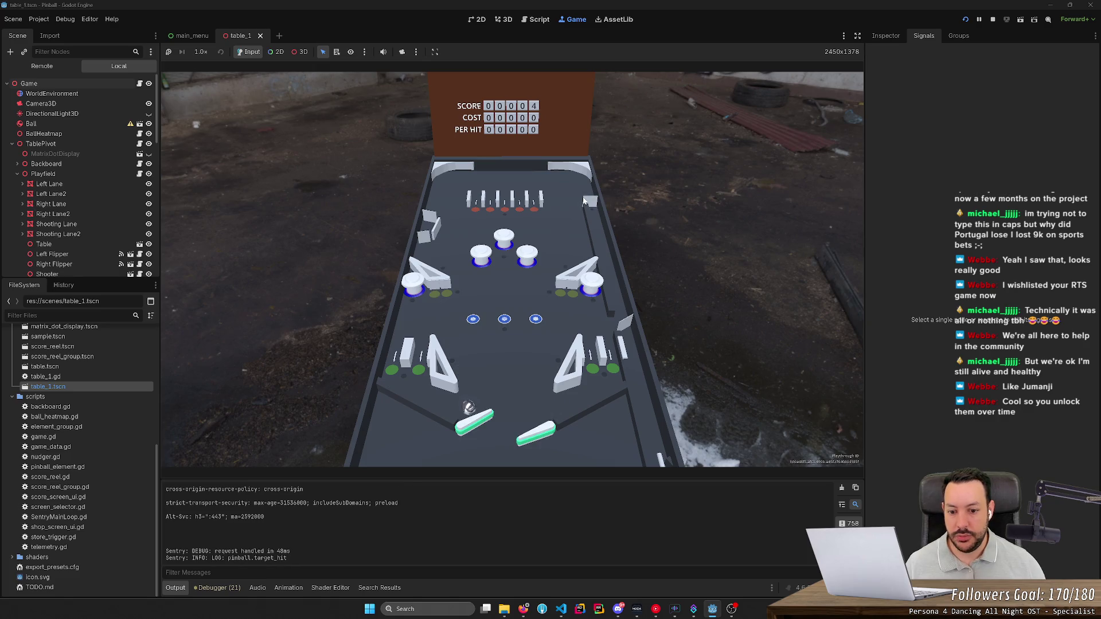
{"action": "key", "text": "Left"}
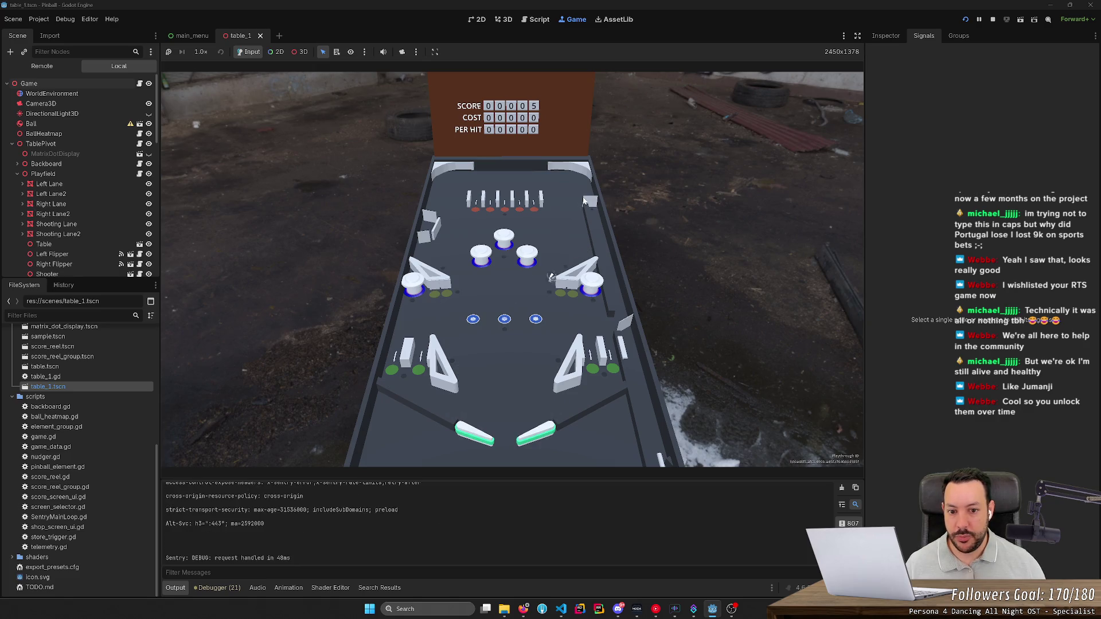
{"action": "key", "text": "Left"}
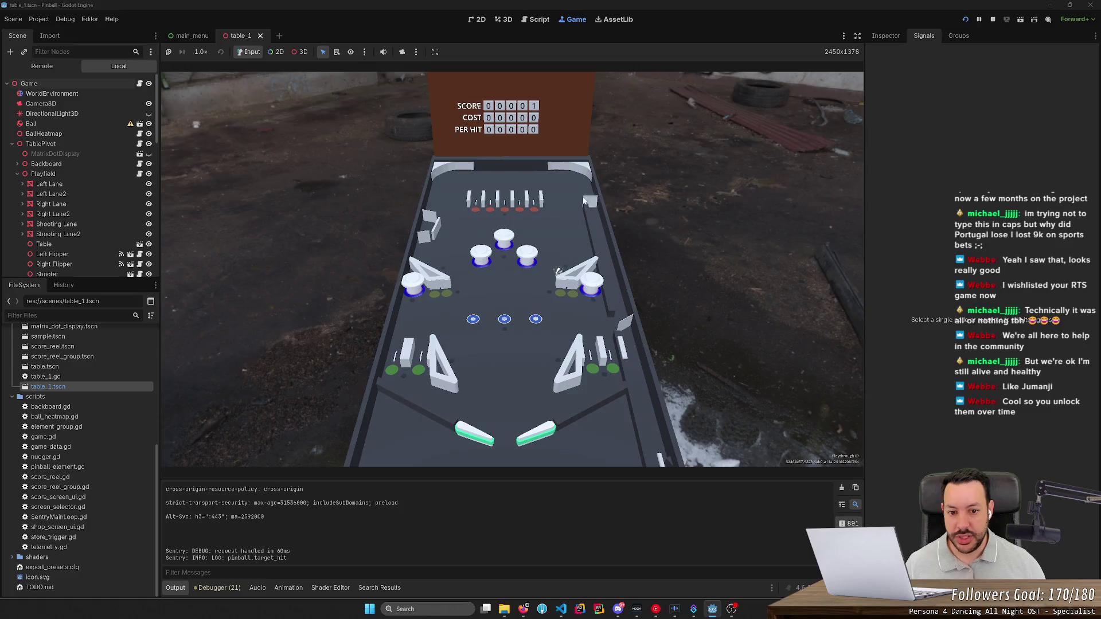
{"action": "key", "text": "Left"}
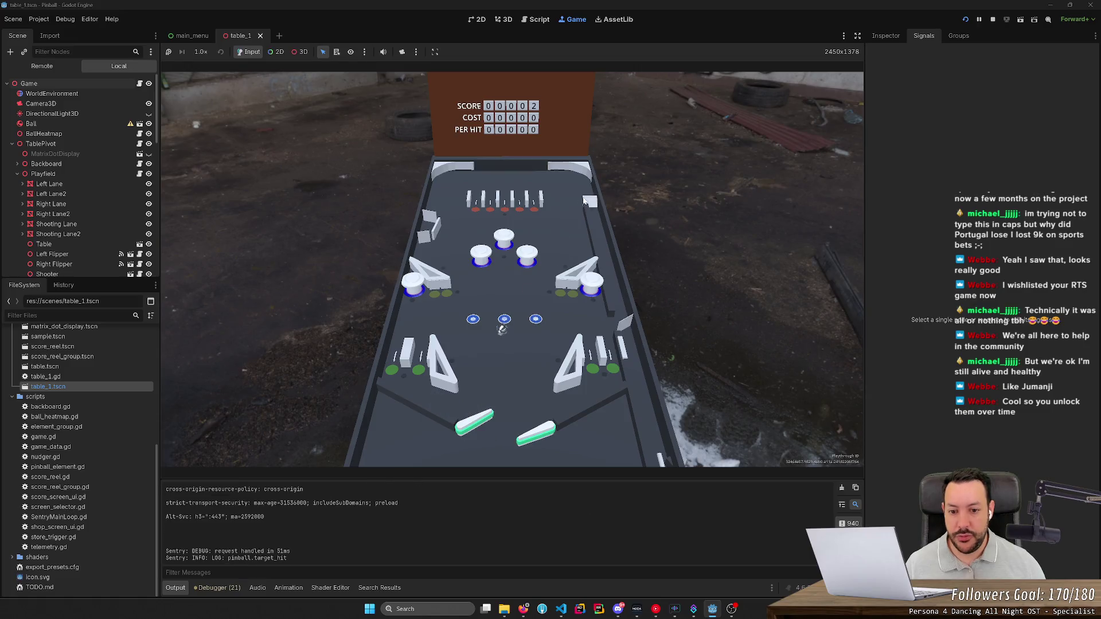
{"action": "key", "text": "Right"}
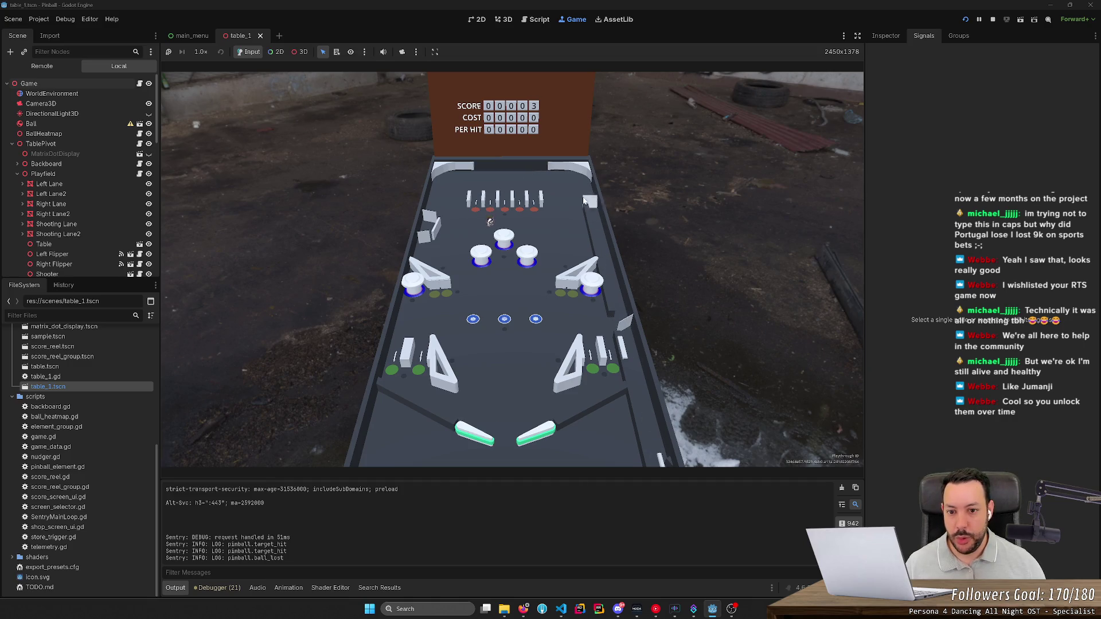
{"action": "key", "text": "Left"}
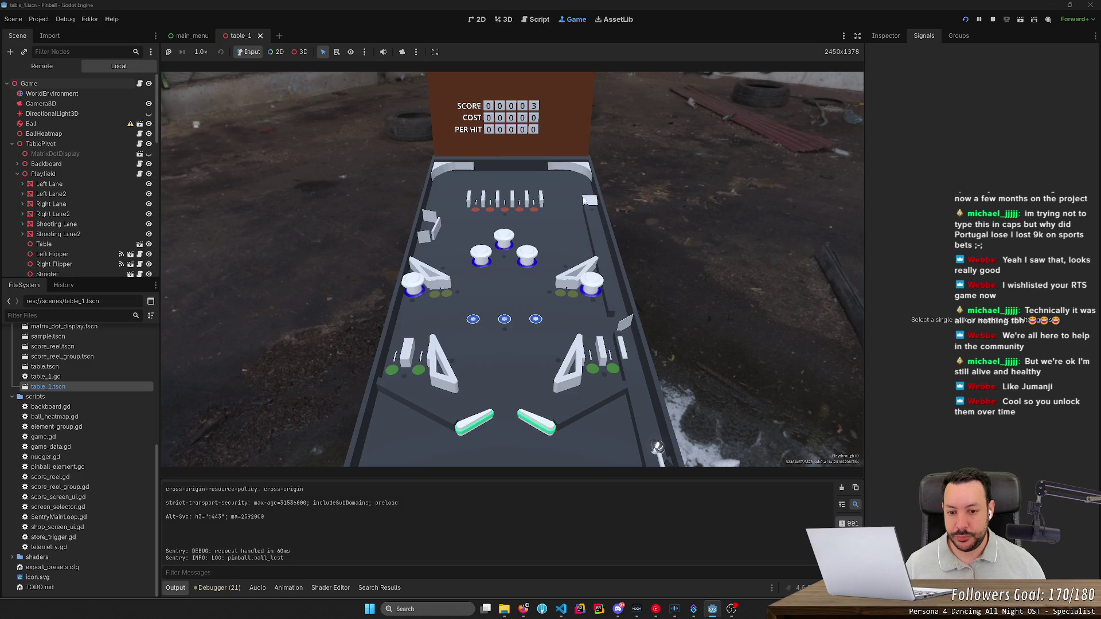
{"action": "key", "text": "Left"}
{"action": "key", "text": "Right"}
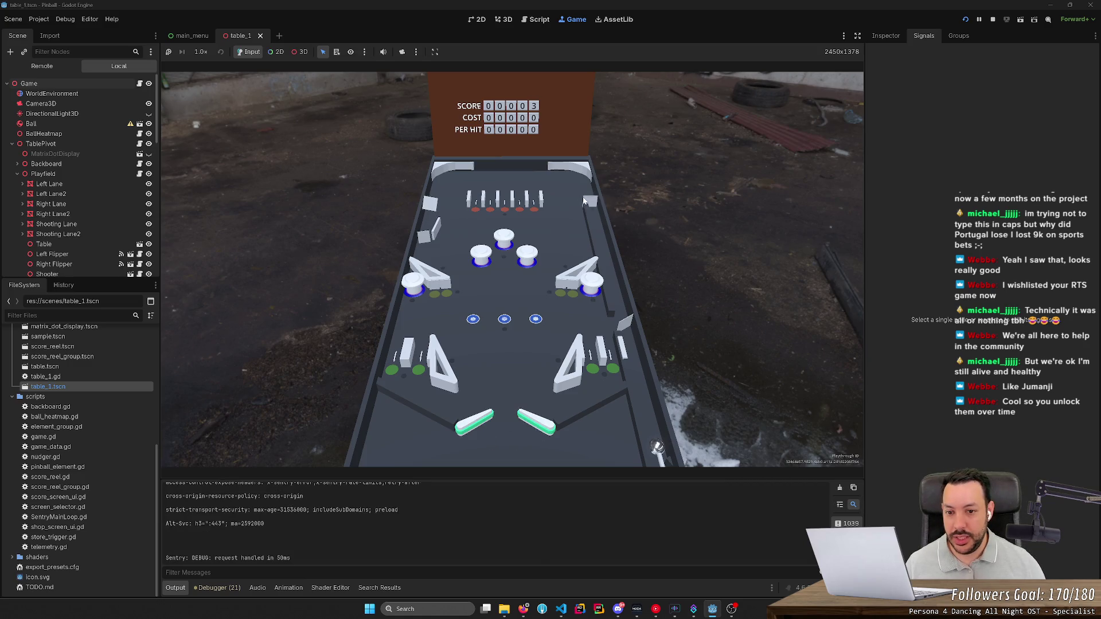
{"action": "key", "text": "Down"}
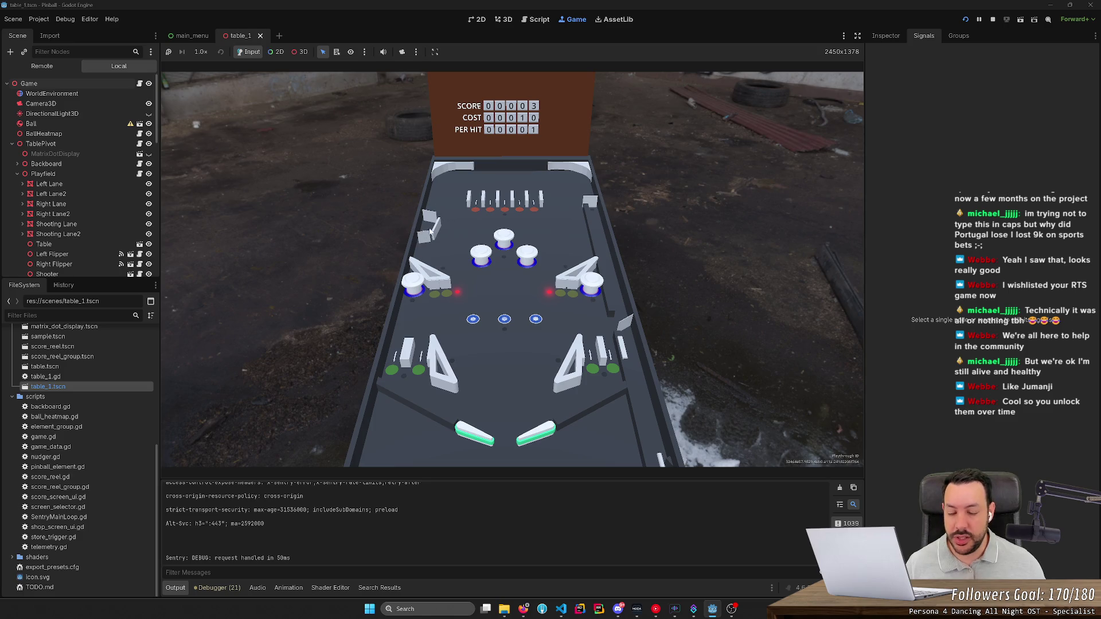
- Work the left and right flippers to hit targets, lifting the score to 11
{"action": "key", "text": "Left"}
{"action": "key", "text": "Right"}
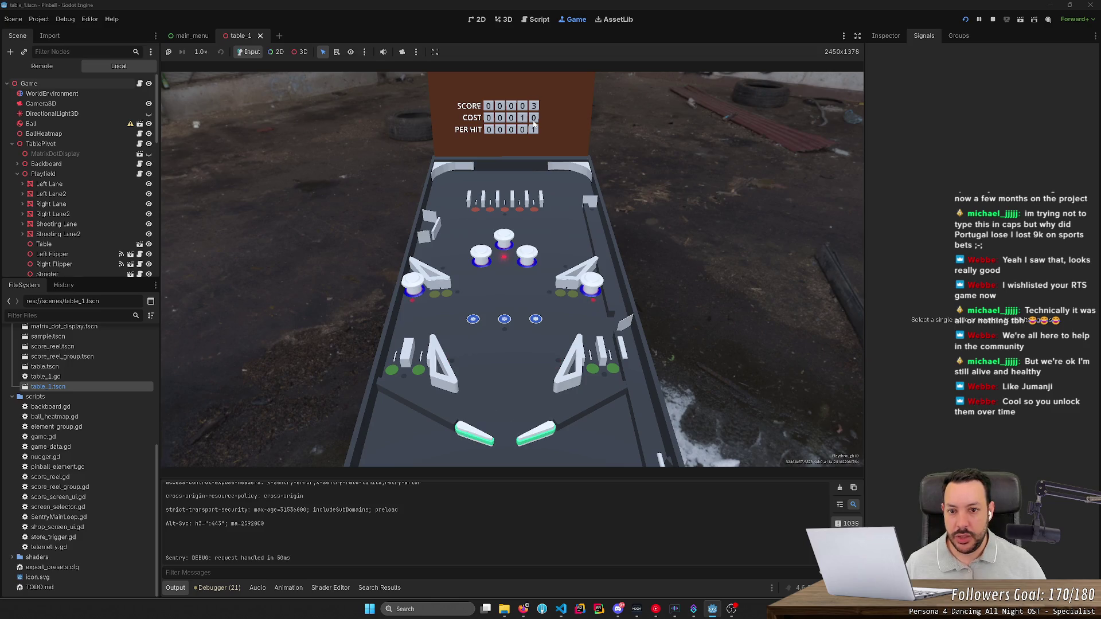
{"action": "key", "text": "Left"}
{"action": "key", "text": "Left"}
{"action": "key", "text": "Left"}
{"action": "key", "text": "Left"}
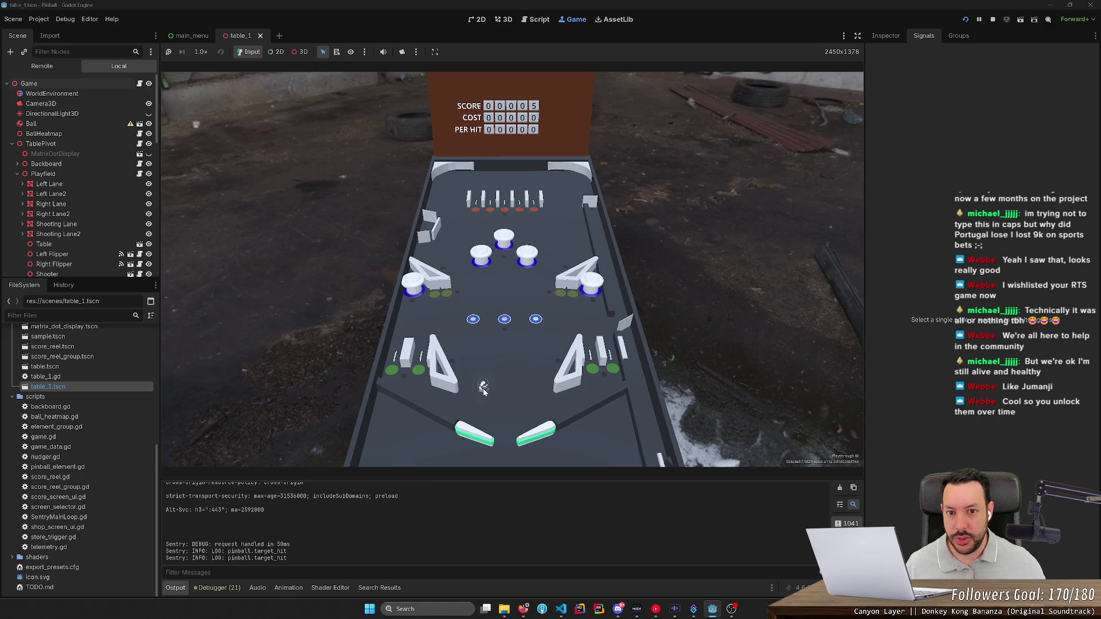
{"action": "key", "text": "Left"}
{"action": "key", "text": "Left"}
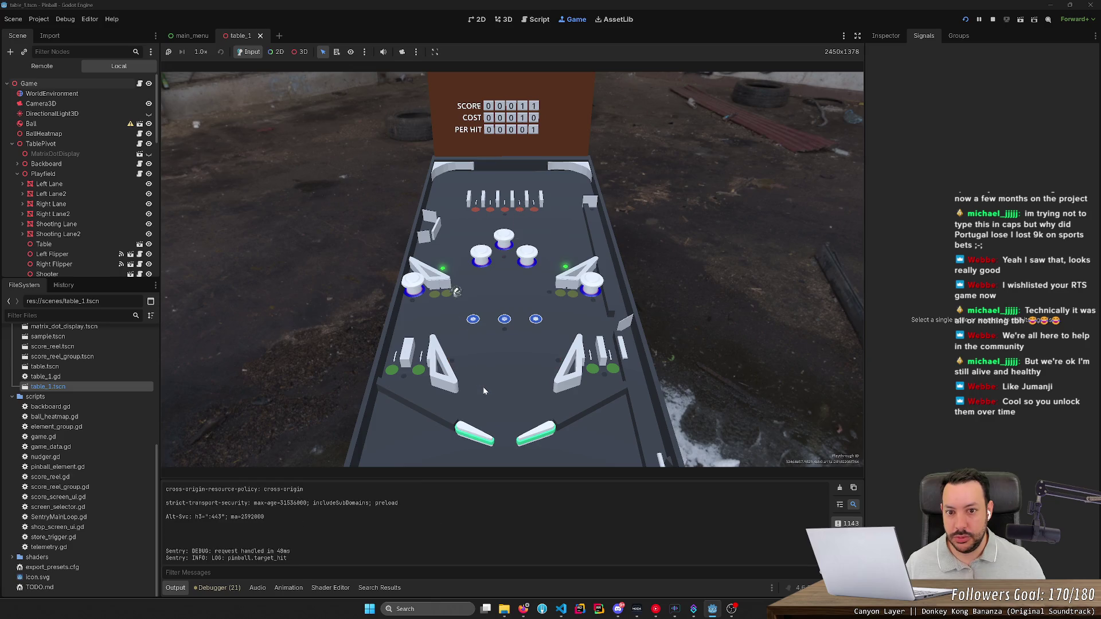
- Keep the ball alive with both flippers so the score of 11 stays above the cost of 10
{"action": "key", "text": "Left"}
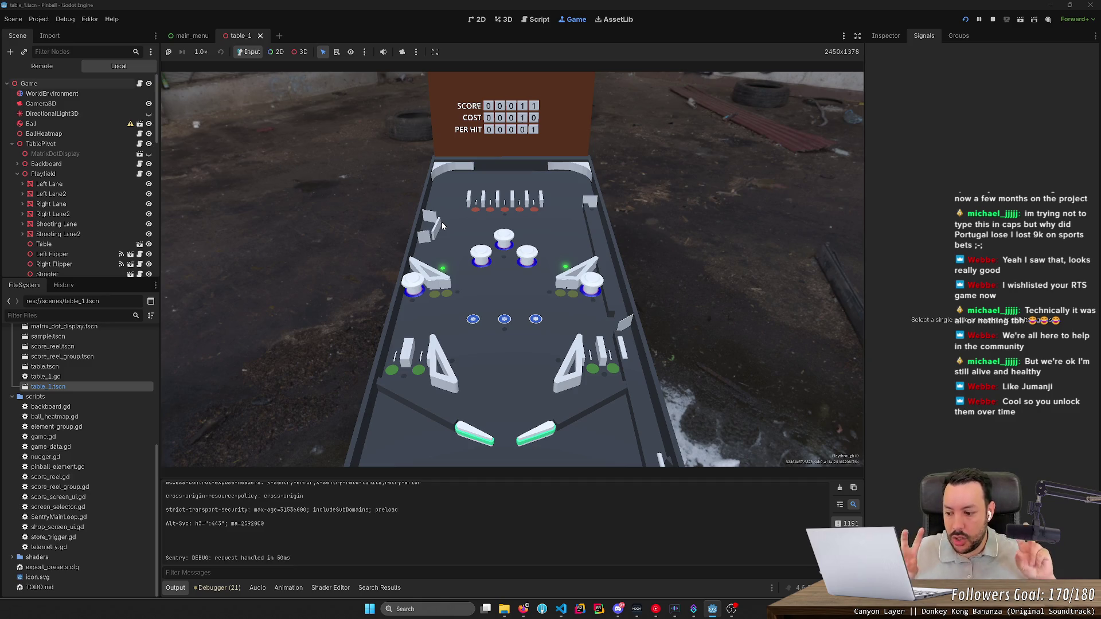
{"action": "key", "text": "Right"}
{"action": "key", "text": "Right"}
{"action": "key", "text": "Left"}
{"action": "key", "text": "Right"}
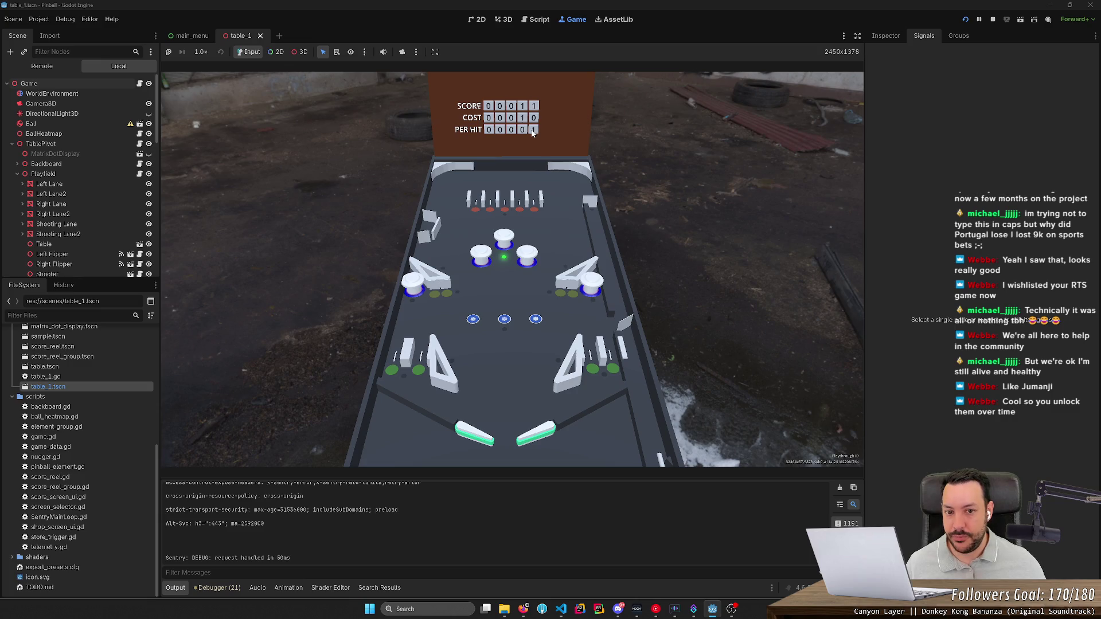
- Buy the backboard upgrade, dropping the score to 1, then keep flipping the ball upfield
{"action": "left_click", "coordinate": [532, 133]}
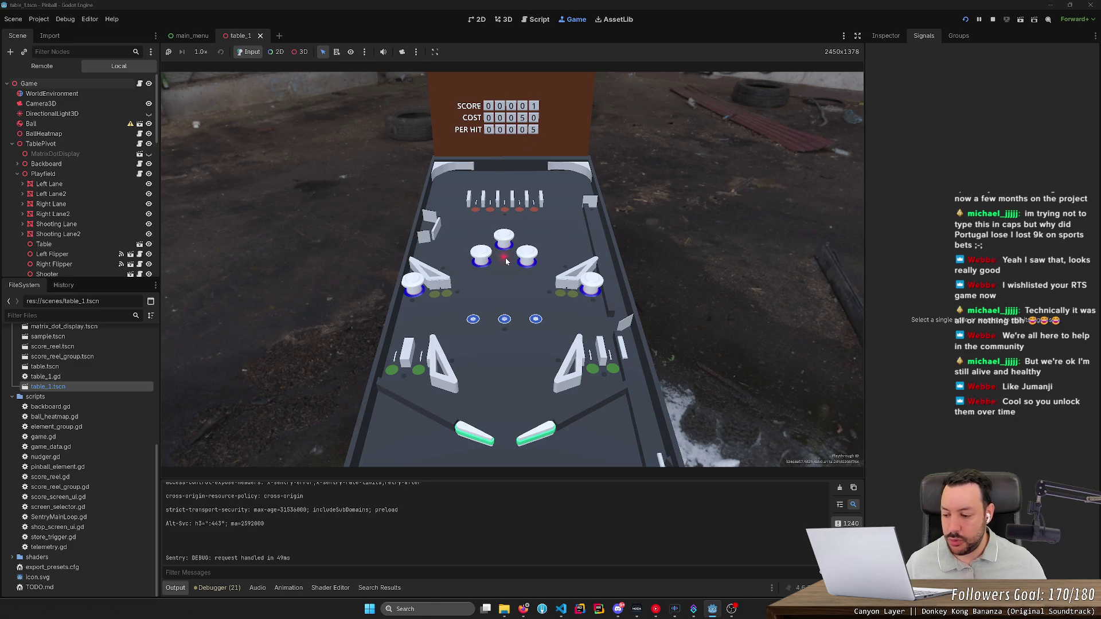
{"action": "key", "text": "Left"}
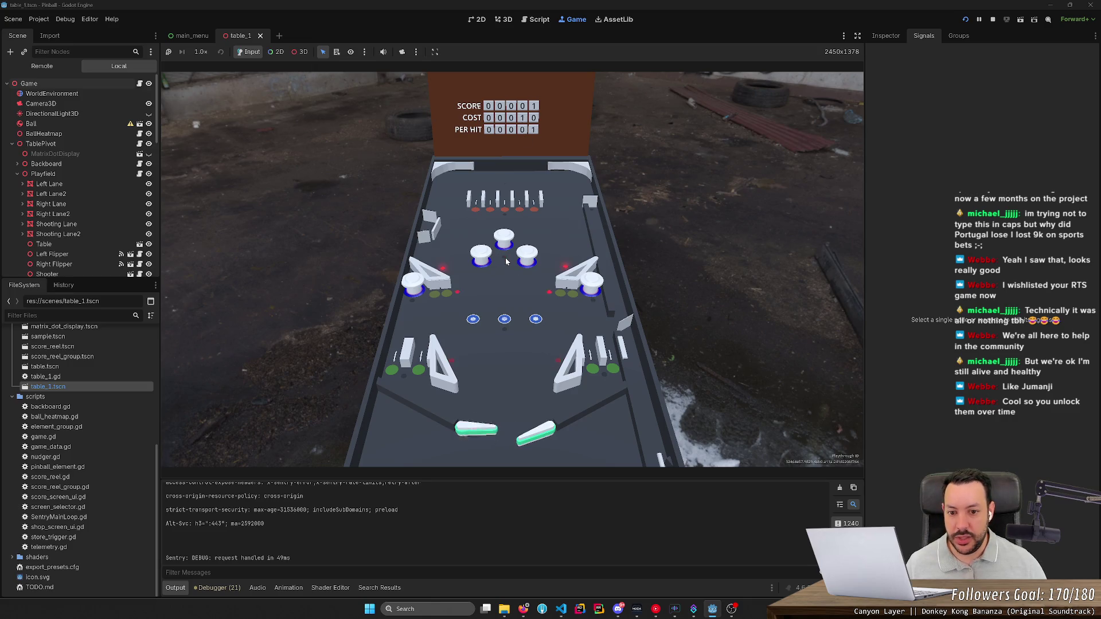
{"action": "key", "text": "Left"}
{"action": "key", "text": "Left"}
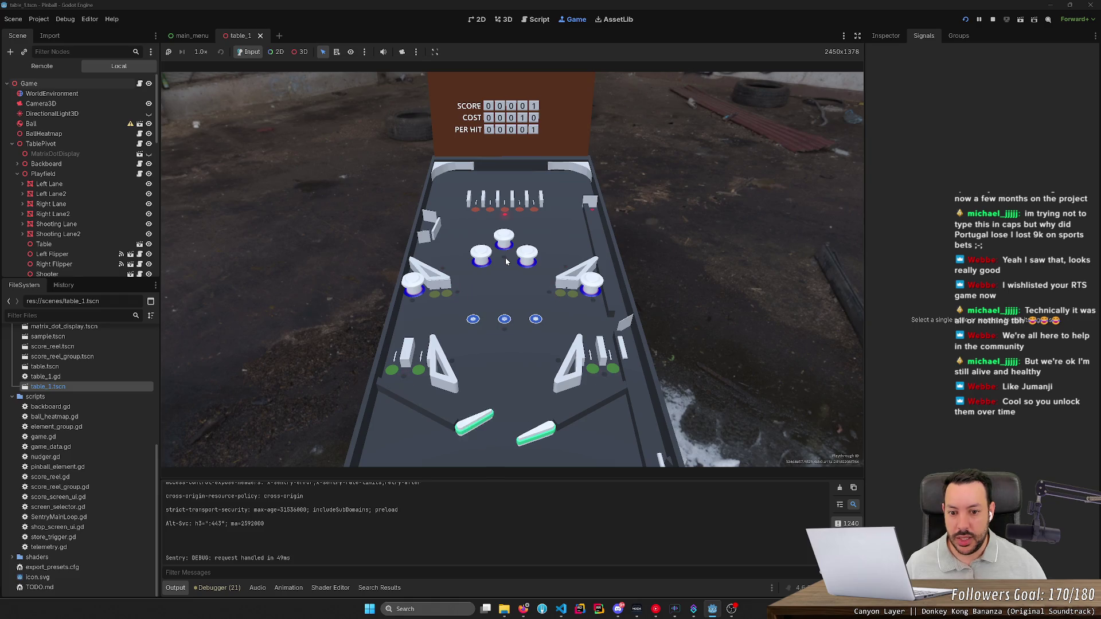
{"action": "key", "text": "Left"}
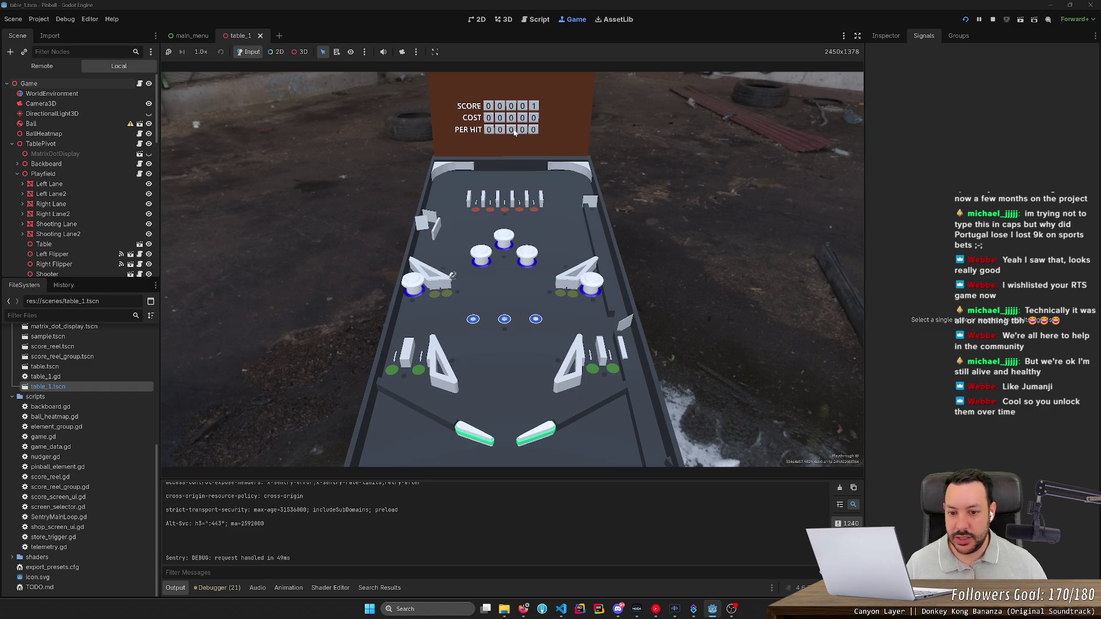
{"action": "key", "text": "space"}
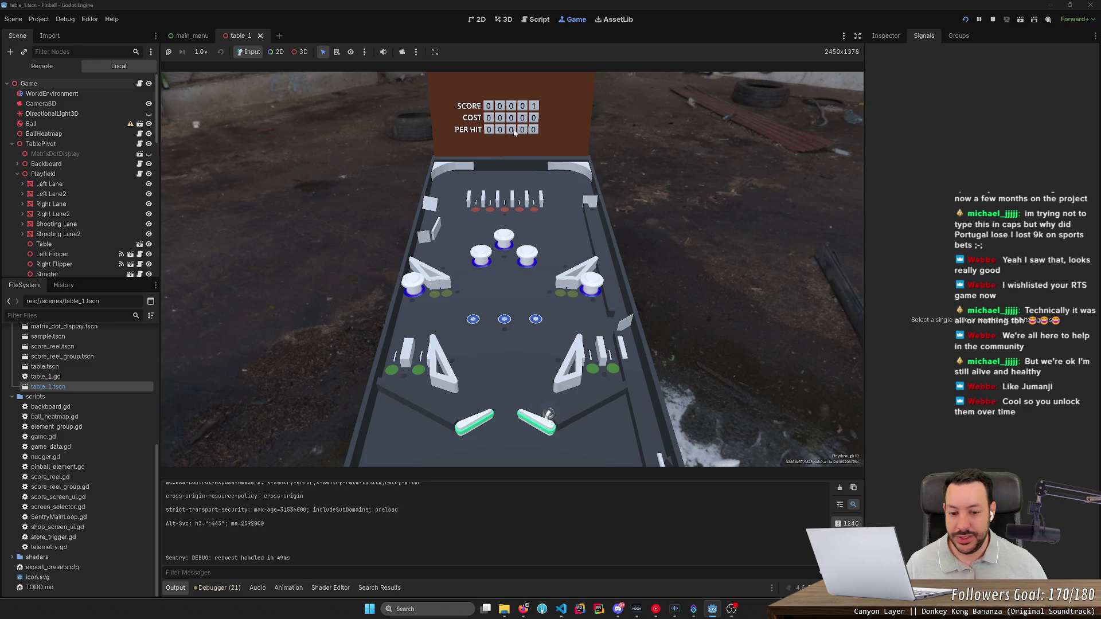
{"action": "key", "text": "space"}
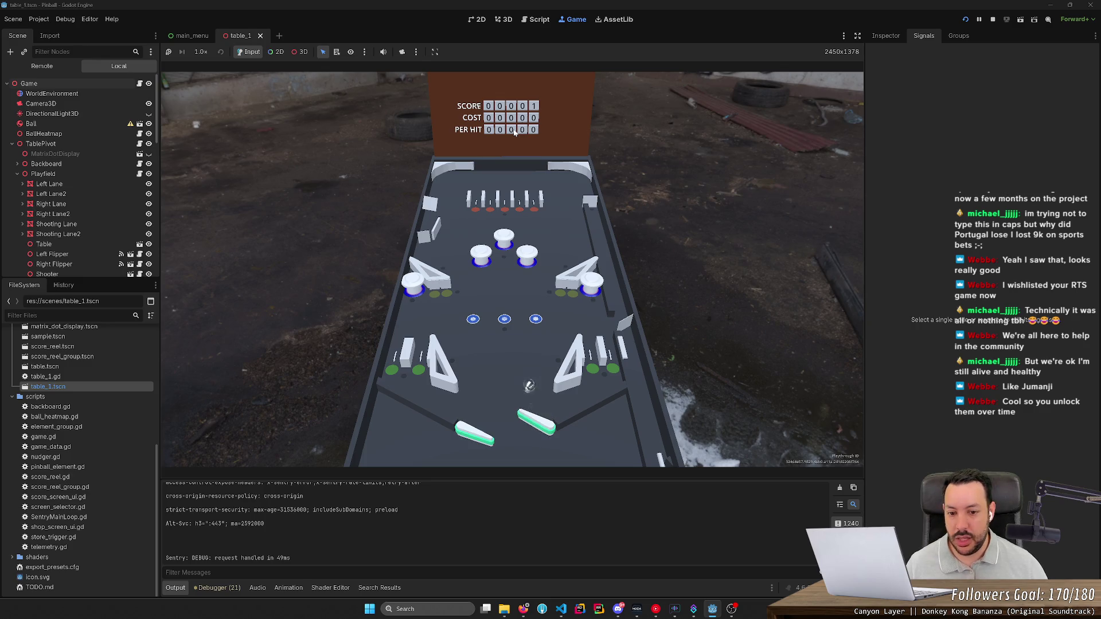
- Flip the ball toward the bumpers to score 15 until it drains and the score resets to 0
{"action": "key", "text": "Left"}
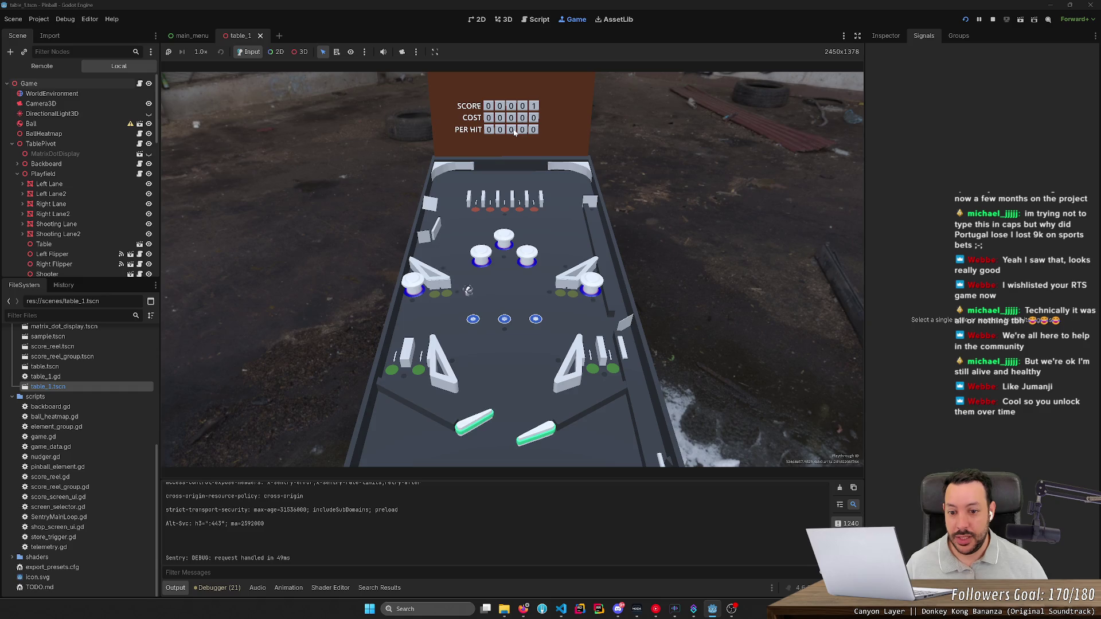
{"action": "key", "text": "Right"}
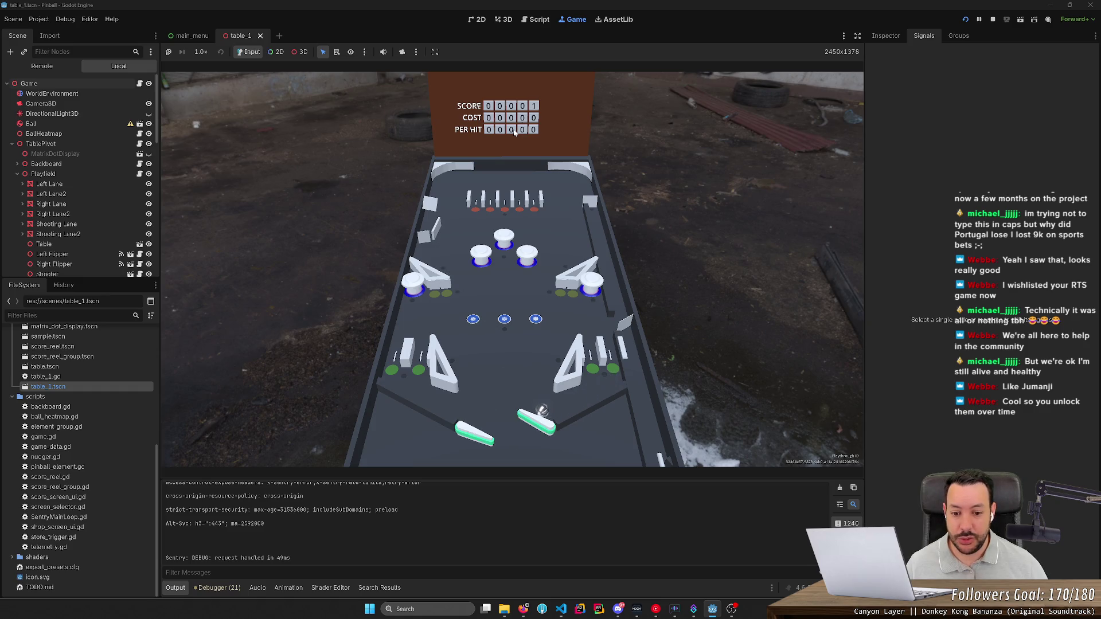
{"action": "key", "text": "Left"}
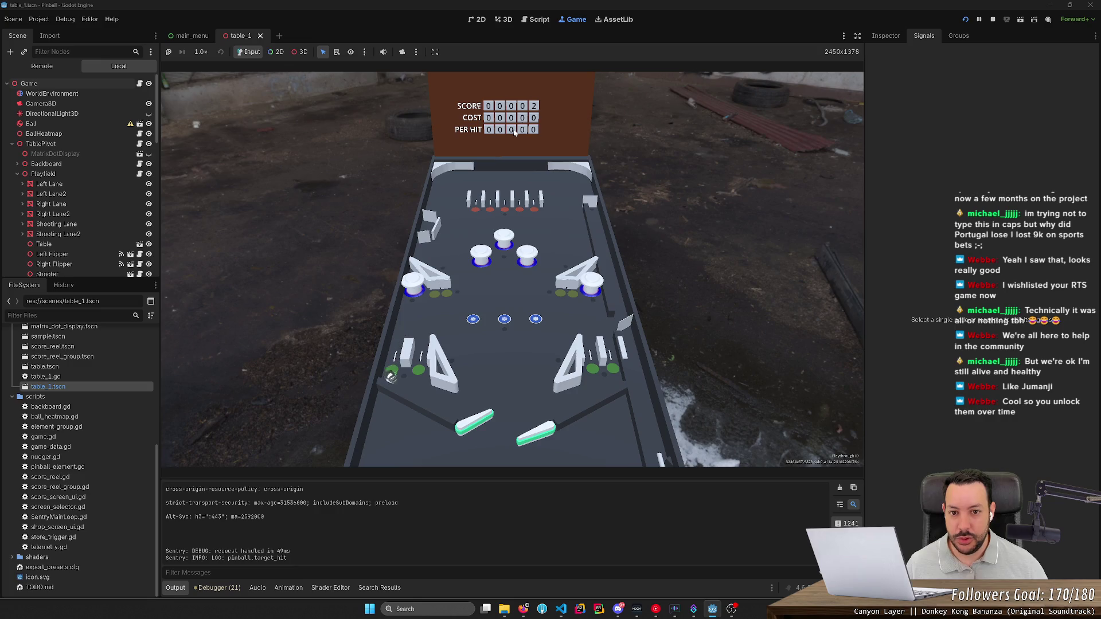
{"action": "key", "text": "Left"}
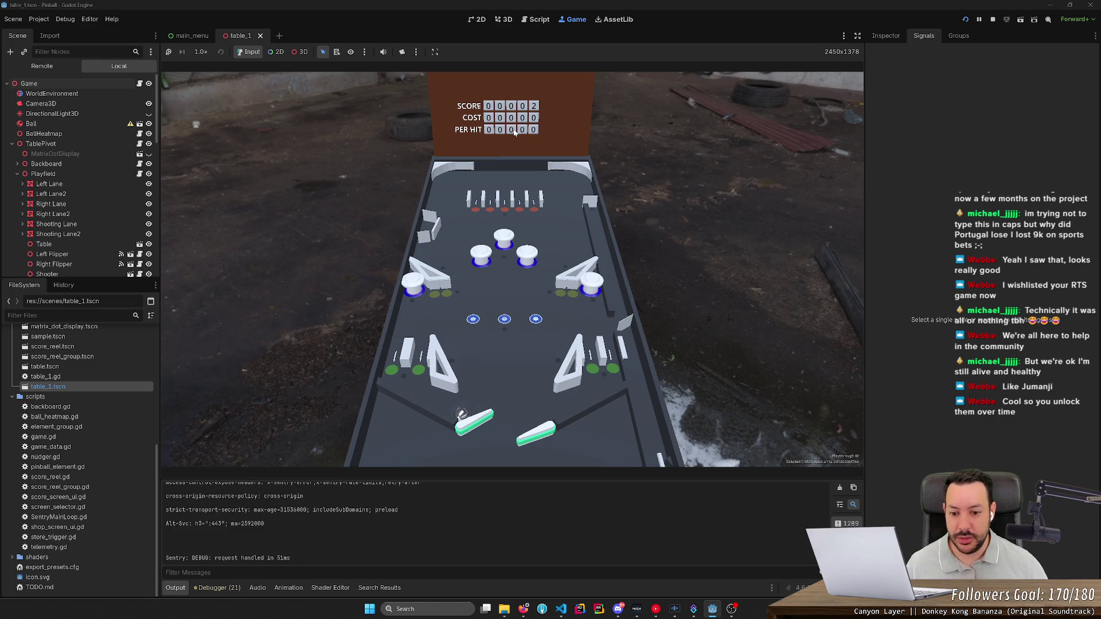
{"action": "key", "text": "Left"}
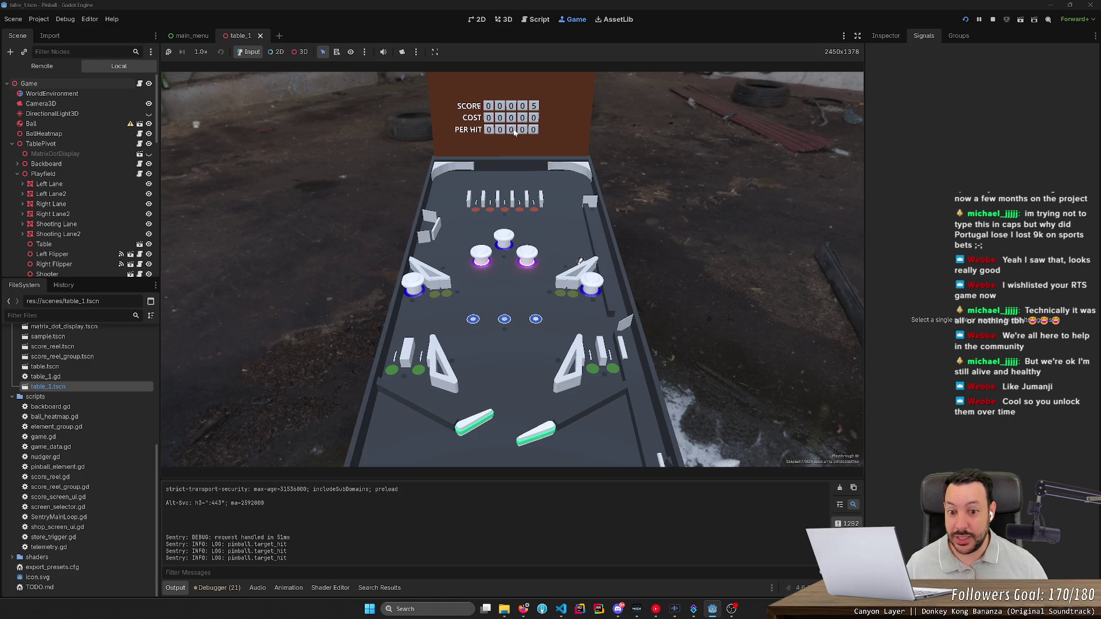
{"action": "key", "text": "Left"}
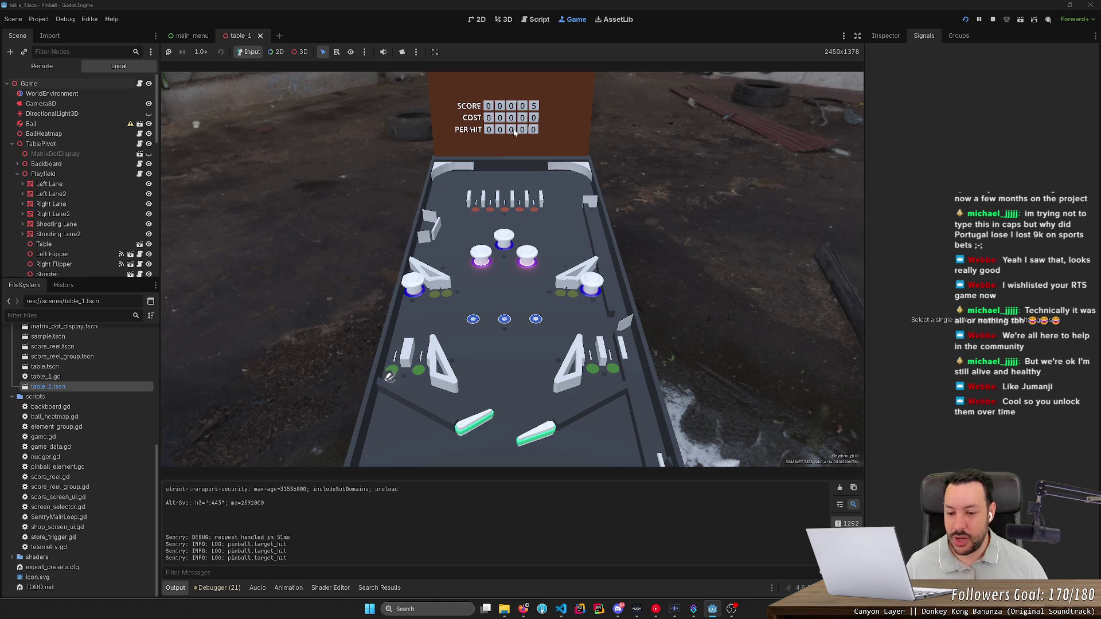
{"action": "key", "text": "Left"}
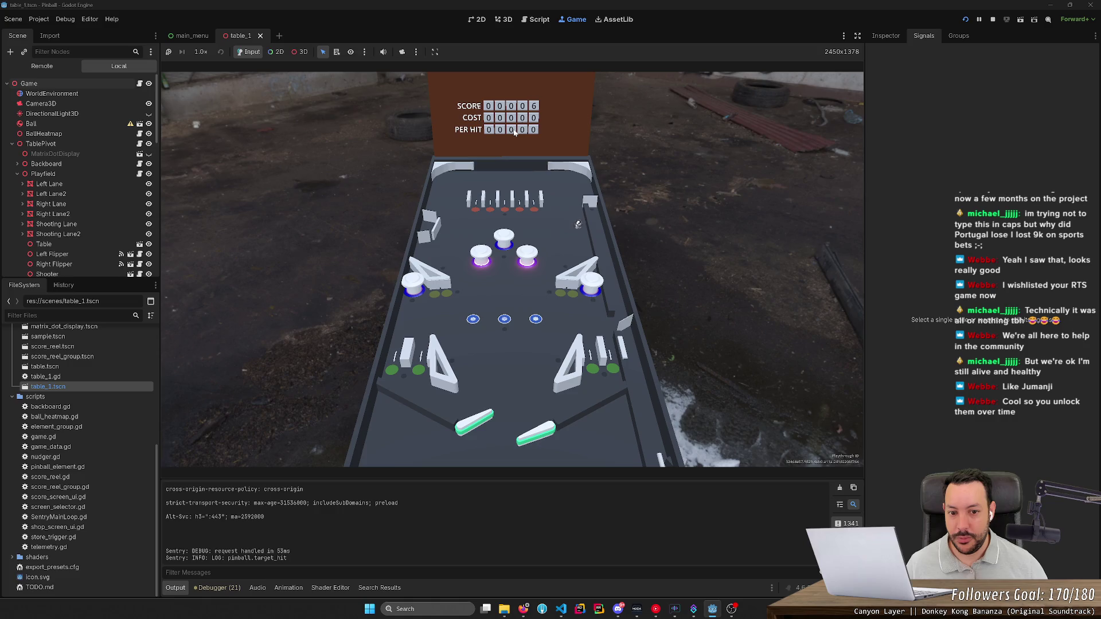
{"action": "key", "text": "Left"}
{"action": "key", "text": "Left"}
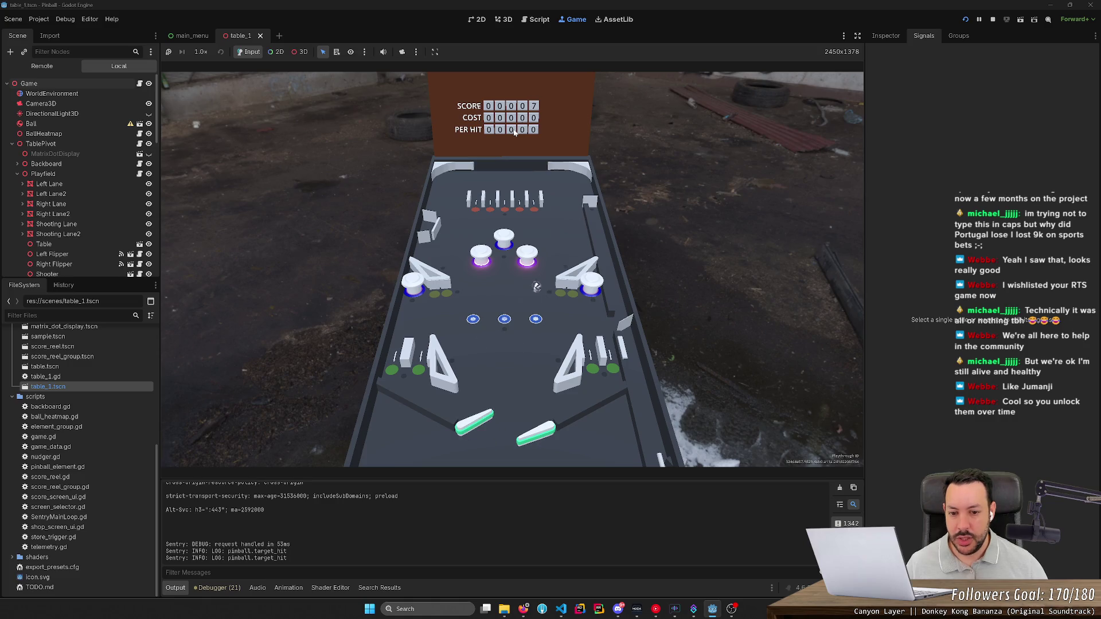
{"action": "key", "text": "Left"}
{"action": "key", "text": "Left"}
{"action": "key", "text": "Left"}
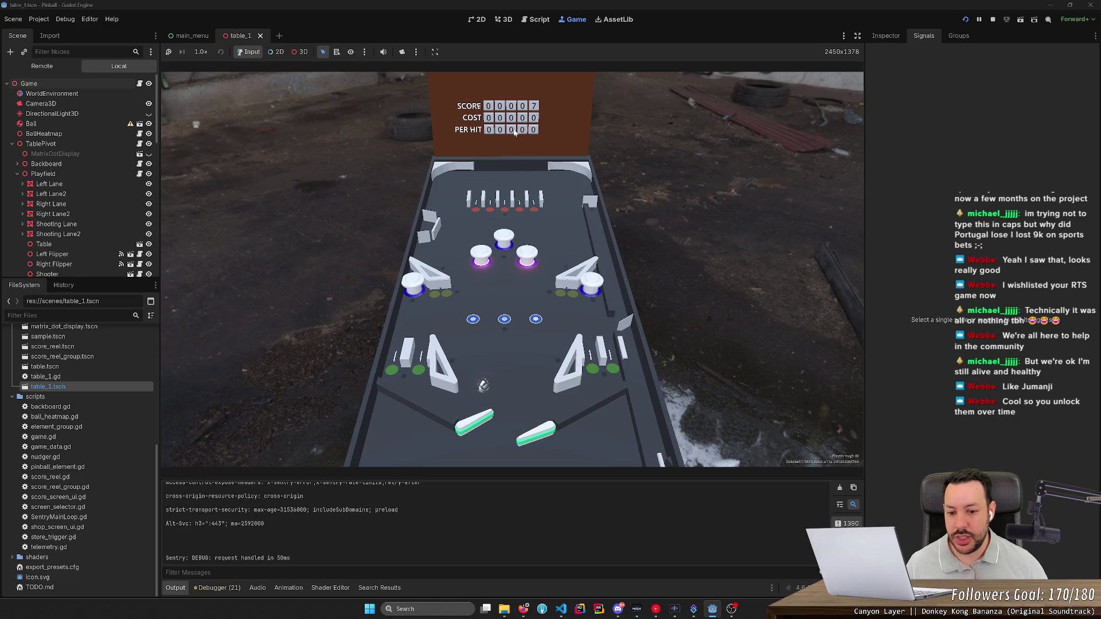
{"action": "key", "text": "Left"}
{"action": "key", "text": "Left"}
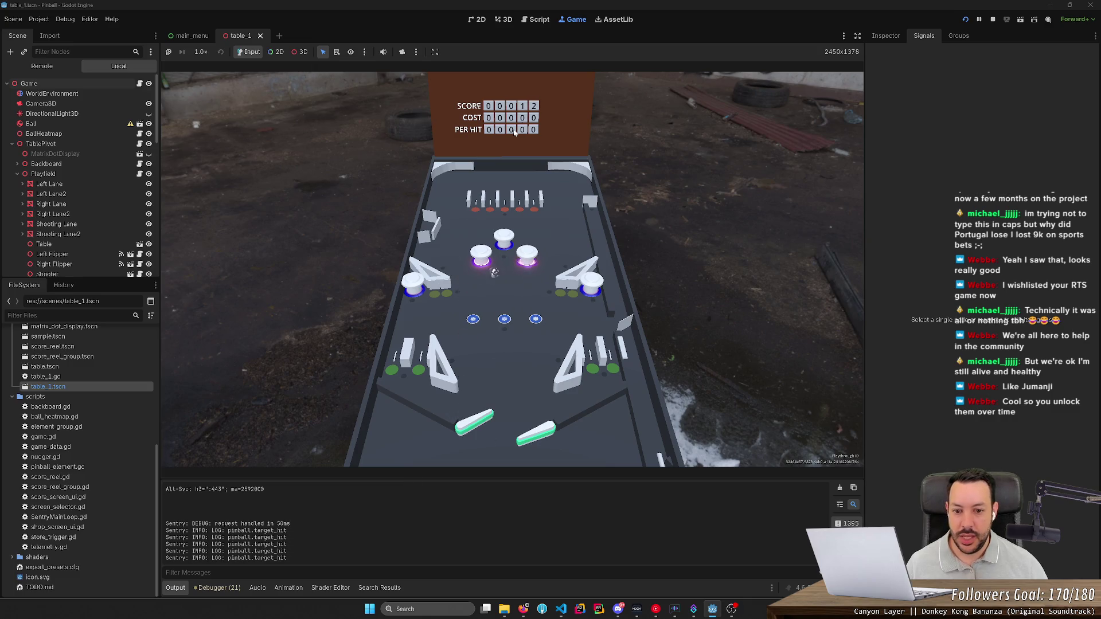
{"action": "key", "text": "Right"}
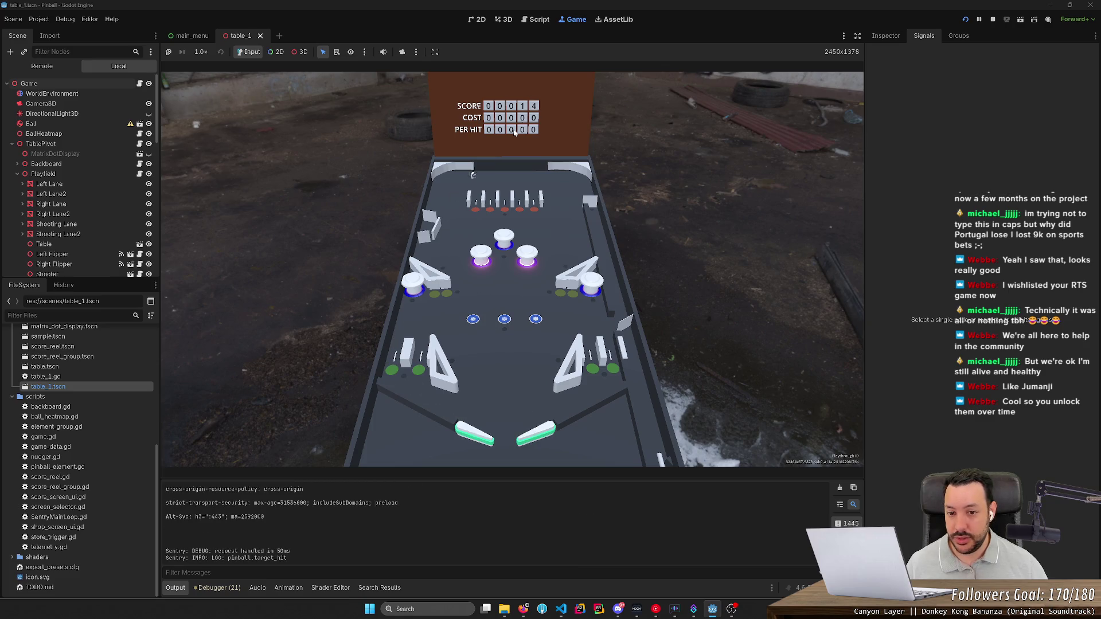
{"action": "key", "text": "Right"}
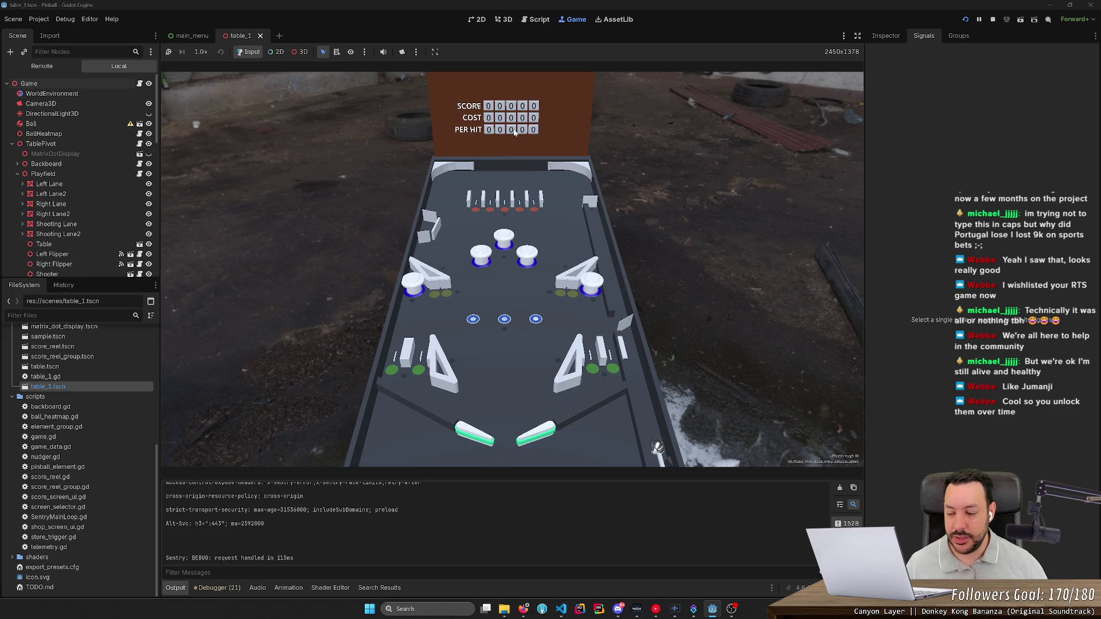
- Launch a new ball and flip it at the targets, raising the score to 21
{"action": "key", "text": "space"}
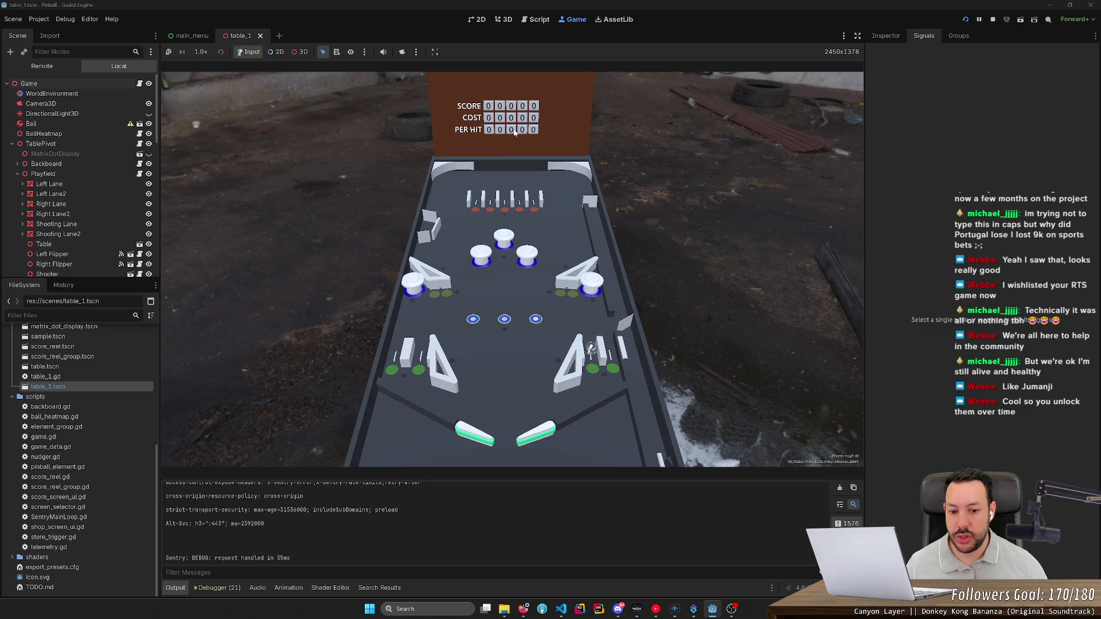
{"action": "key", "text": "Right"}
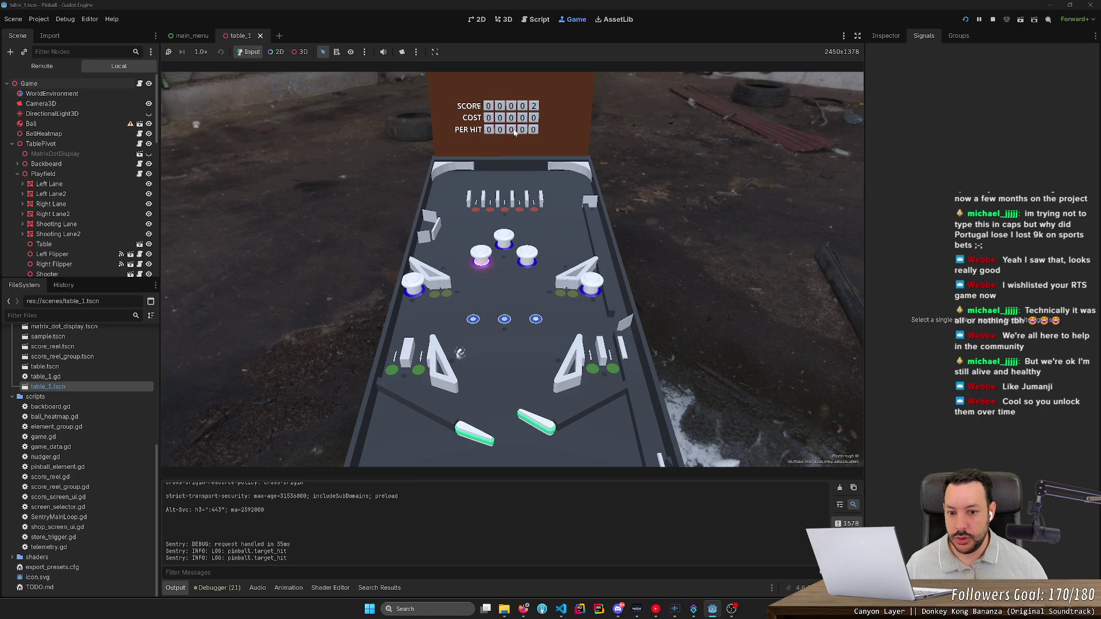
{"action": "key", "text": "Left"}
{"action": "key", "text": "Right"}
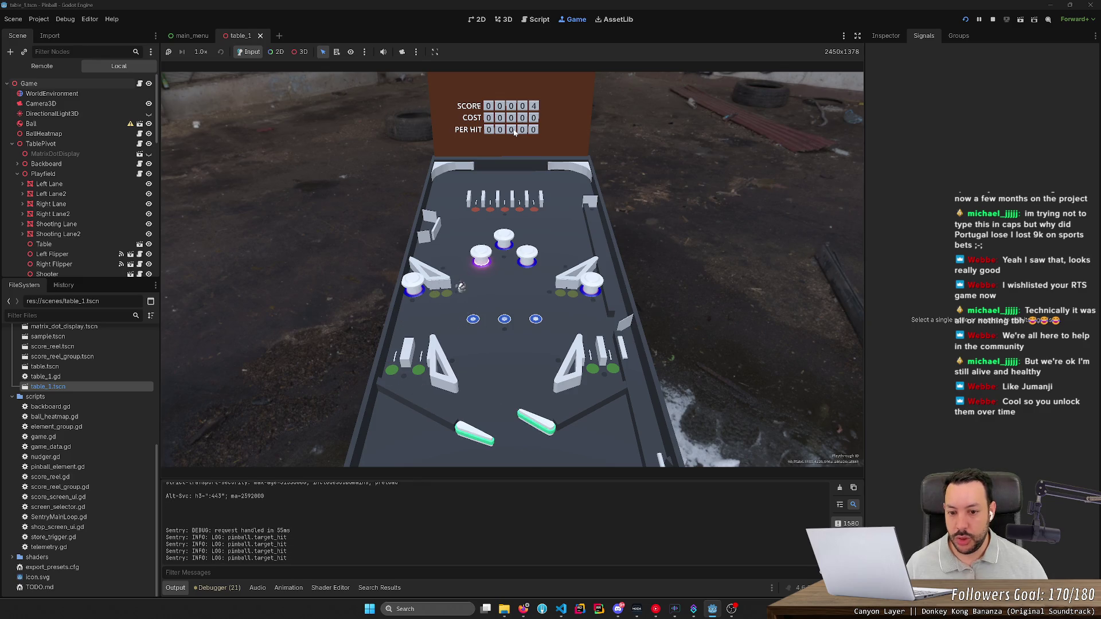
{"action": "key", "text": "Left"}
{"action": "key", "text": "Right"}
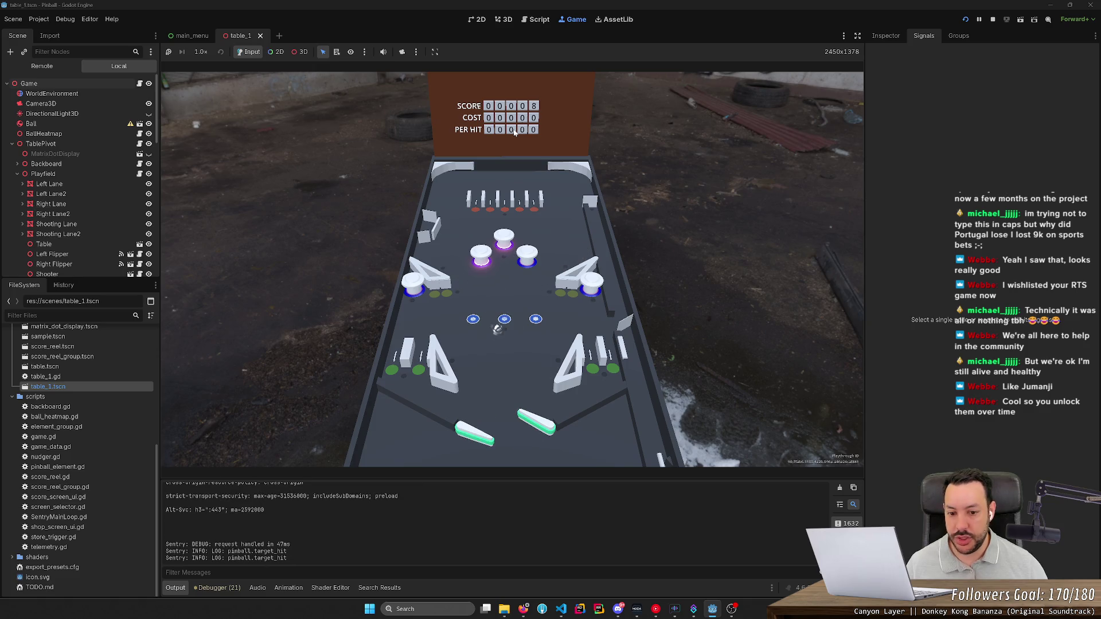
{"action": "key", "text": "Left"}
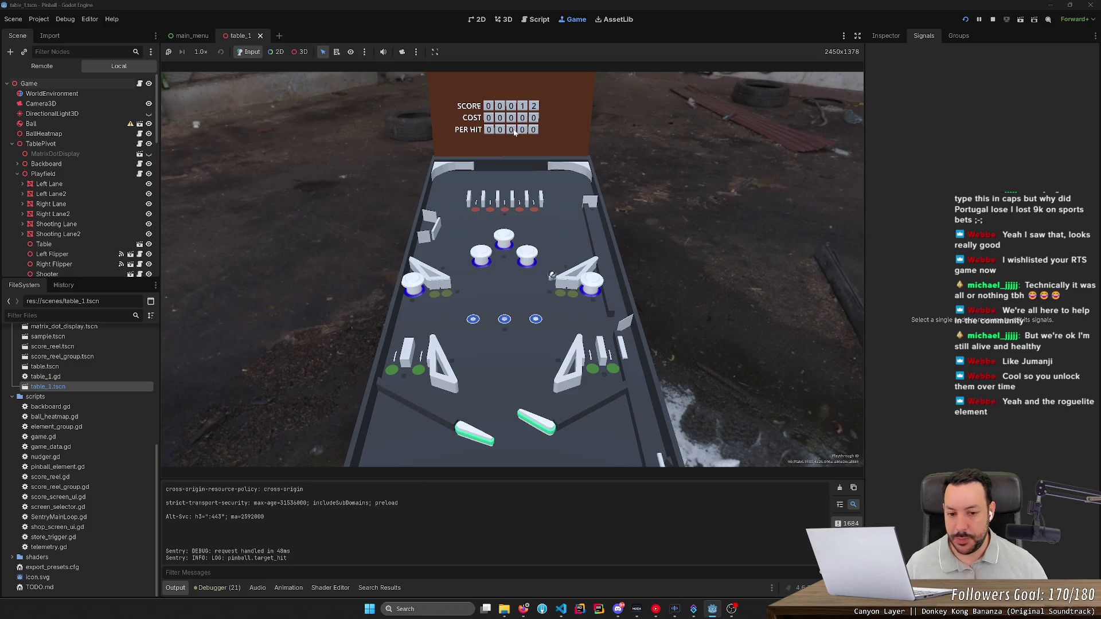
{"action": "key", "text": "Left"}
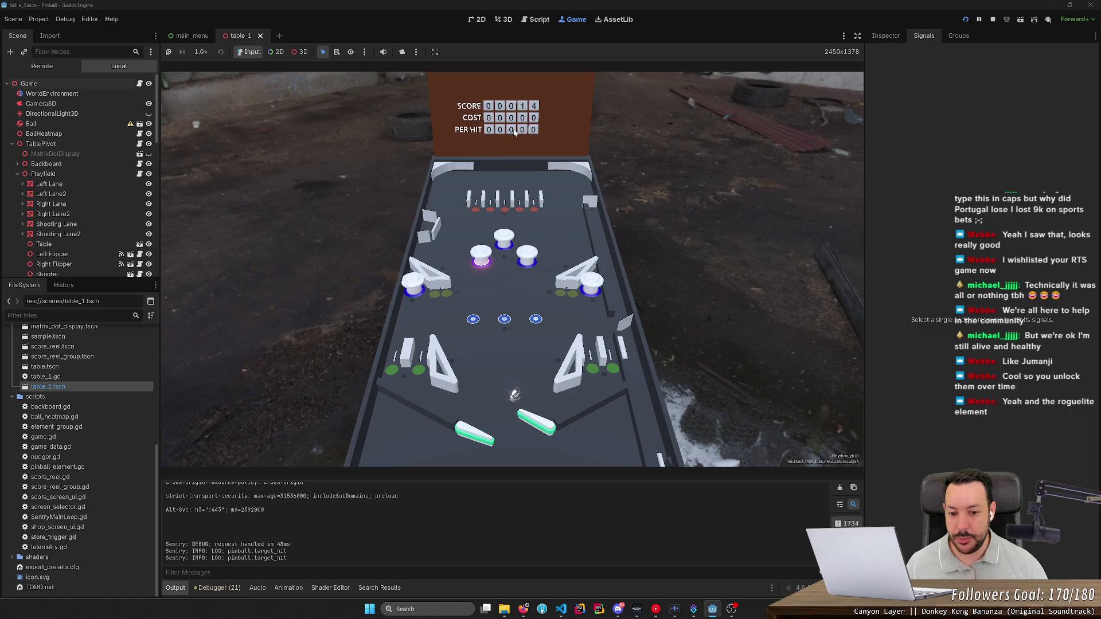
{"action": "key", "text": "Right"}
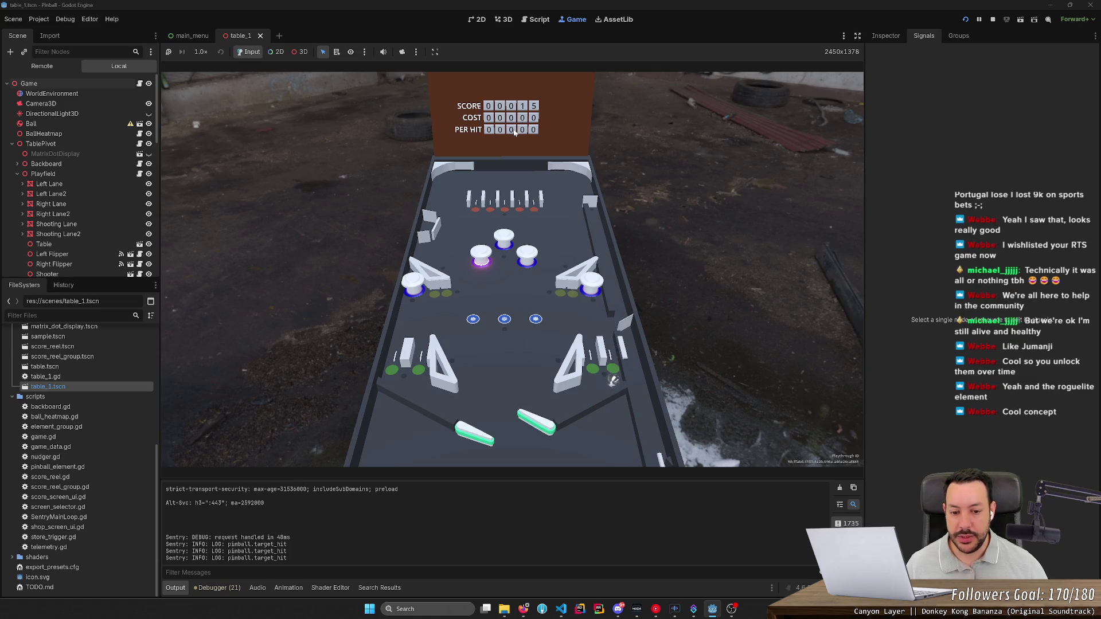
{"action": "key", "text": "Left"}
{"action": "key", "text": "Left"}
{"action": "key", "text": "Left"}
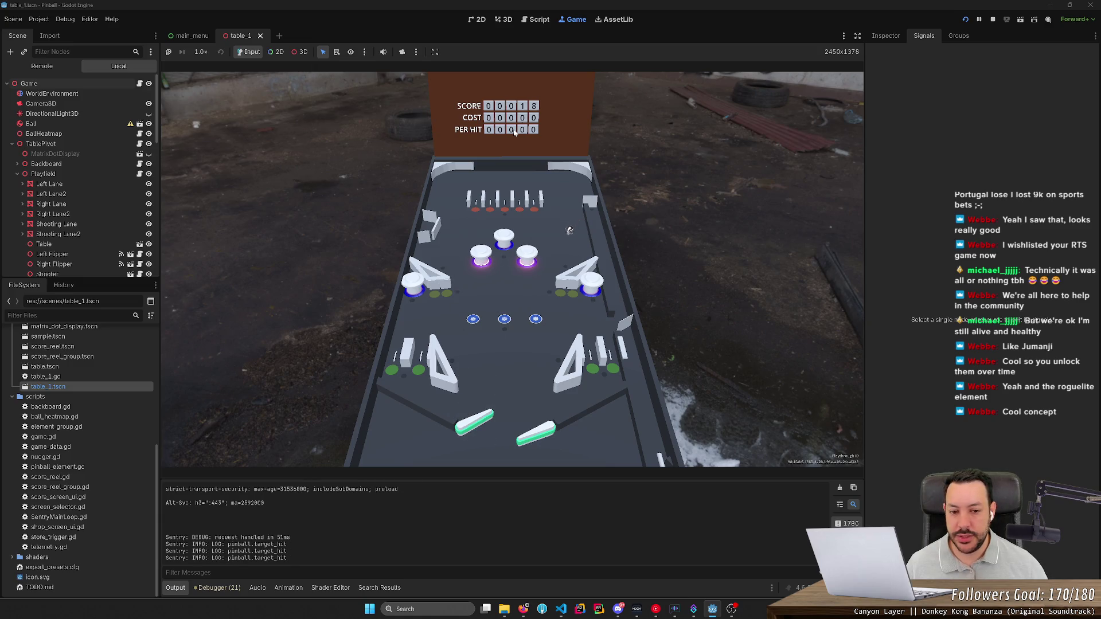
{"action": "key", "text": "Left"}
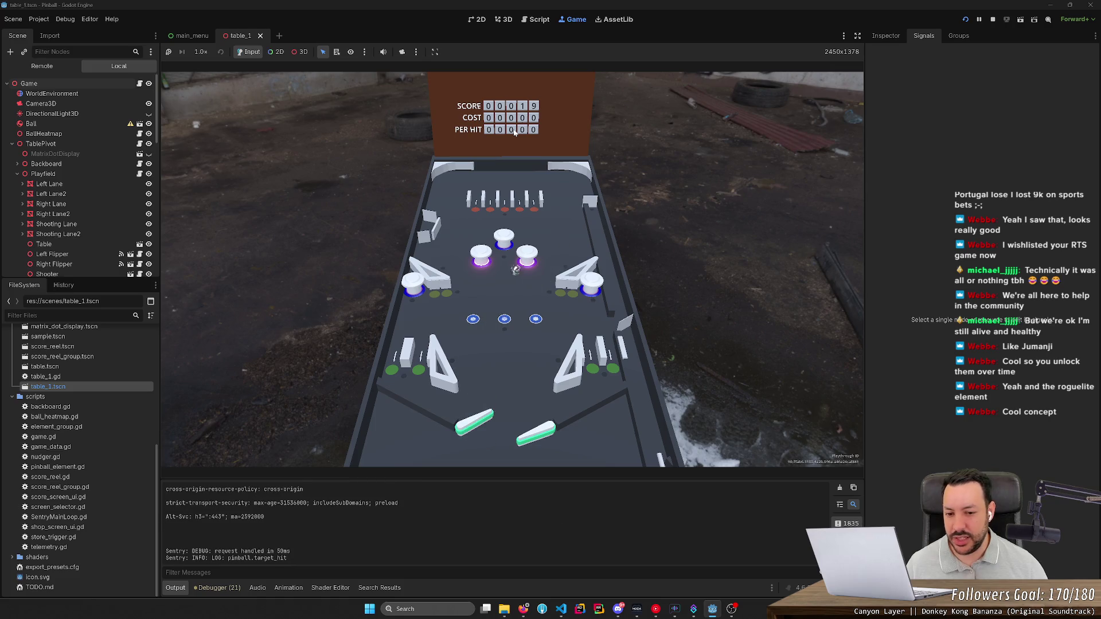
{"action": "key", "text": "Right"}
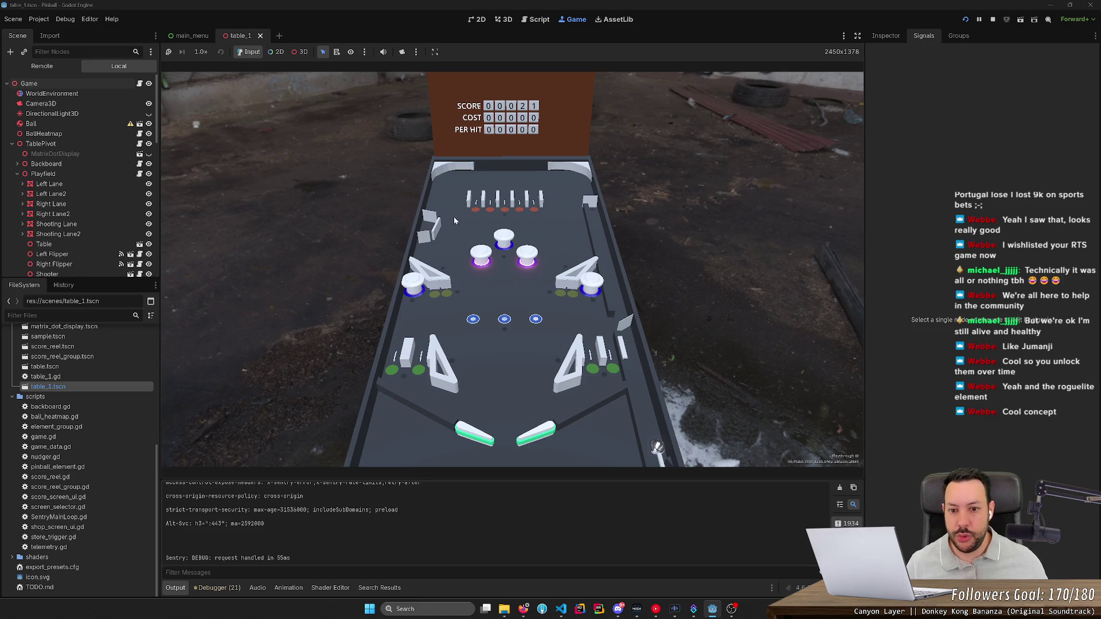
- Switch the Game toolbar to 3D selection, enable camera override, and zoom the view of the table
{"action": "left_click", "coordinate": [301, 51]}
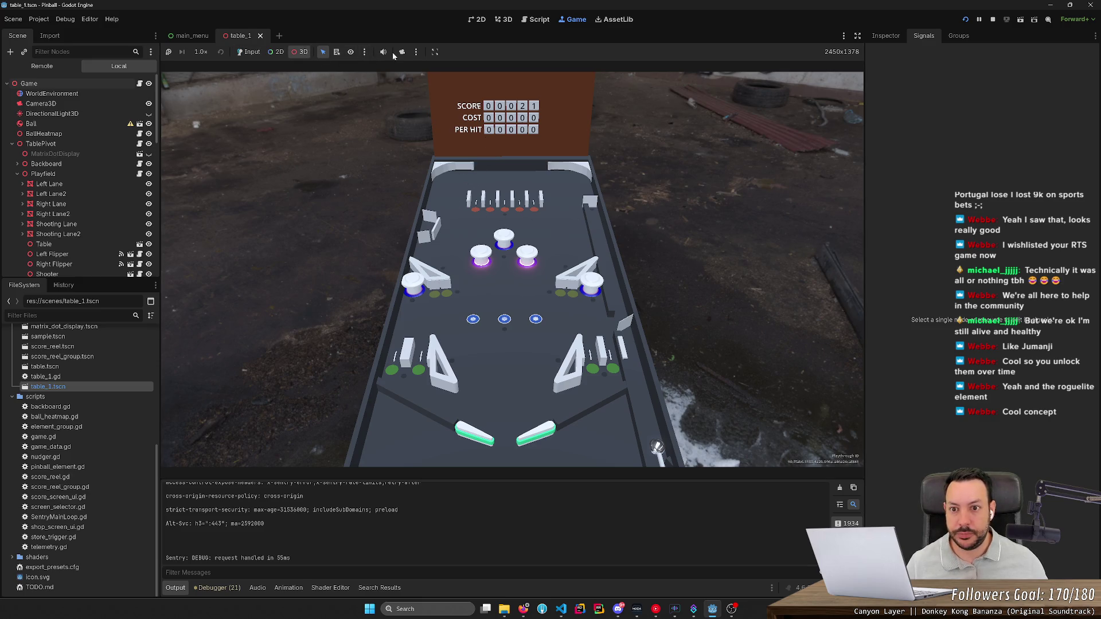
{"action": "left_click", "coordinate": [401, 52]}
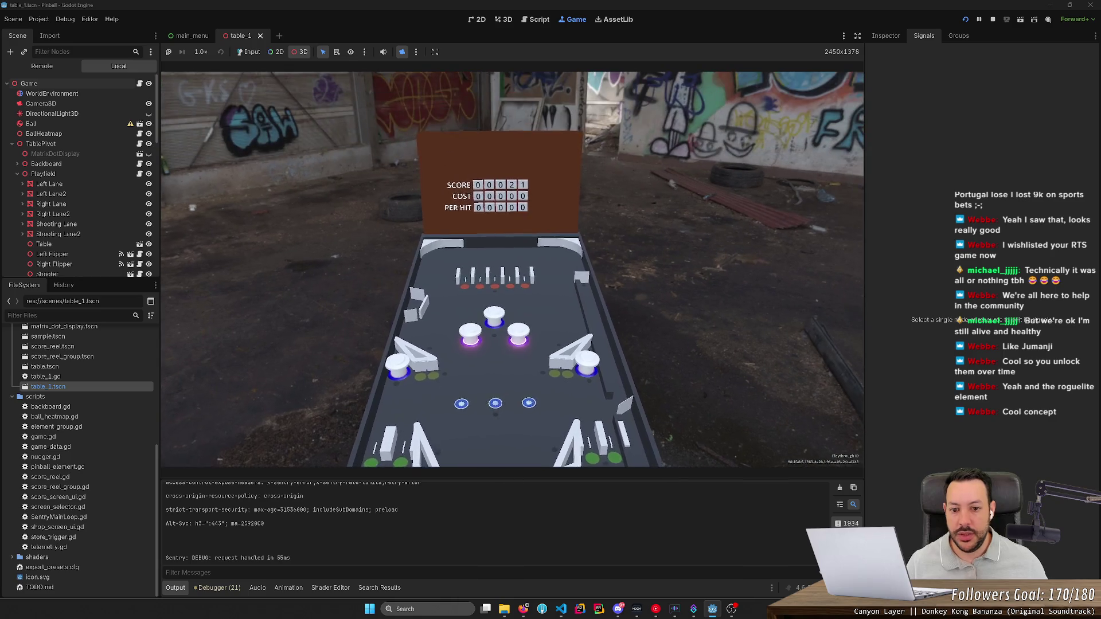
{"action": "scroll", "coordinate": [512, 269], "scroll_direction": "up", "scroll_amount": 10}
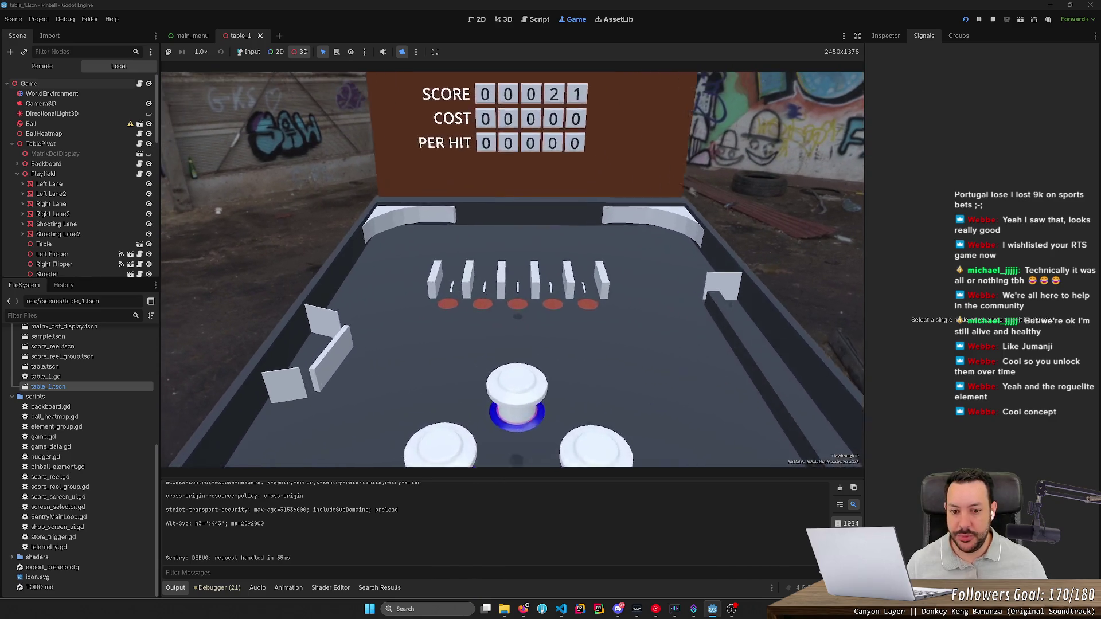
{"action": "scroll", "coordinate": [289, 302], "scroll_direction": "up", "scroll_amount": 5}
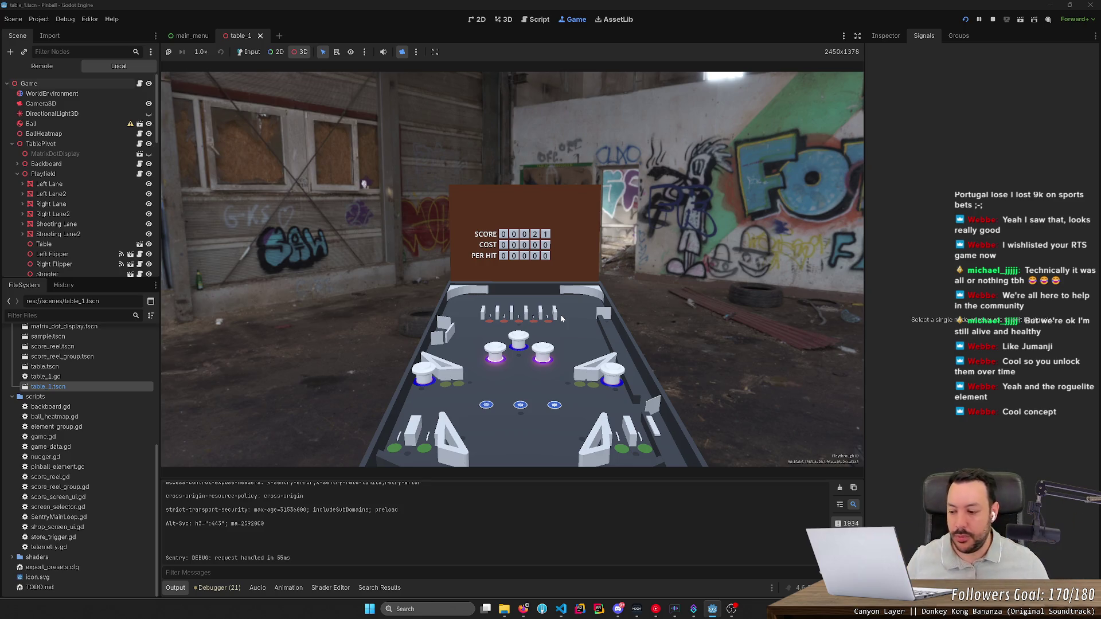
{"action": "left_click", "coordinate": [546, 325]}
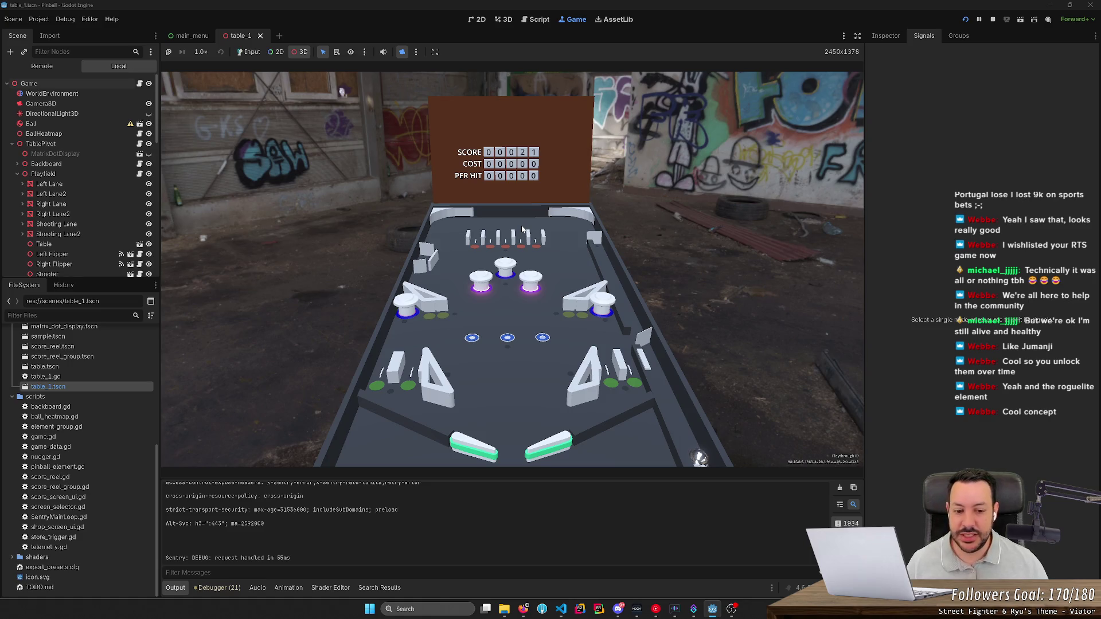
- Hand input back to the running game from the Game toolbar
{"action": "left_click", "coordinate": [249, 52]}
- Turn camera override off to return to the game's own camera and refocus the Game view
{"action": "left_click", "coordinate": [401, 52]}
{"action": "left_click", "coordinate": [401, 51]}
{"action": "left_click", "coordinate": [401, 52]}
{"action": "left_click", "coordinate": [680, 208]}
- Launch the ball and work both flippers to keep it in play and score
{"action": "key", "text": "space"}
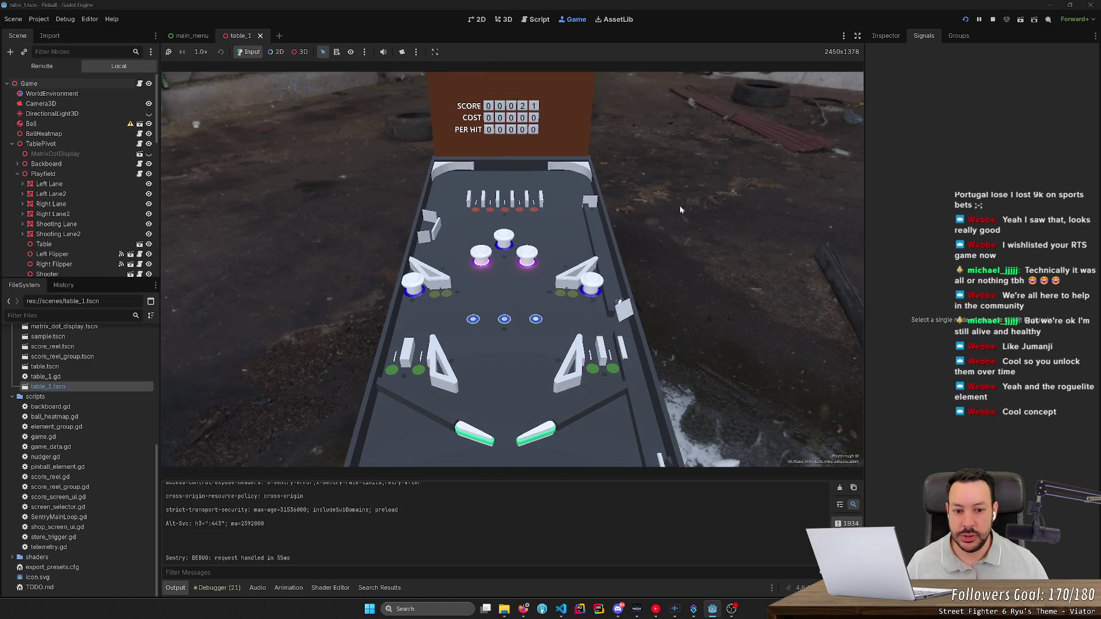
{"action": "key", "text": "Left"}
{"action": "key", "text": "Right"}
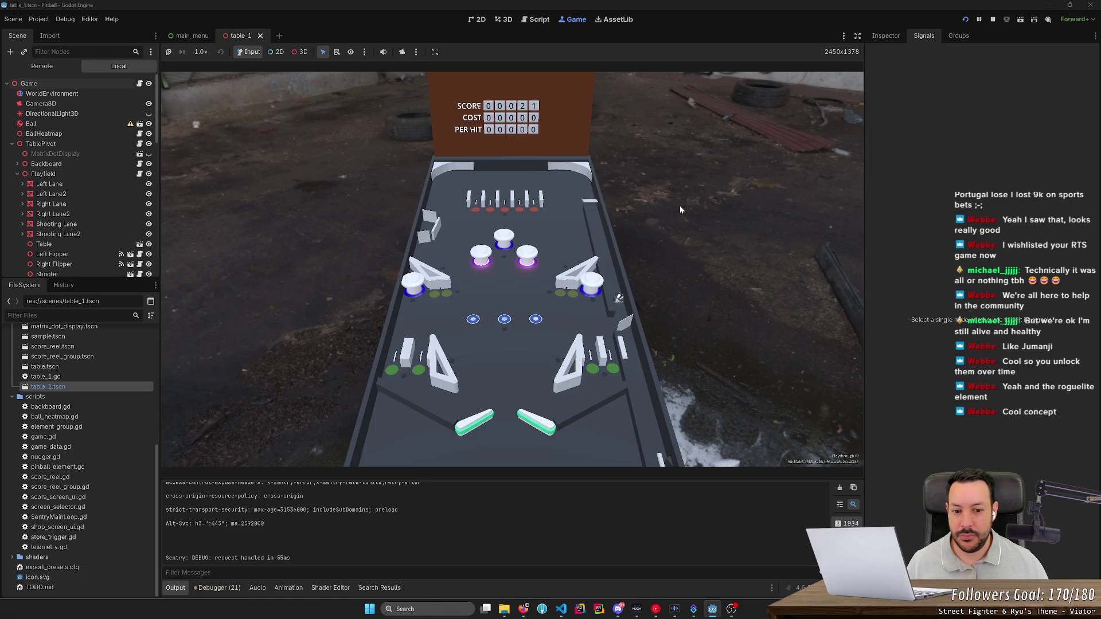
{"action": "key", "text": "Left"}
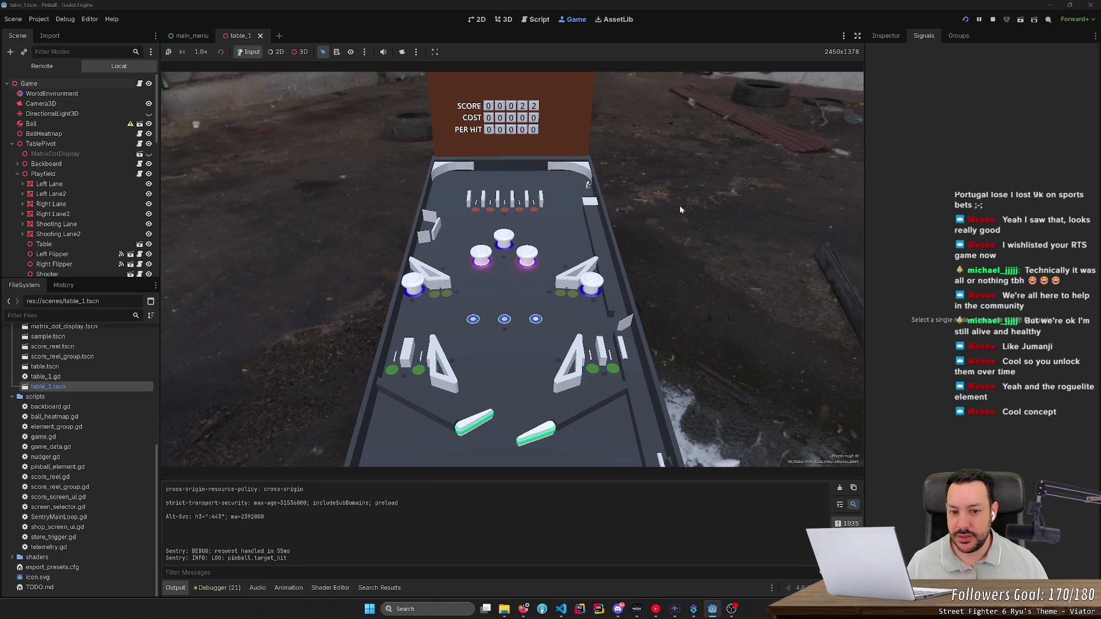
{"action": "key", "text": "Right"}
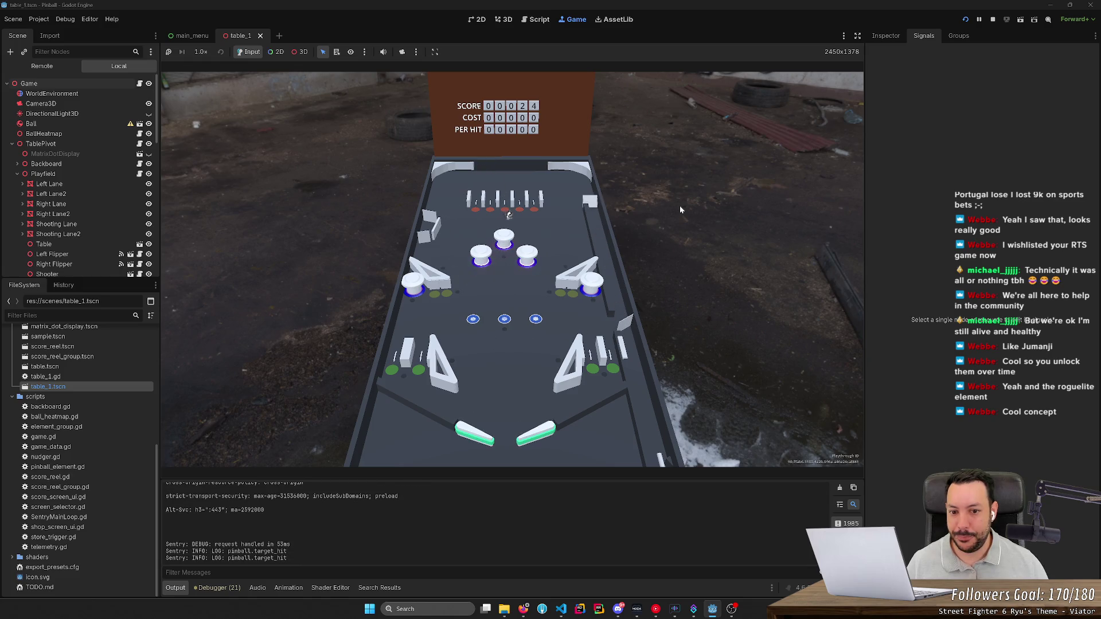
{"action": "key", "text": "Right"}
{"action": "key", "text": "Left"}
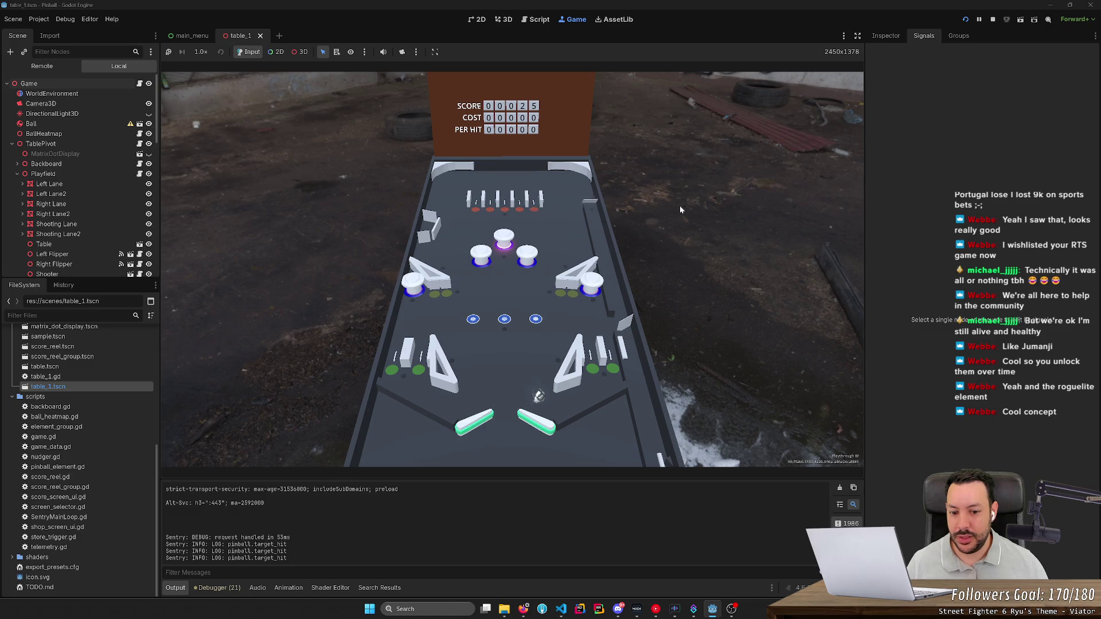
{"action": "key", "text": "Right"}
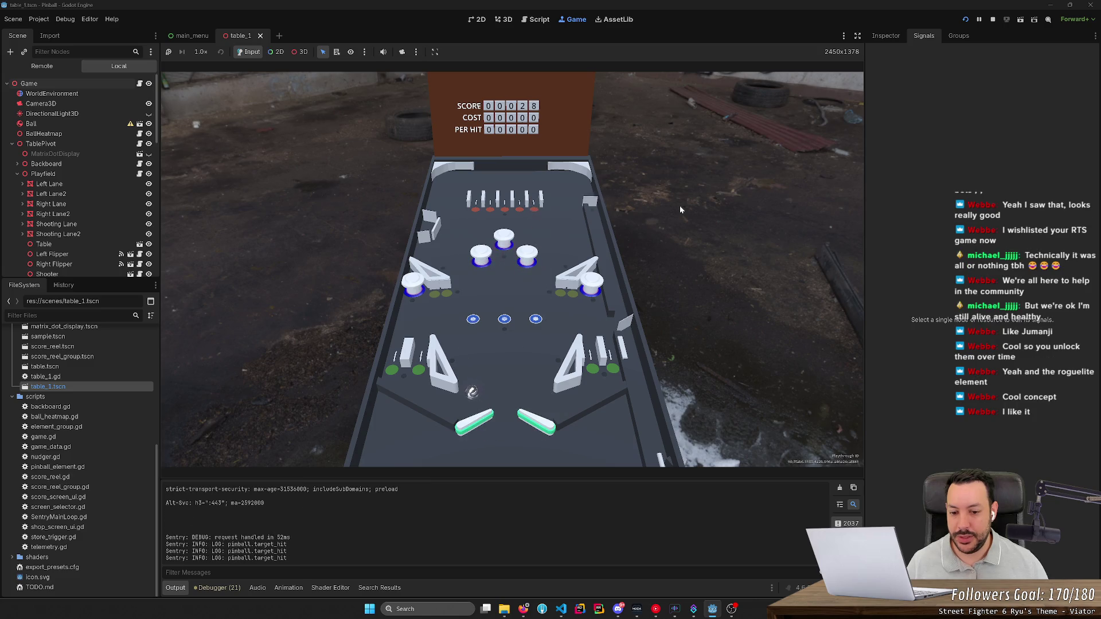
{"action": "key", "text": "Left"}
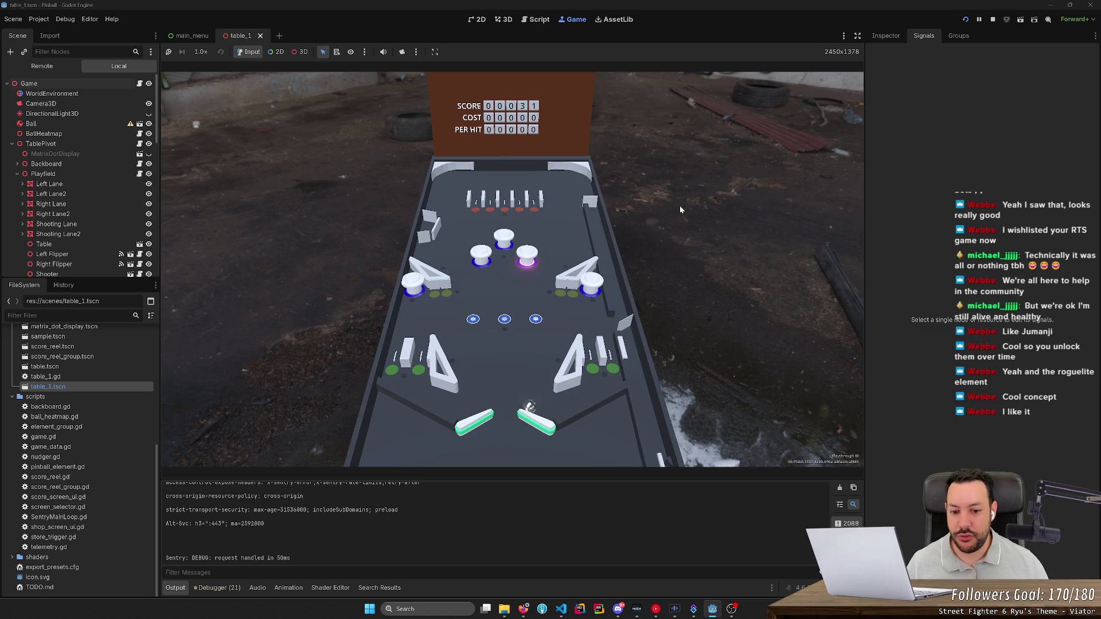
{"action": "key", "text": "Right"}
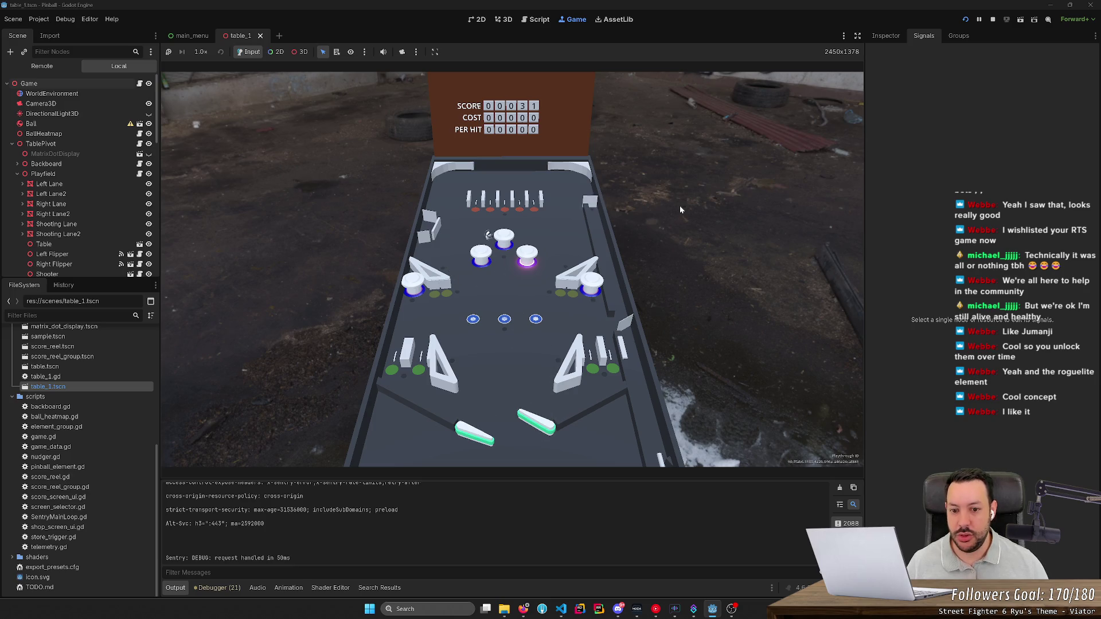
{"action": "key", "text": "Left"}
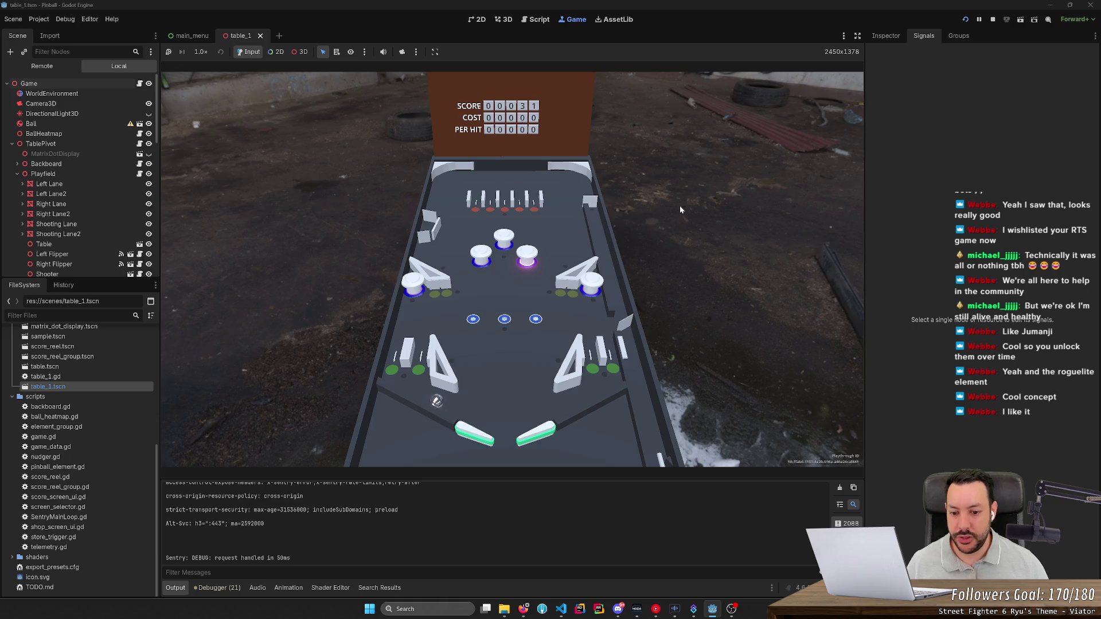
{"action": "key", "text": "Left"}
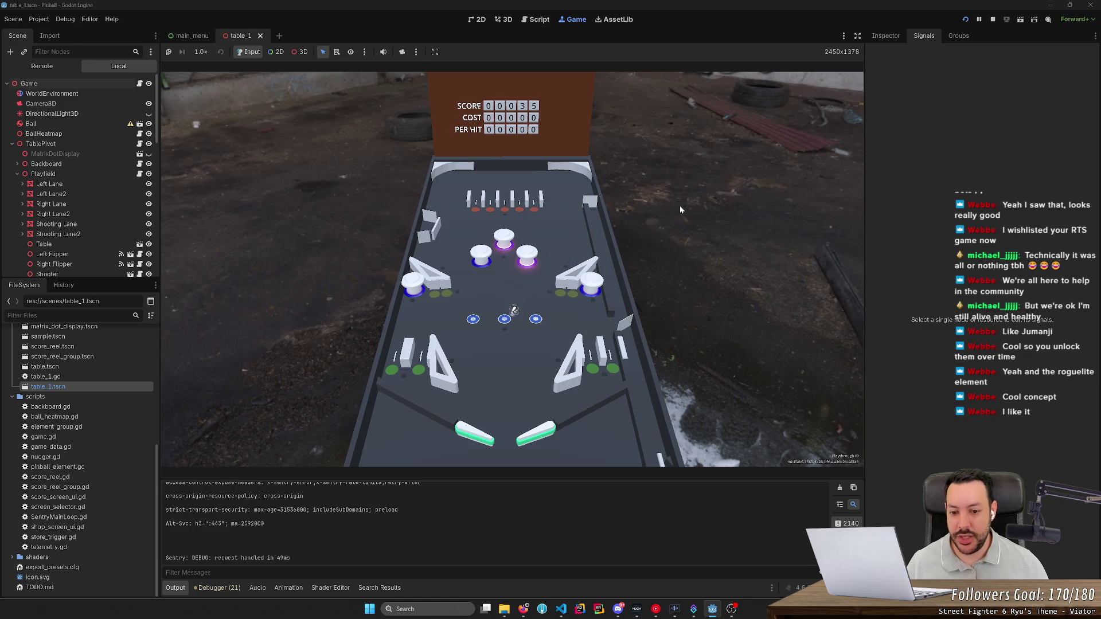
{"action": "key", "text": "Left"}
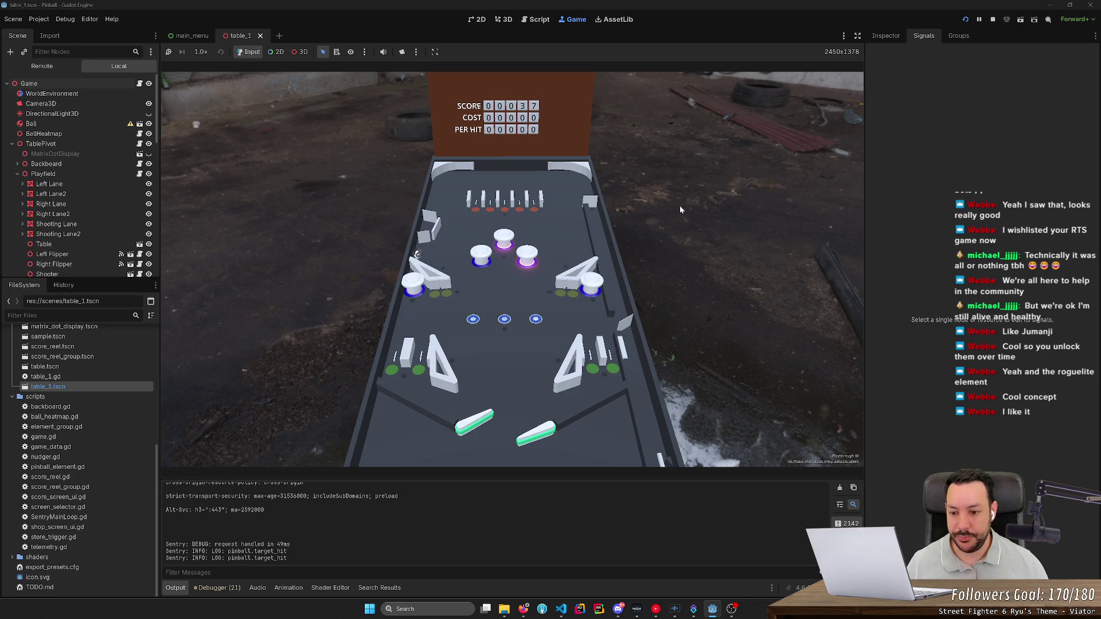
{"action": "key", "text": "Right"}
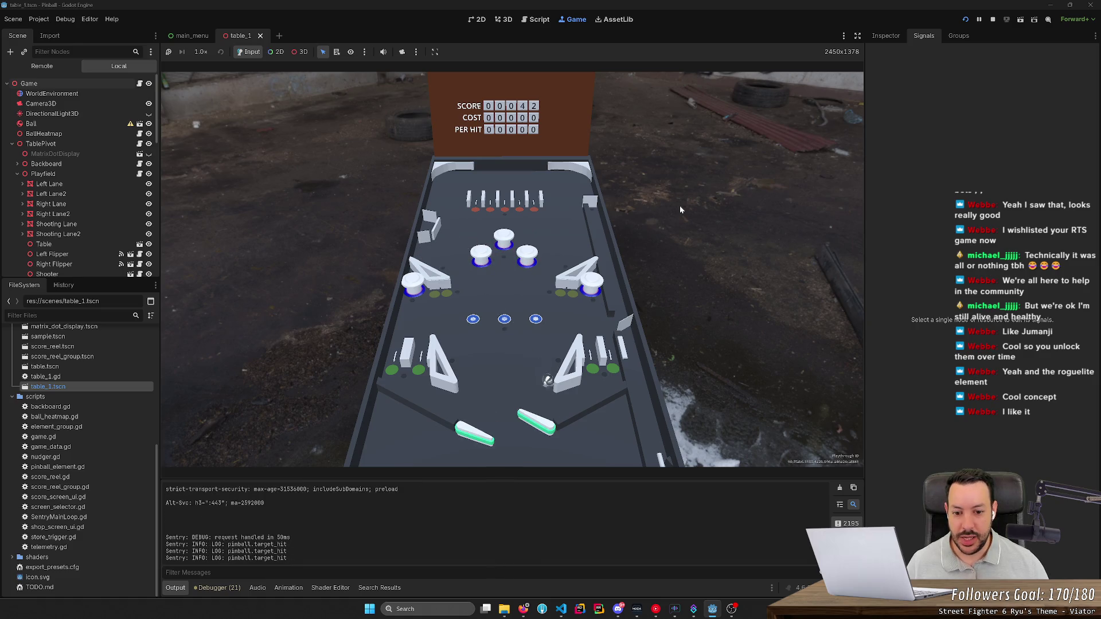
{"action": "key", "text": "Left"}
{"action": "key", "text": "Right"}
{"action": "key", "text": "Right"}
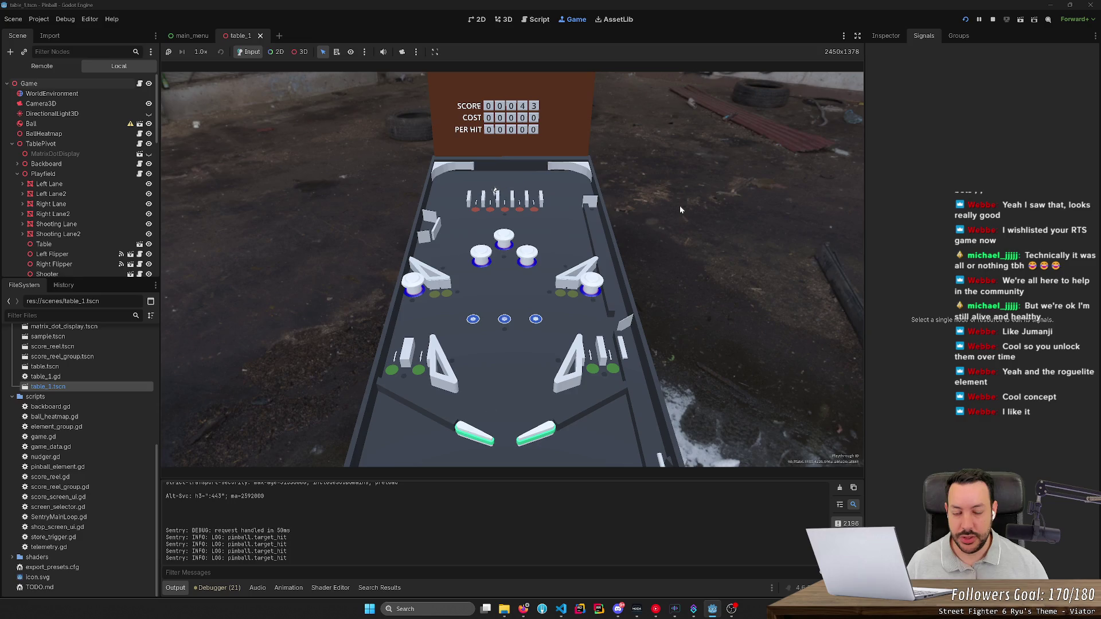
{"action": "key", "text": "Left"}
{"action": "key", "text": "Right"}
{"action": "key", "text": "Right"}
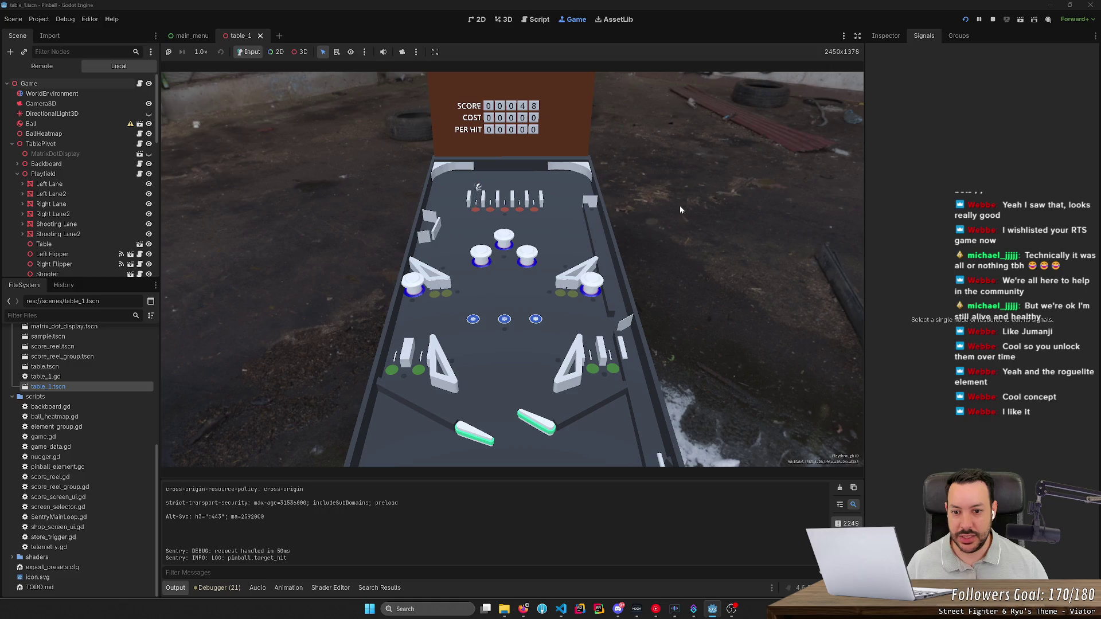
{"action": "key", "text": "Left"}
{"action": "key", "text": "Left"}
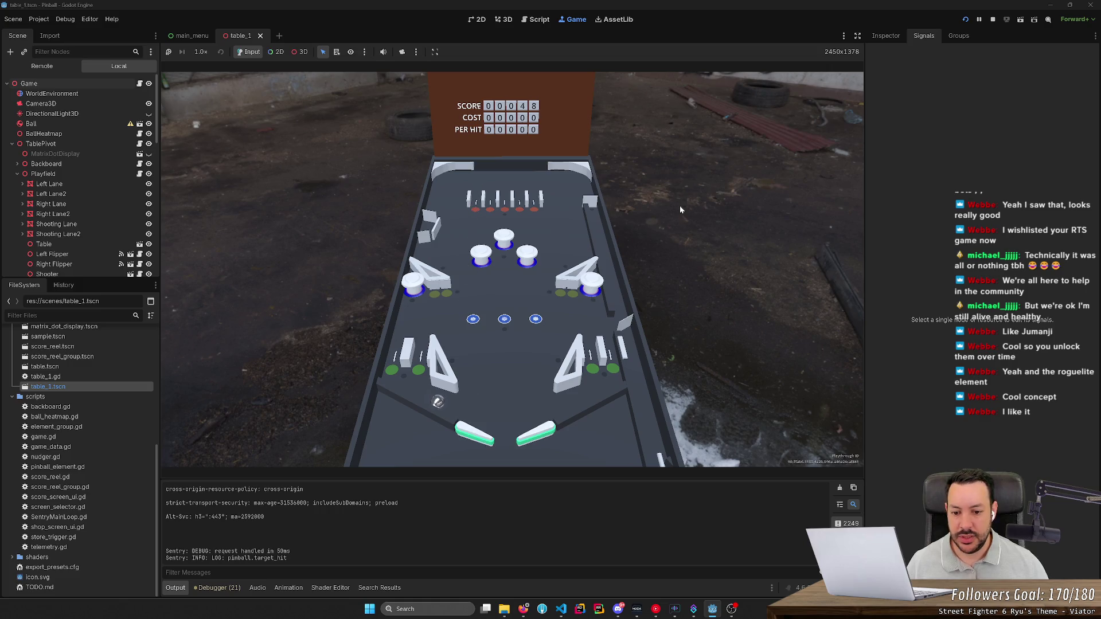
{"action": "key", "text": "Left"}
{"action": "key", "text": "Left"}
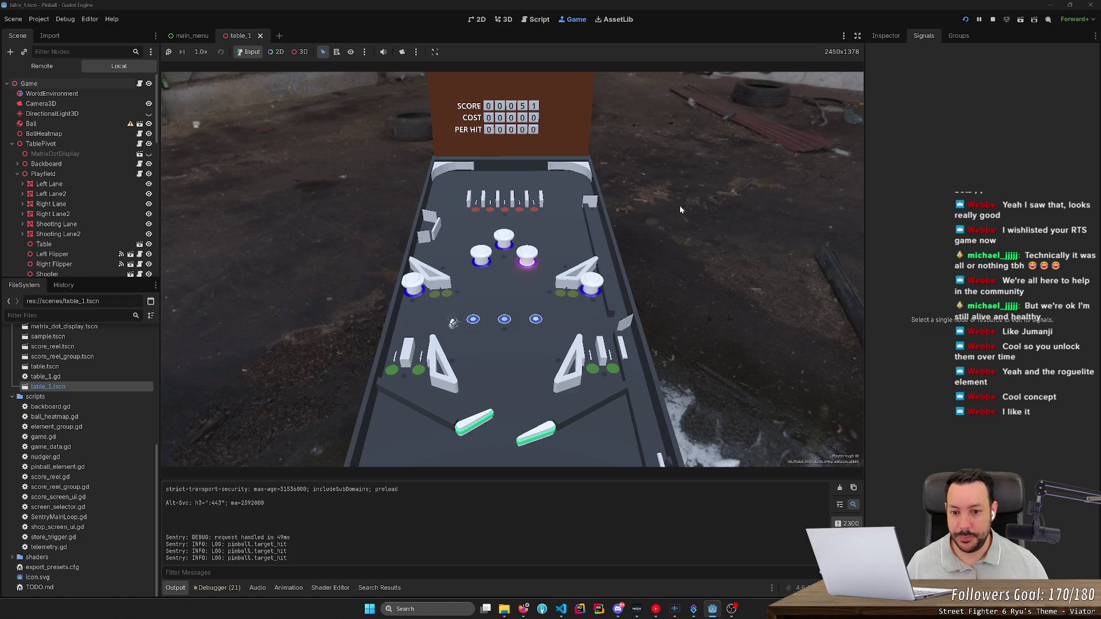
{"action": "key", "text": "Right"}
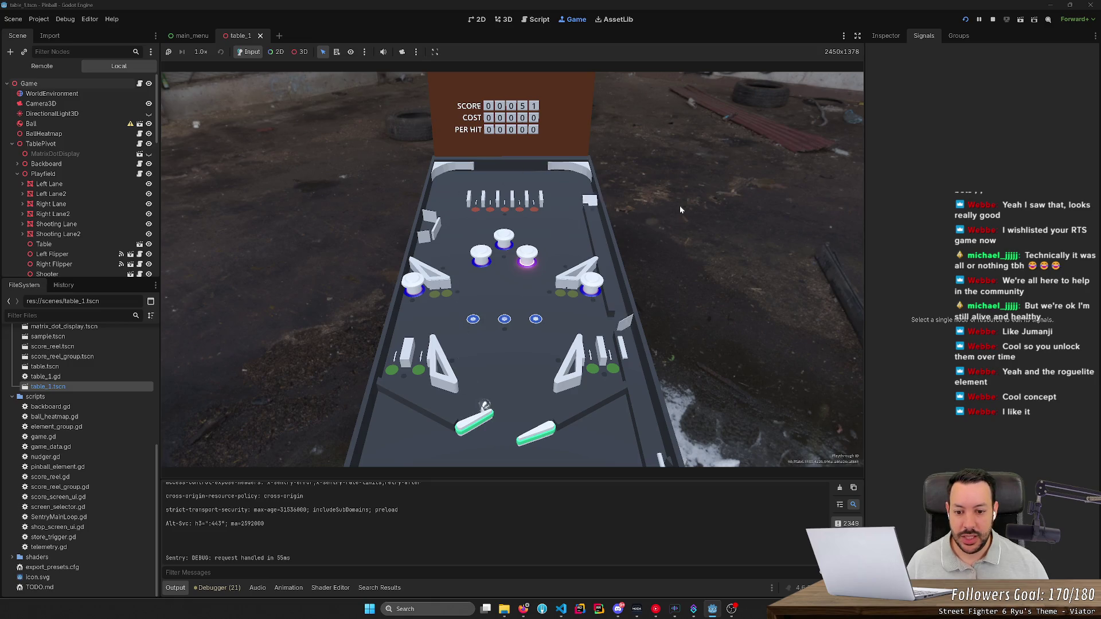
{"action": "key", "text": "Right"}
{"action": "key", "text": "Left"}
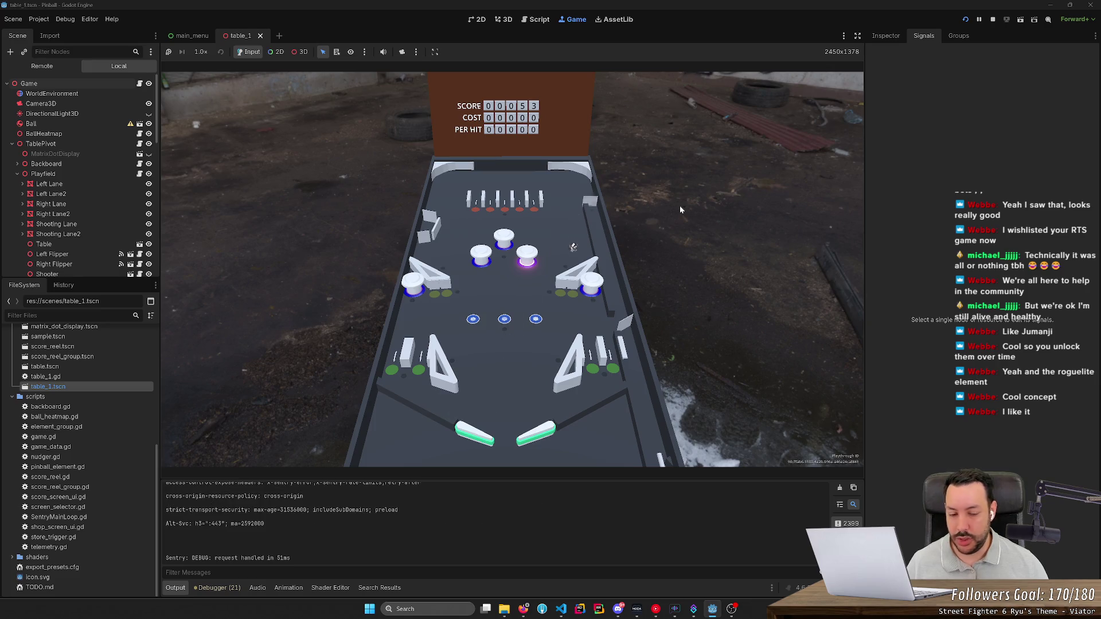
{"action": "key", "text": "Left"}
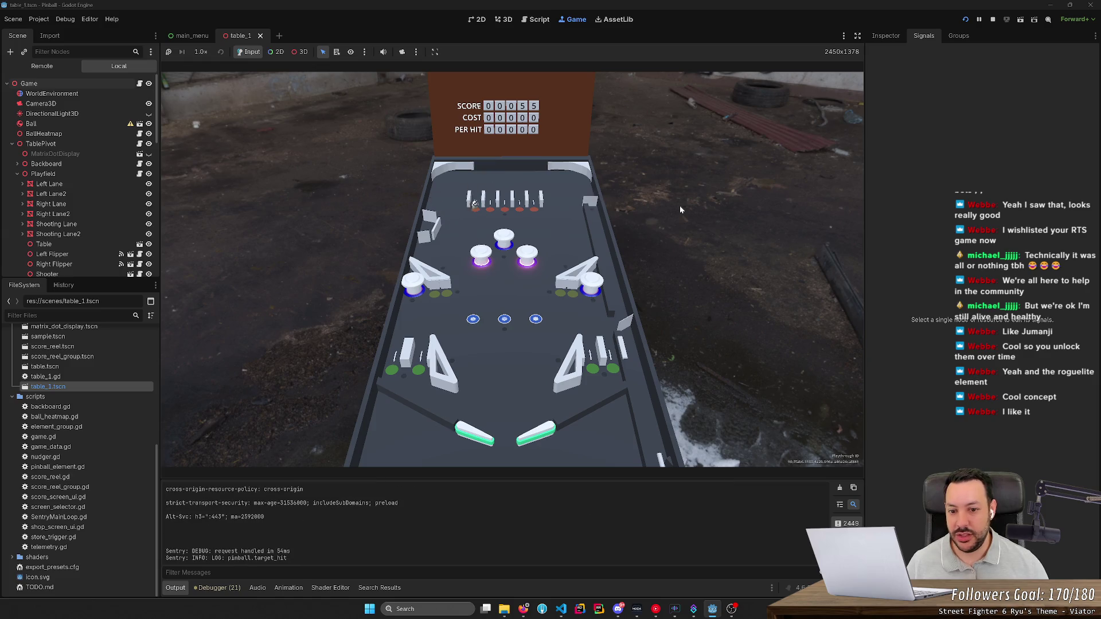
{"action": "key", "text": "Left"}
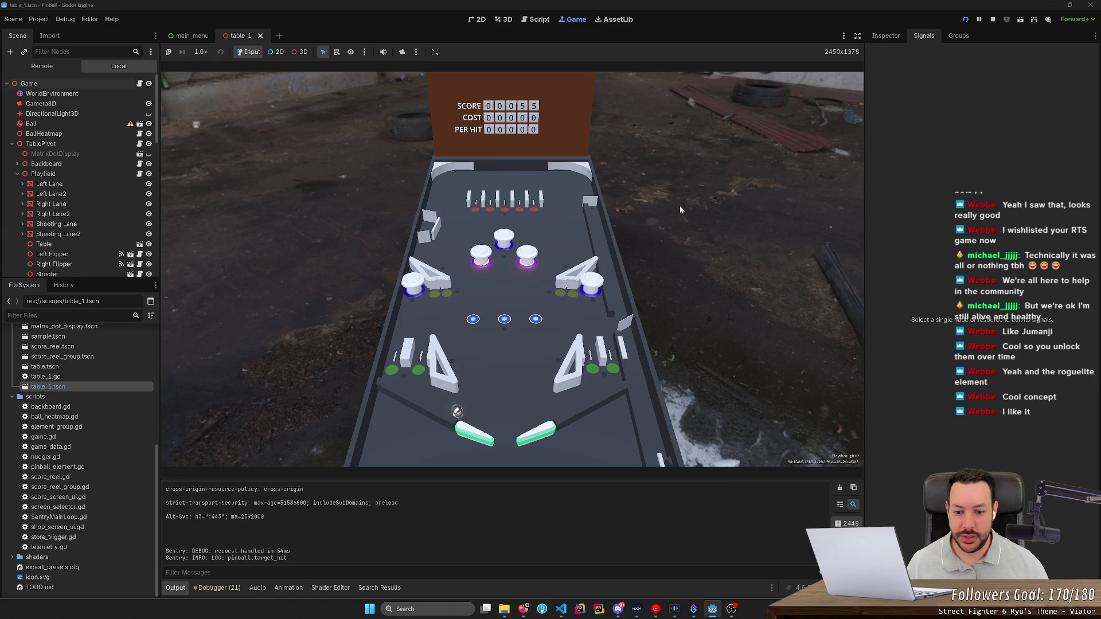
{"action": "key", "text": "Left"}
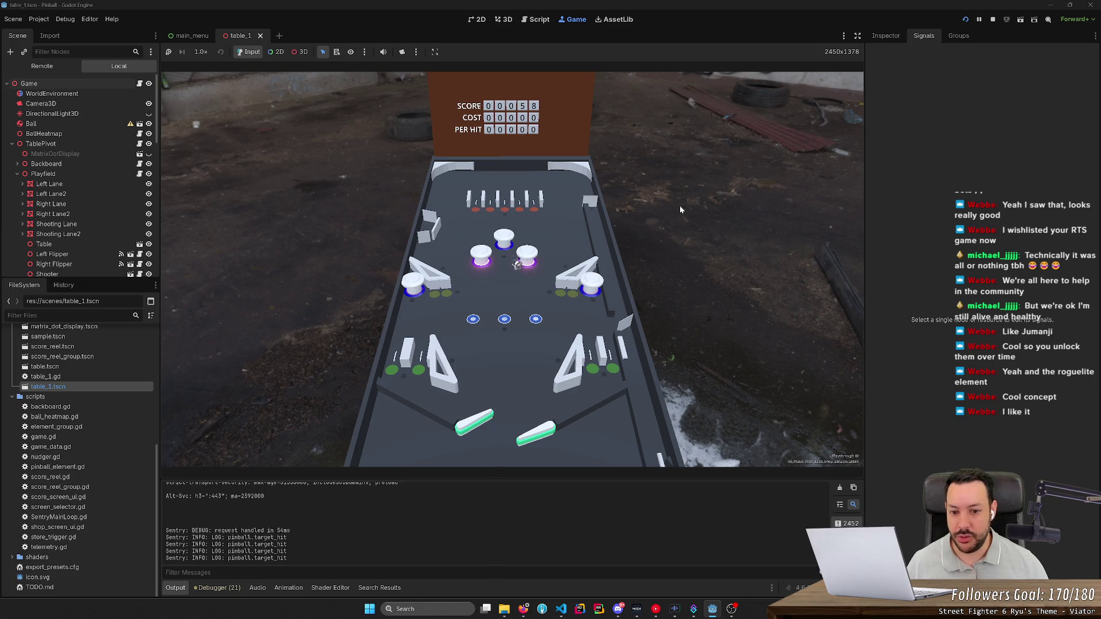
- Keep knocking the ball back up to the bumpers until the score reaches 83
{"action": "key", "text": "Left"}
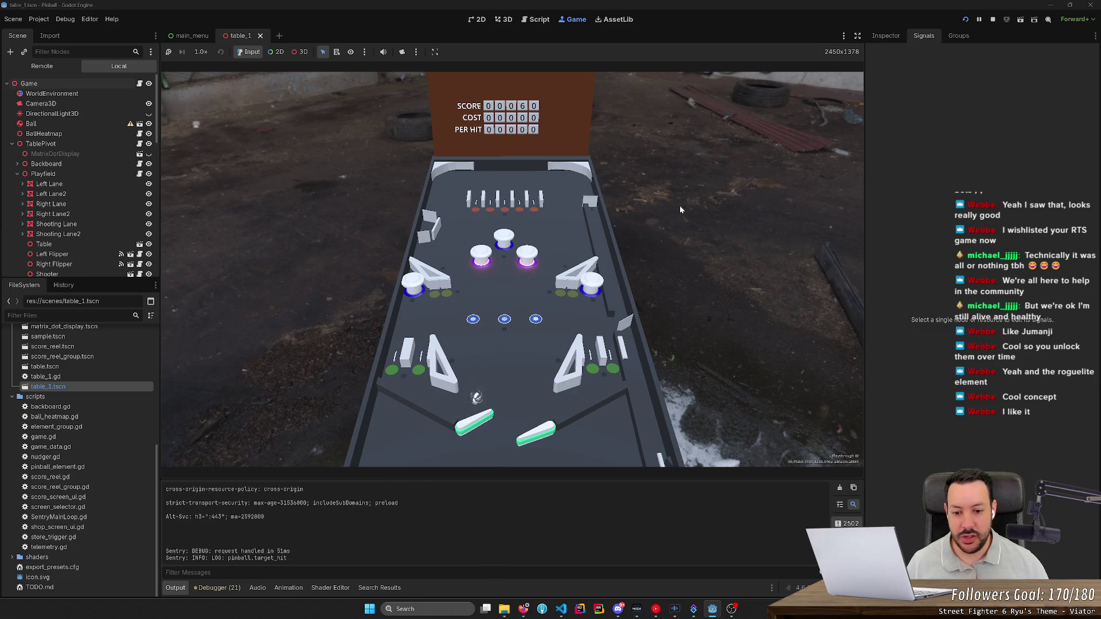
{"action": "key", "text": "Right"}
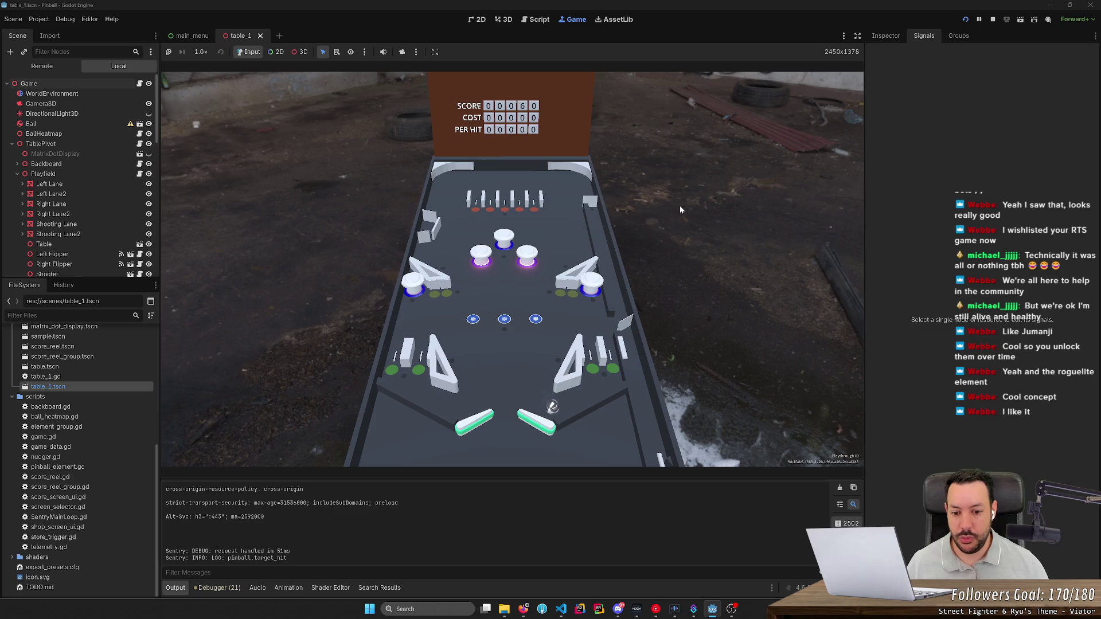
{"action": "key", "text": "Right"}
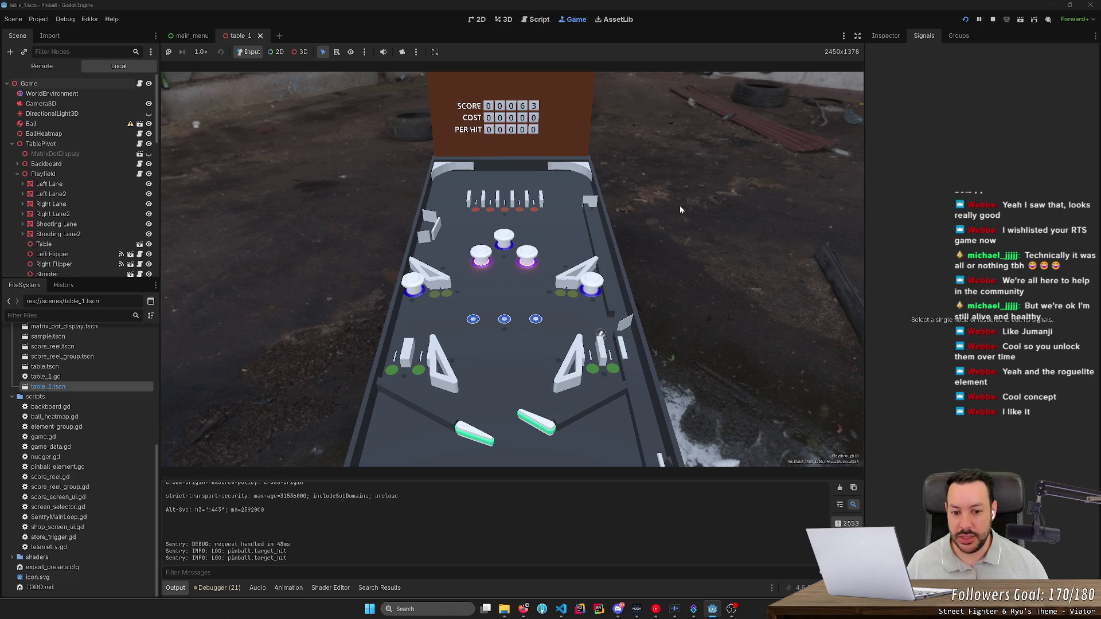
{"action": "key", "text": "Right"}
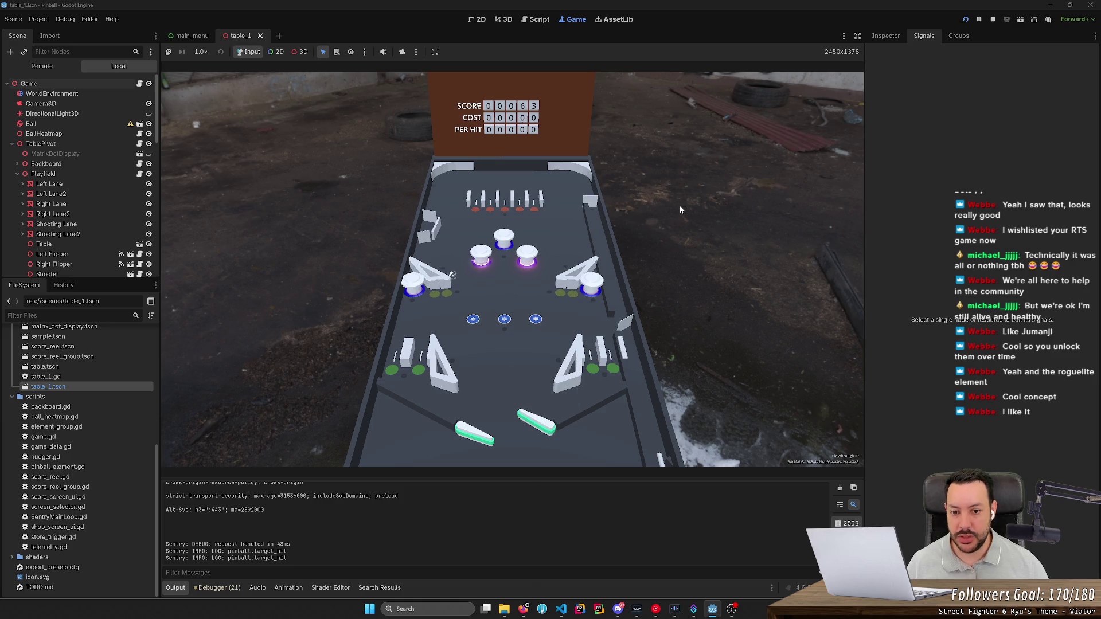
{"action": "key", "text": "Left"}
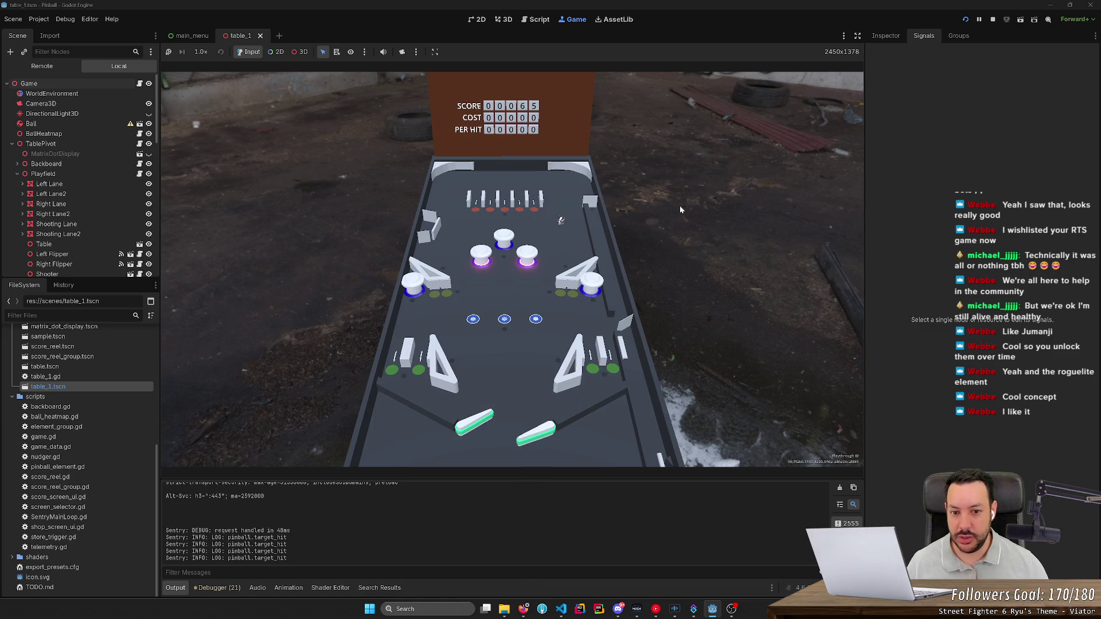
{"action": "key", "text": "Left"}
{"action": "key", "text": "Right"}
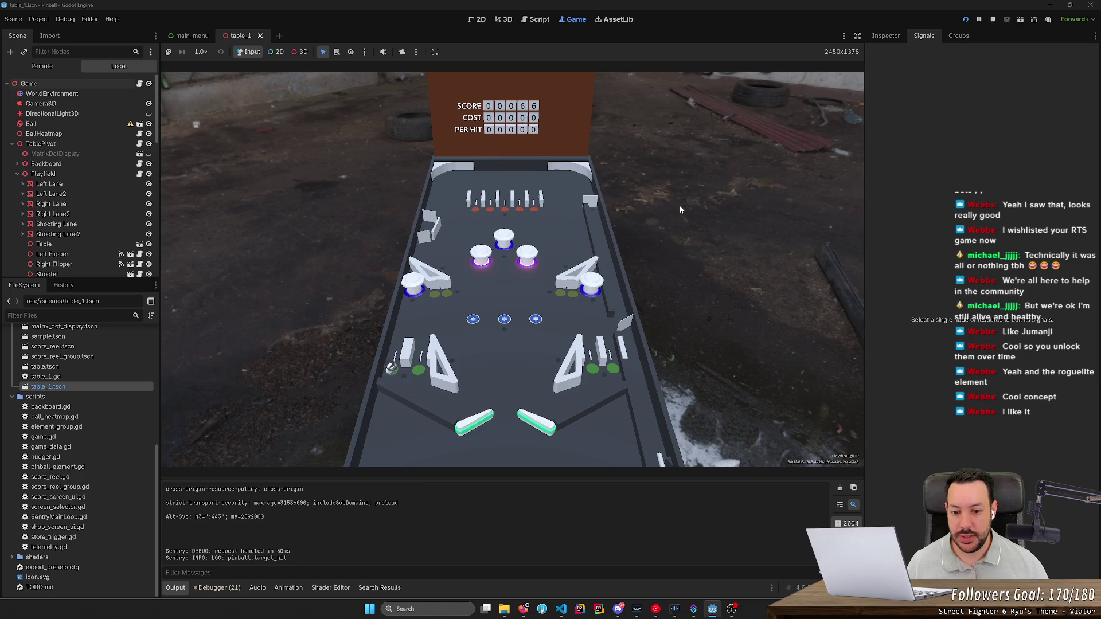
{"action": "key", "text": "Left"}
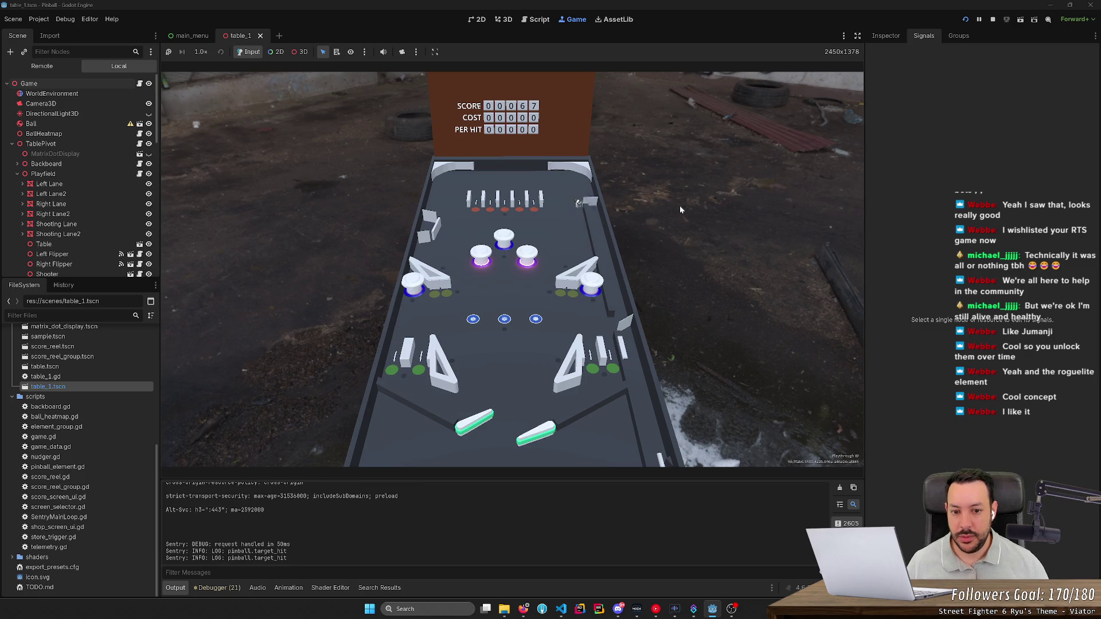
{"action": "key", "text": "Right"}
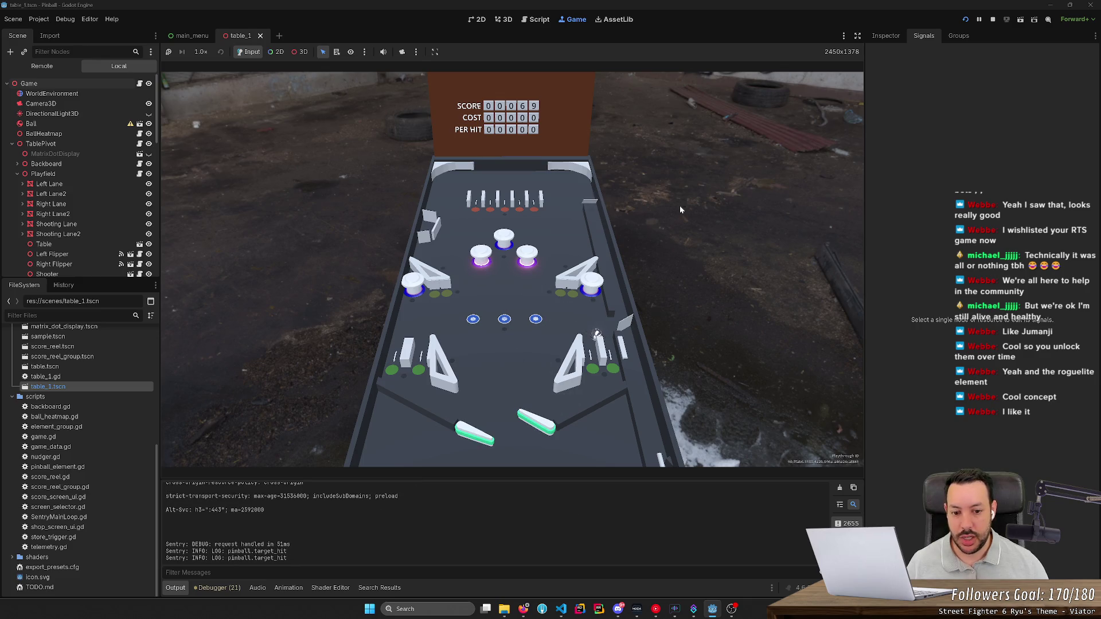
{"action": "key", "text": "Right"}
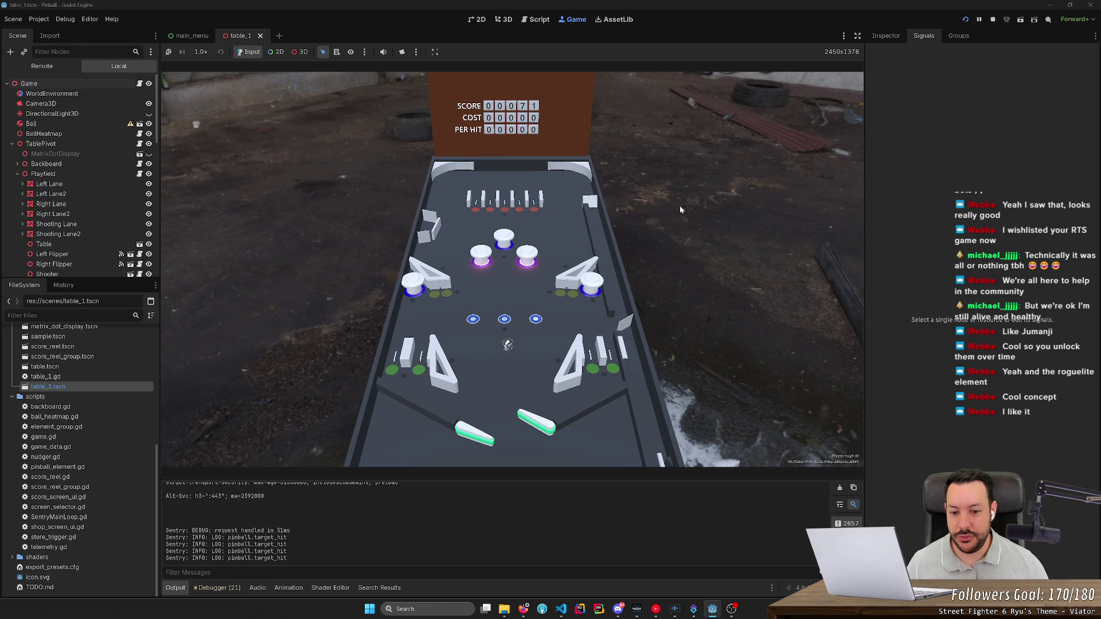
{"action": "key", "text": "Right"}
{"action": "key", "text": "Left"}
{"action": "key", "text": "Right"}
{"action": "key", "text": "Left"}
{"action": "key", "text": "Left"}
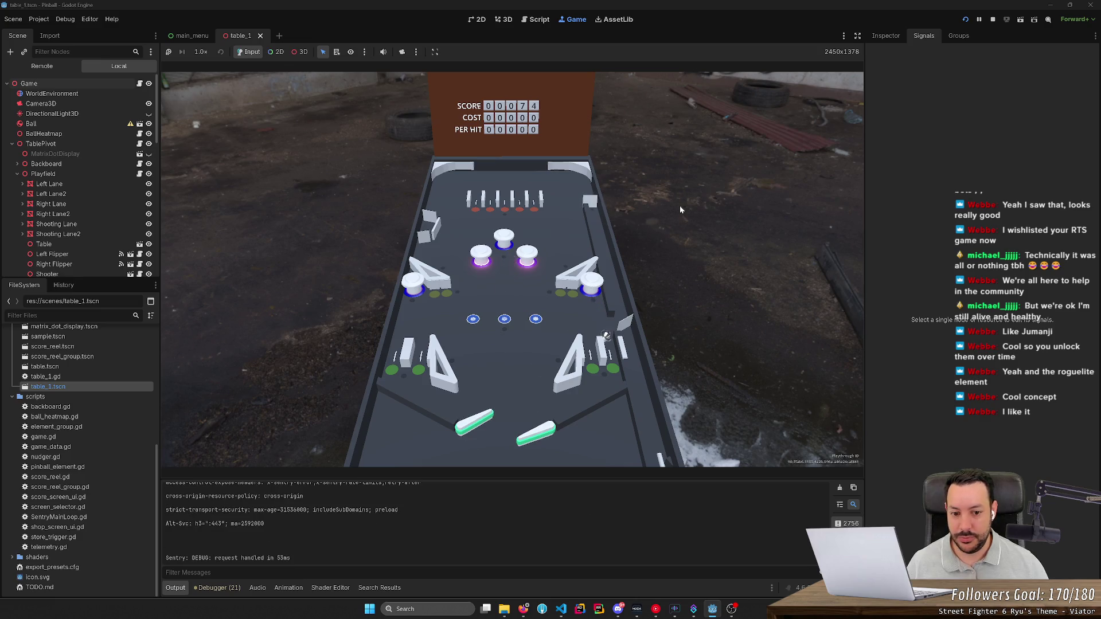
{"action": "key", "text": "Right"}
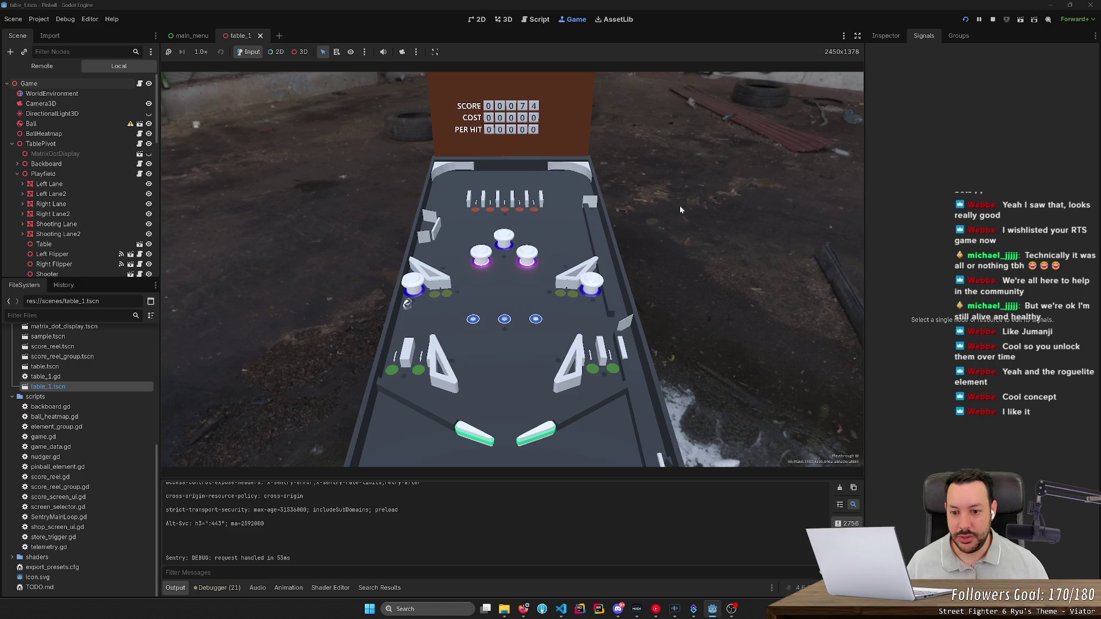
{"action": "key", "text": "Left"}
{"action": "key", "text": "Left"}
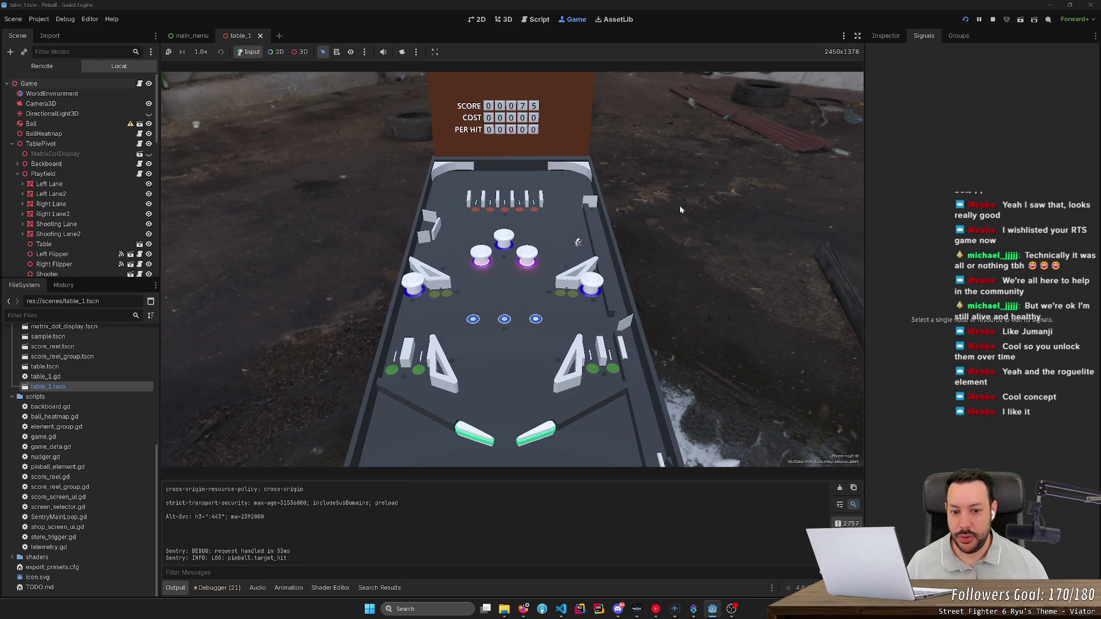
{"action": "key", "text": "Left"}
{"action": "key", "text": "Right"}
{"action": "key", "text": "Left"}
{"action": "key", "text": "Left"}
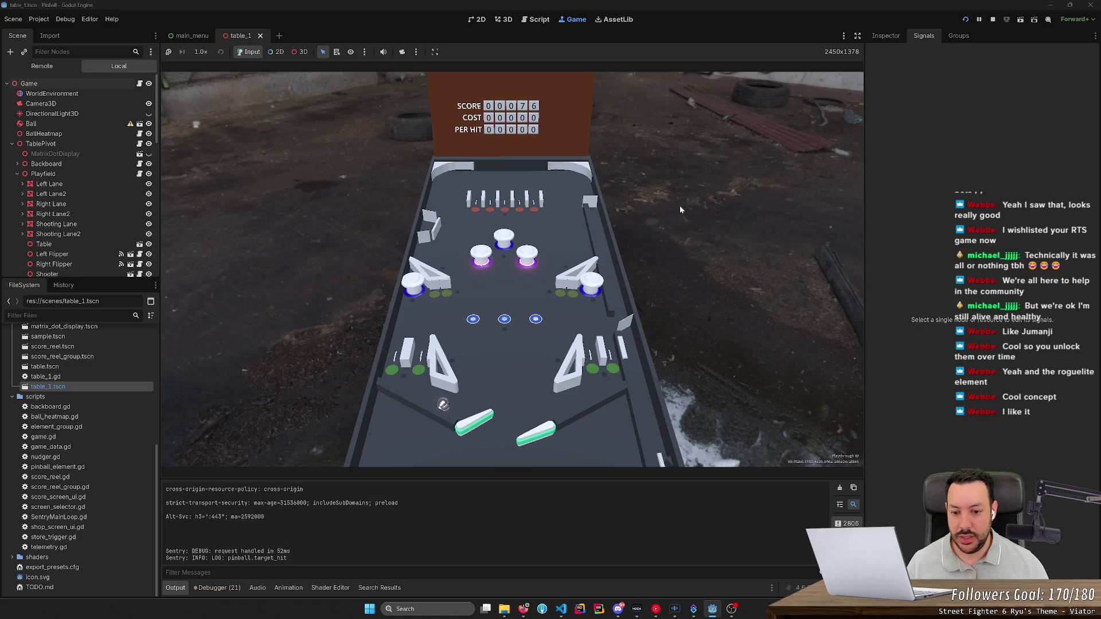
{"action": "key", "text": "Left"}
{"action": "key", "text": "Left"}
{"action": "key", "text": "Right"}
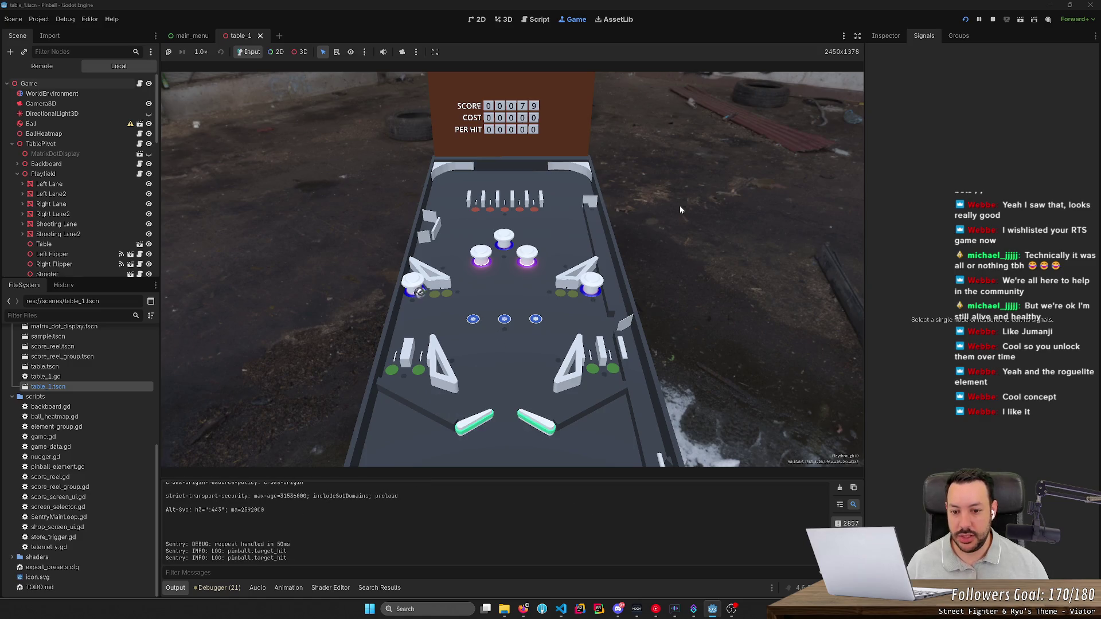
{"action": "key", "text": "Right"}
{"action": "key", "text": "Left"}
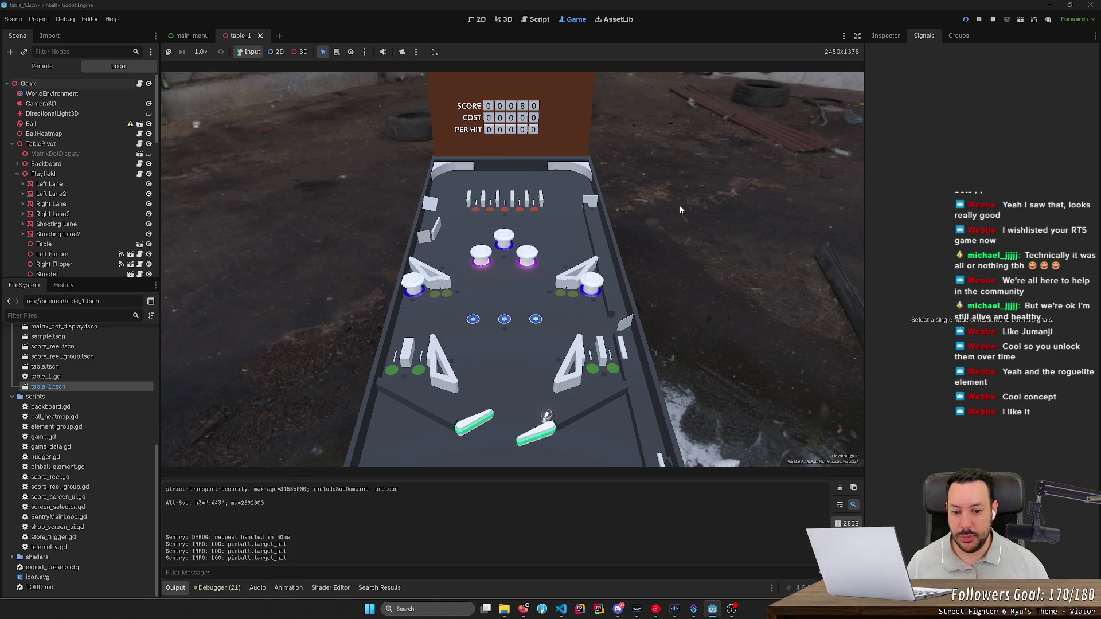
{"action": "key", "text": "Right"}
{"action": "key", "text": "Left"}
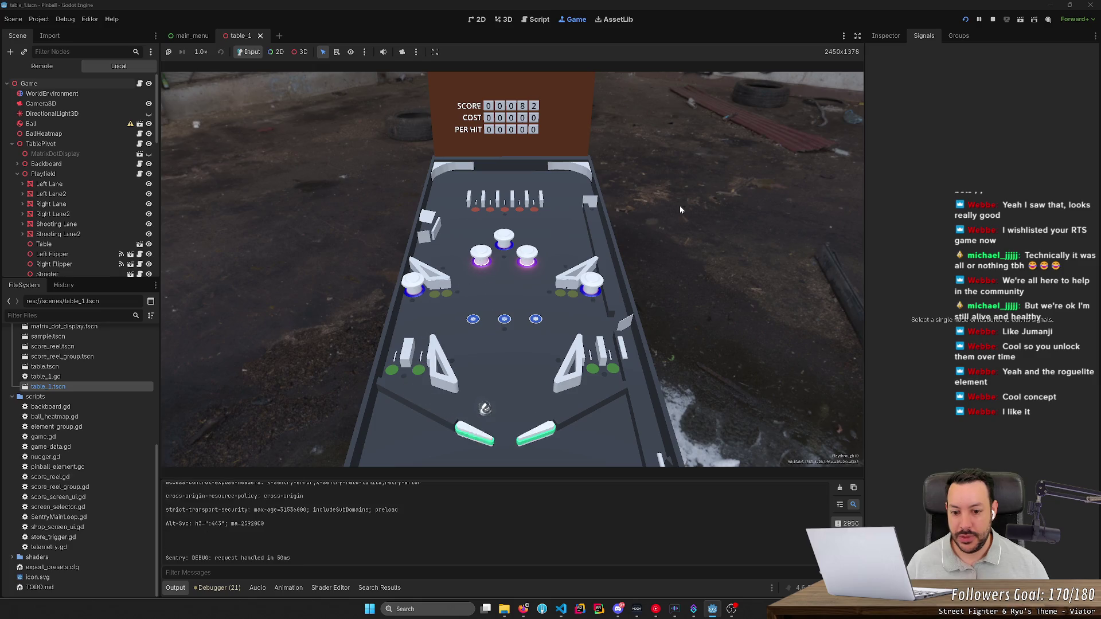
{"action": "key", "text": "Left"}
{"action": "key", "text": "Right"}
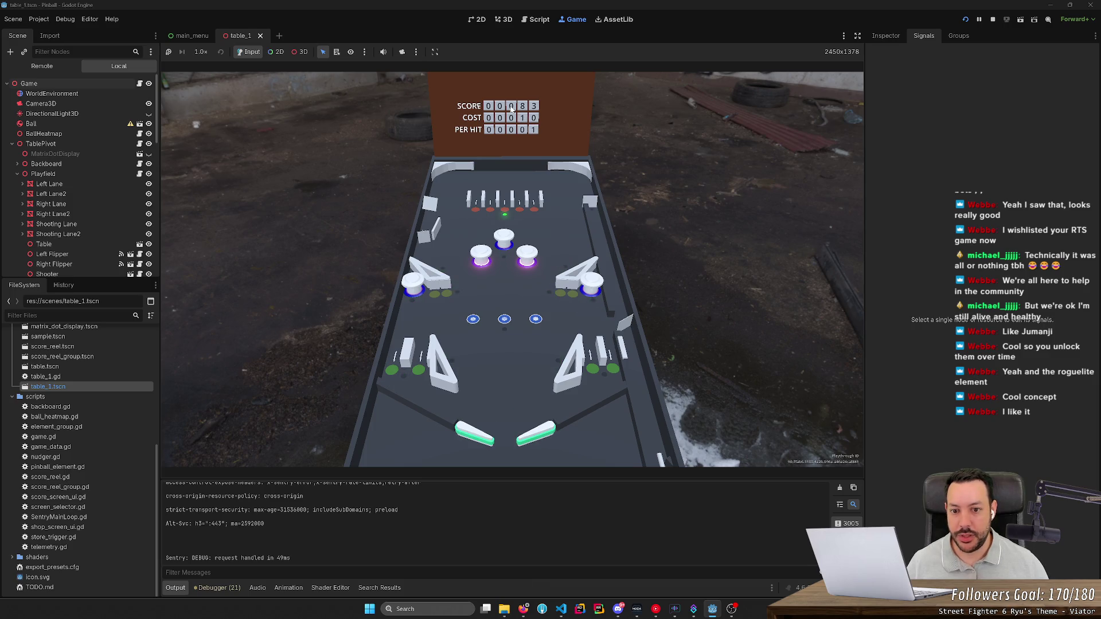
- Buy the points-per-hit upgrade and flip the ball toward the top targets
{"action": "left_click", "coordinate": [514, 209]}
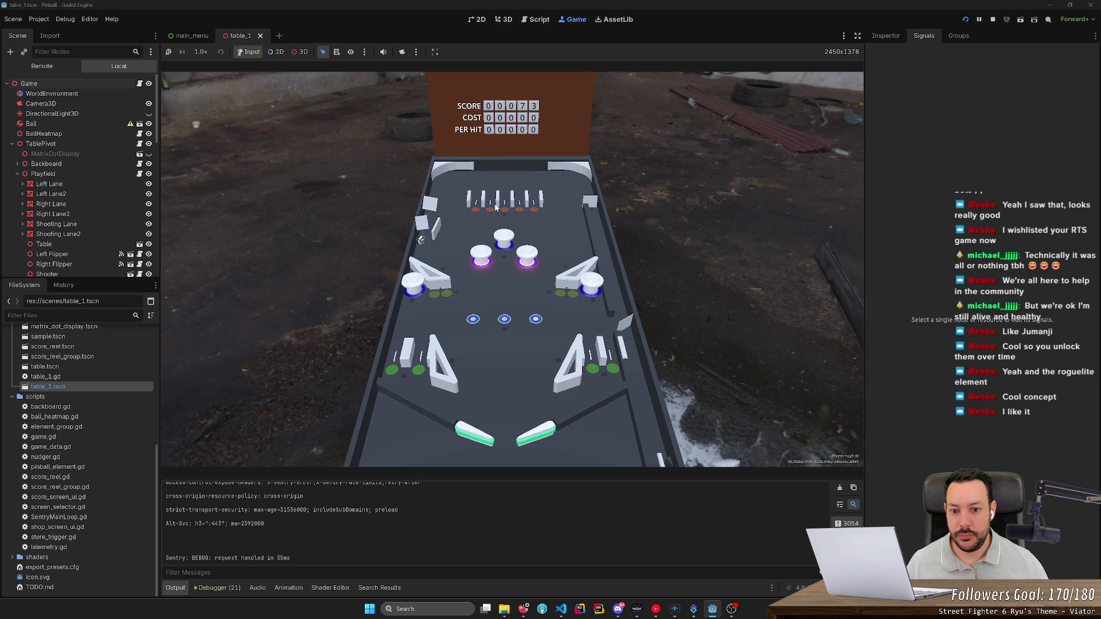
{"action": "key", "text": "Right"}
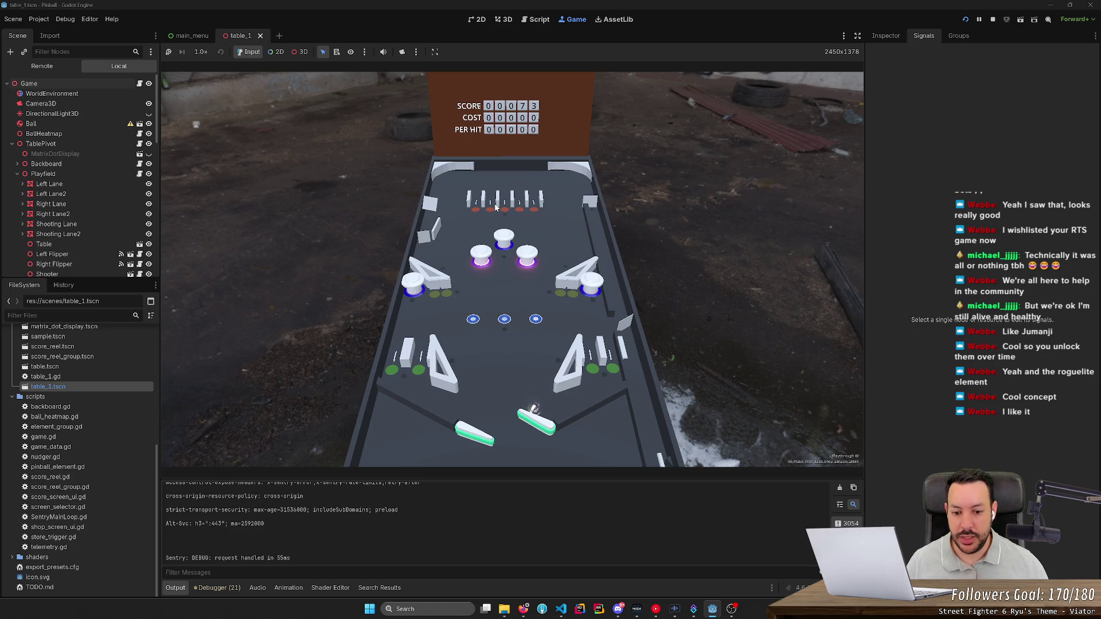
{"action": "key", "text": "Right"}
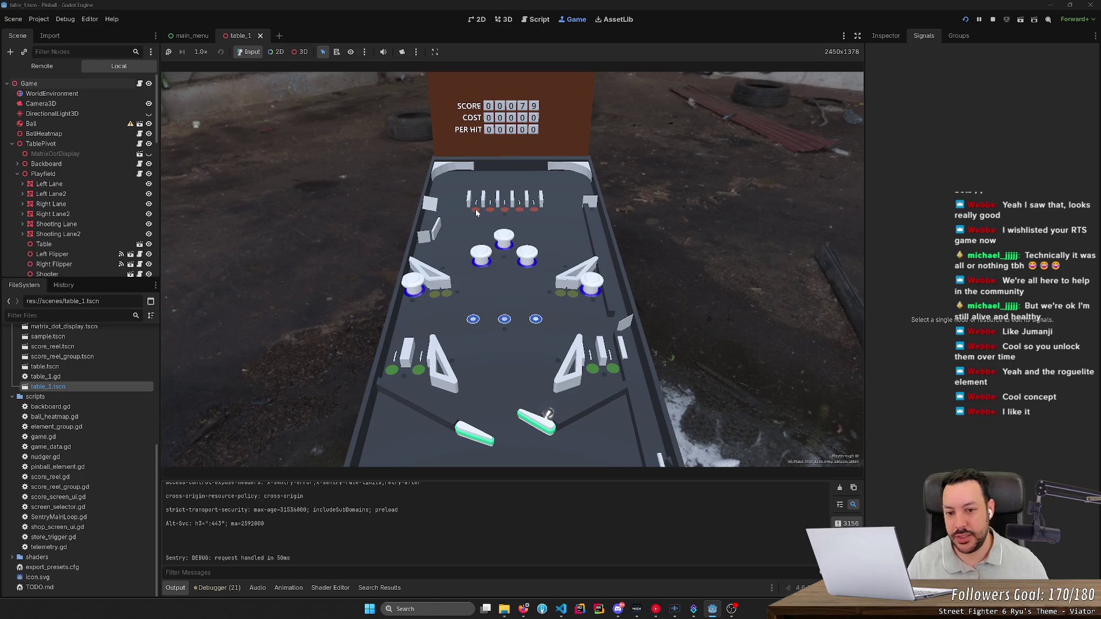
- Drag the ball across the top lanes to light them, then launch it into a top target
{"action": "left_click", "coordinate": [477, 189]}
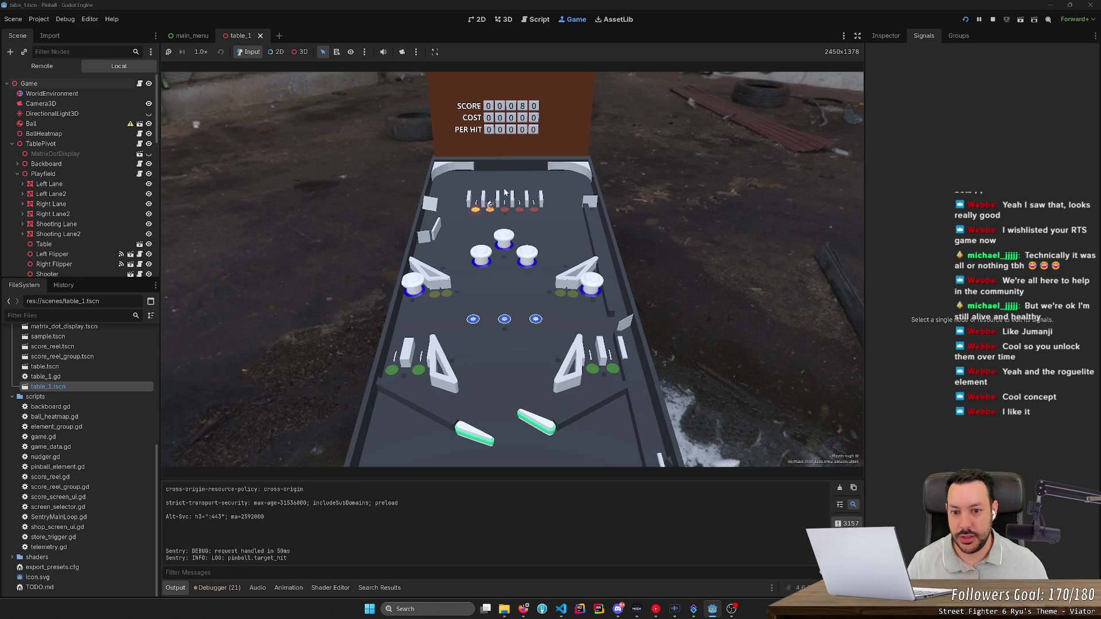
{"action": "mouse_move", "coordinate": [517, 196]}
{"action": "left_mouse_down"}
{"action": "mouse_move", "coordinate": [536, 182]}
{"action": "mouse_move", "coordinate": [536, 195]}
{"action": "left_mouse_up"}
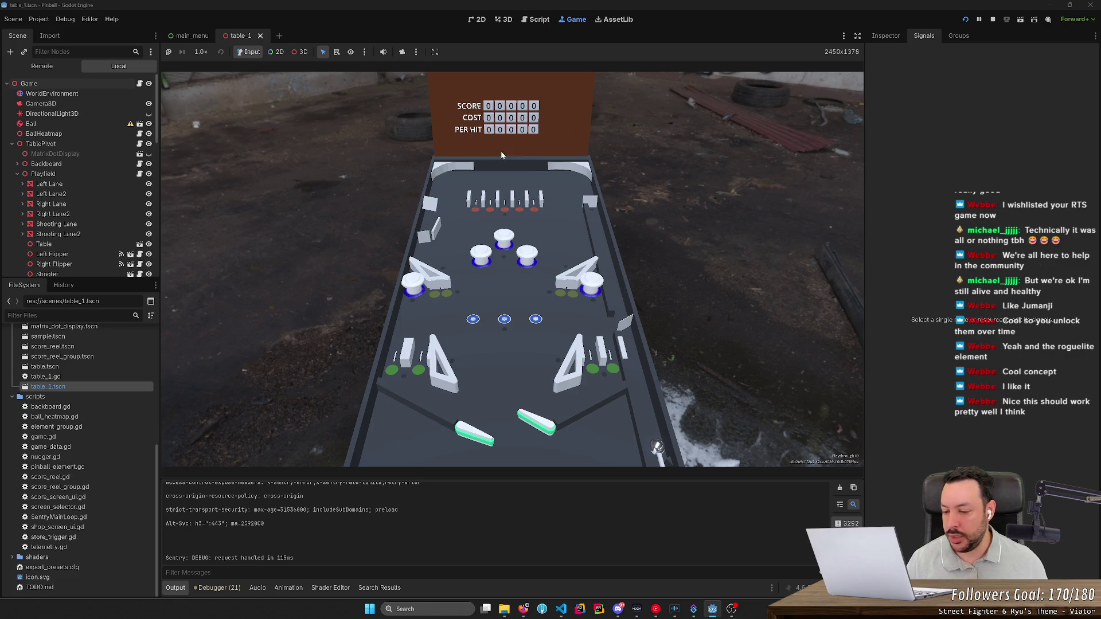
{"action": "key", "text": "space"}
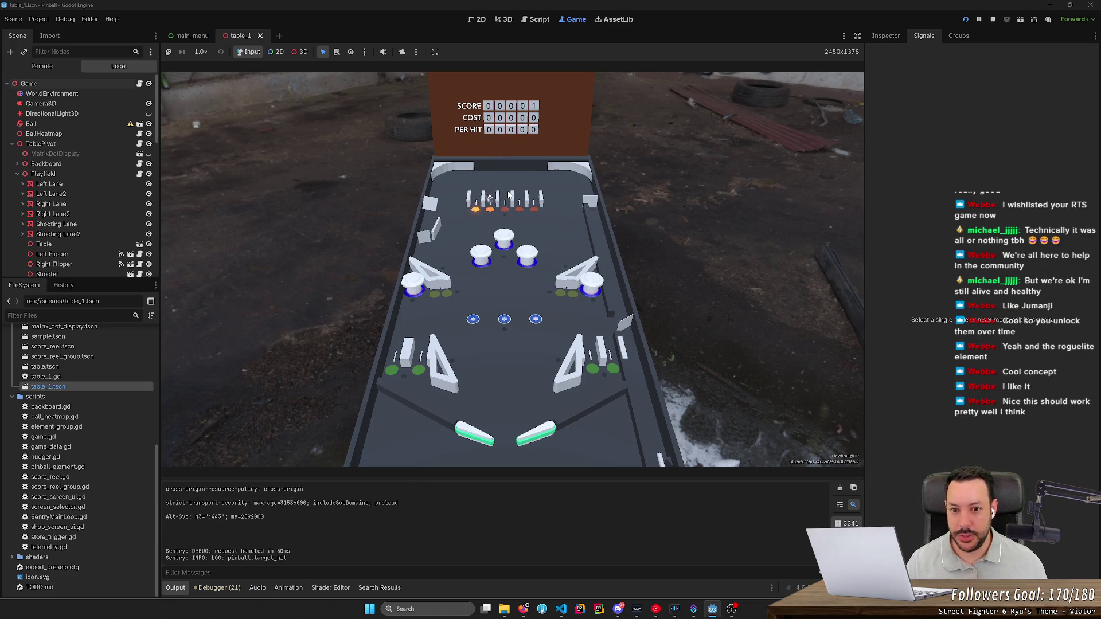
- Stop the running game and zoom around the table_1 scene in the 3D viewport
{"action": "left_click", "coordinate": [993, 20]}
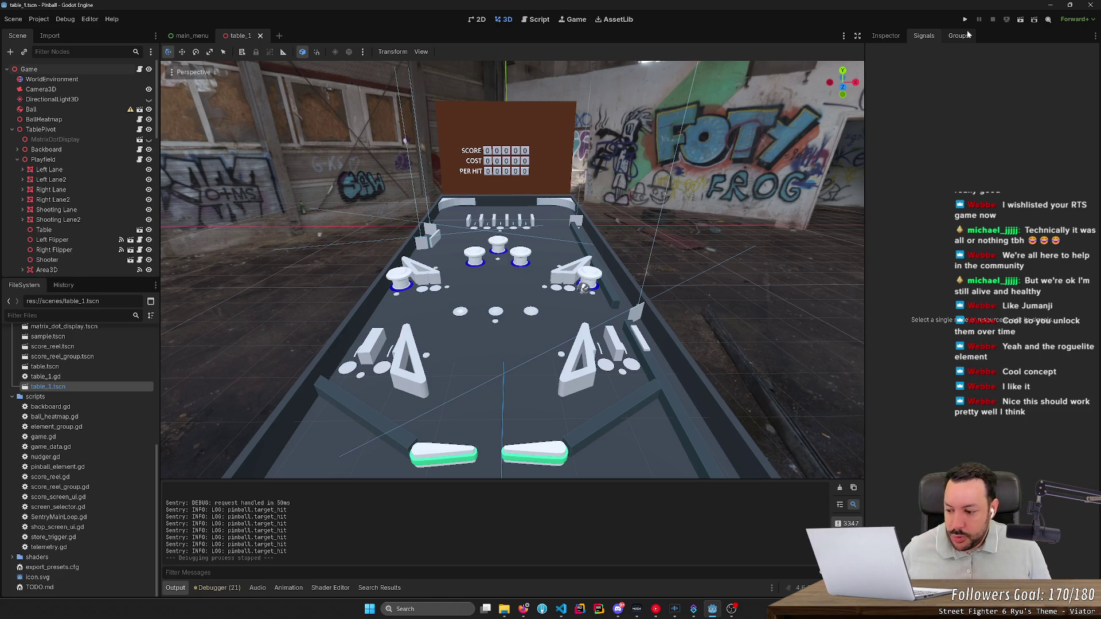
{"action": "scroll", "coordinate": [583, 286], "scroll_direction": "down", "scroll_amount": 5}
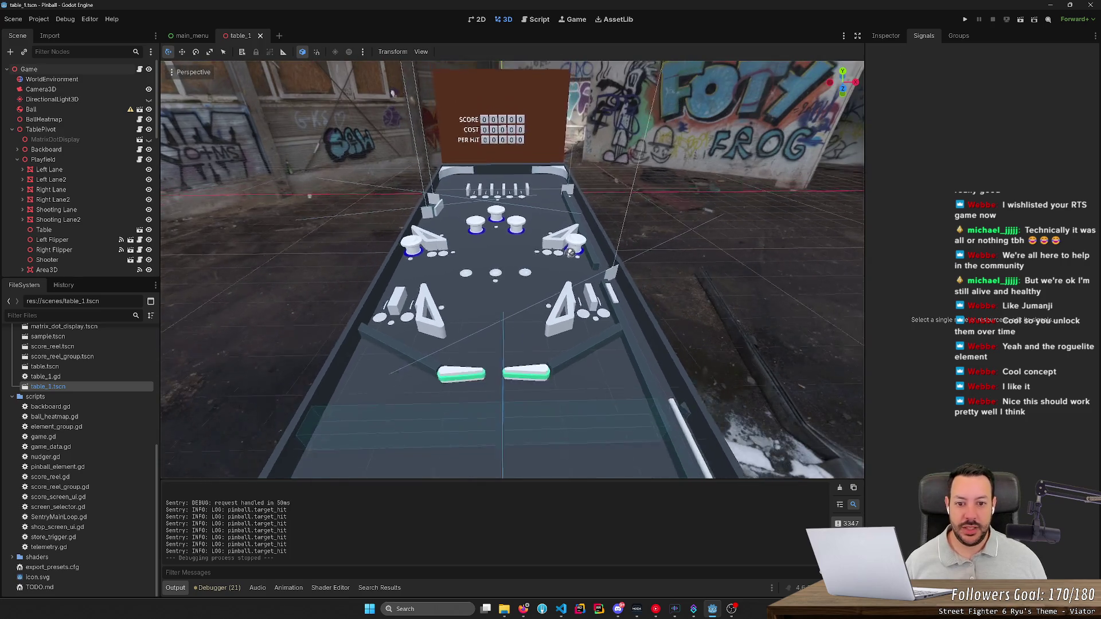
{"action": "scroll", "coordinate": [565, 285], "scroll_direction": "up", "scroll_amount": 5}
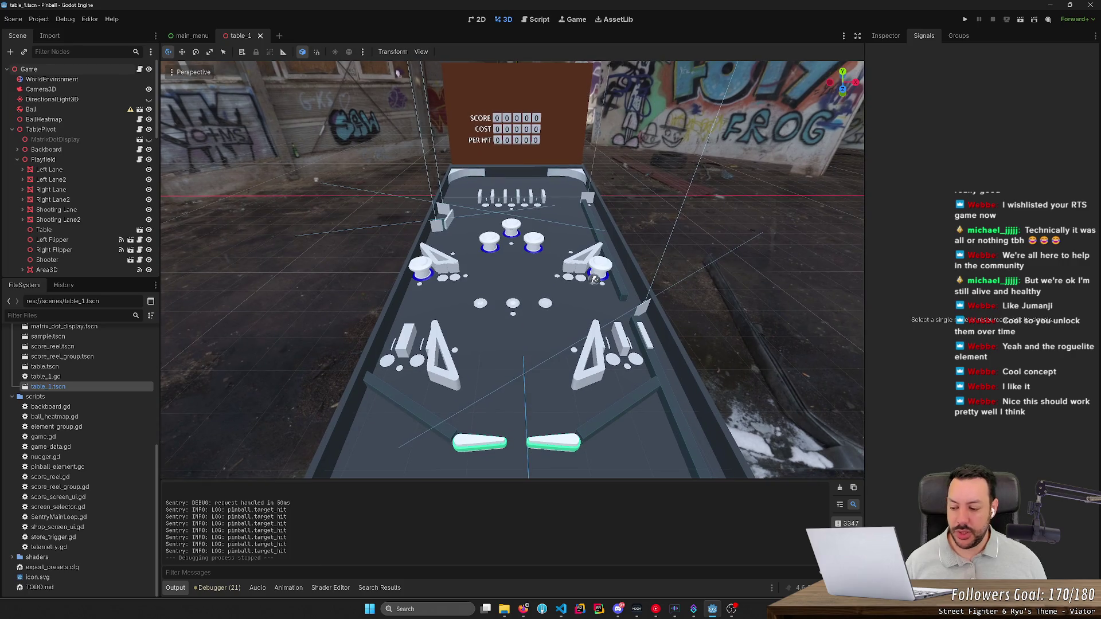
{"action": "scroll", "coordinate": [595, 279], "scroll_direction": "up", "scroll_amount": 3}
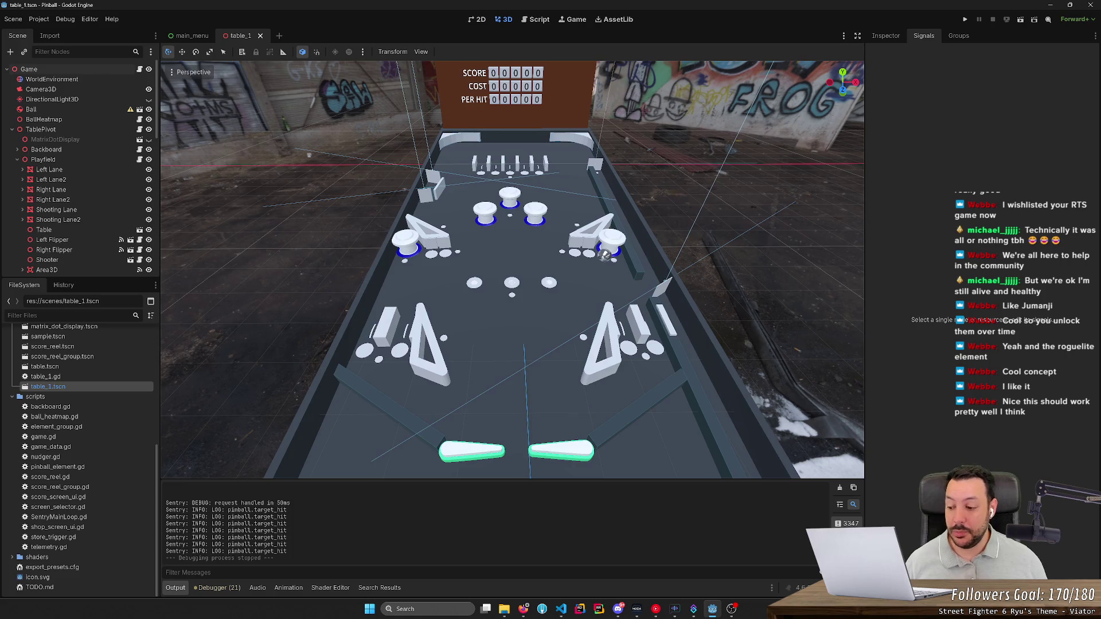
{"action": "scroll", "coordinate": [610, 201], "scroll_direction": "up", "scroll_amount": 1}
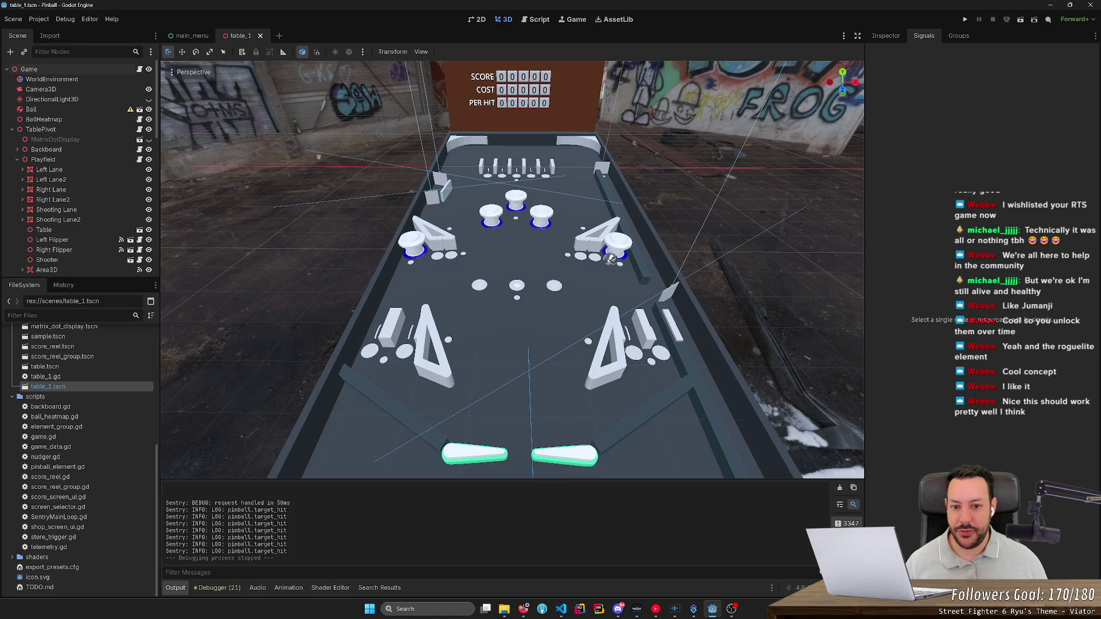
{"action": "scroll", "coordinate": [512, 270], "scroll_direction": "down", "scroll_amount": 2}
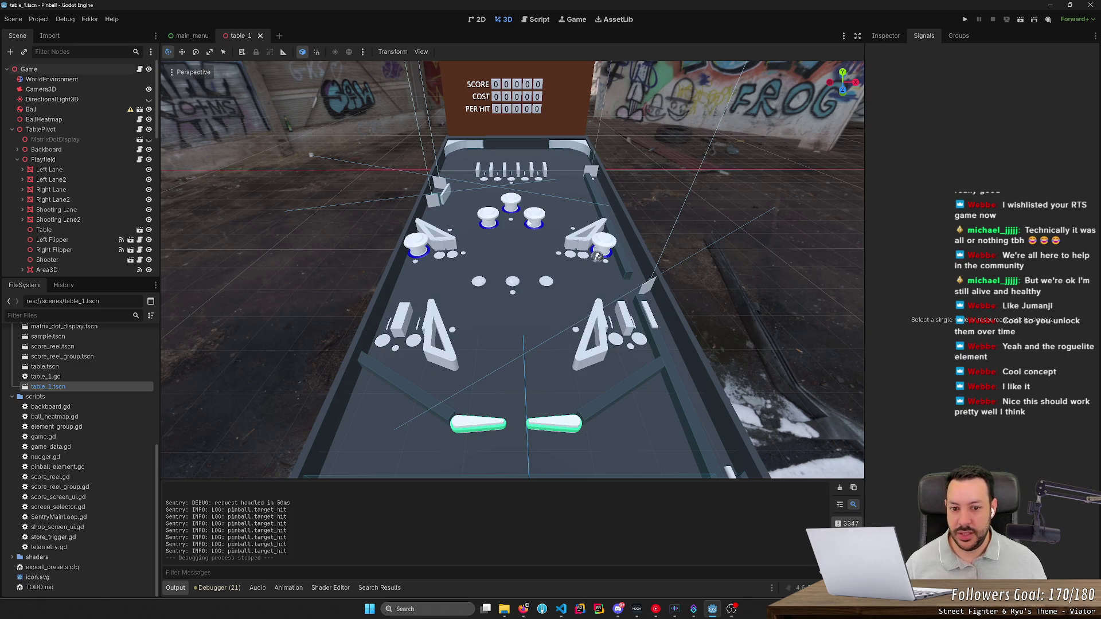
- Move PopBumper3, undo the move, deselect it, and switch to the main_menu scene tab
{"action": "left_click", "coordinate": [534, 221]}
{"action": "mouse_move", "coordinate": [549, 229]}
{"action": "left_mouse_down"}
{"action": "mouse_move", "coordinate": [982, 177]}
{"action": "mouse_move", "coordinate": [473, 106]}
{"action": "mouse_move", "coordinate": [462, 170]}
{"action": "mouse_move", "coordinate": [436, 207]}
{"action": "mouse_move", "coordinate": [564, 395]}
{"action": "mouse_move", "coordinate": [538, 402]}
{"action": "mouse_move", "coordinate": [544, 381]}
{"action": "left_mouse_up"}
{"action": "key", "text": "ctrl+z"}
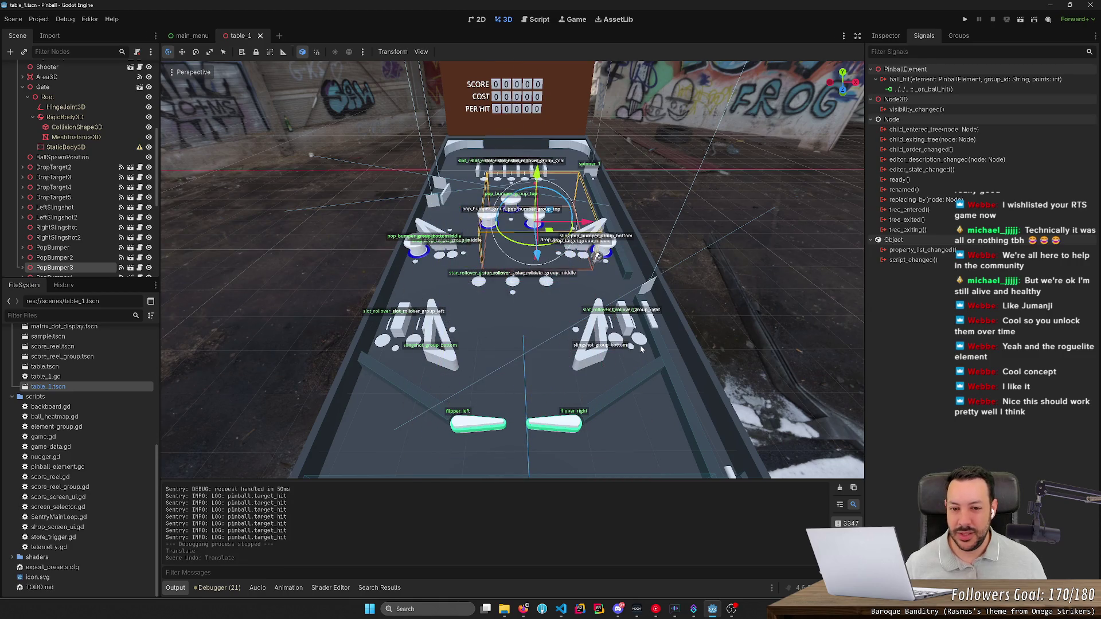
{"action": "left_click", "coordinate": [754, 277]}
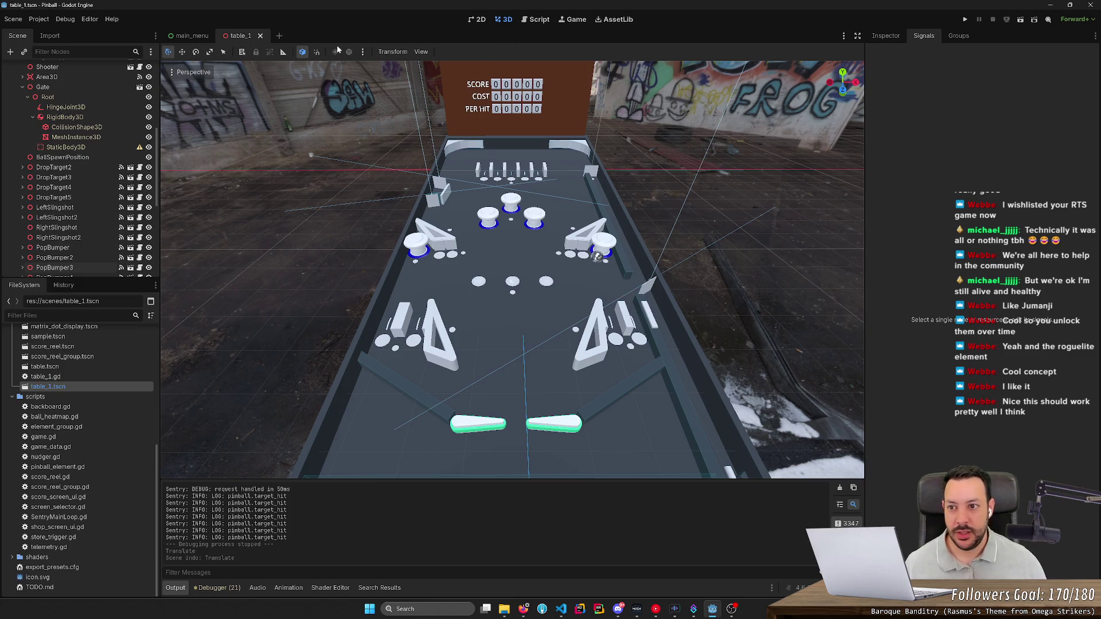
{"action": "left_click", "coordinate": [189, 36]}
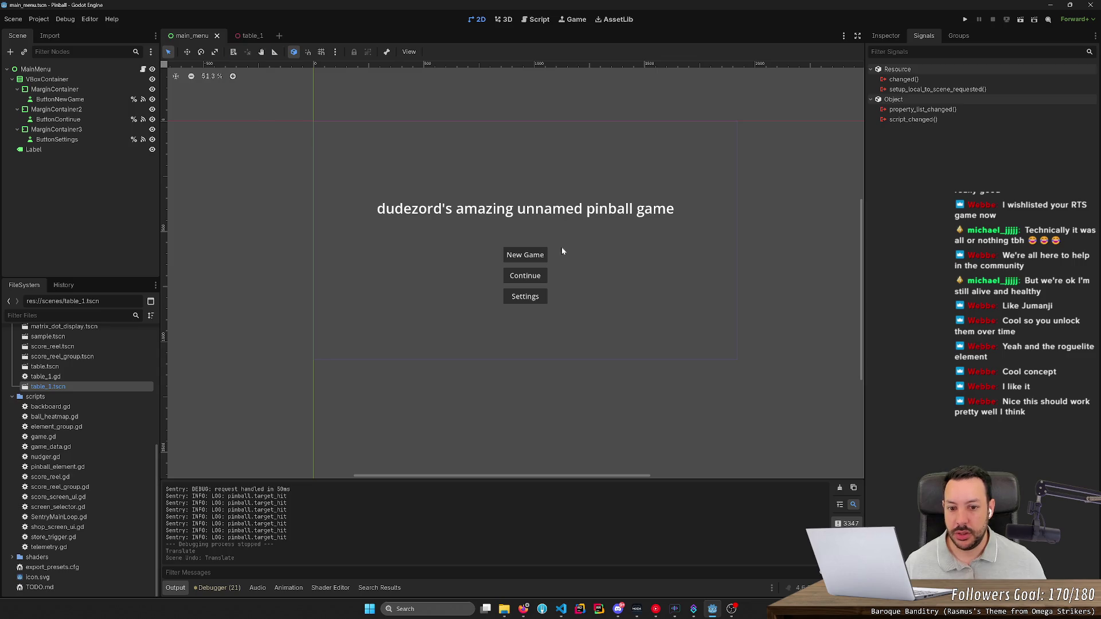
- Close the table_1 scene and select the Main Scene value under Project Settings > Application > Run
{"action": "middle_click", "coordinate": [239, 36]}
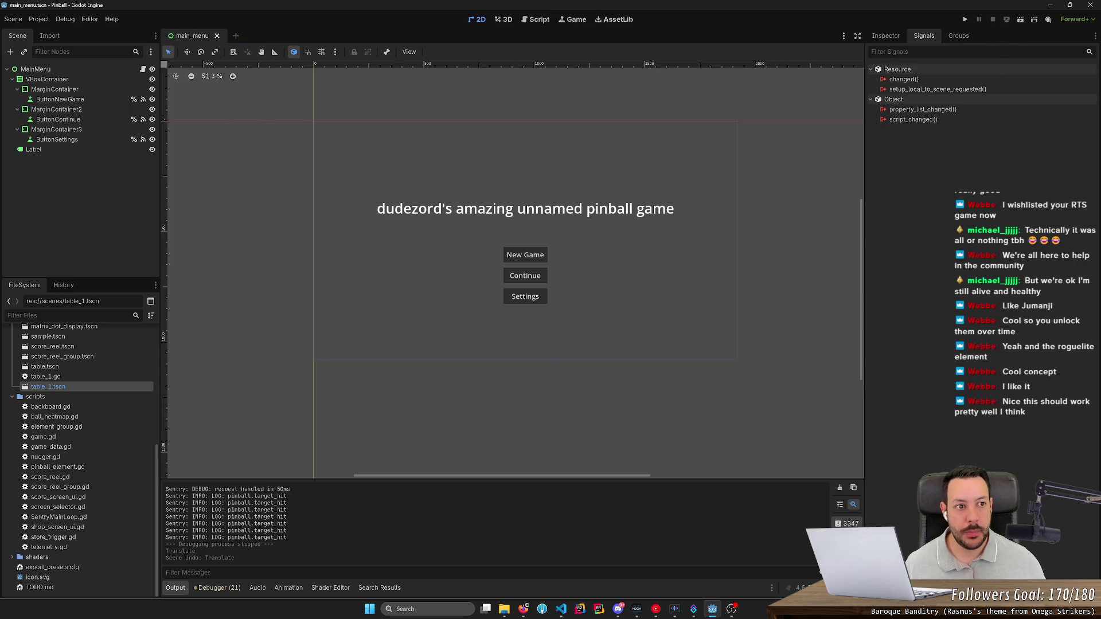
{"action": "left_click", "coordinate": [39, 19]}
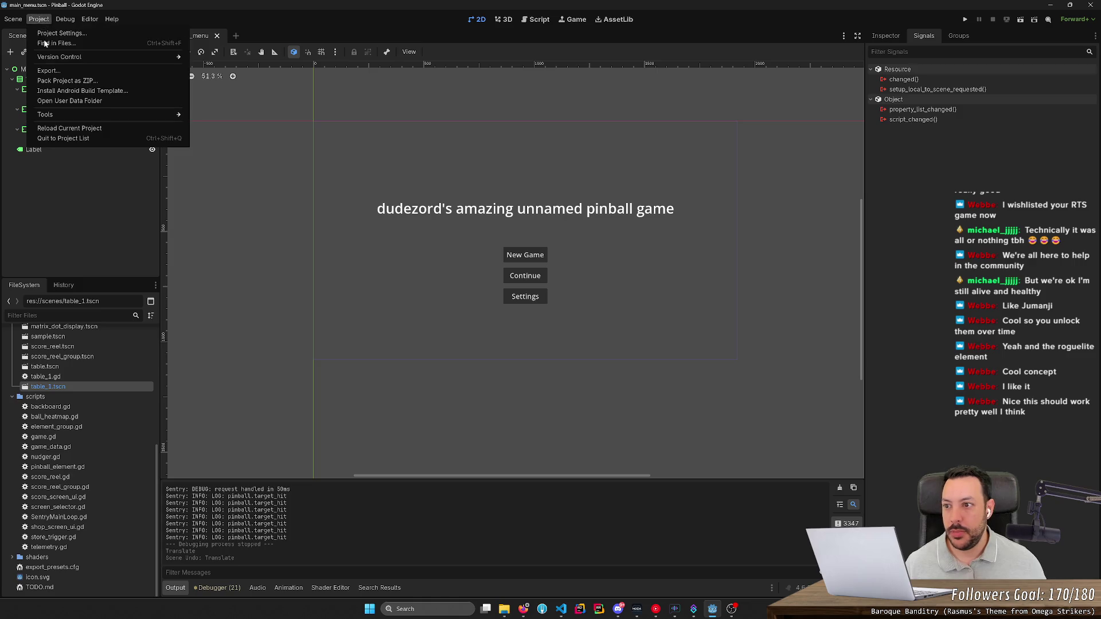
{"action": "left_click", "coordinate": [57, 34]}
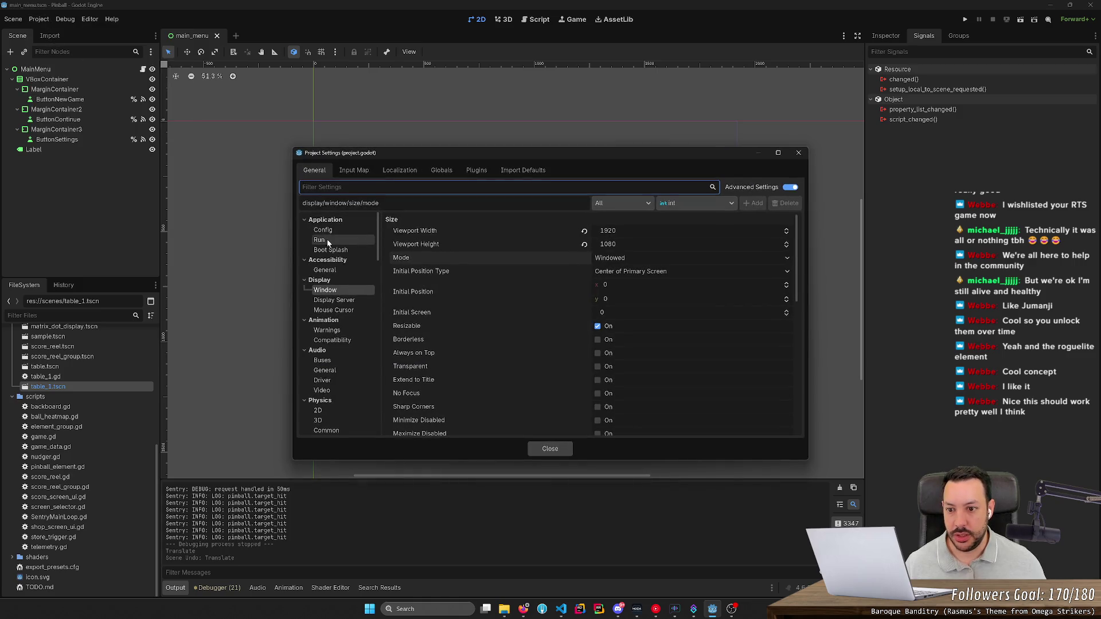
{"action": "left_click", "coordinate": [331, 239]}
{"action": "left_click", "coordinate": [643, 221]}
{"action": "double_click", "coordinate": [643, 220]}
{"action": "key", "text": "Return"}
- Browse Main Scene to res://scenes/menu/main_menu.tscn and close Project Settings
{"action": "left_click", "coordinate": [778, 222]}
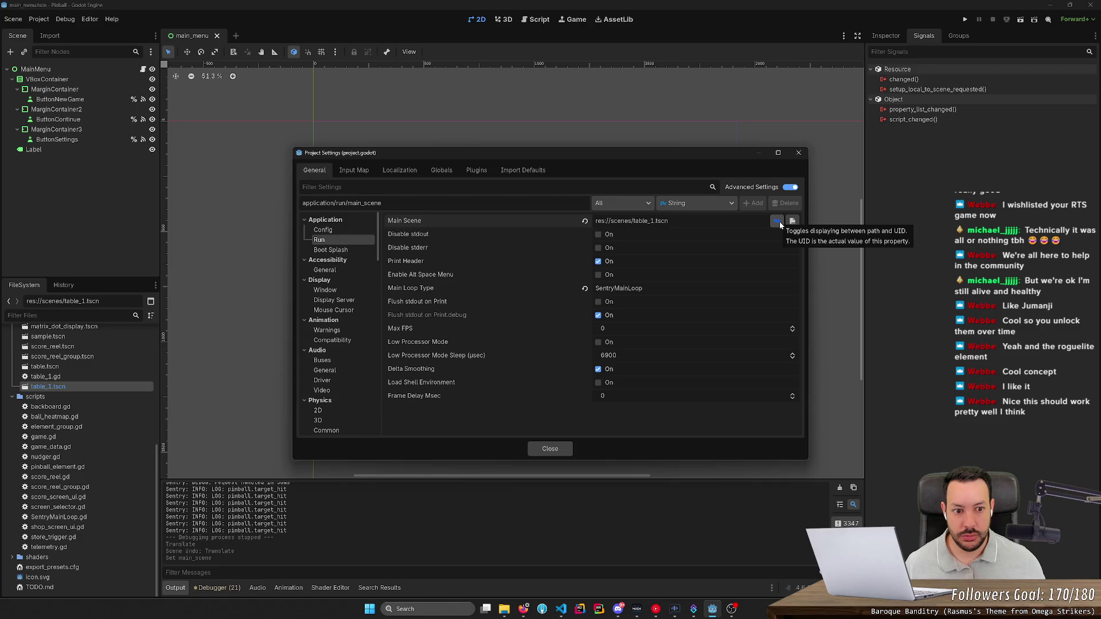
{"action": "left_click", "coordinate": [779, 223]}
{"action": "left_click", "coordinate": [779, 224]}
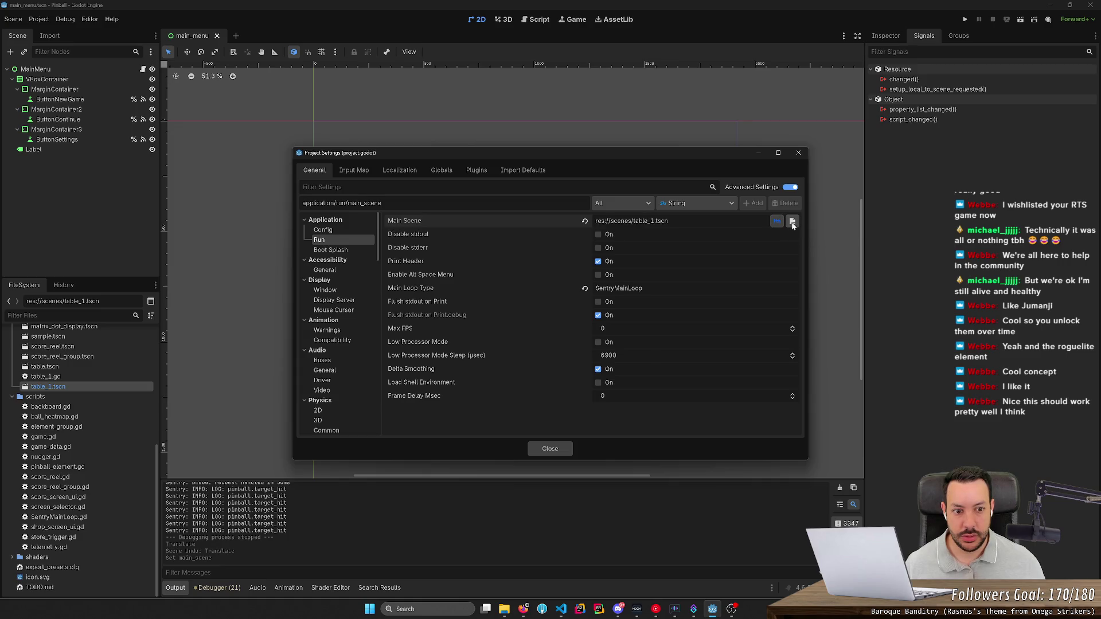
{"action": "left_click", "coordinate": [793, 222]}
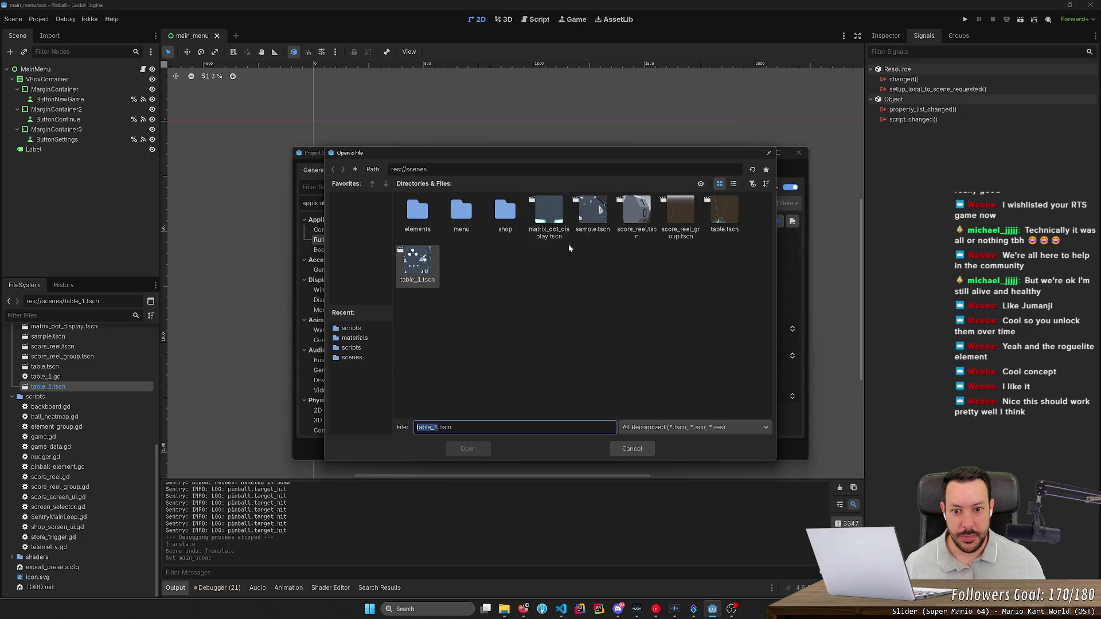
{"action": "double_click", "coordinate": [461, 212]}
{"action": "double_click", "coordinate": [418, 215]}
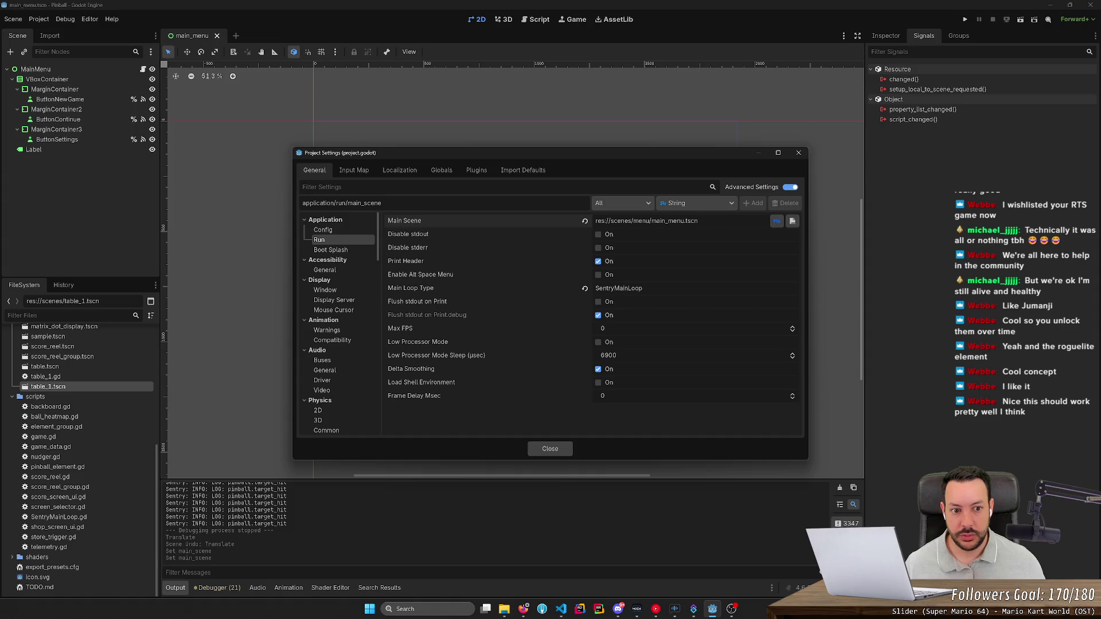
{"action": "left_click", "coordinate": [550, 448]}
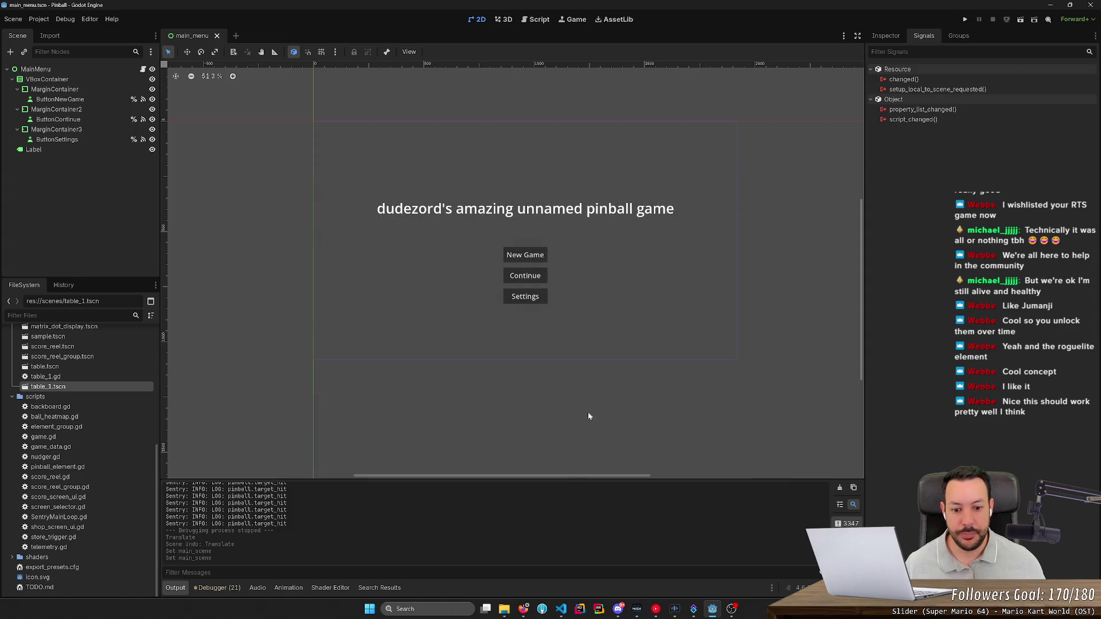
- Run the project, start a New Game, restart, and try New Game again
{"action": "left_click", "coordinate": [965, 20]}
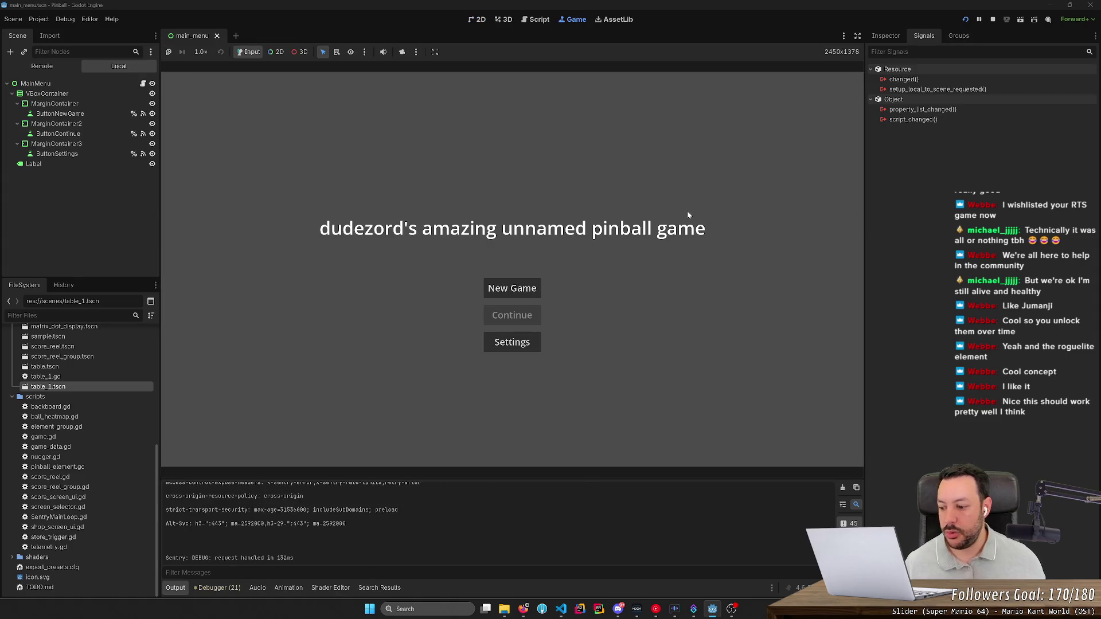
{"action": "left_click", "coordinate": [522, 289]}
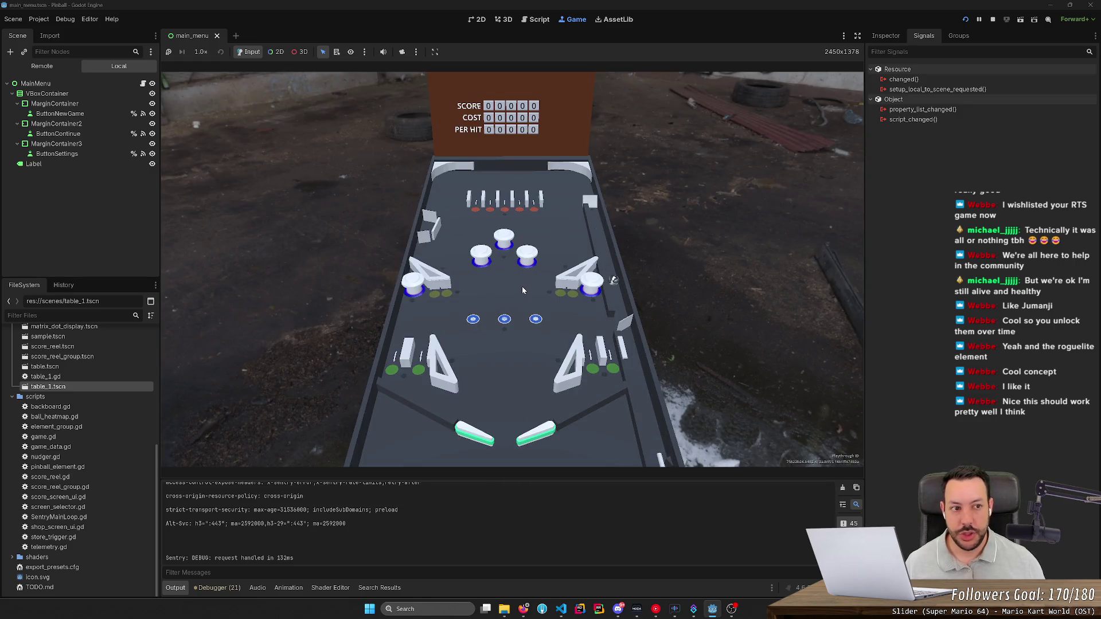
{"action": "left_click", "coordinate": [965, 20]}
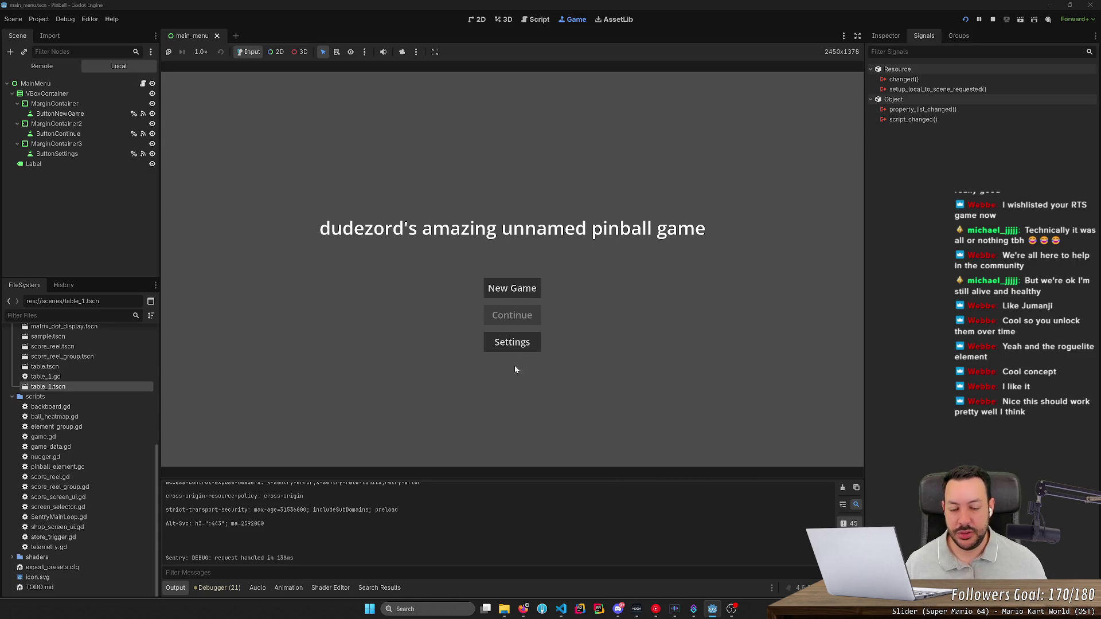
{"action": "left_click", "coordinate": [515, 293]}
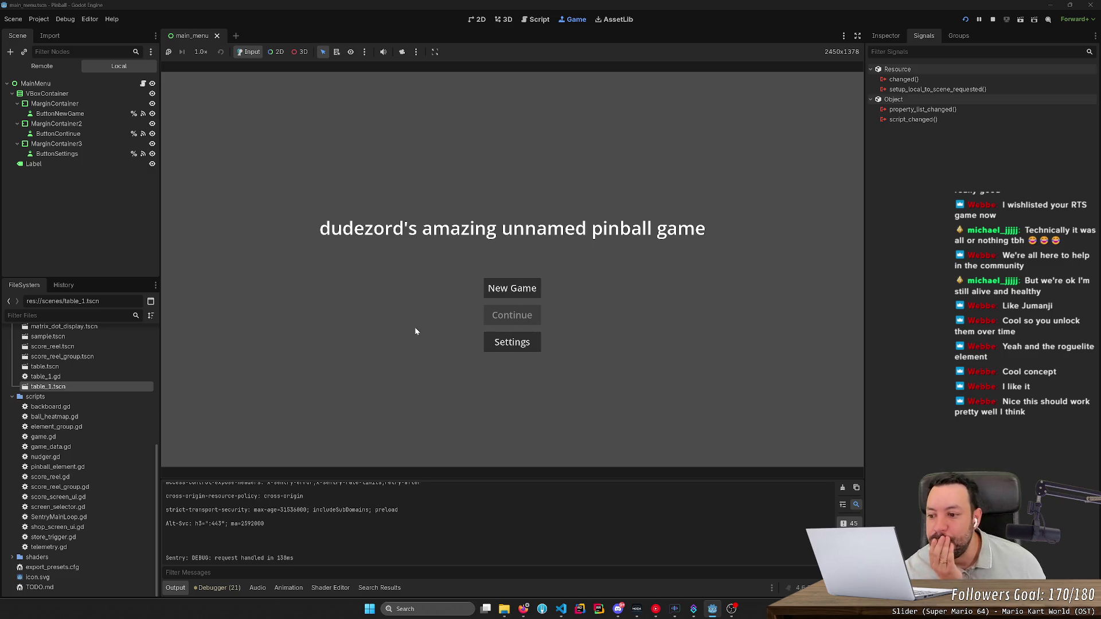
{"action": "scroll", "coordinate": [117, 442], "scroll_direction": "up", "scroll_amount": 10}
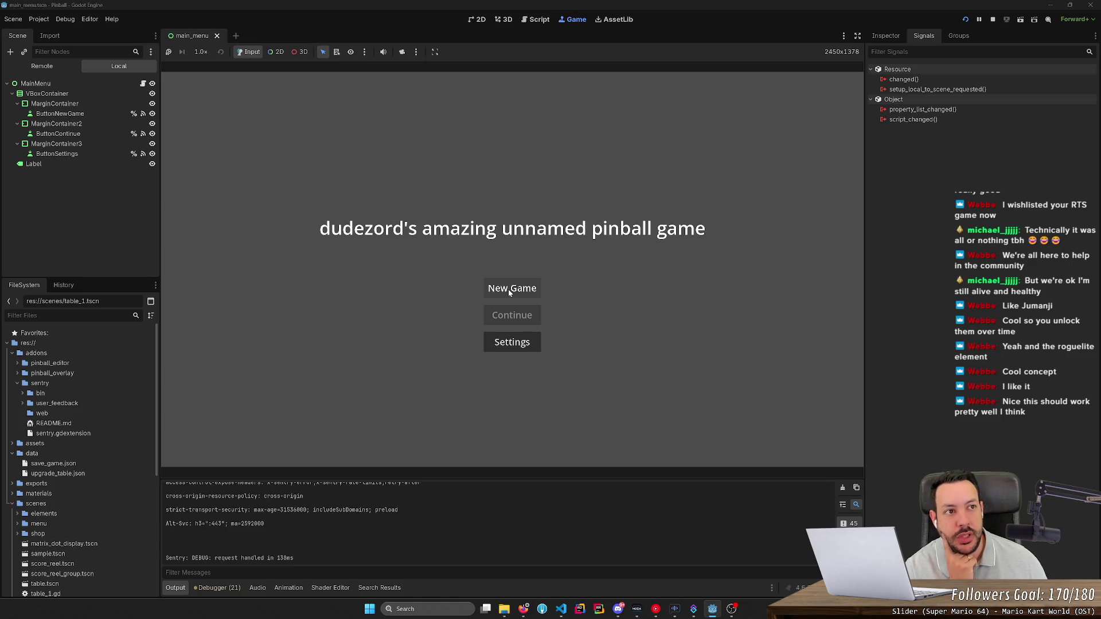
- In save_game.json, delete table_sample, set pop_bumper_group_top and slot_rollover_group_goal to -1.0, and save
{"action": "double_click", "coordinate": [53, 463]}
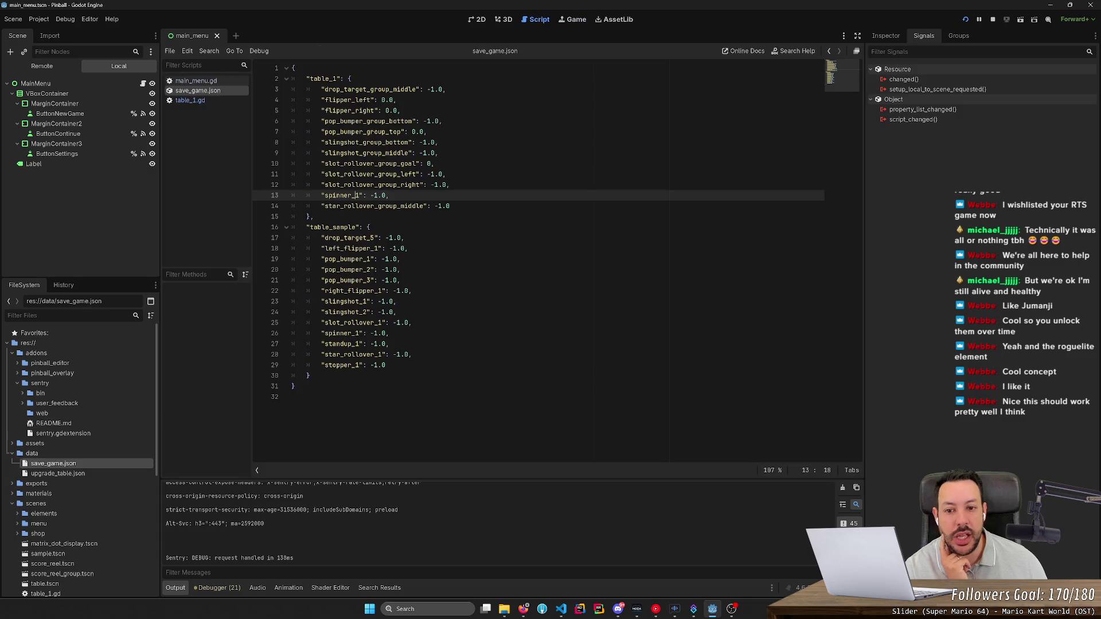
{"action": "left_click_drag", "start_coordinate": [310, 216], "coordinate": [310, 375]}
{"action": "key", "text": "Delete"}
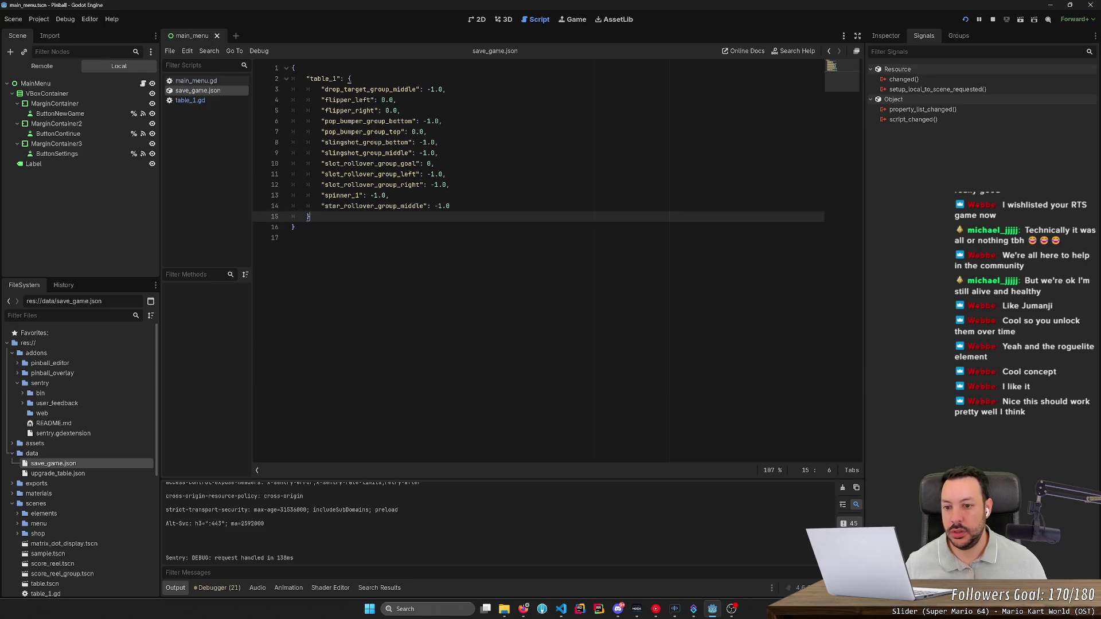
{"action": "left_click_drag", "start_coordinate": [412, 132], "coordinate": [427, 132]}
{"action": "type", "text": "-1.0"}
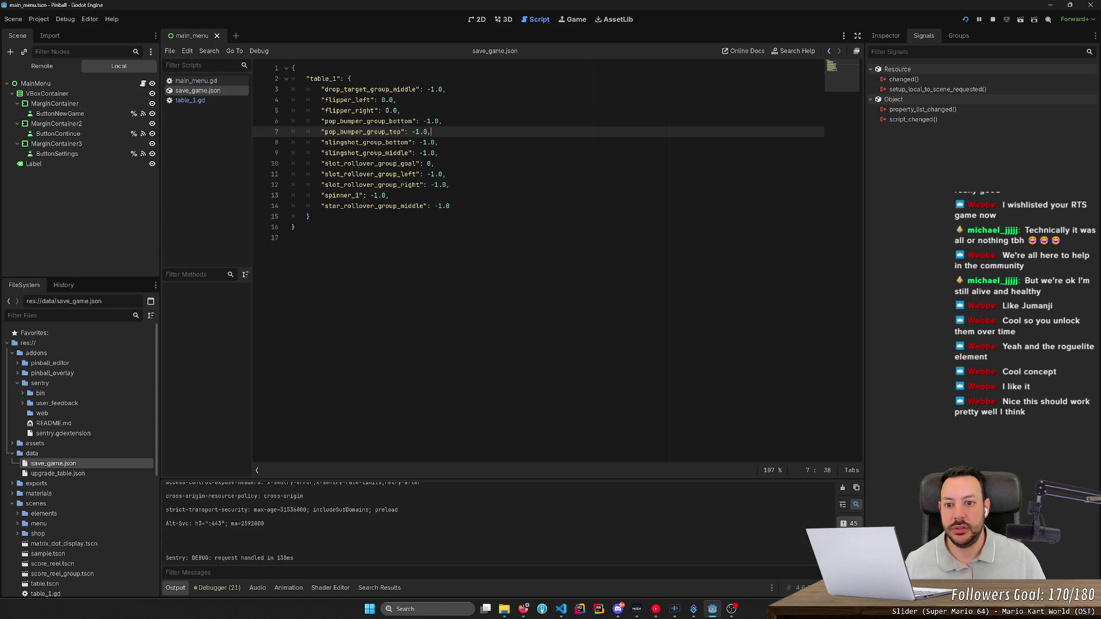
{"action": "left_click", "coordinate": [435, 164]}
{"action": "type", "text": "-1.0,"}
{"action": "key", "text": "ctrl+s"}
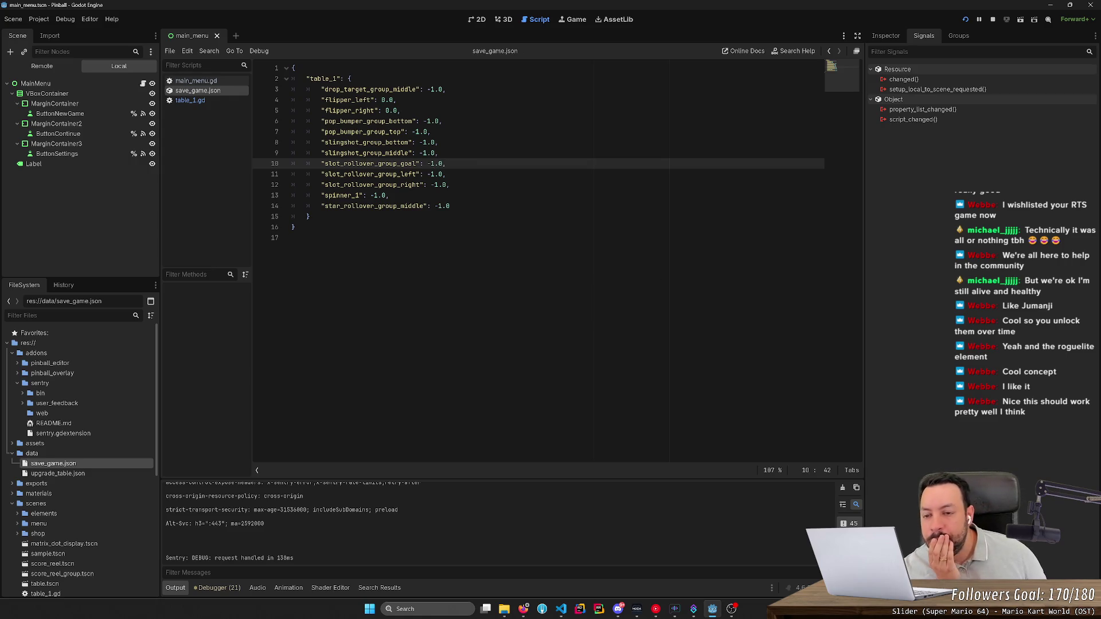
- Select the table_1 entry, then bring the main menu scene up in the 2D editor
{"action": "mouse_move", "coordinate": [311, 216]}
{"action": "left_mouse_down"}
{"action": "mouse_move", "coordinate": [301, 150]}
{"action": "mouse_move", "coordinate": [239, 83]}
{"action": "left_mouse_up"}
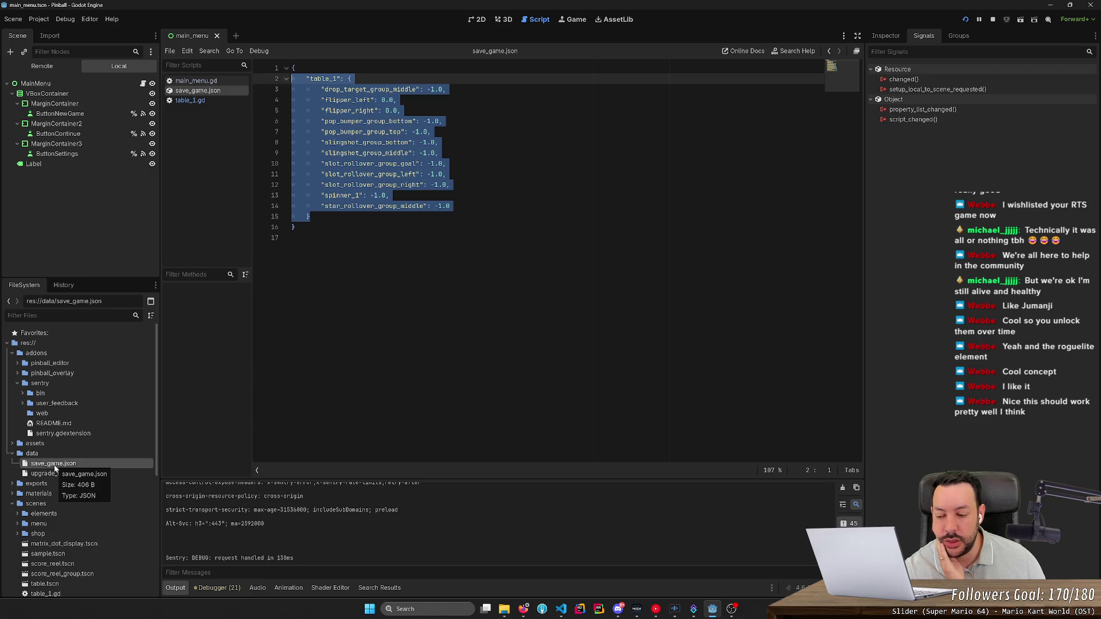
{"action": "left_click", "coordinate": [508, 24]}
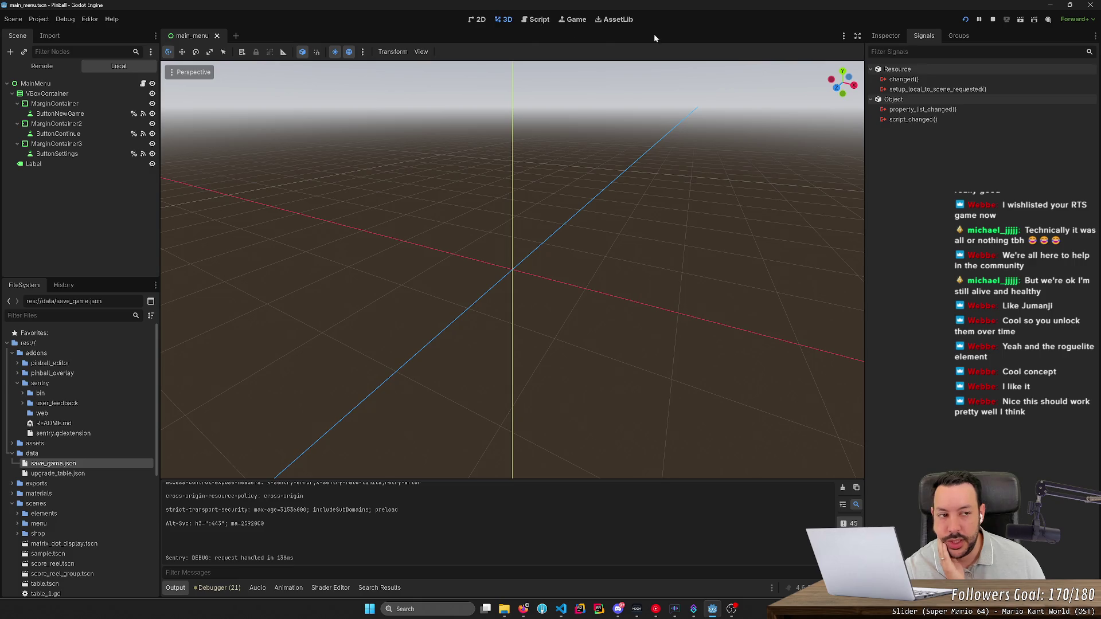
{"action": "left_click", "coordinate": [899, 35]}
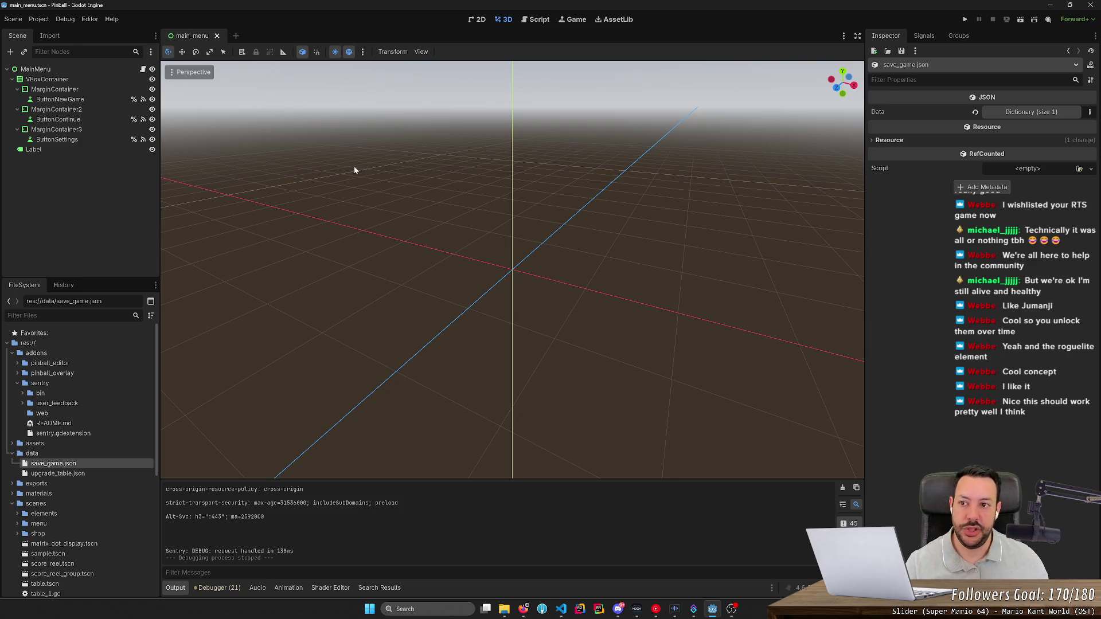
{"action": "left_click_drag", "start_coordinate": [302, 106], "coordinate": [516, 60]}
{"action": "left_click", "coordinate": [478, 20]}
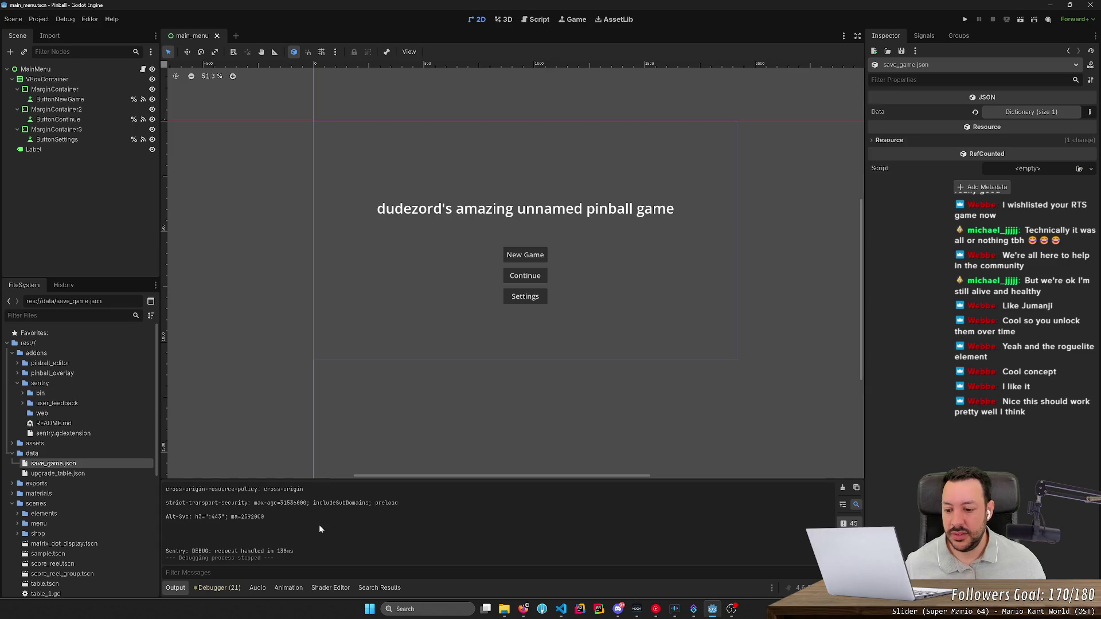
- Search the project for user:// and trace export_directory to _ensure_export_directory in ball_heatmap.gd
{"action": "key", "text": "ctrl+shift+f"}
{"action": "type", "text": "user:"}
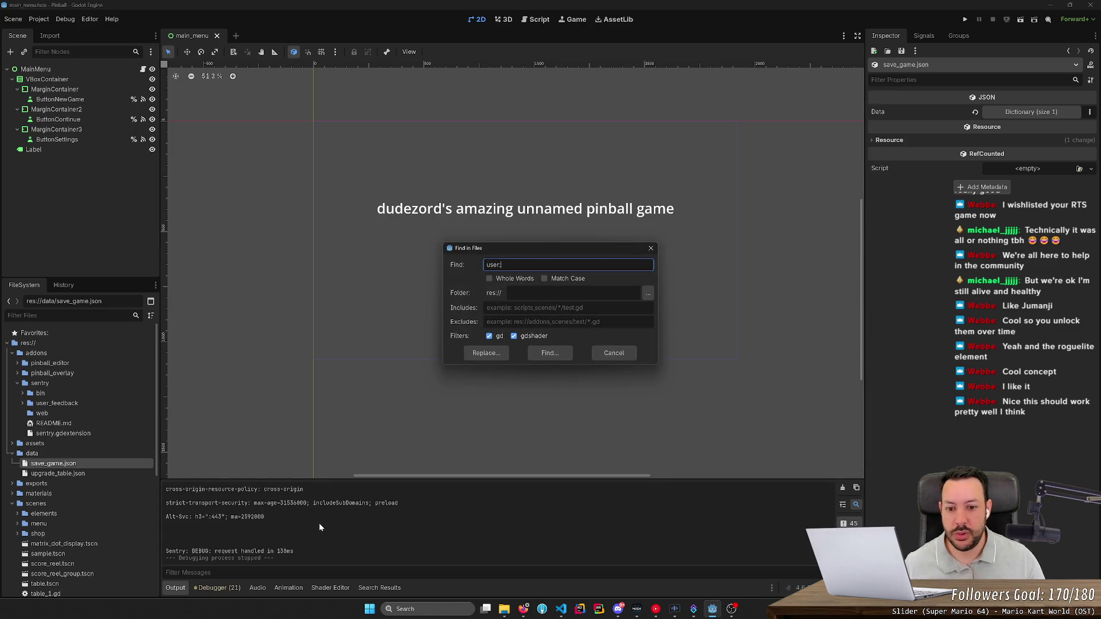
{"action": "type", "text": "/"}
{"action": "key", "text": "Return"}
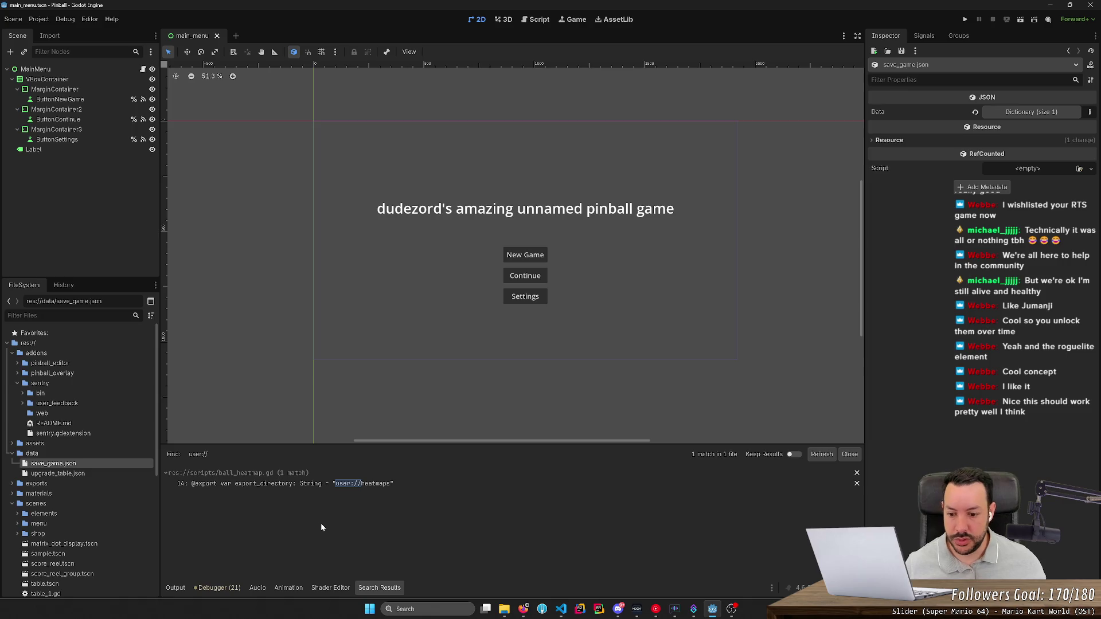
{"action": "left_click", "coordinate": [332, 484]}
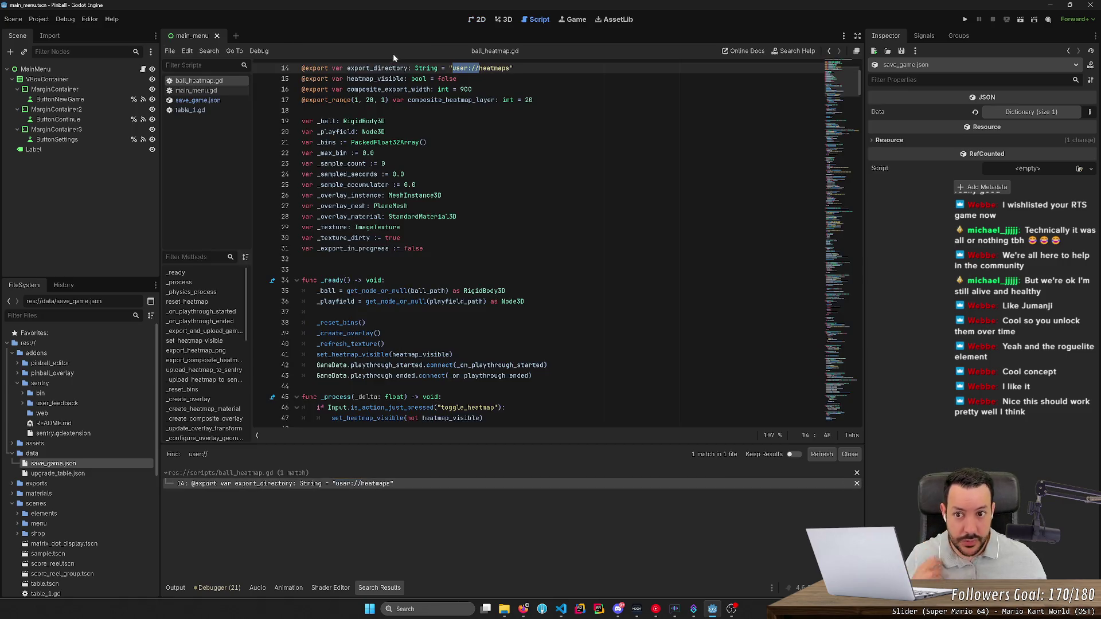
{"action": "double_click", "coordinate": [377, 68]}
{"action": "key", "text": "ctrl+f"}
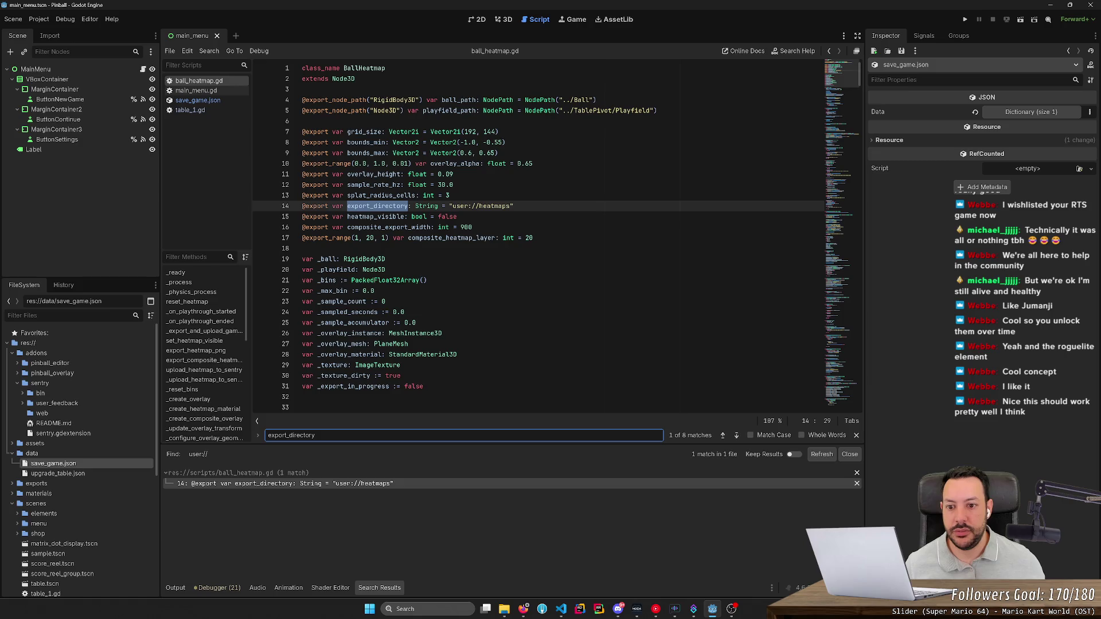
{"action": "key", "text": "Return"}
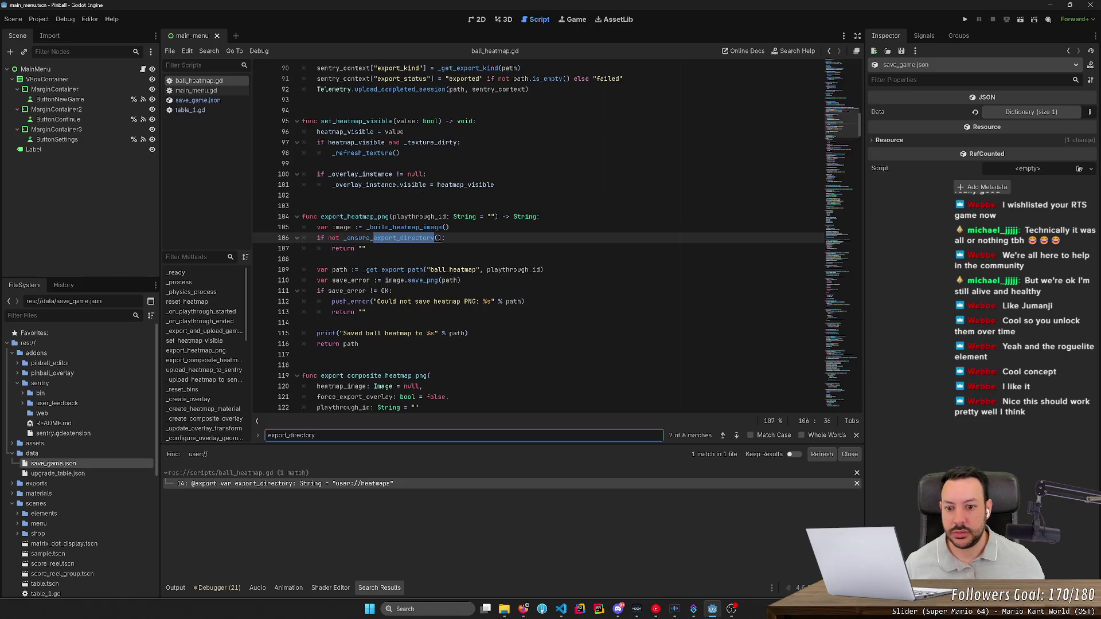
{"action": "left_click", "coordinate": [417, 240], "text": "ctrl"}
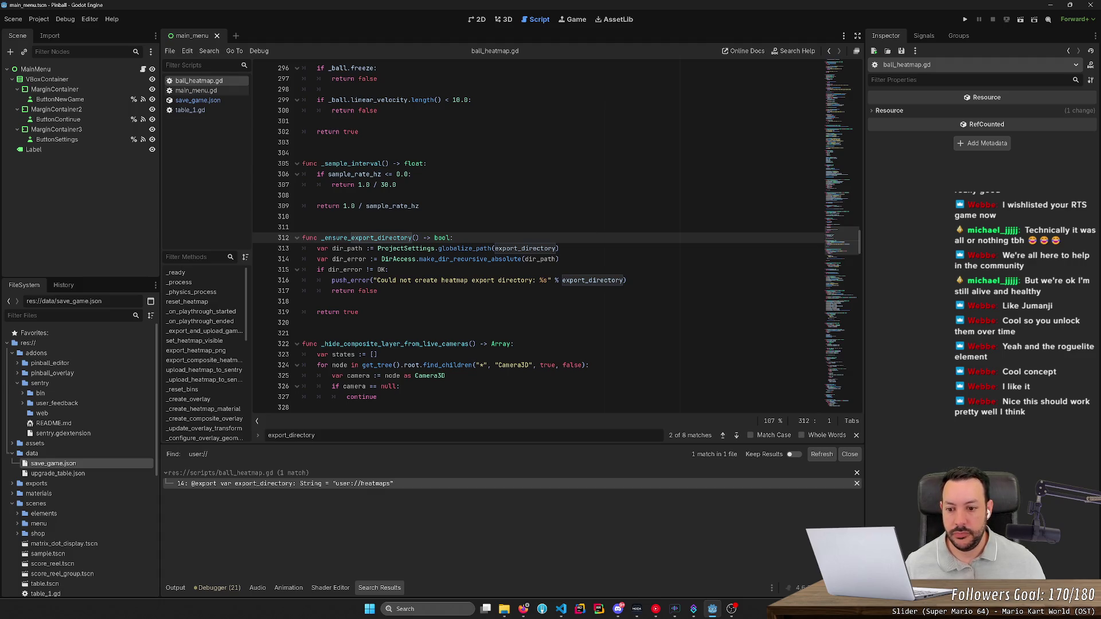
{"action": "scroll", "coordinate": [556, 235], "scroll_direction": "down", "scroll_amount": 1}
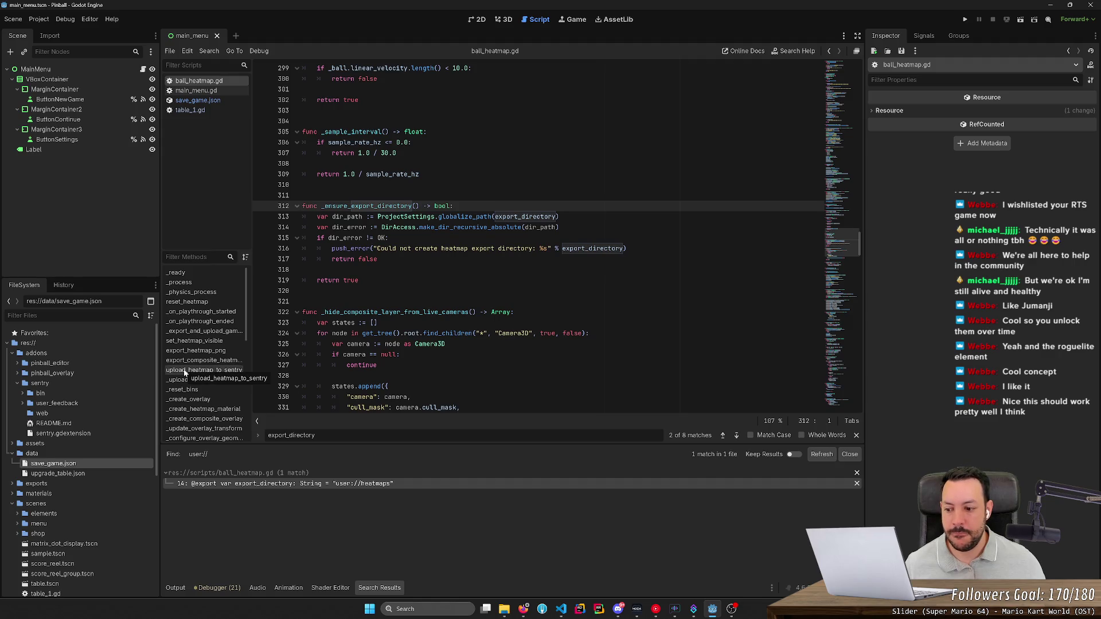
{"action": "scroll", "coordinate": [550, 235], "scroll_direction": "down", "scroll_amount": 10}
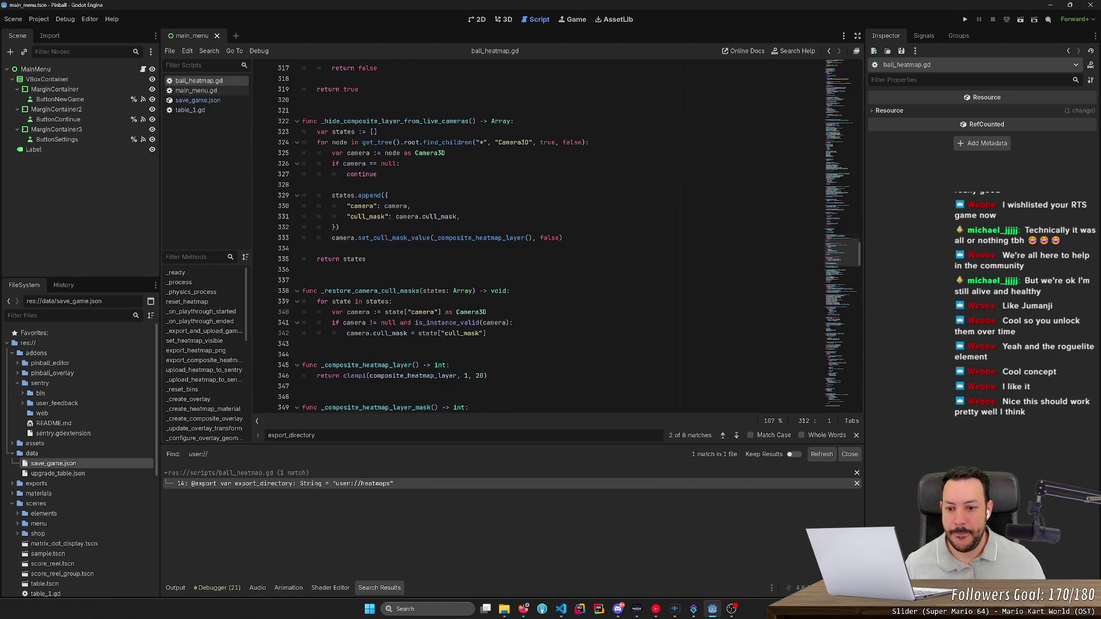
{"action": "scroll", "coordinate": [551, 235], "scroll_direction": "up", "scroll_amount": 12}
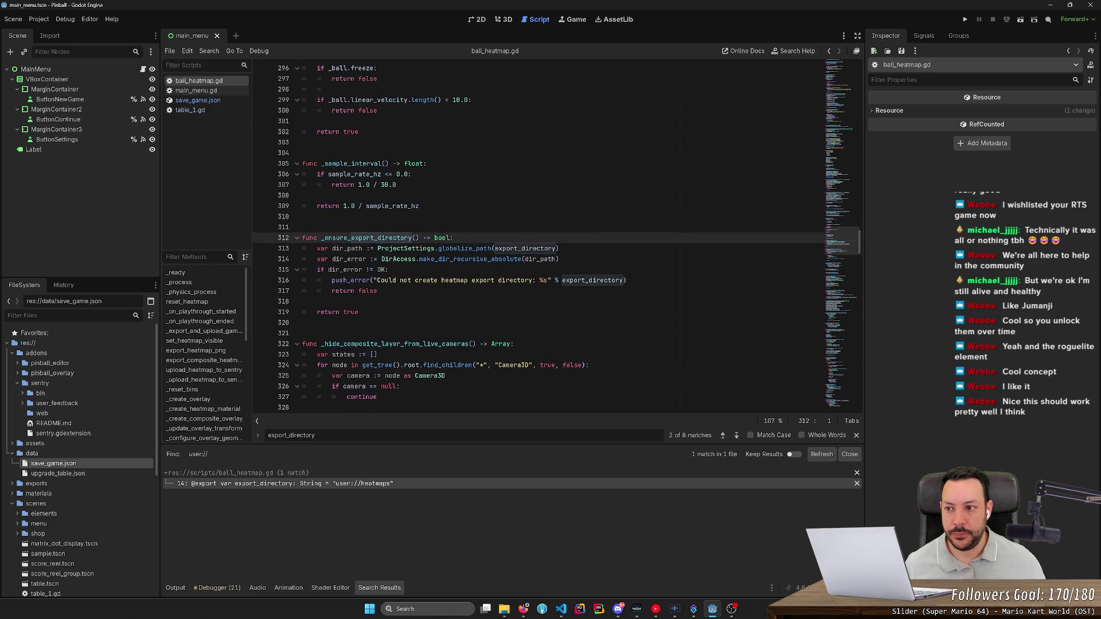
- Start a new 'var' declaration on line 3 of main_menu.gd
{"action": "left_click", "coordinate": [204, 92]}
{"action": "left_click", "coordinate": [302, 78]}
{"action": "key", "text": "Return"}
{"action": "type", "text": "var"}
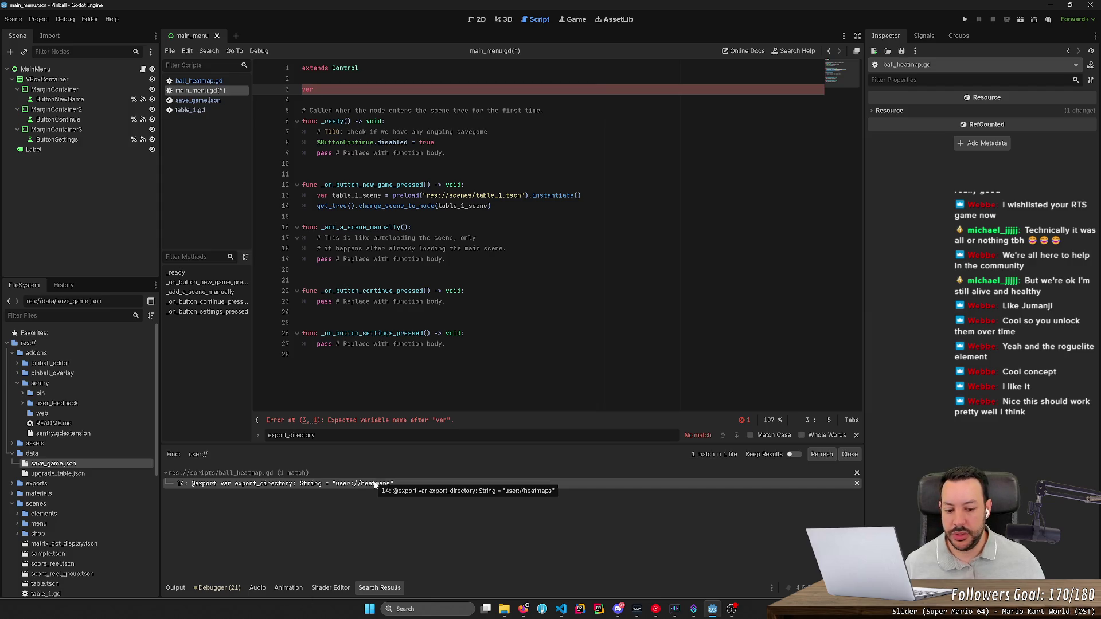
{"action": "key", "text": "super"}
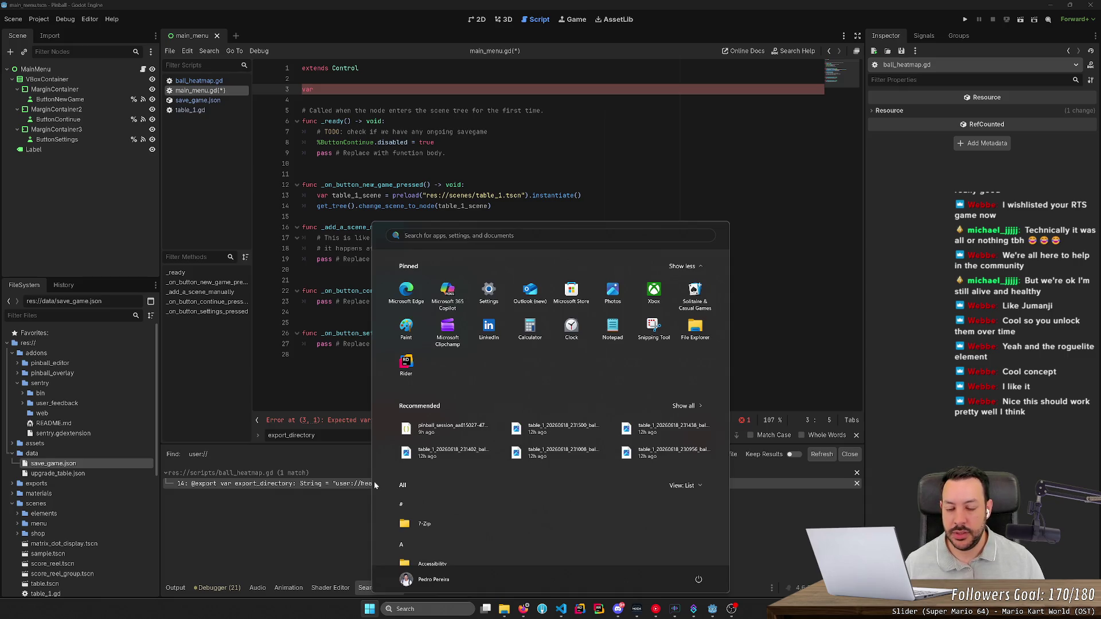
- Launch Everything, search 'heatmap', and open a heatmap PNG's folder in File Explorer
{"action": "type", "text": "everything"}
{"action": "key", "text": "Return"}
{"action": "type", "text": "heatmap"}
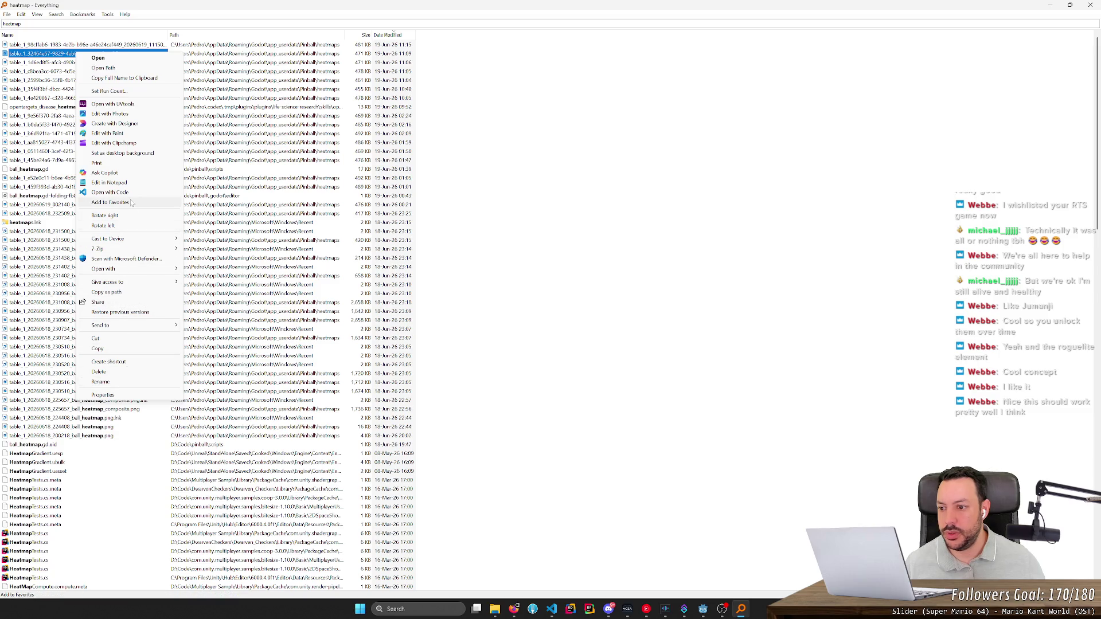
{"action": "left_click", "coordinate": [129, 68]}
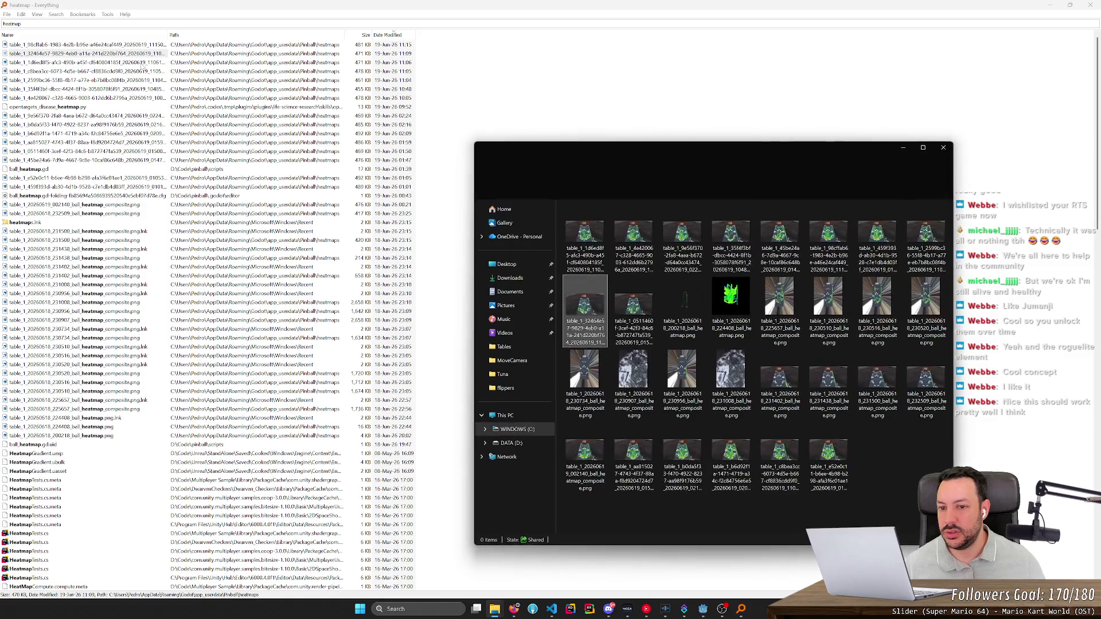
- Preview the heatmap images in the maximized folder, then delete them all
{"action": "double_click", "coordinate": [673, 146]}
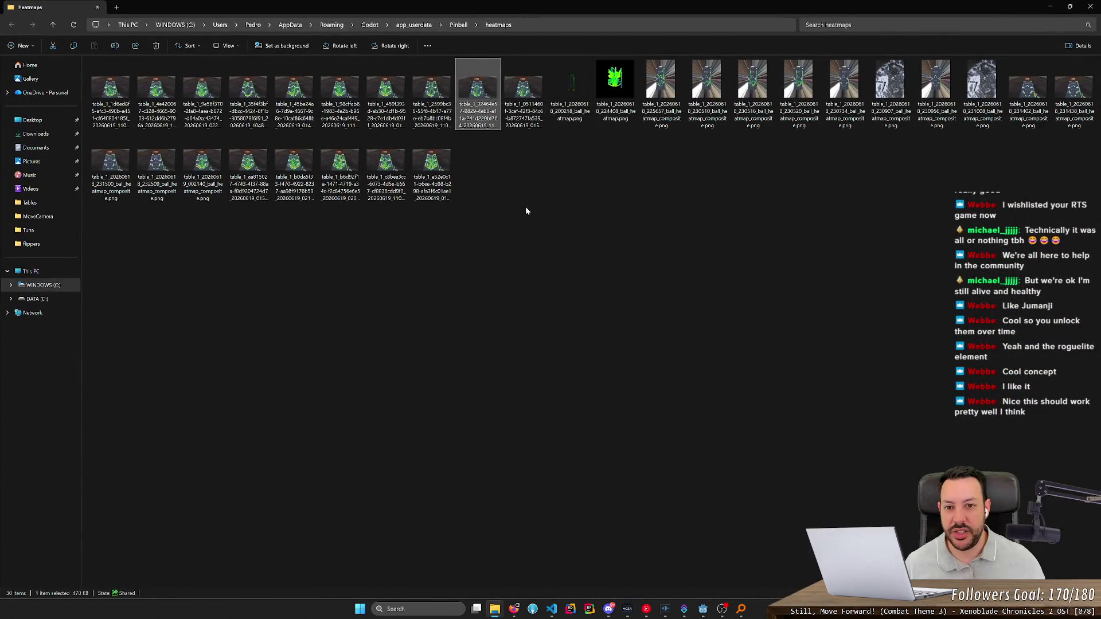
{"action": "double_click", "coordinate": [117, 92]}
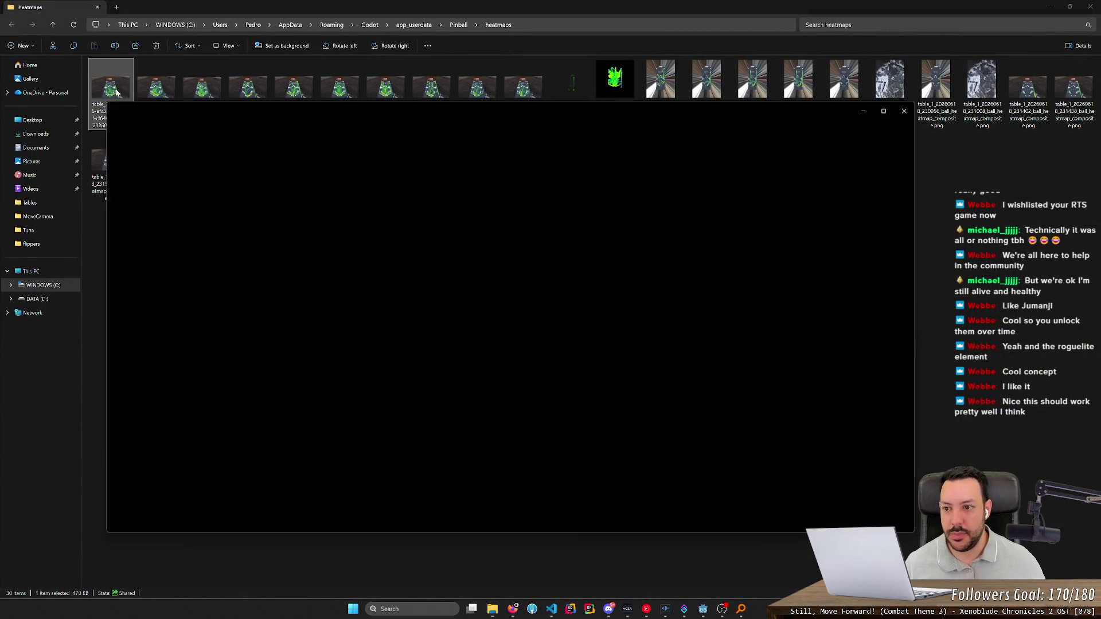
{"action": "key", "text": "Right"}
{"action": "key", "text": "Right"}
{"action": "key", "text": "Right"}
{"action": "key", "text": "Right"}
{"action": "key", "text": "Right"}
{"action": "key", "text": "Right"}
{"action": "key", "text": "Right"}
{"action": "key", "text": "Right"}
{"action": "key", "text": "Right"}
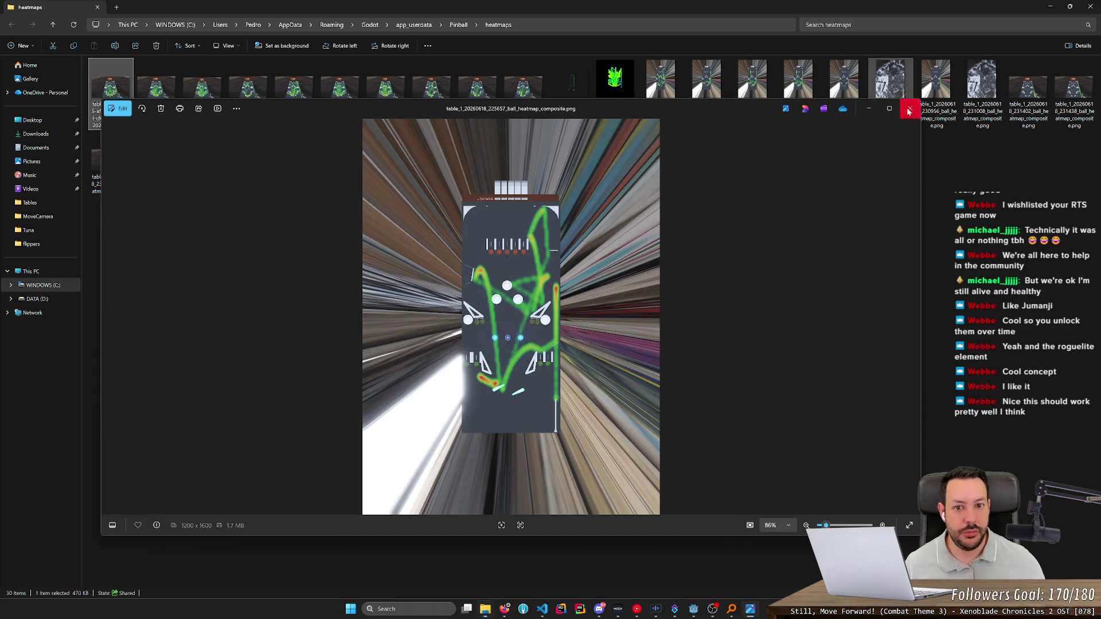
{"action": "left_click", "coordinate": [909, 110]}
{"action": "key", "text": "ctrl+a"}
{"action": "key", "text": "Delete"}
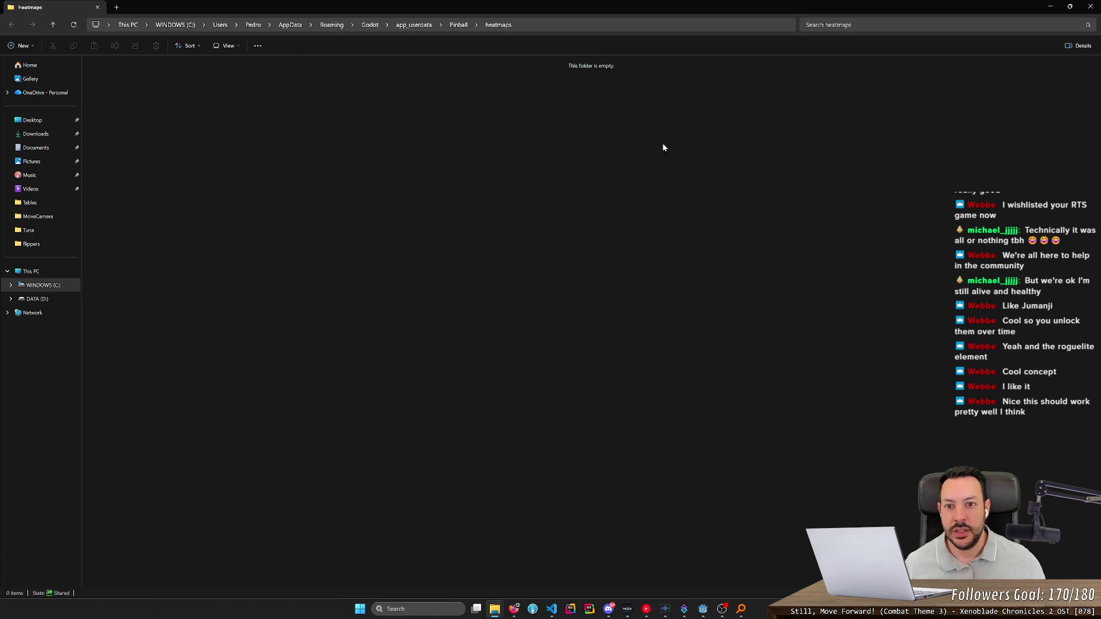
- Go up to the Pinball folder, minimize Explorer, and return to the Godot editor
{"action": "left_click", "coordinate": [466, 27]}
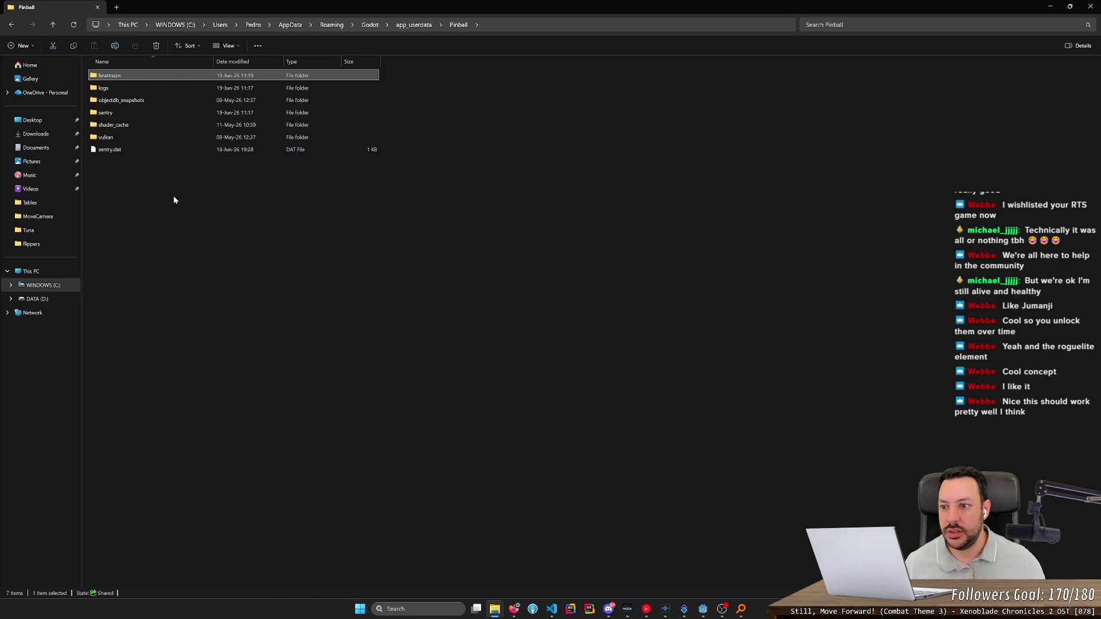
{"action": "mouse_move", "coordinate": [155, 208]}
{"action": "left_mouse_down"}
{"action": "mouse_move", "coordinate": [194, 248]}
{"action": "mouse_move", "coordinate": [173, 240]}
{"action": "mouse_move", "coordinate": [233, 283]}
{"action": "mouse_move", "coordinate": [227, 263]}
{"action": "left_mouse_up"}
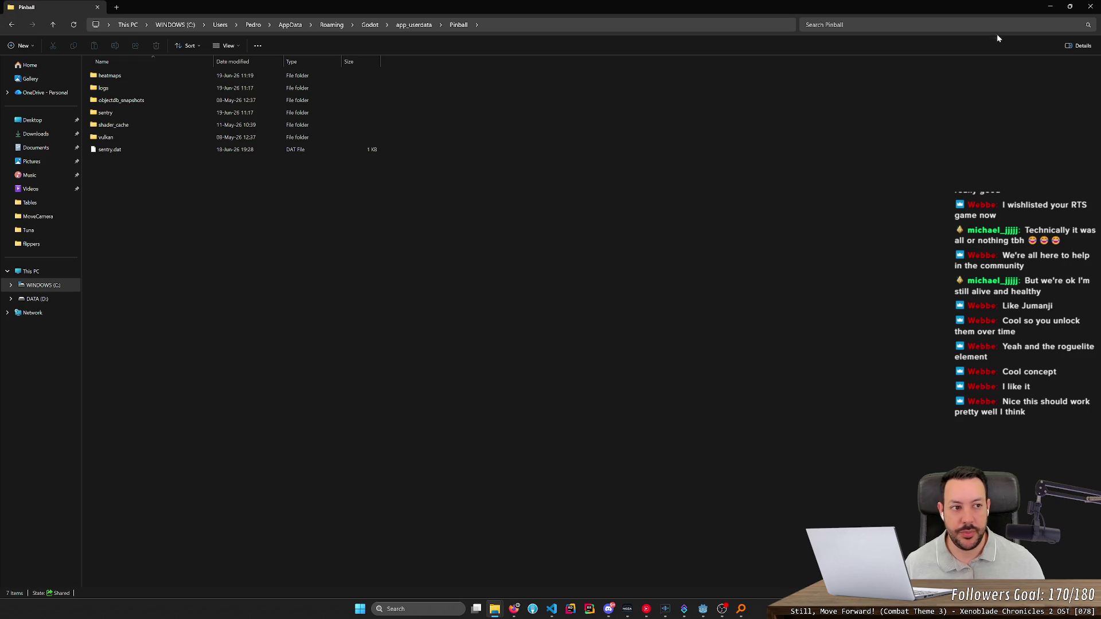
{"action": "left_click", "coordinate": [1046, 6]}
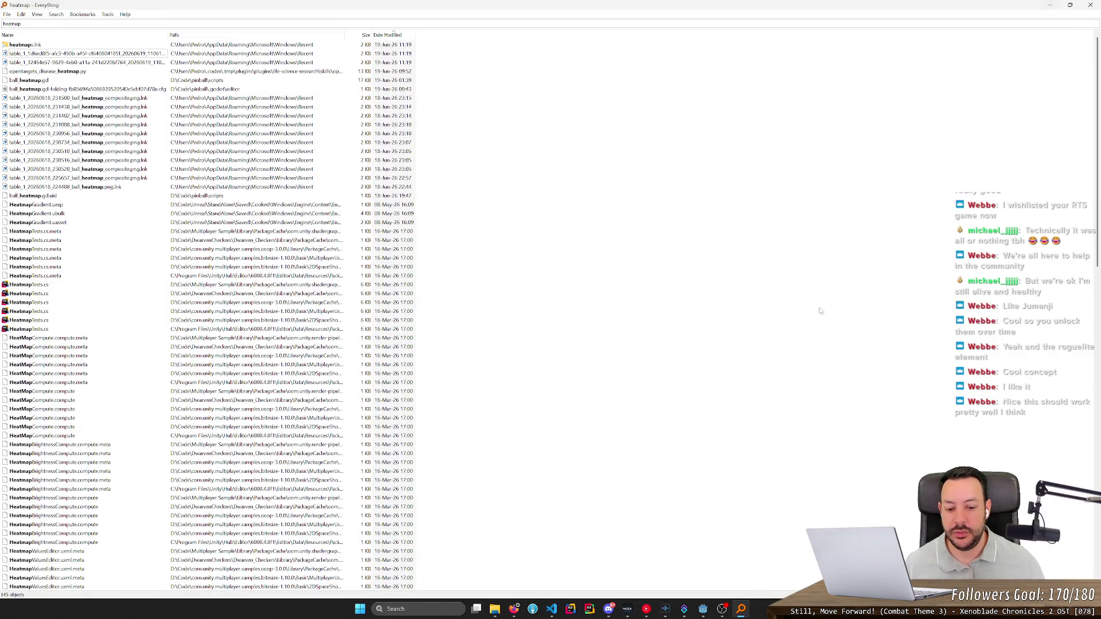
{"action": "left_click", "coordinate": [552, 612]}
{"action": "left_click", "coordinate": [740, 609]}
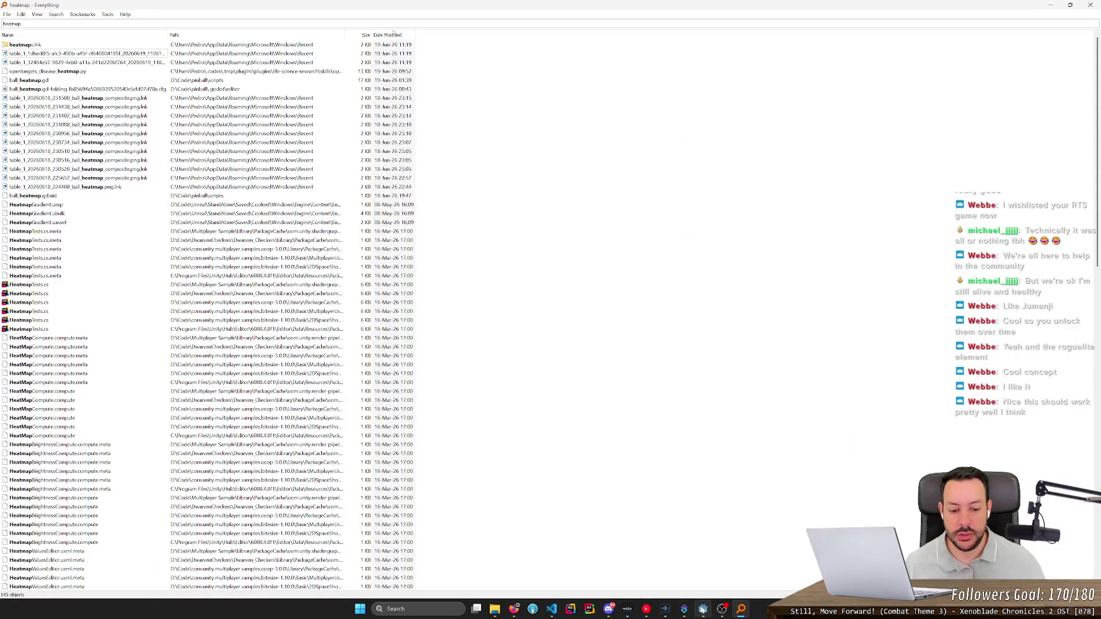
{"action": "left_click", "coordinate": [703, 609]}
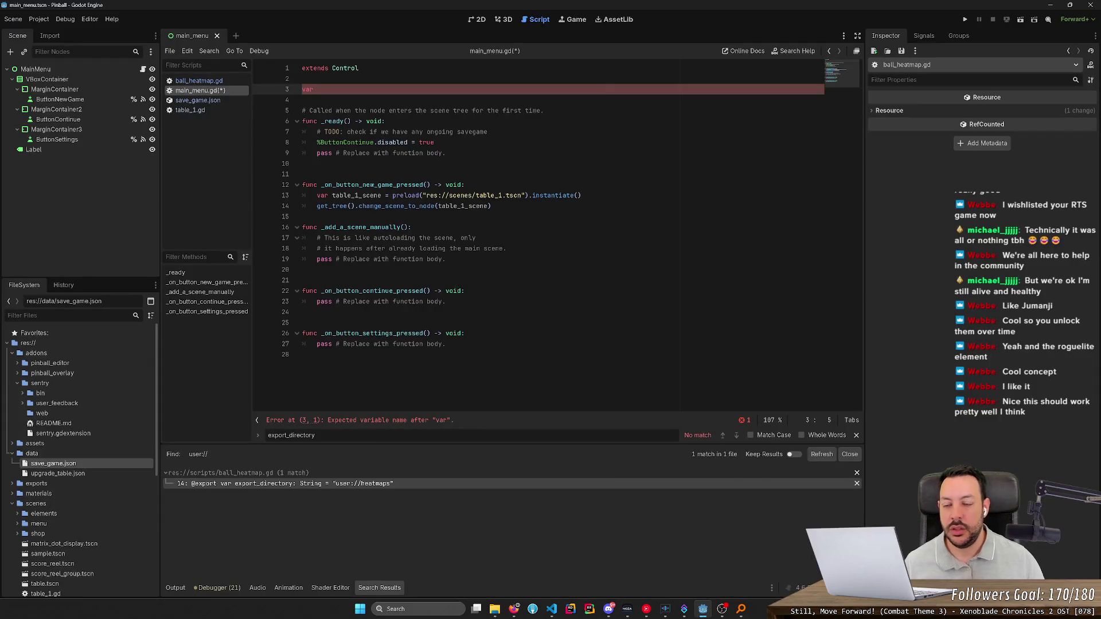